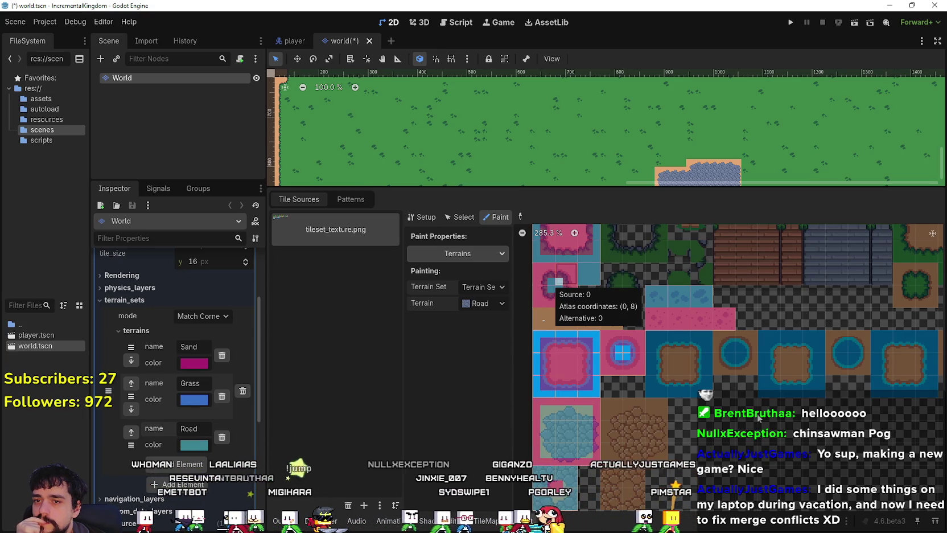
Step: Drag the splitter down to enlarge the 2D viewport so the cobblestone road patch shows fully
scroll(764, 347, up, 1)
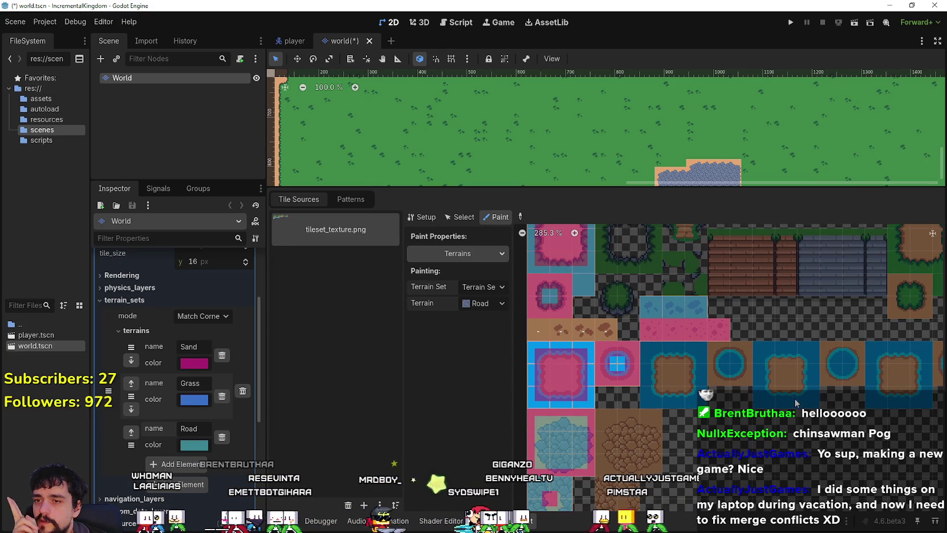
scroll(794, 402, up, 5)
scroll(825, 417, up, 2)
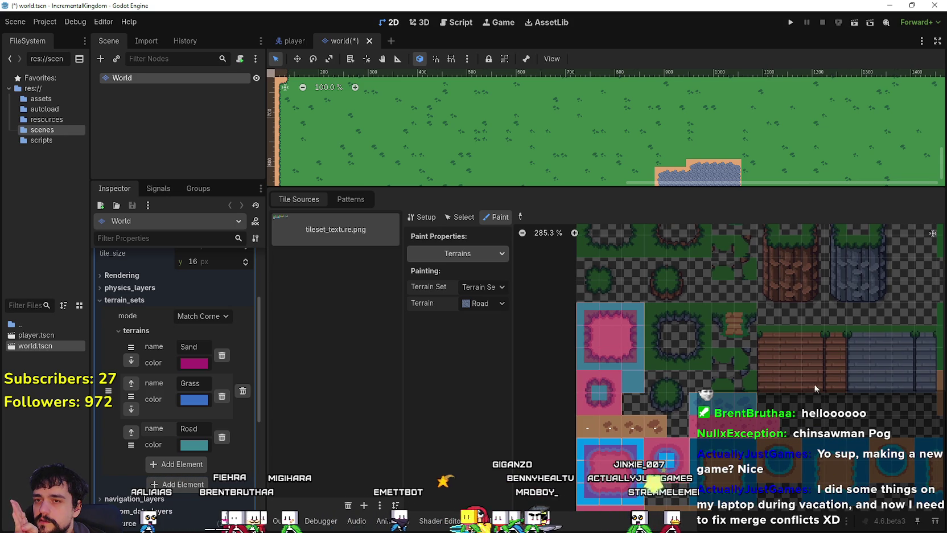
scroll(811, 375, down, 3)
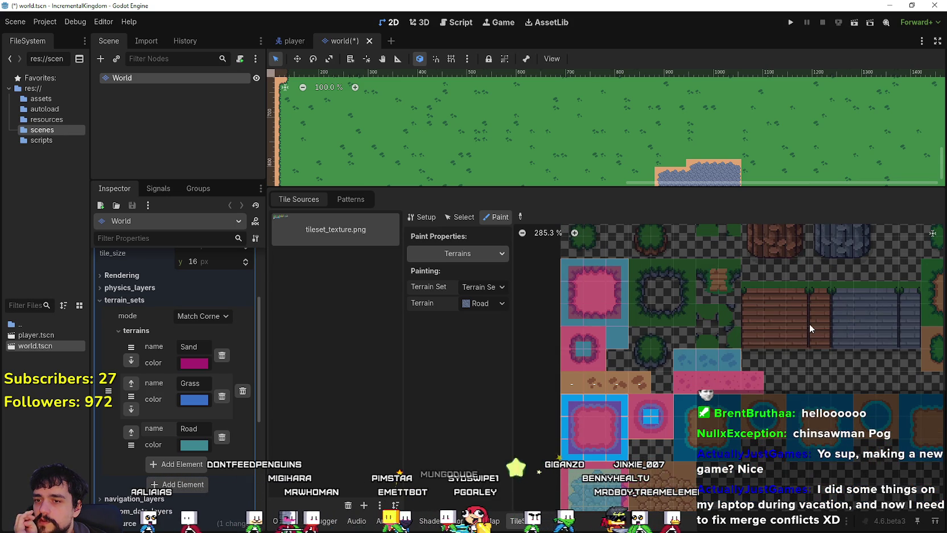
scroll(804, 283, down, 5)
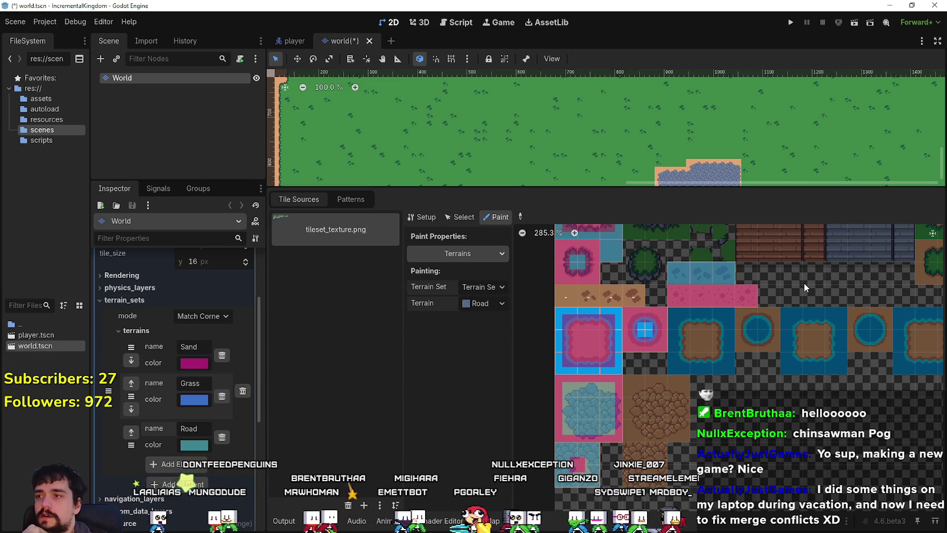
scroll(723, 489, down, 1)
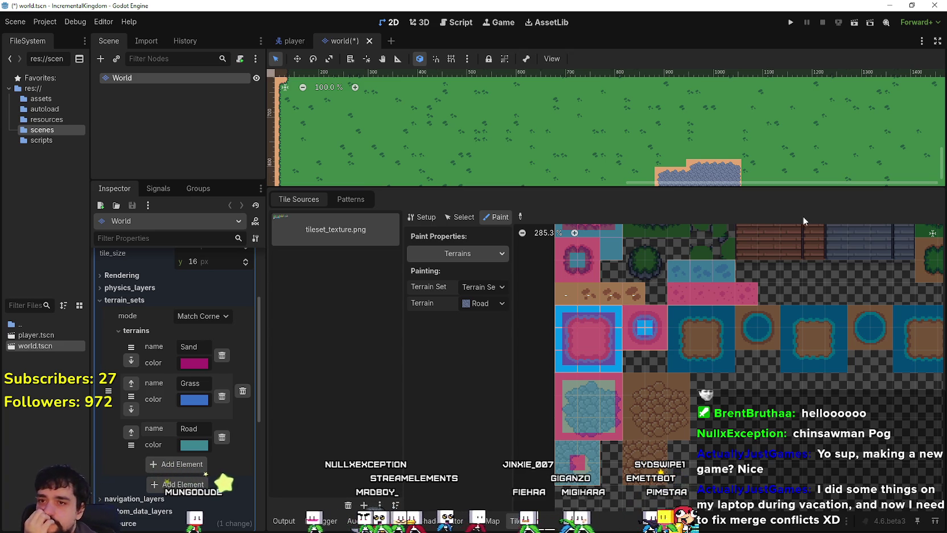
drag(638, 186, 663, 291)
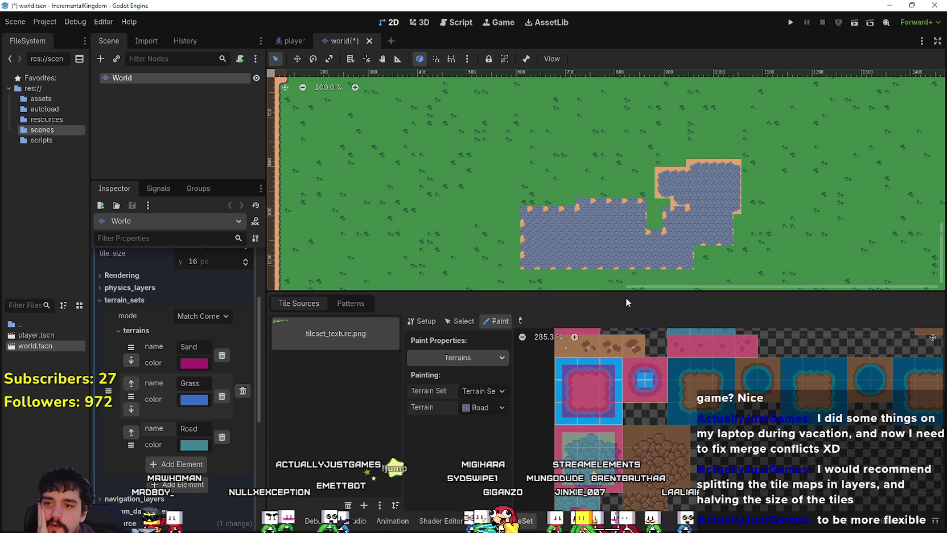
Step: Resize the map view and the bottom tile panel to balance their space
mouse_move(638, 291)
mouse_down()
mouse_move(638, 348)
mouse_move(624, 275)
mouse_move(574, 268)
mouse_up()
scroll(523, 238, up, 2)
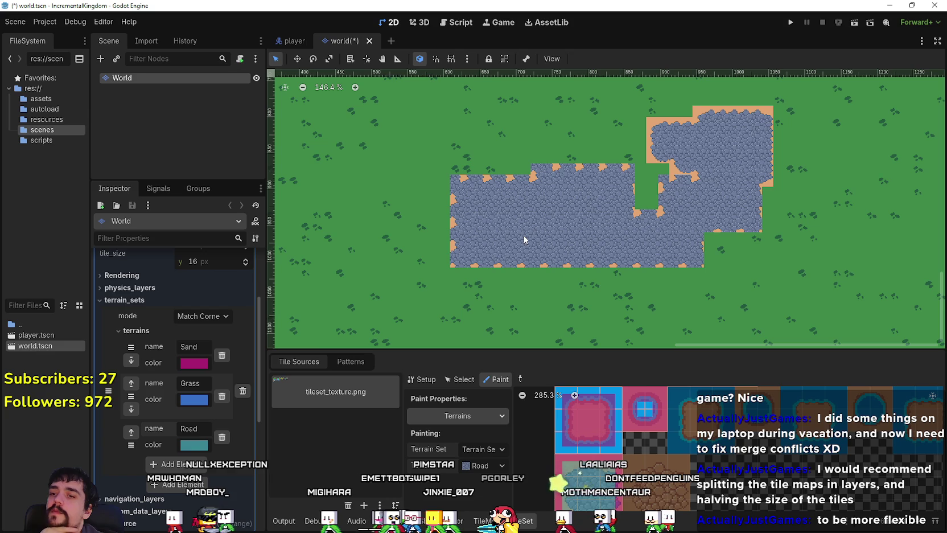
drag(668, 351, 664, 277)
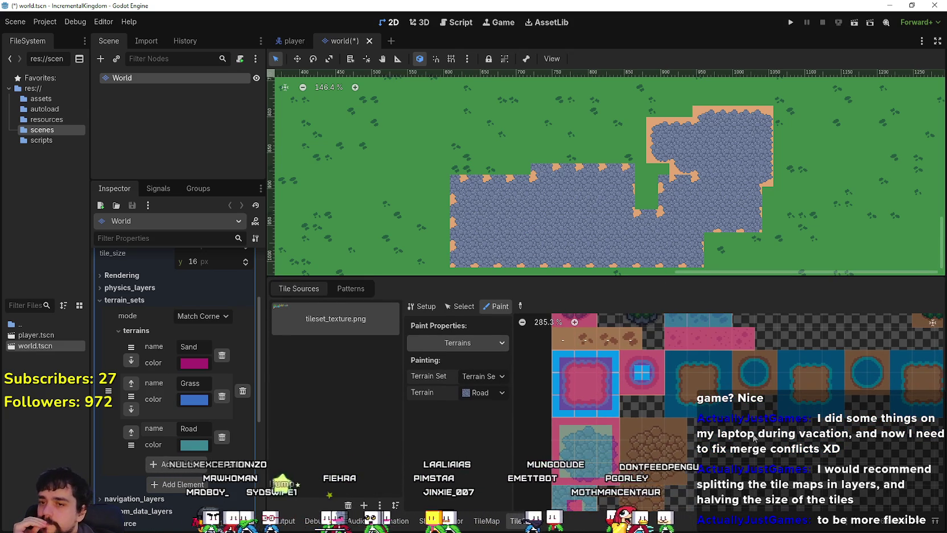
scroll(767, 417, down, 3)
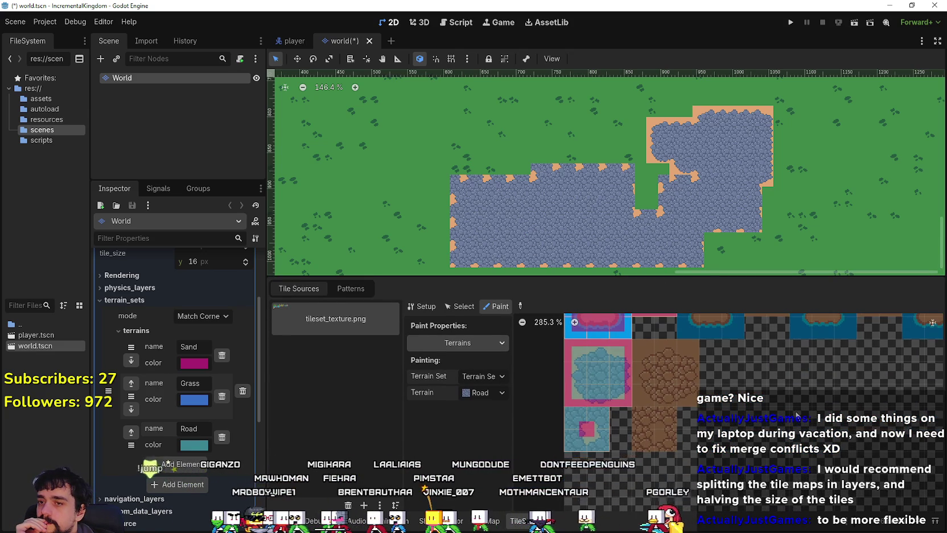
scroll(771, 446, up, 3)
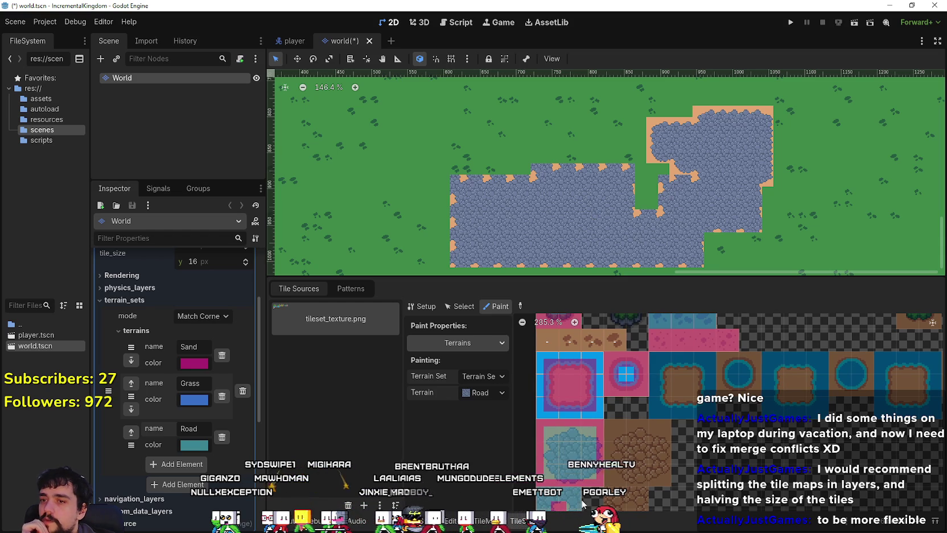
Step: Rectangle-paint Grass terrain over the cobblestone road and sand patch in the World map
click(493, 521)
click(323, 429)
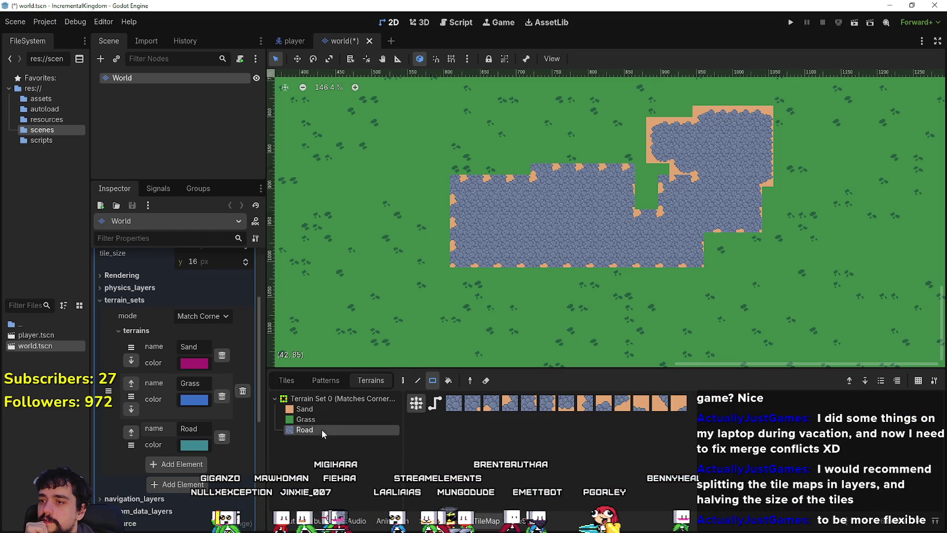
click(324, 421)
scroll(447, 267, down, 2)
mouse_move(420, 288)
mouse_down()
mouse_move(691, 124)
mouse_move(725, 118)
mouse_up()
scroll(566, 245, down, 1)
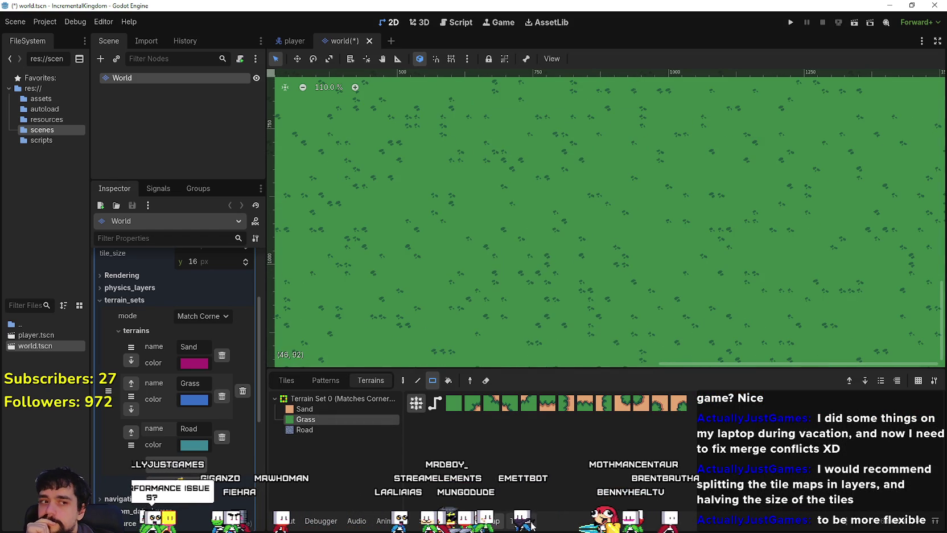
Step: Return to the TileSet atlas and pan across its tiles
click(527, 520)
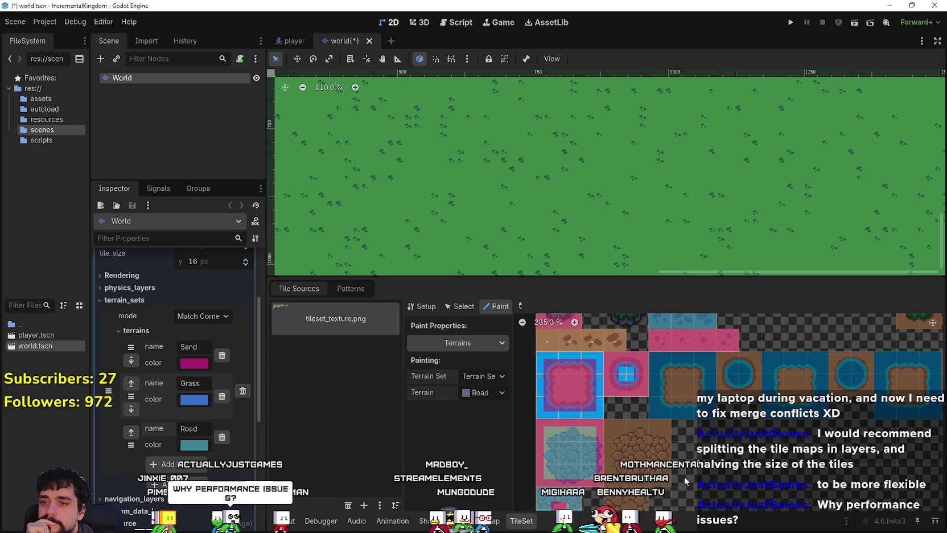
scroll(700, 421, down, 2)
scroll(713, 386, left, 2)
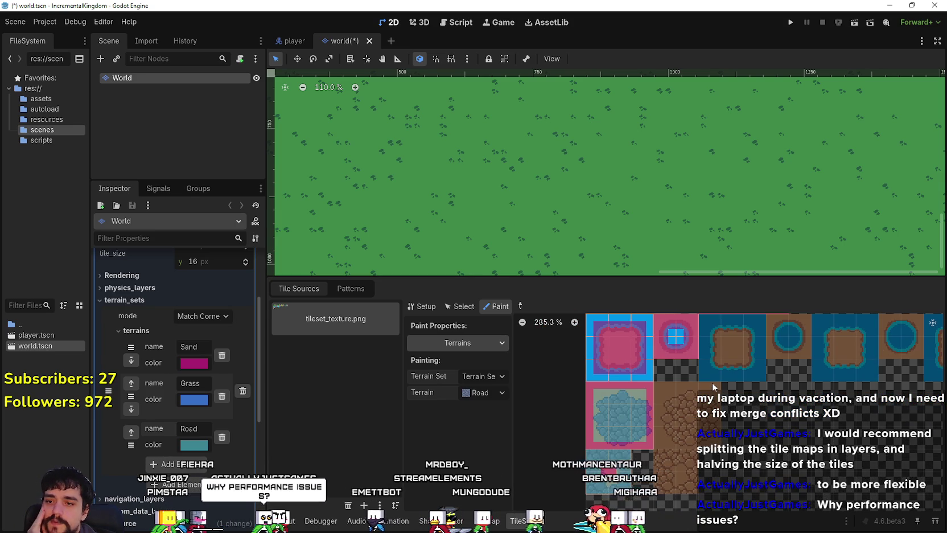
scroll(714, 393, down, 2)
scroll(716, 403, right, 1)
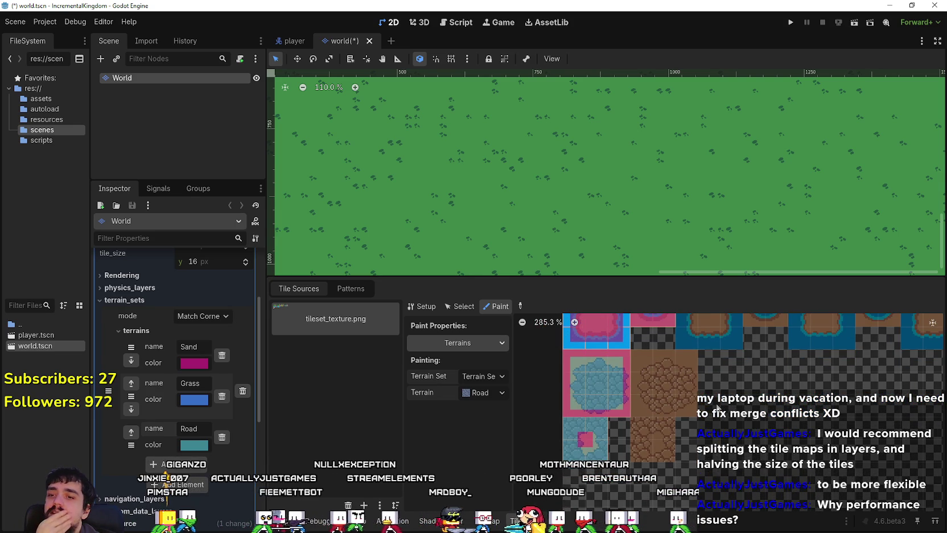
drag(717, 408, 770, 407)
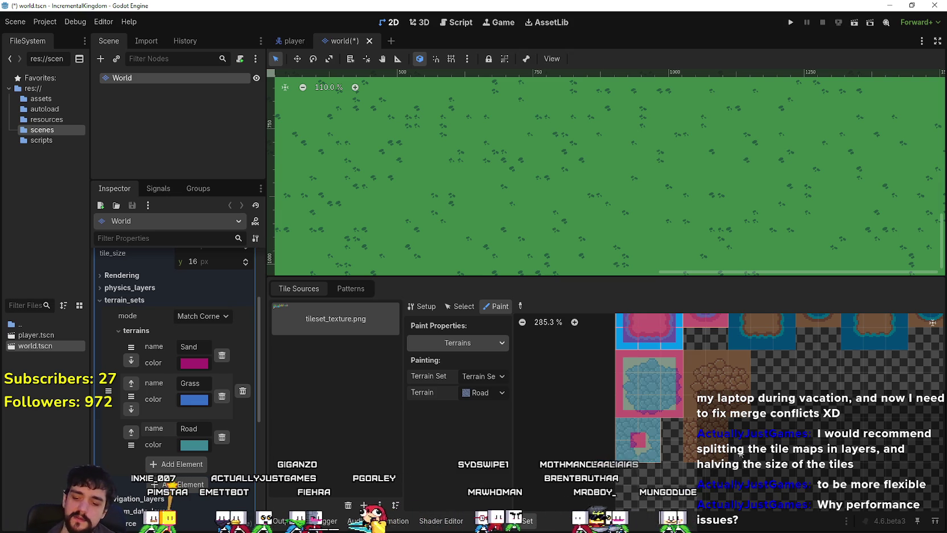
Step: Save world.tscn with Ctrl+S, then zoom out and pan the TileSet atlas
key(ctrl+s)
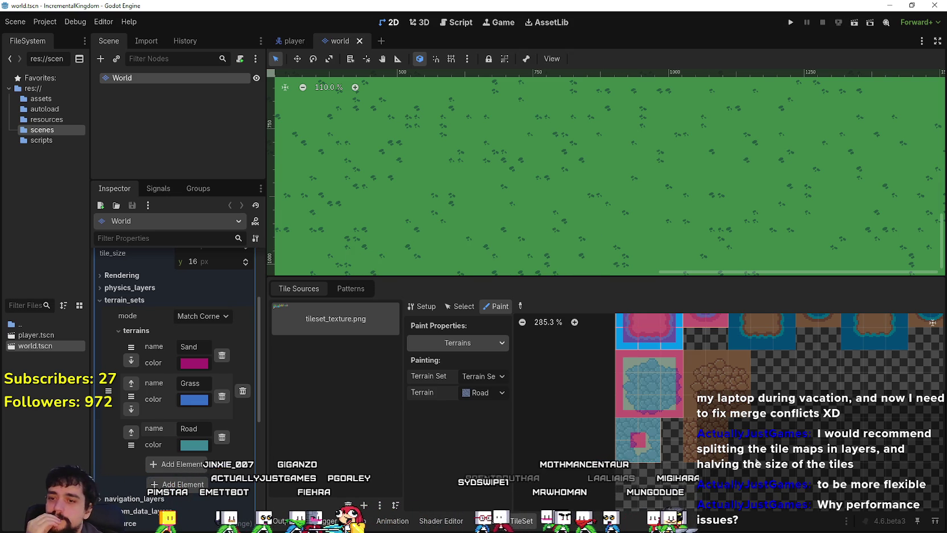
scroll(736, 461, down, 1)
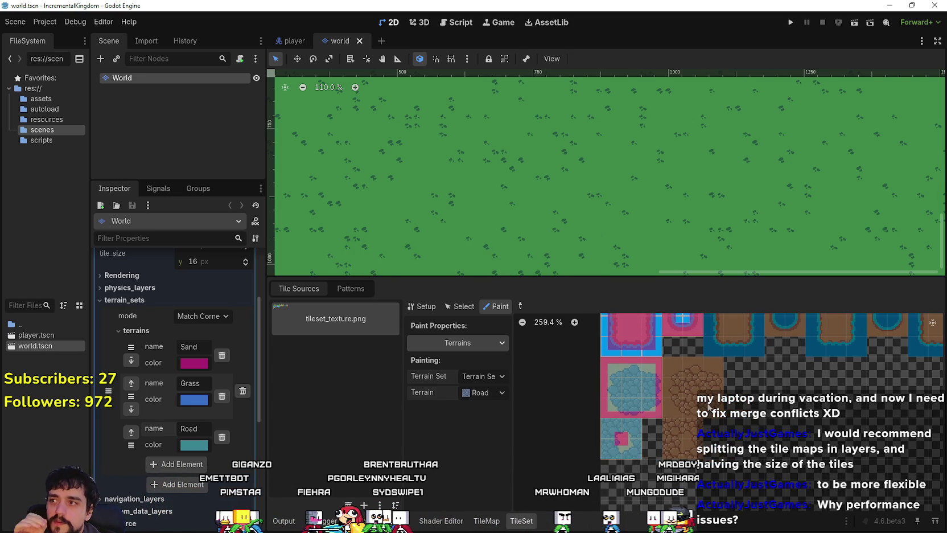
scroll(709, 406, down, 1)
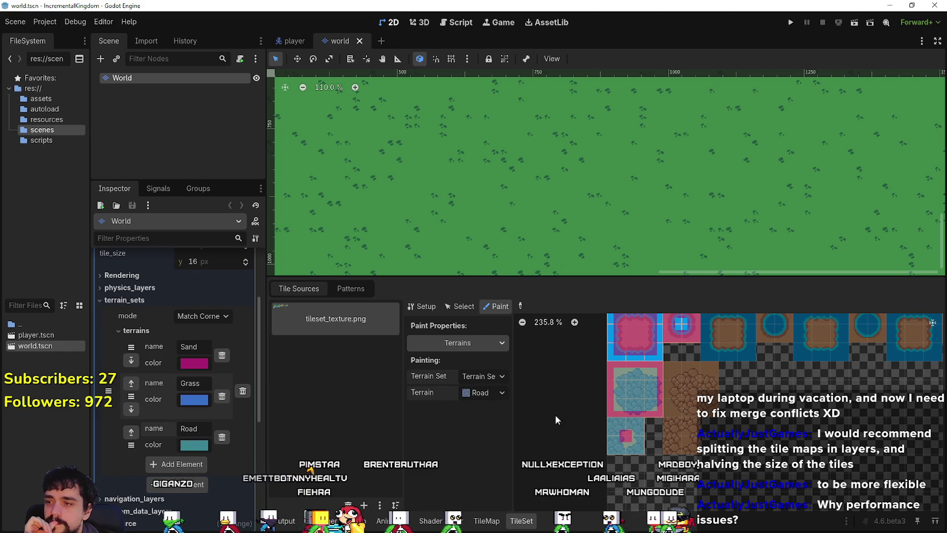
scroll(632, 420, down, 1)
scroll(716, 483, down, 1)
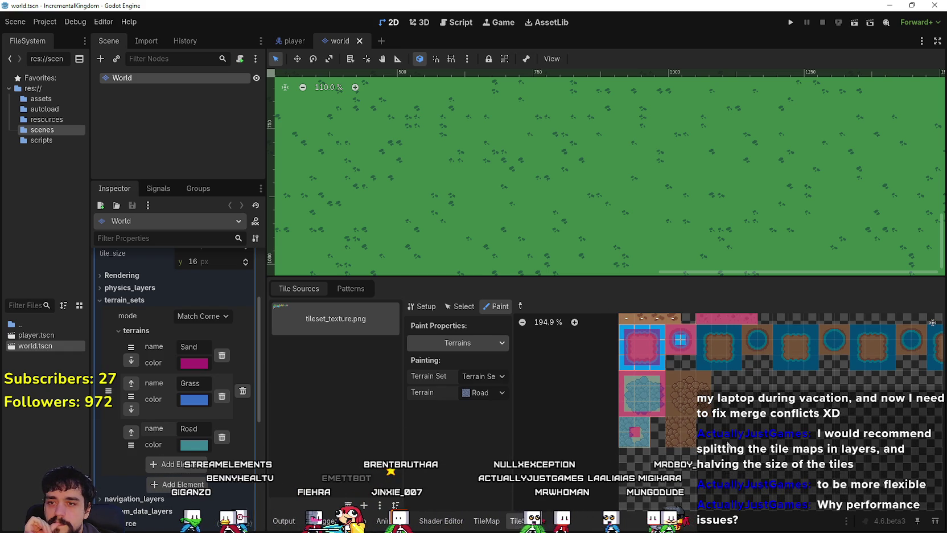
scroll(716, 483, up, 2)
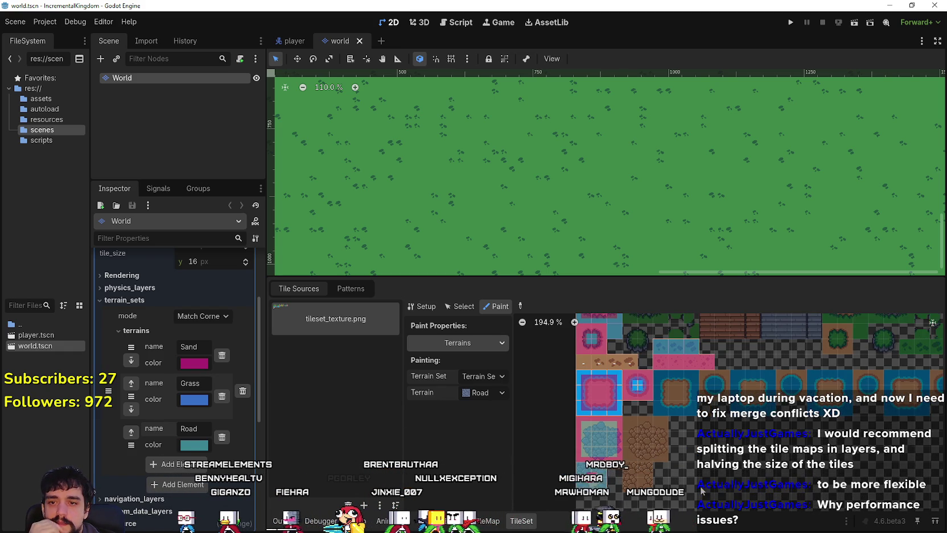
scroll(700, 487, up, 3)
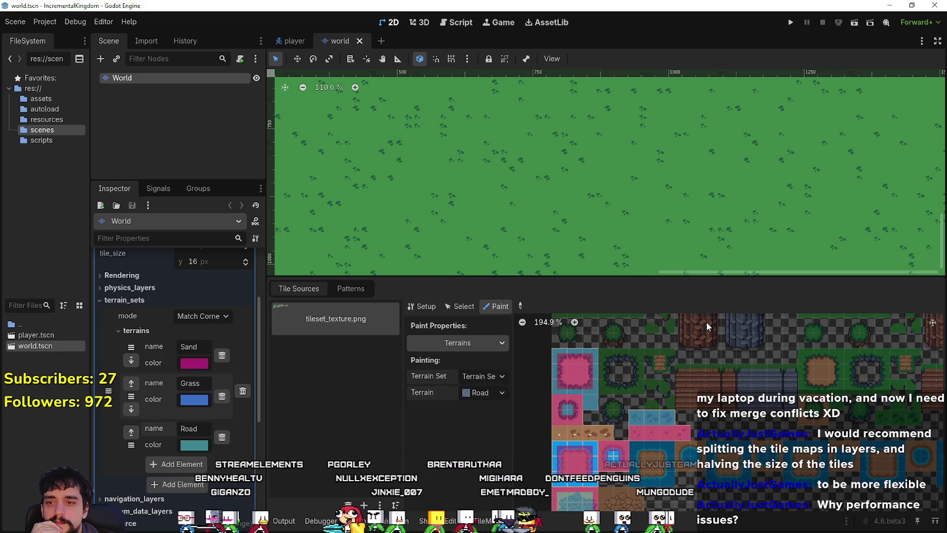
scroll(719, 456, down, 2)
scroll(719, 455, left, 1)
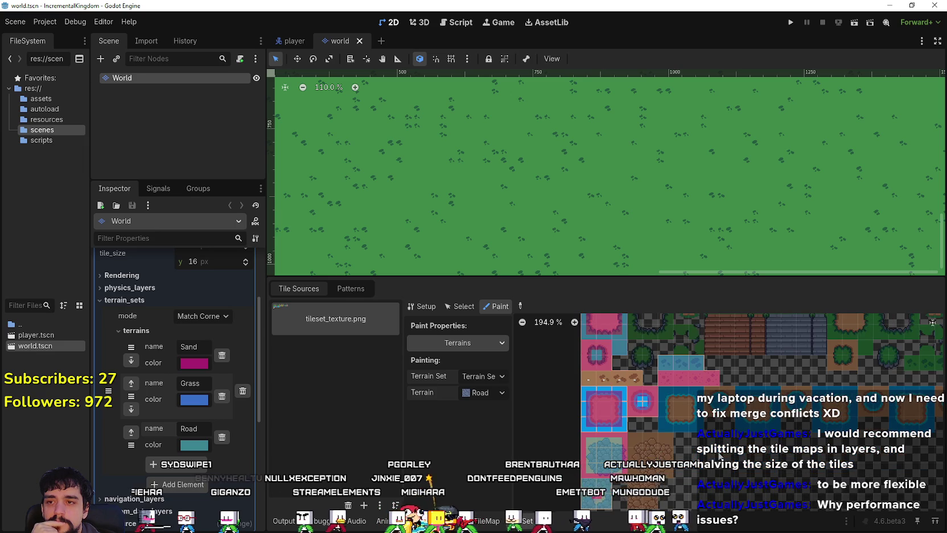
scroll(719, 456, down, 1)
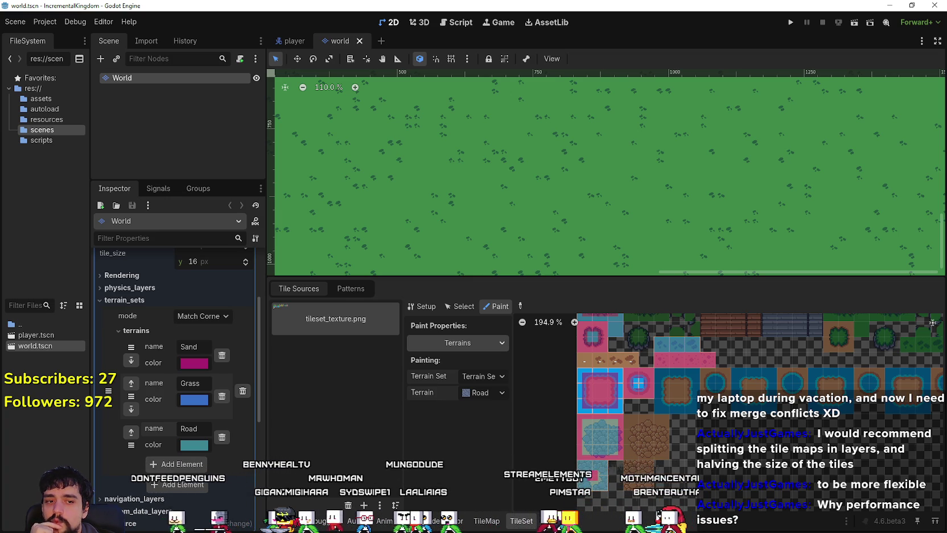
Step: In Aseprite, move the cobblestone edge piece down and shift the cobblestone block one column right
key(alt+Tab)
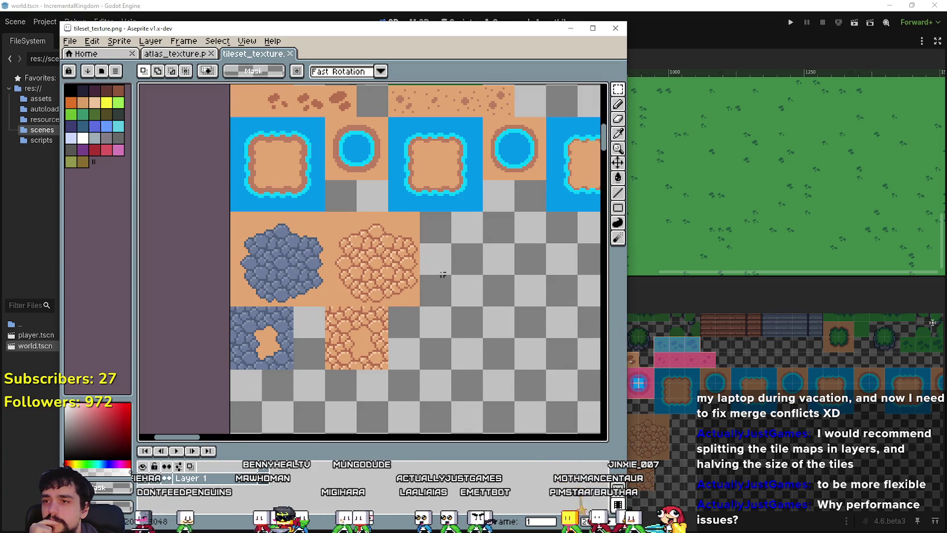
scroll(463, 278, up, 3)
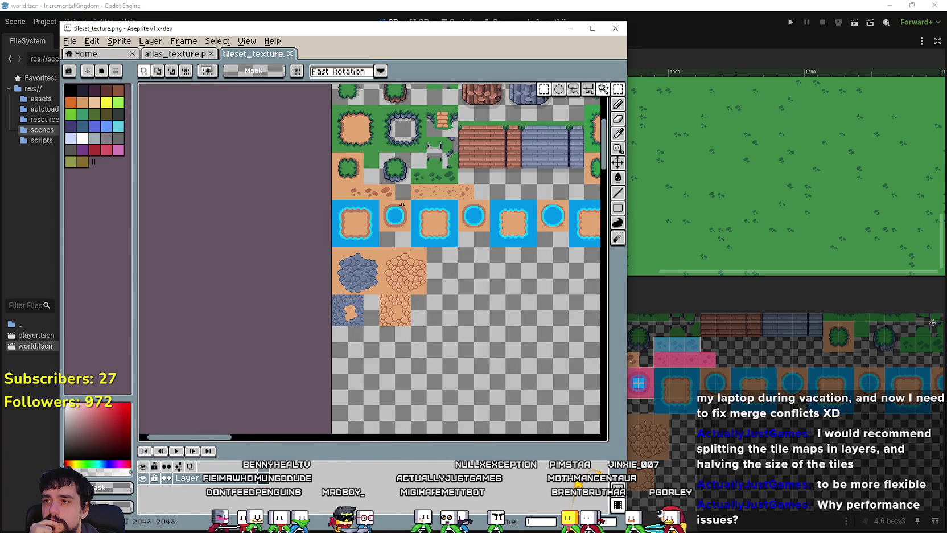
scroll(400, 198, up, 2)
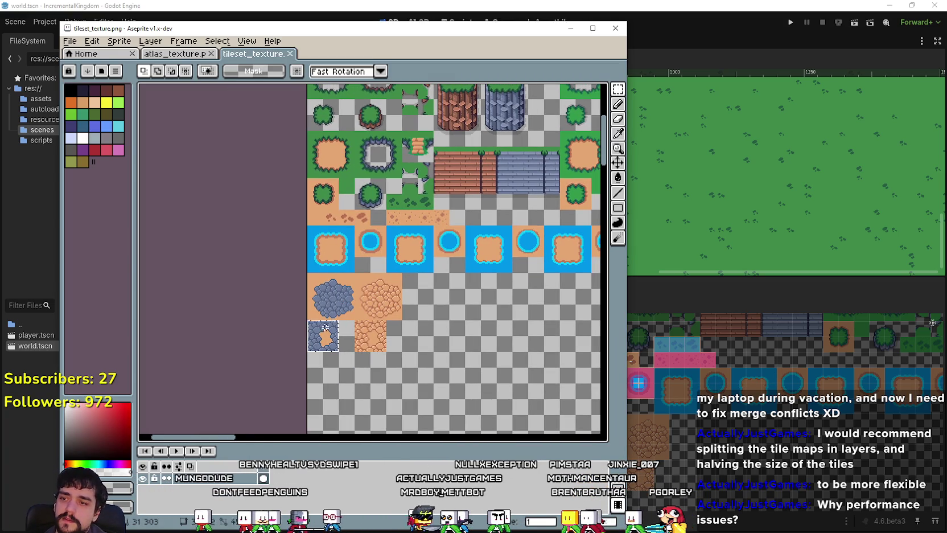
mouse_move(339, 336)
mouse_down()
mouse_move(412, 356)
mouse_move(439, 317)
mouse_move(395, 385)
mouse_move(318, 416)
mouse_up()
scroll(375, 397, up, 2)
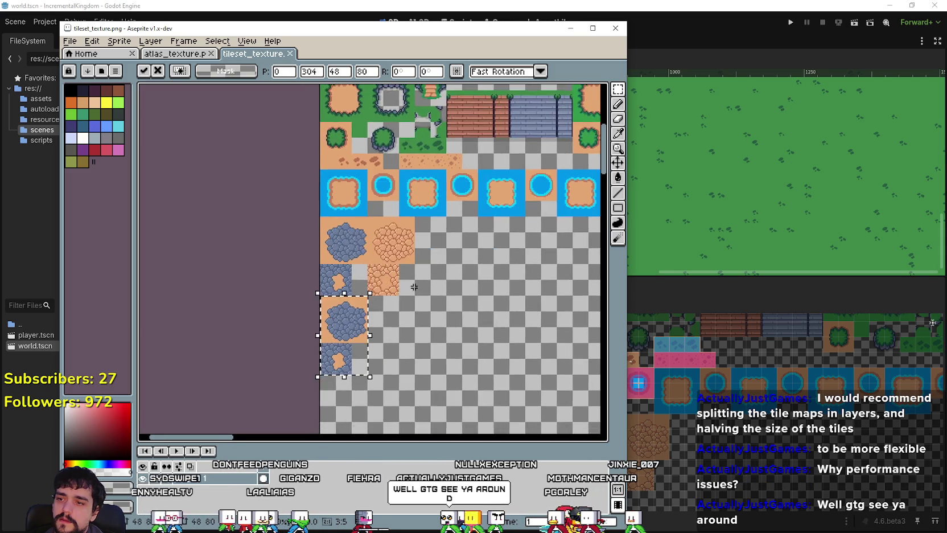
click(353, 294)
drag(353, 294, 430, 151)
mouse_move(358, 239)
mouse_down()
mouse_move(412, 249)
mouse_move(457, 211)
mouse_up()
key(ctrl+d)
Step: Move the cobblestone tile pair beside the first column and commit it
scroll(362, 349, down, 2)
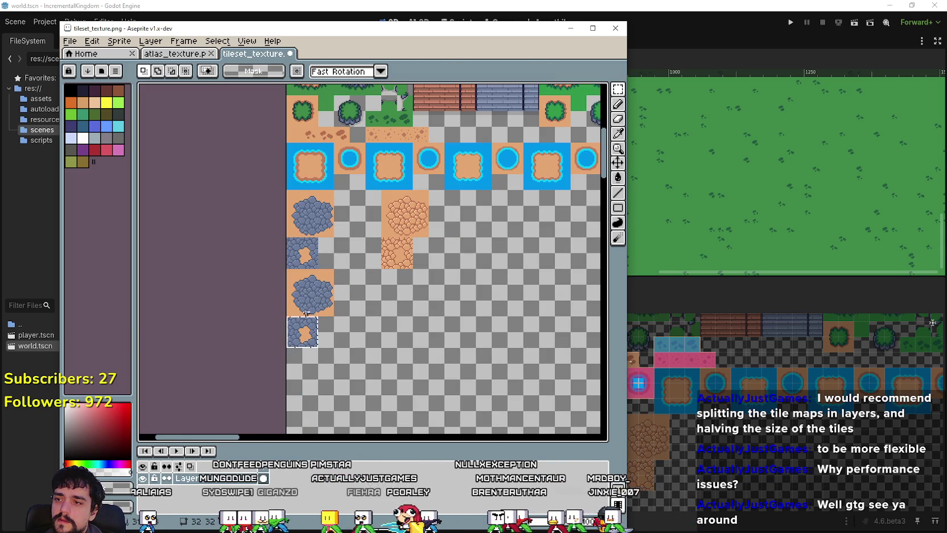
drag(314, 297, 362, 221)
key(ctrl+d)
scroll(362, 221, up, 3)
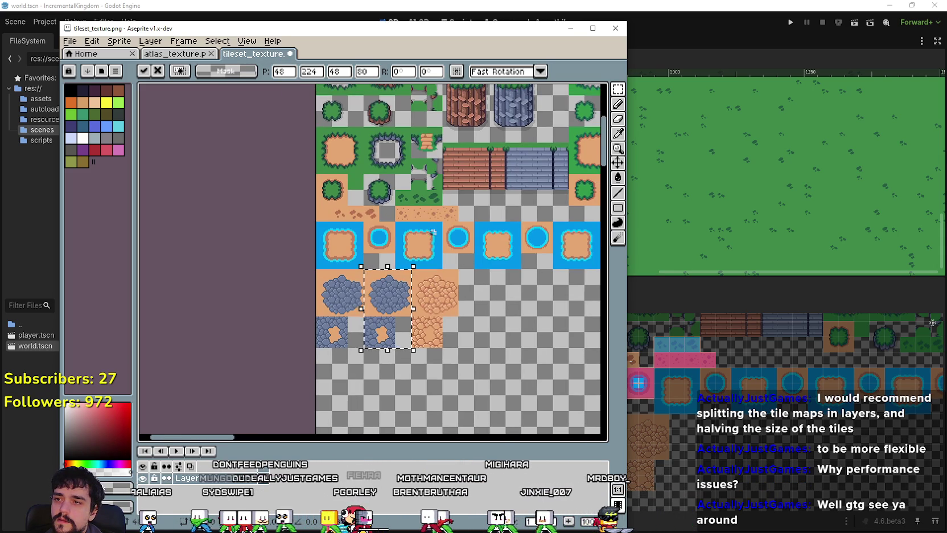
scroll(361, 202, up, 2)
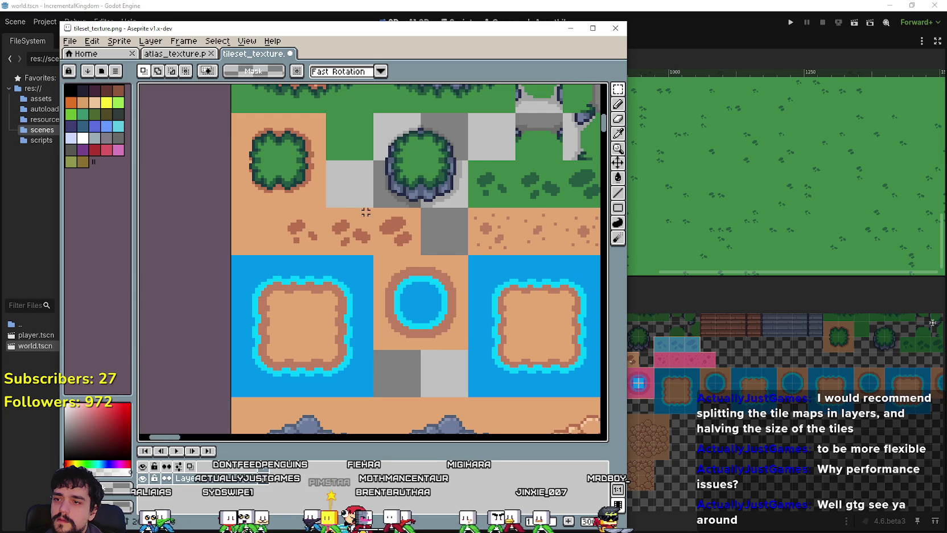
Step: Select the middle two-tile cobblestone block and fill its sand areas green
click(617, 133)
scroll(422, 273, down, 1)
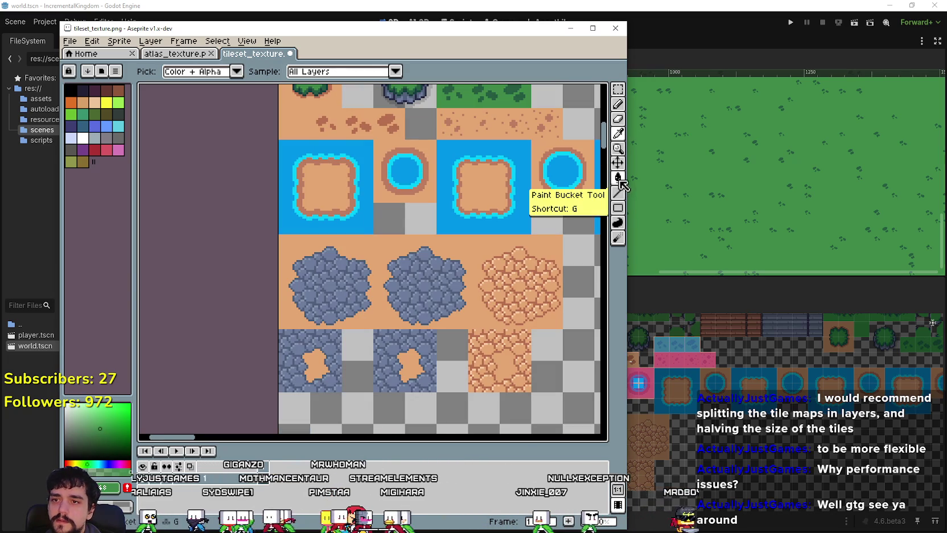
click(618, 89)
scroll(385, 209, down, 1)
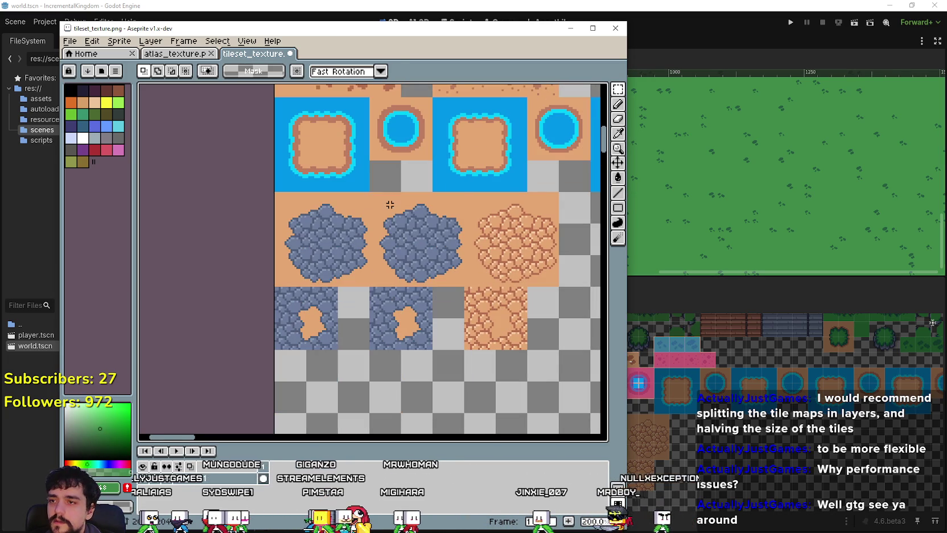
drag(394, 263, 466, 351)
click(617, 177)
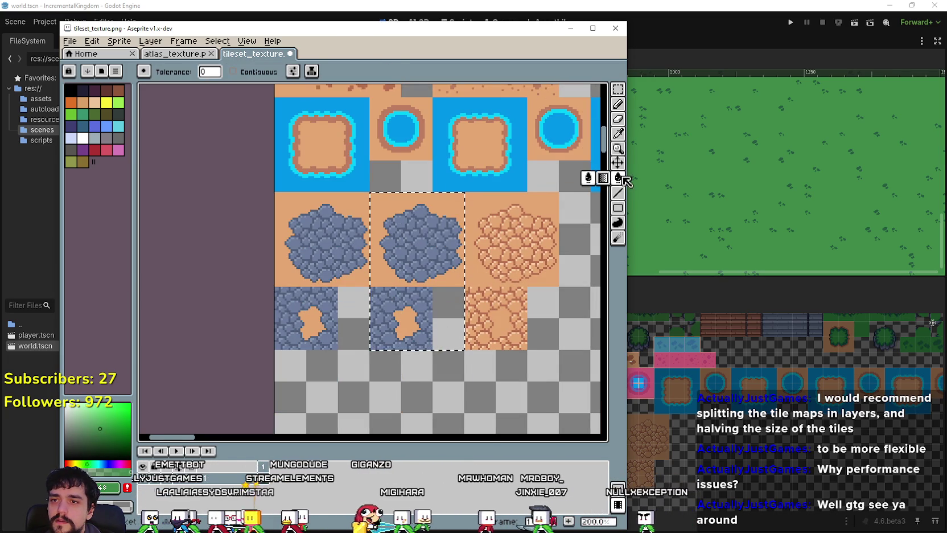
click(452, 276)
Step: Deselect and save tileset_texture.png so Godot reimports it
scroll(412, 347, up, 2)
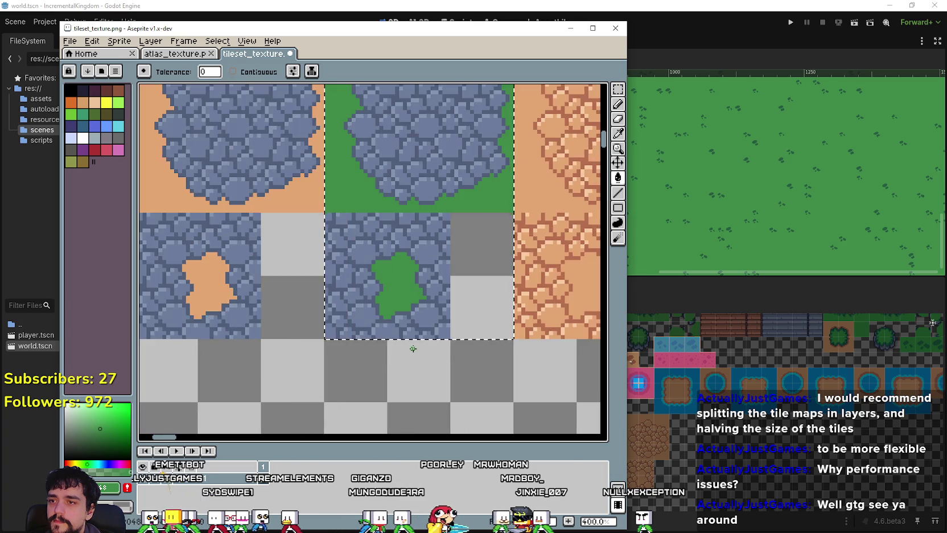
scroll(412, 347, down, 3)
scroll(382, 220, up, 2)
scroll(382, 220, down, 1)
key(ctrl+s)
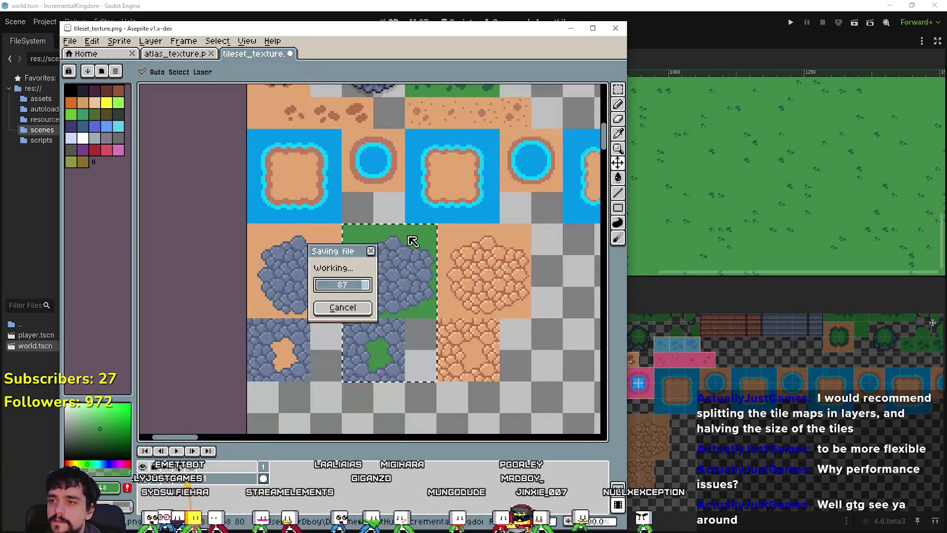
key(ctrl+d)
scroll(512, 342, down, 2)
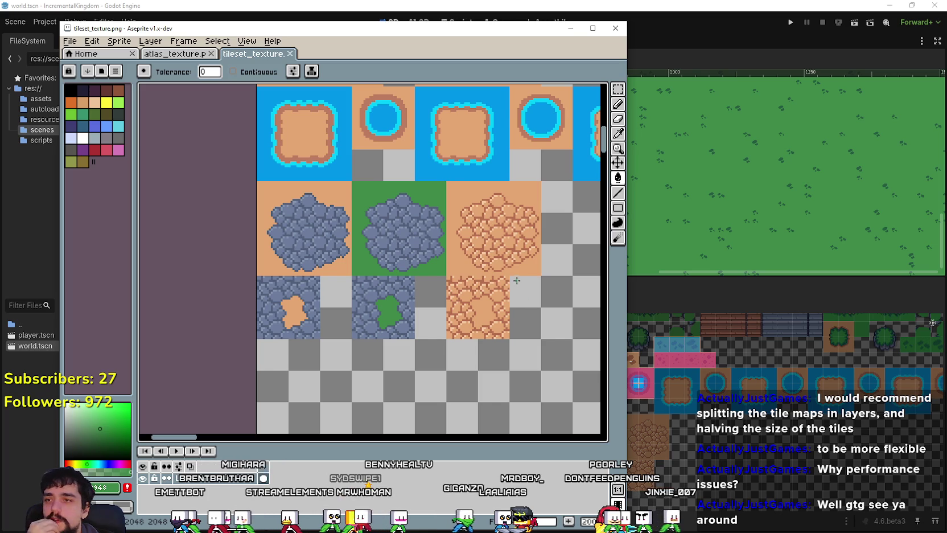
key(ctrl+s)
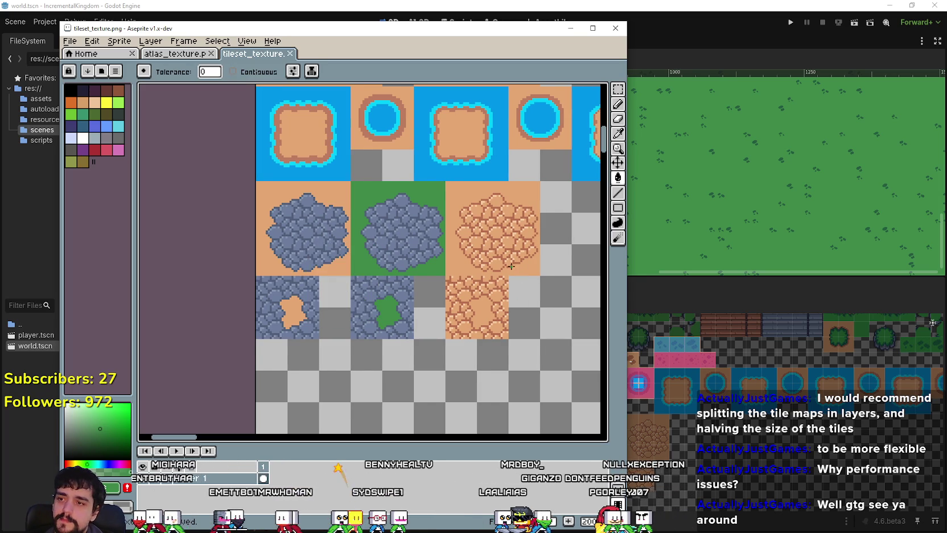
click(631, 380)
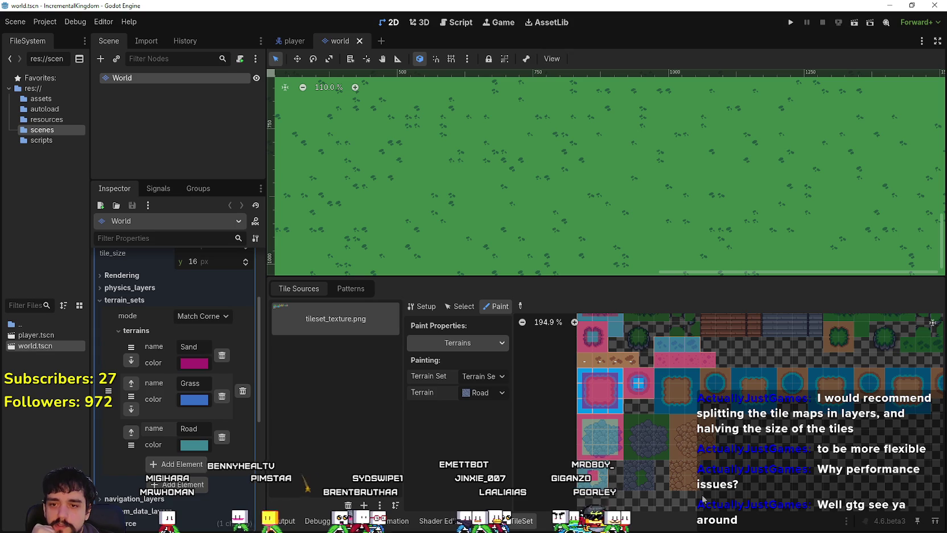
Step: Widen the atlas preview, bring the green cobblestone tiles into view, and open atlas Setup
scroll(660, 449, up, 1)
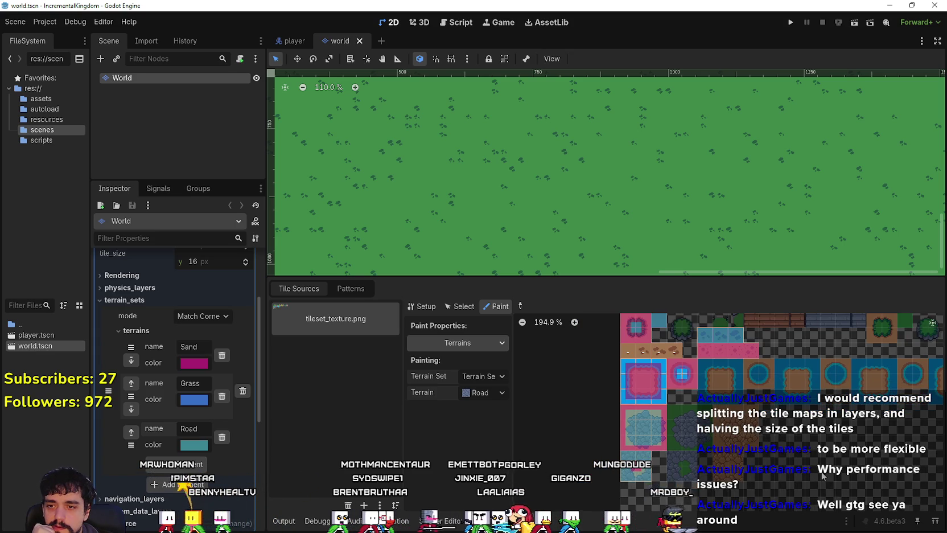
scroll(660, 449, up, 3)
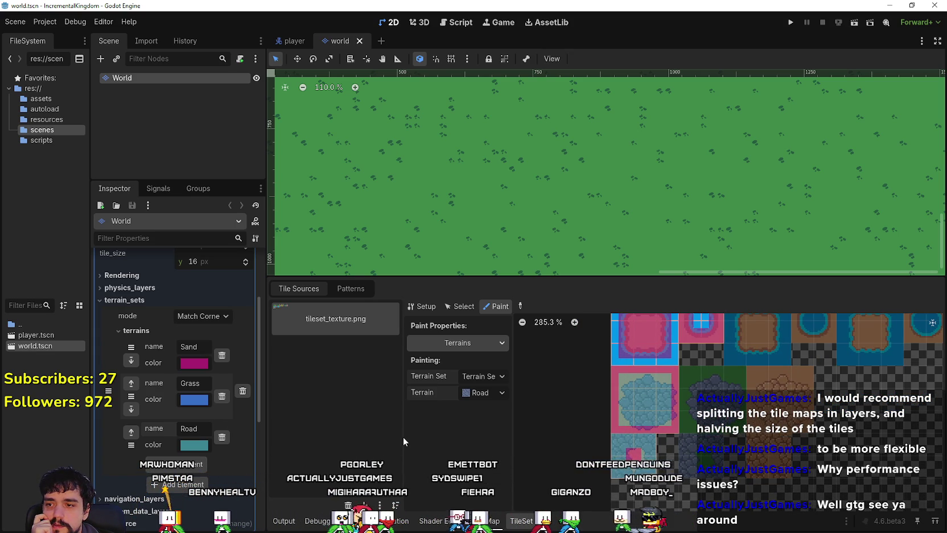
drag(403, 436, 376, 433)
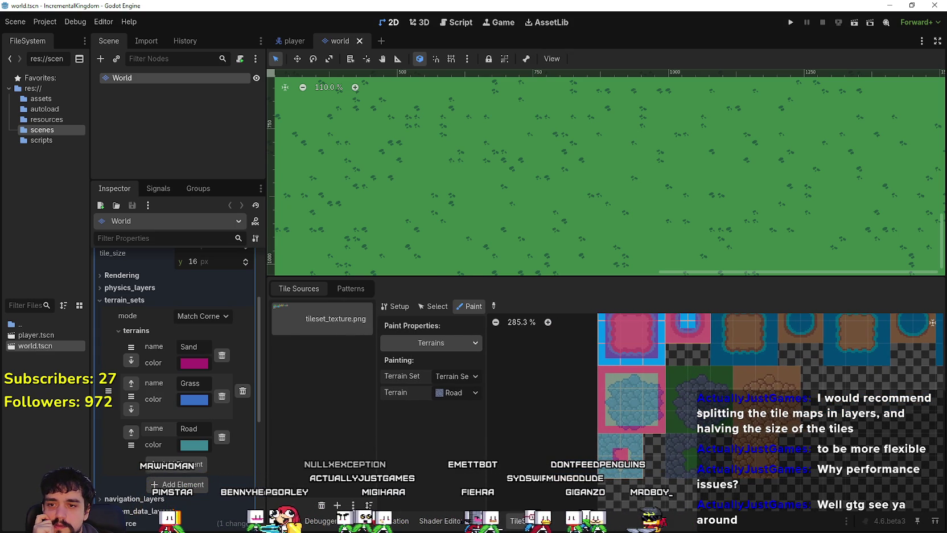
drag(674, 428, 648, 463)
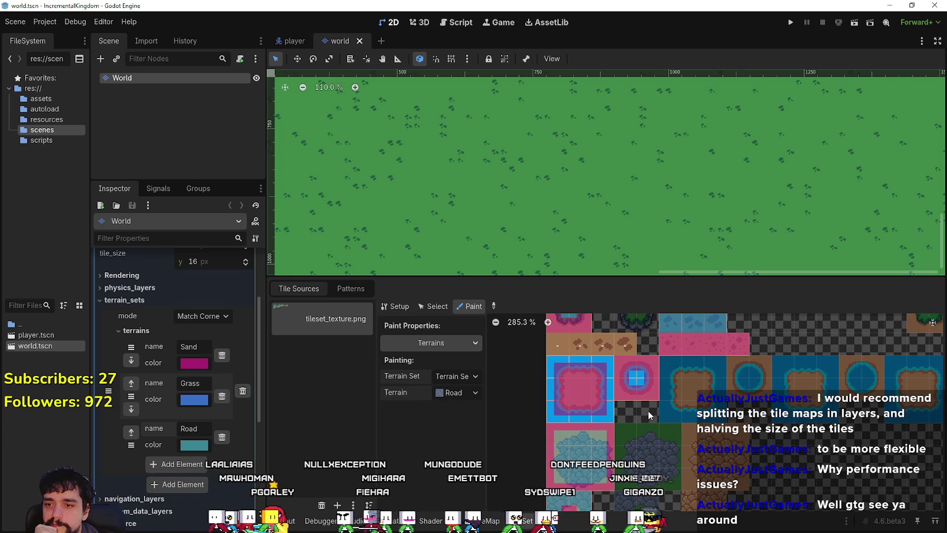
scroll(648, 411, down, 1)
scroll(648, 411, down, 1)
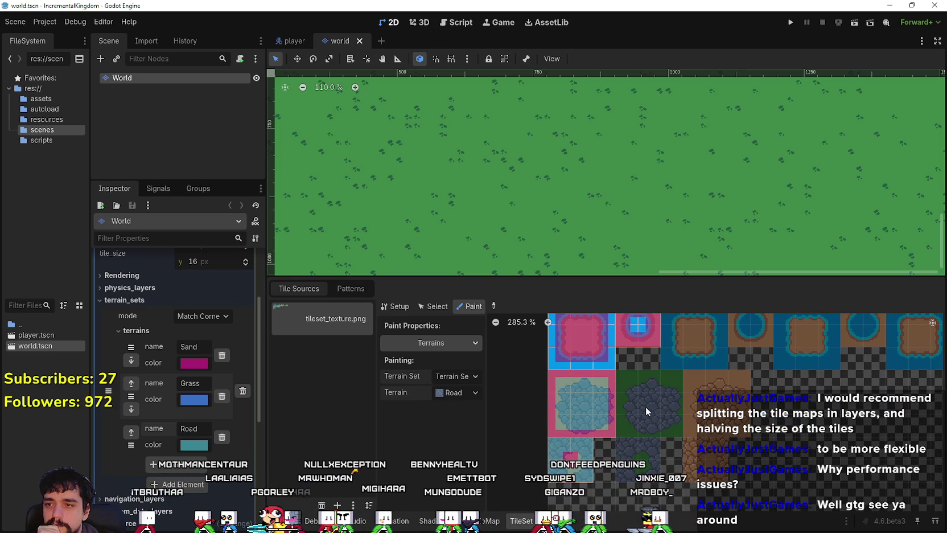
click(400, 307)
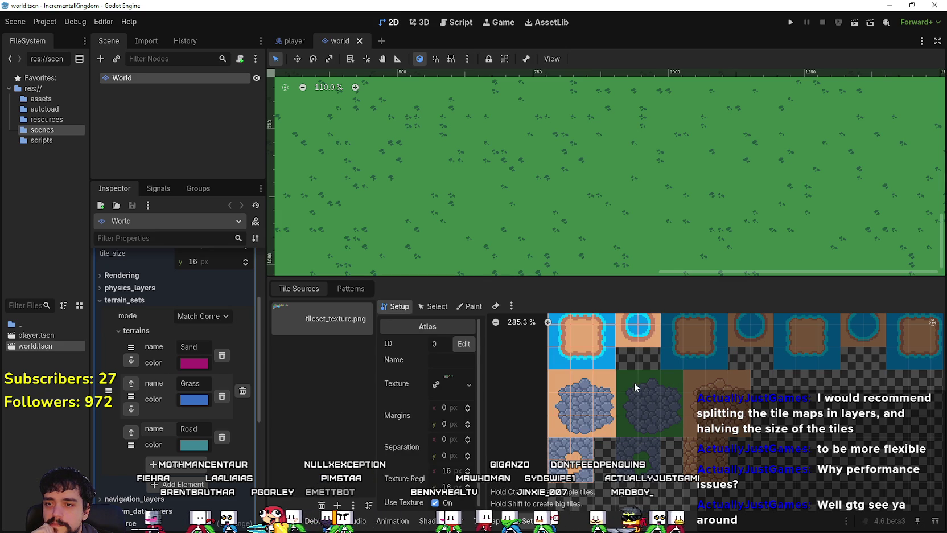
Step: Create tiles from the eight green-backed cobblestone cells in the atlas
click(673, 378)
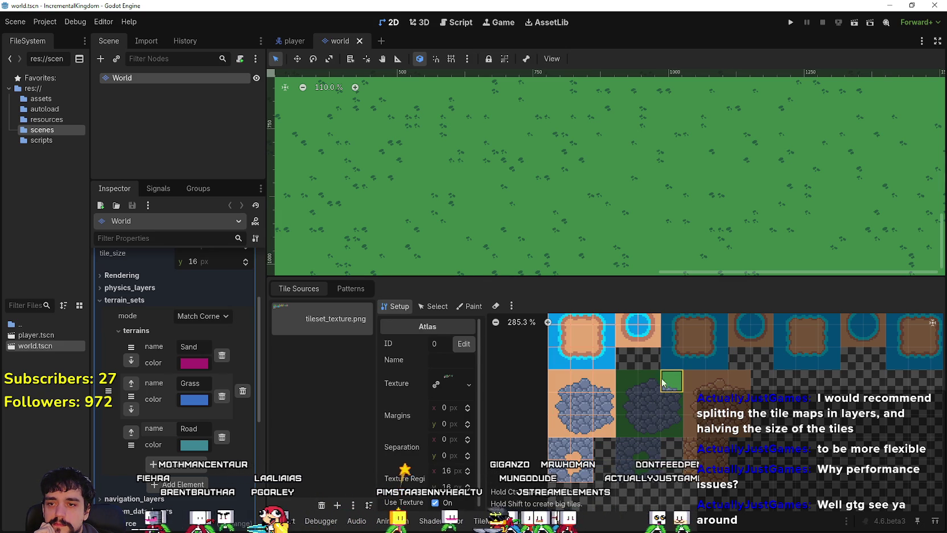
click(627, 381)
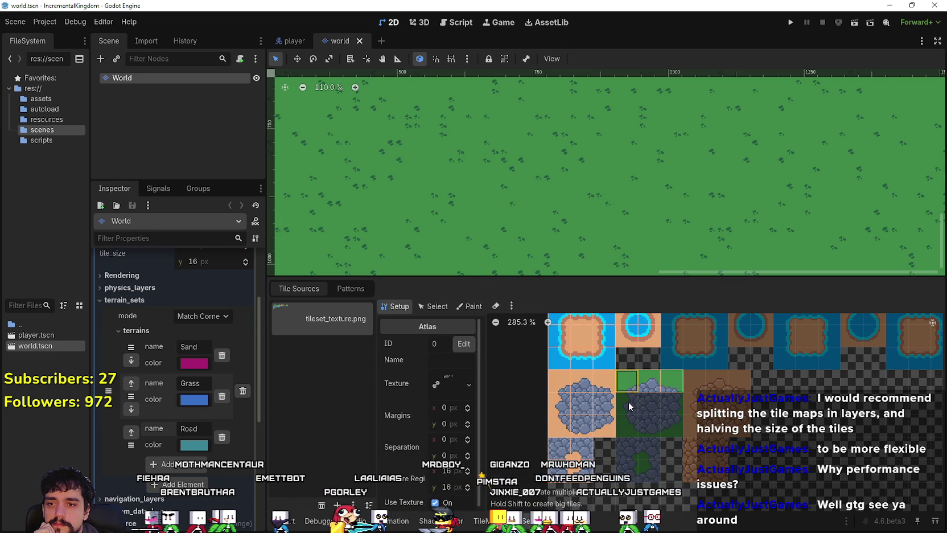
click(629, 402)
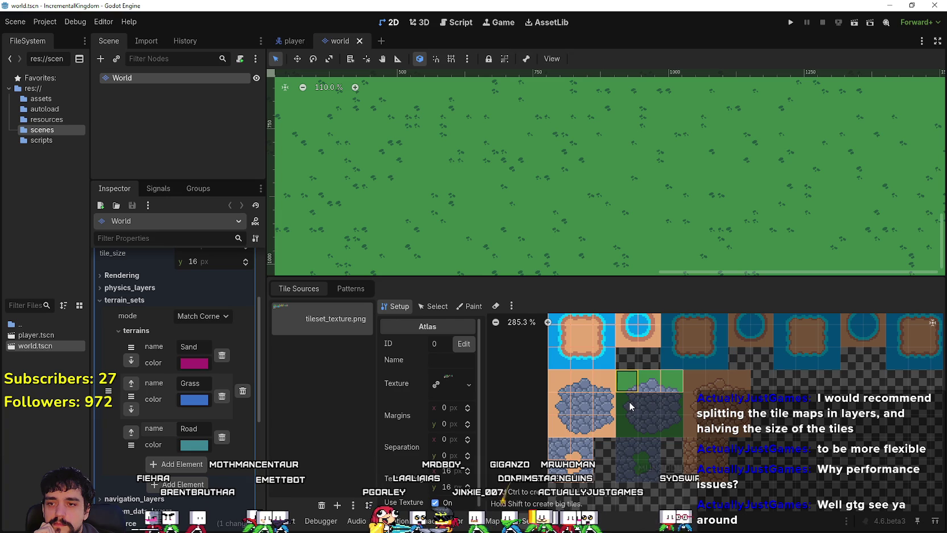
click(674, 411)
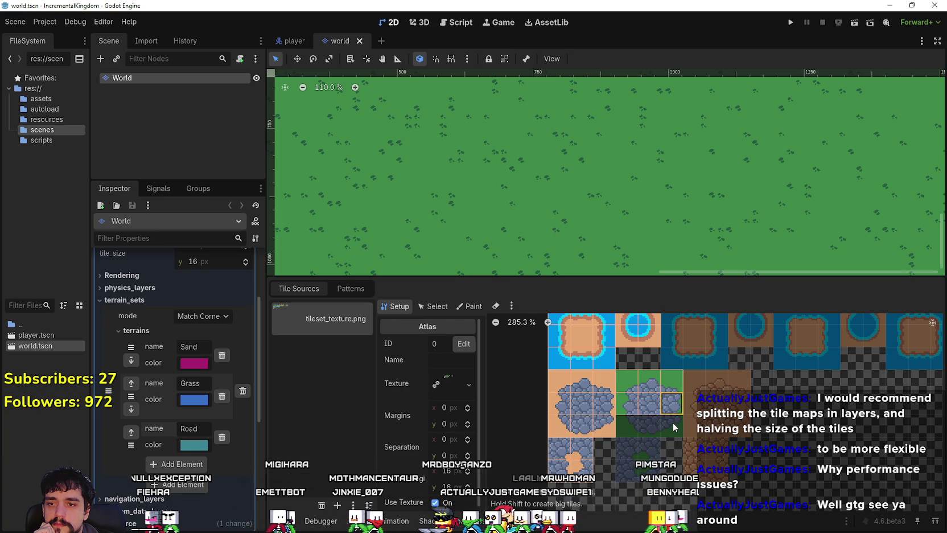
click(673, 426)
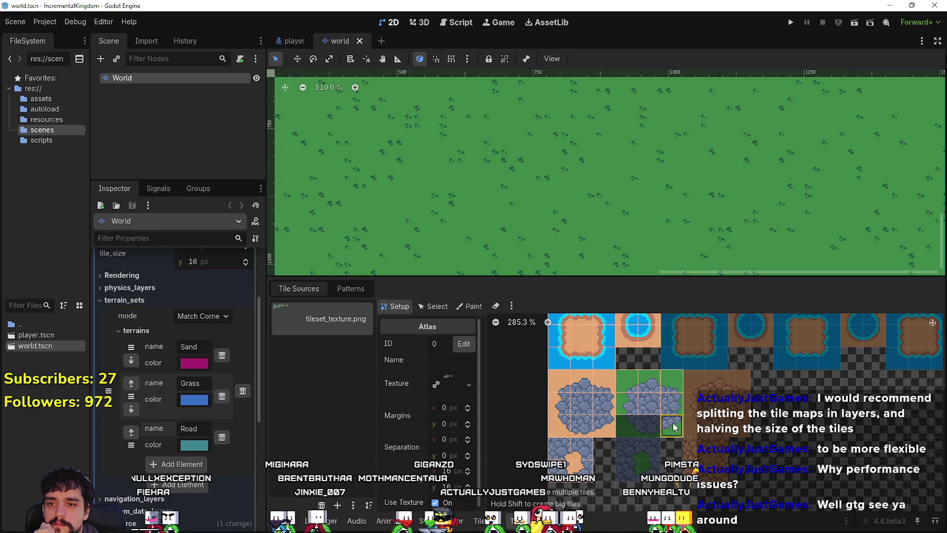
click(629, 428)
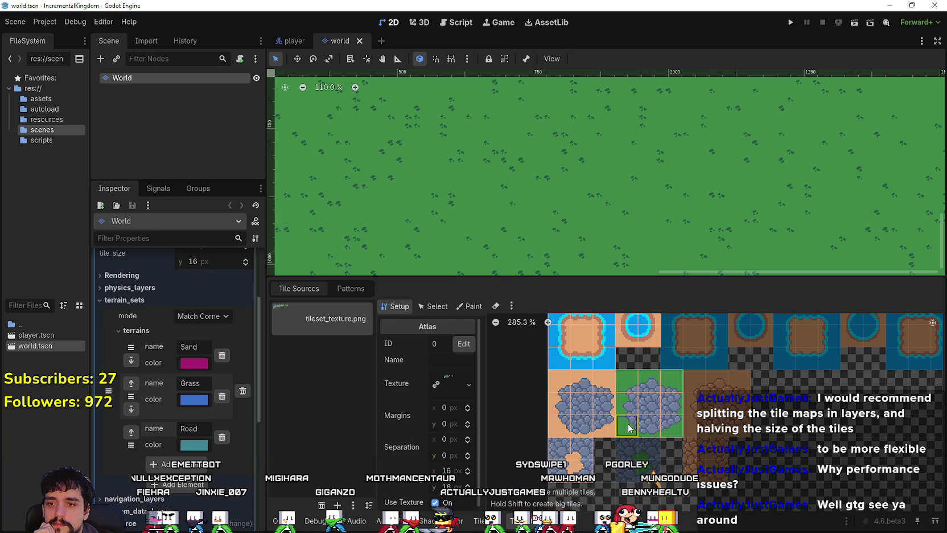
click(651, 452)
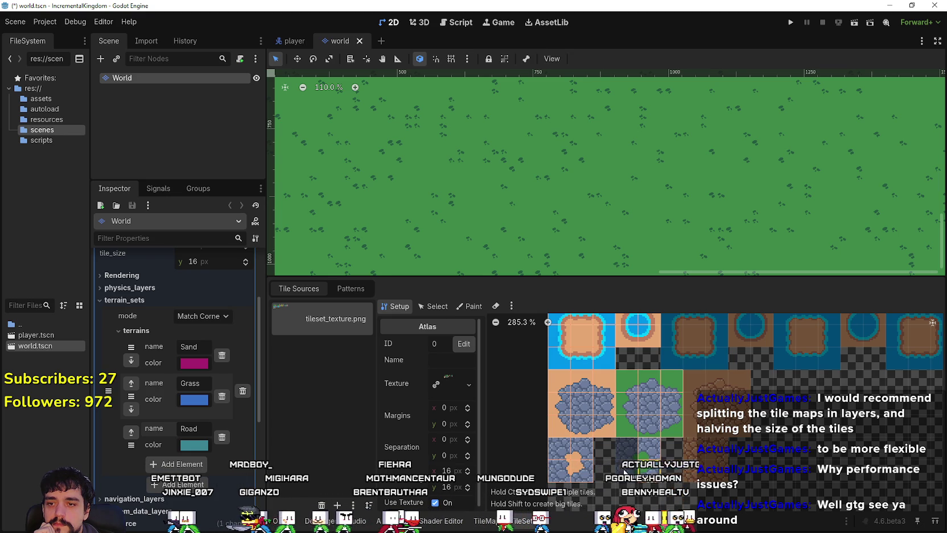
click(625, 447)
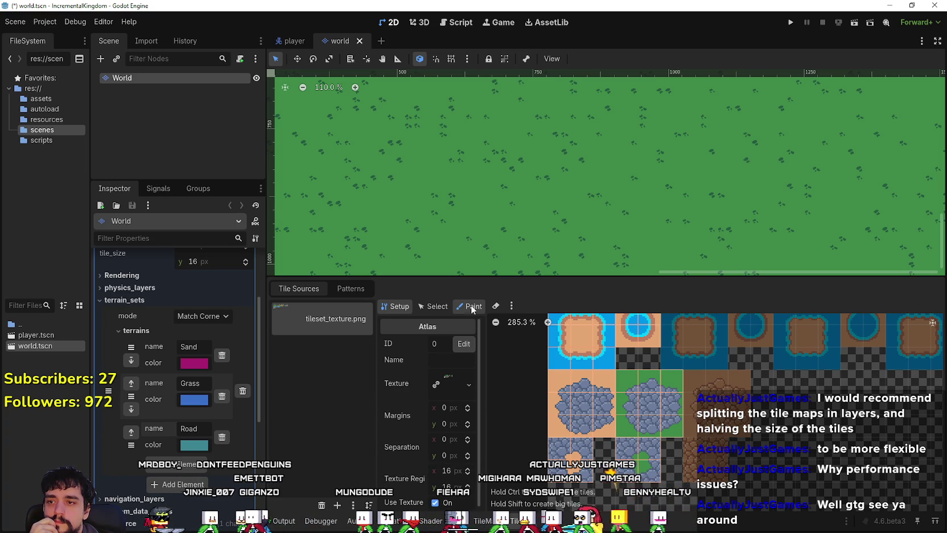
Step: With Road as the paint terrain, mark Road on the green cobblestone tiles' corners and centres
click(457, 392)
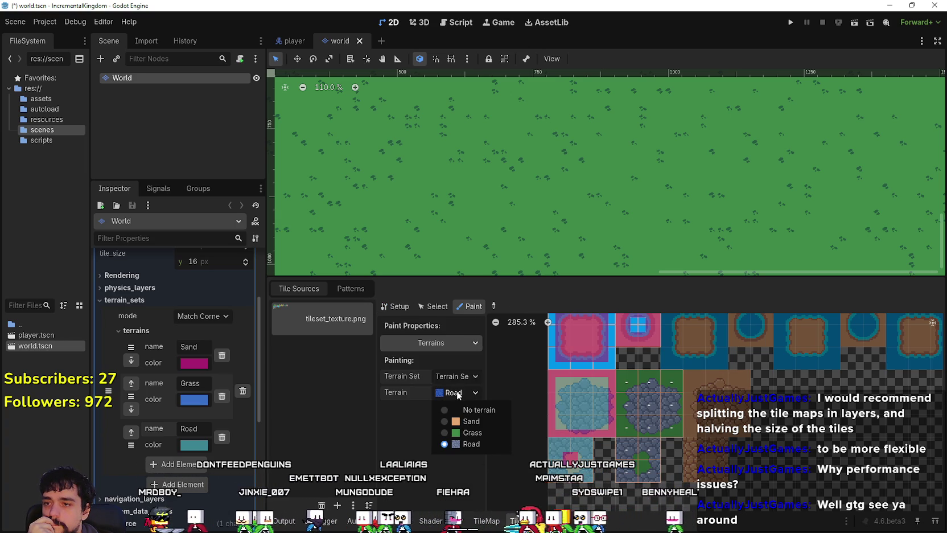
click(472, 444)
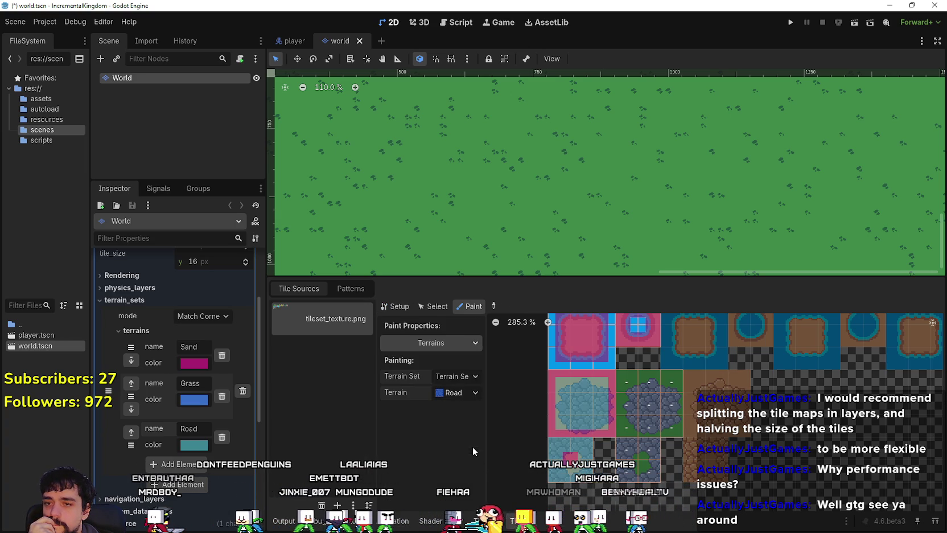
click(636, 389)
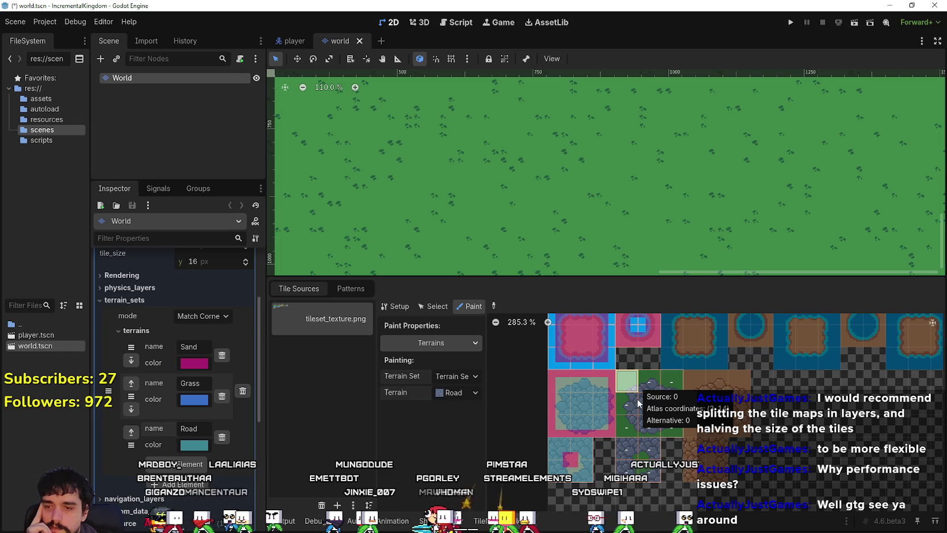
click(672, 382)
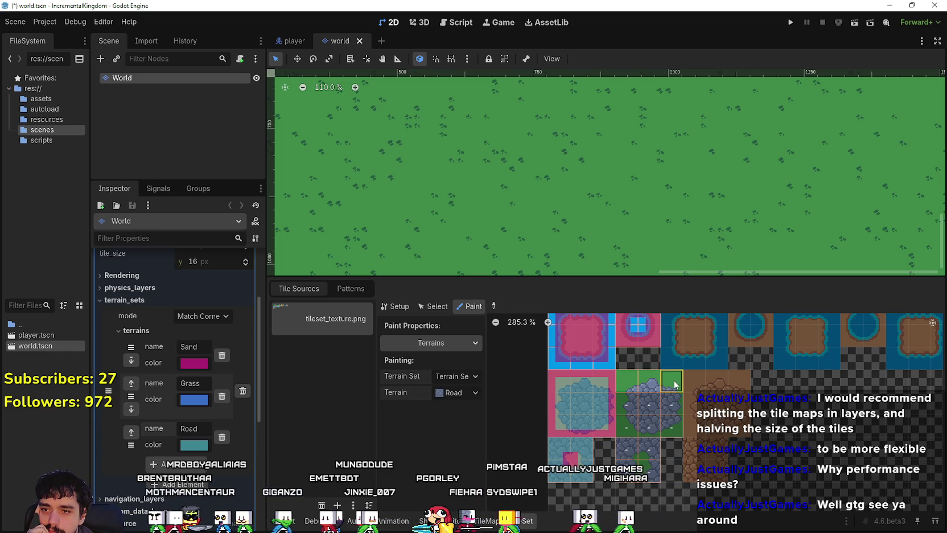
click(625, 409)
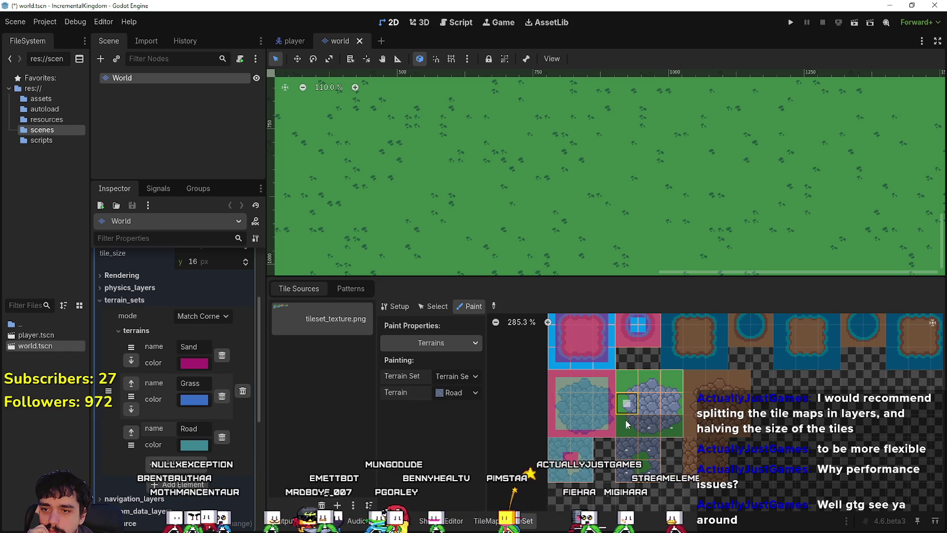
drag(627, 424, 670, 420)
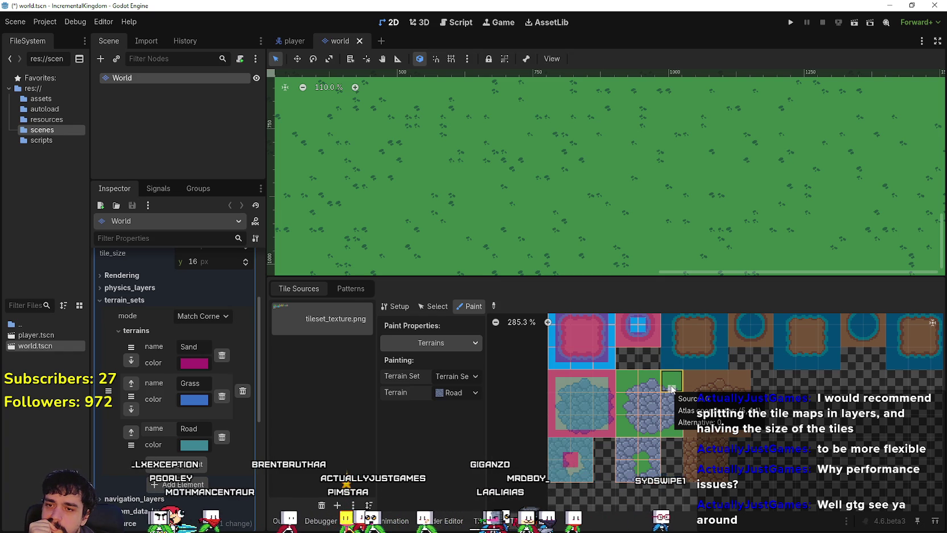
click(672, 382)
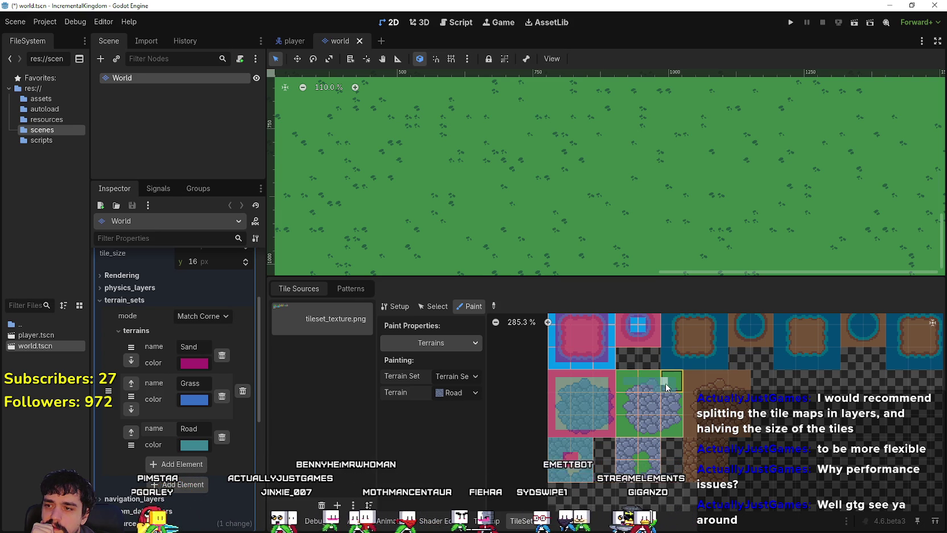
Step: Set the Road terrain colour to olive and assign Road to another atlas tile
click(189, 447)
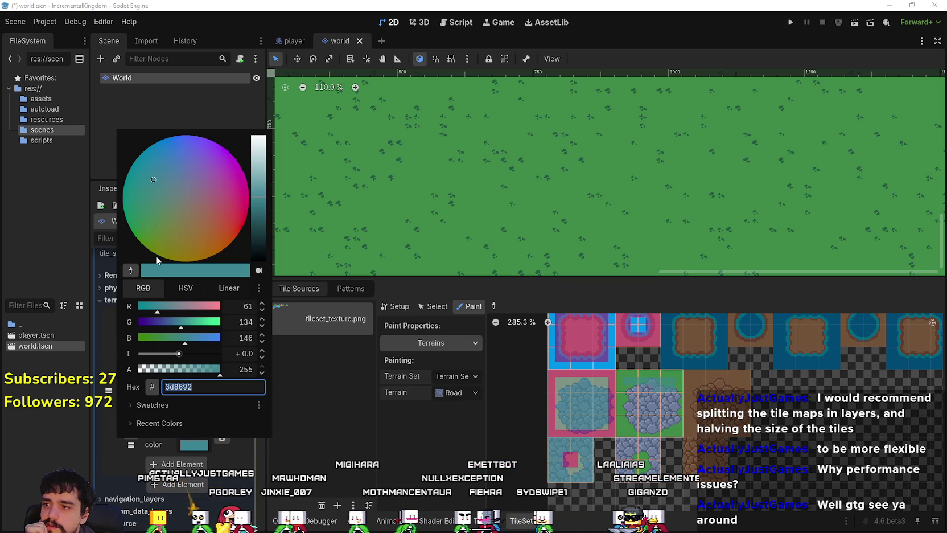
click(177, 246)
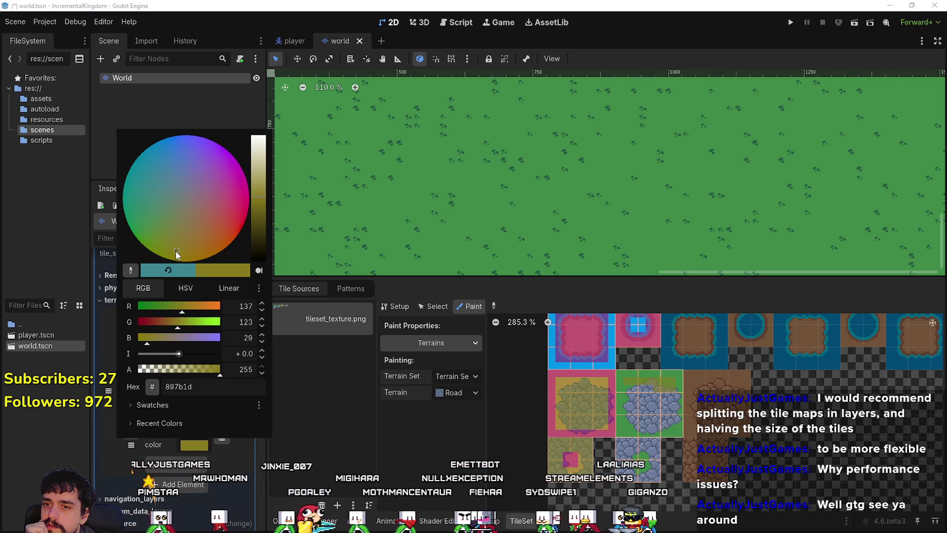
click(588, 465)
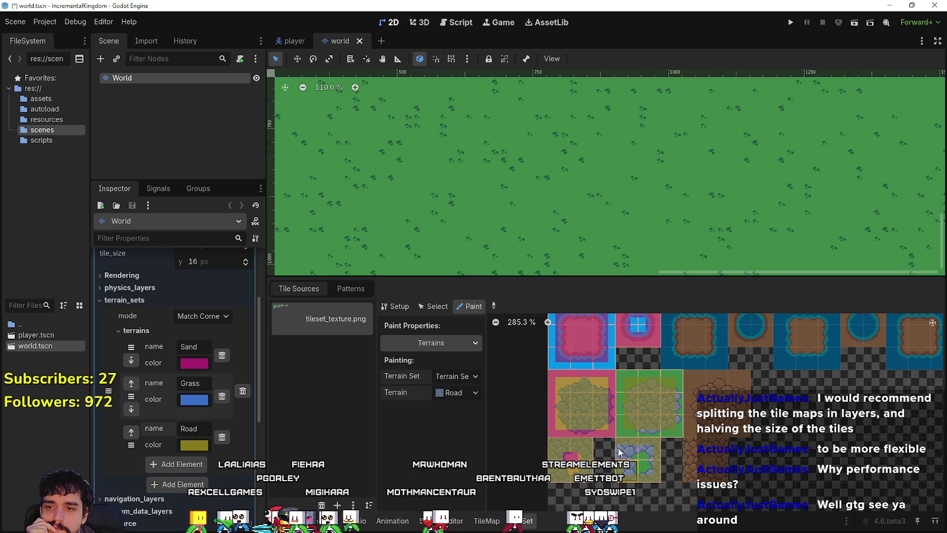
click(647, 448)
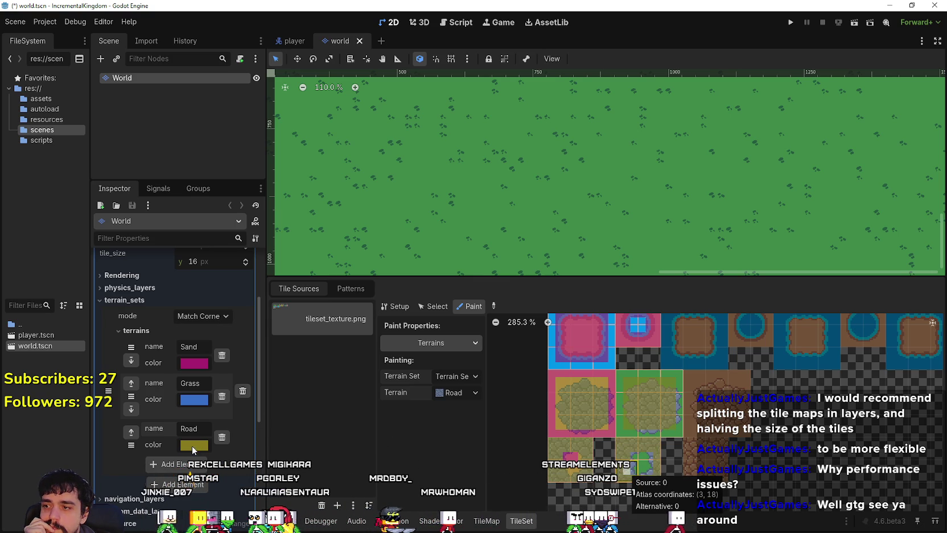
Step: Change the Road terrain colour to pinkish purple 9f6097
click(193, 445)
click(220, 167)
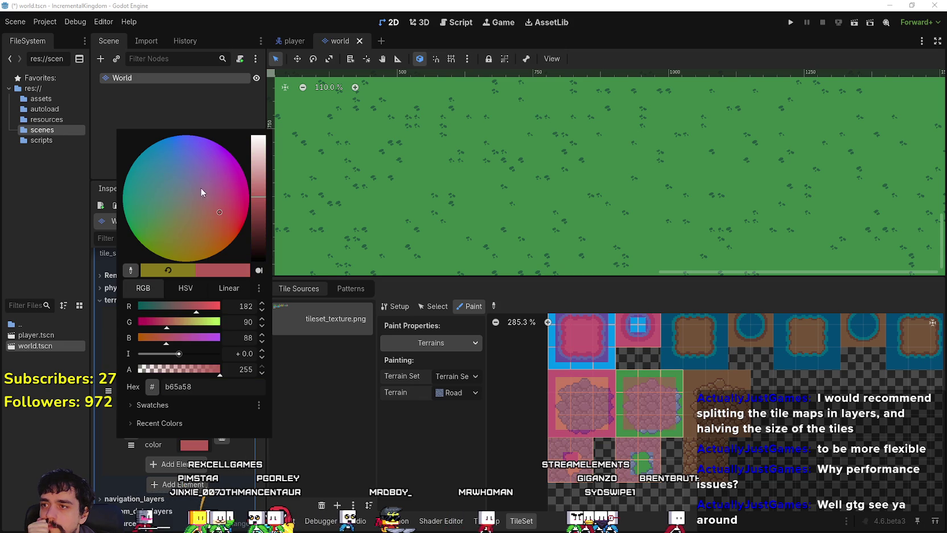
click(188, 170)
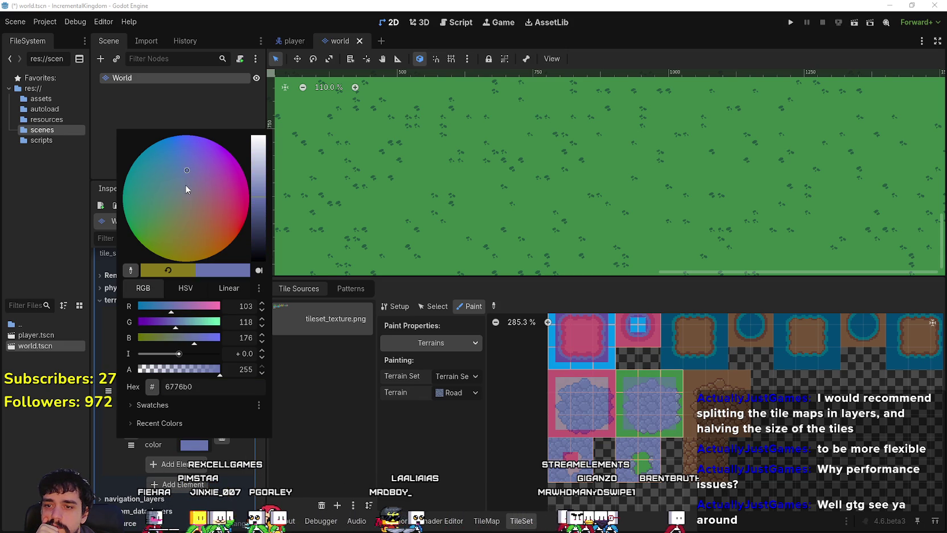
click(198, 185)
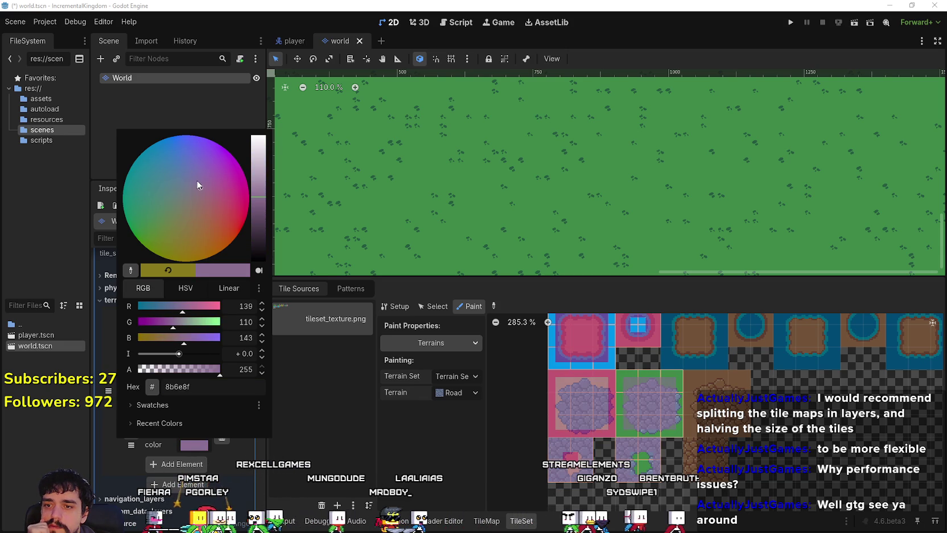
click(212, 184)
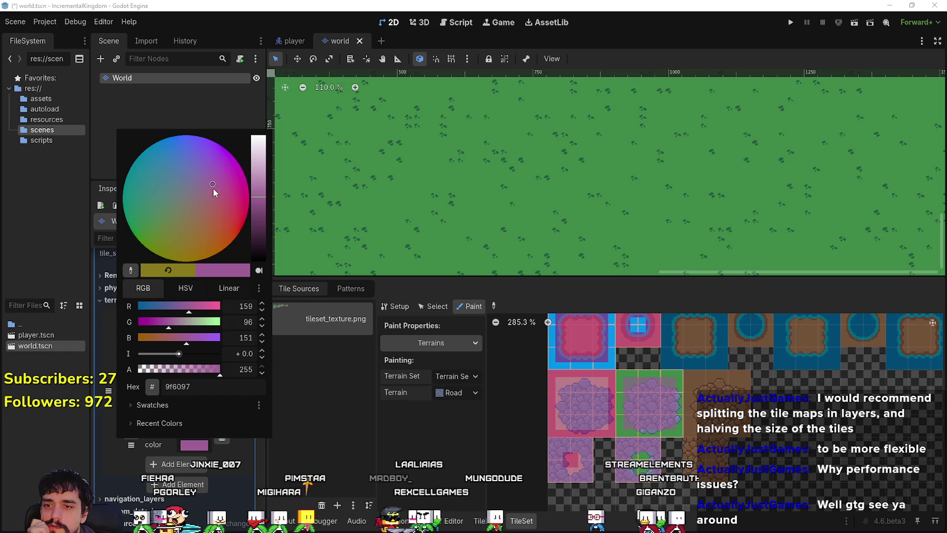
click(650, 471)
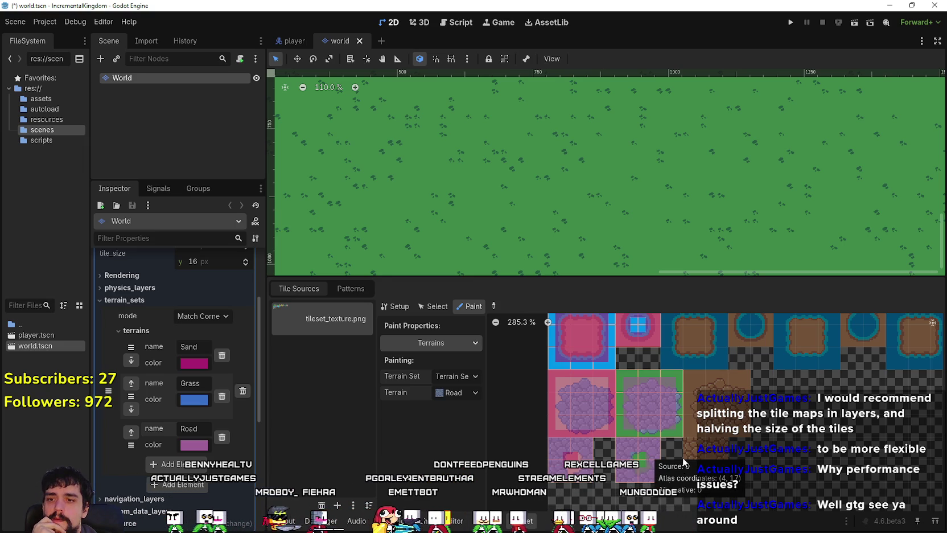
Step: Mark an atlas tile as Grass, then open the TileMap Terrains panel with Road selected
click(451, 396)
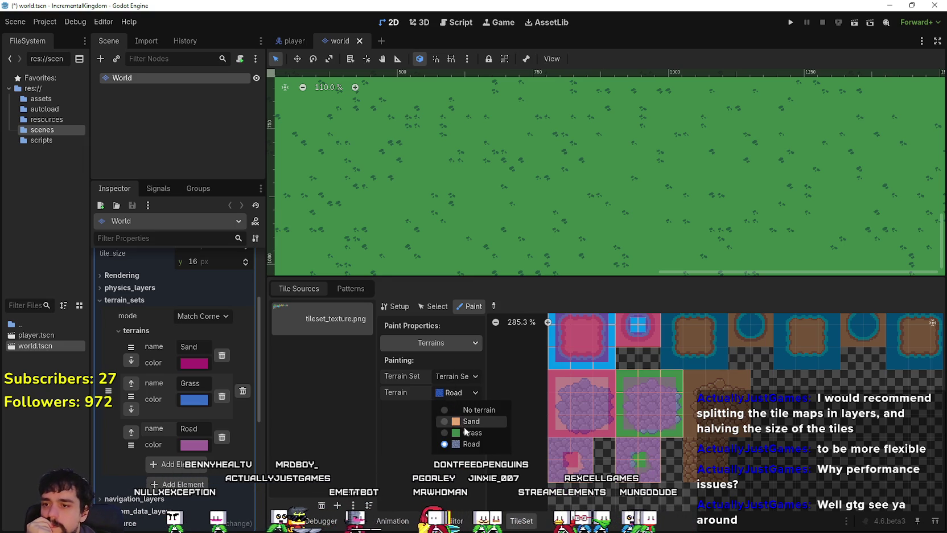
click(465, 429)
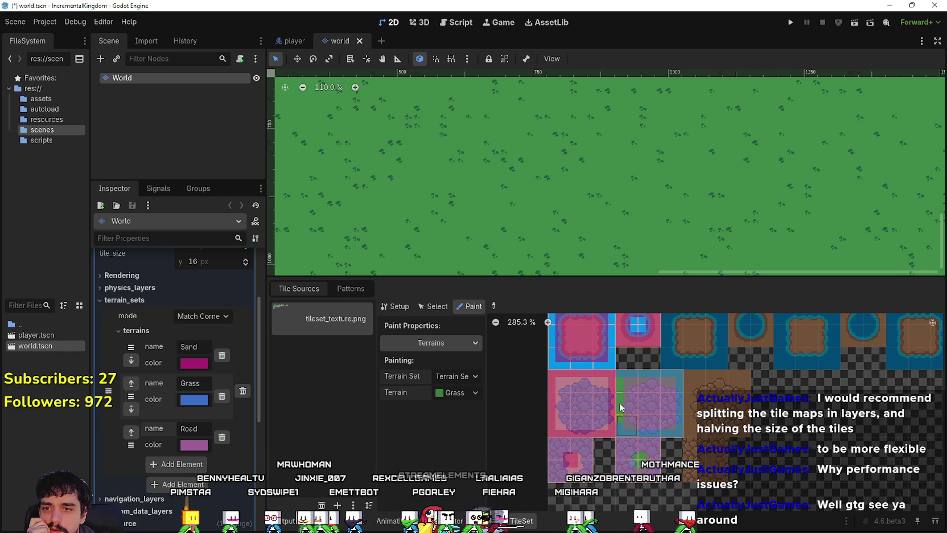
click(641, 458)
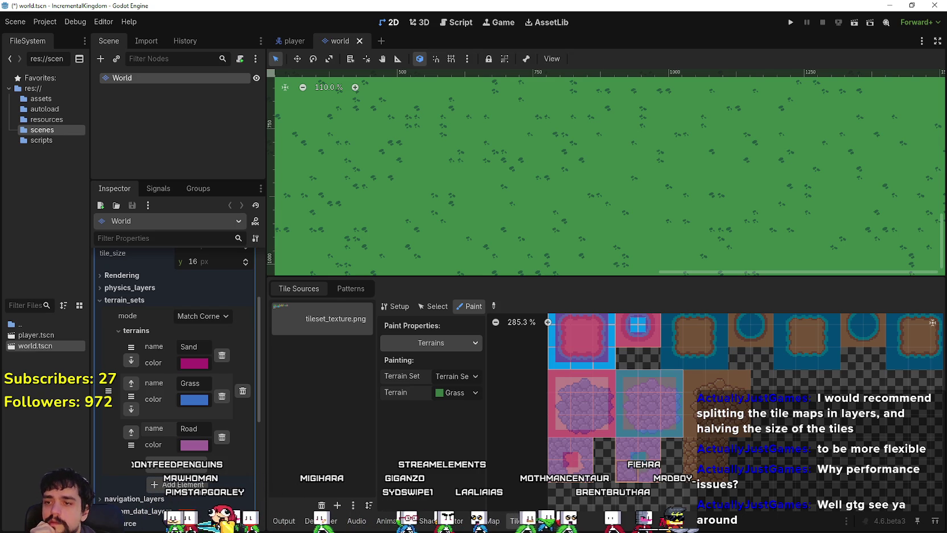
click(493, 522)
click(342, 429)
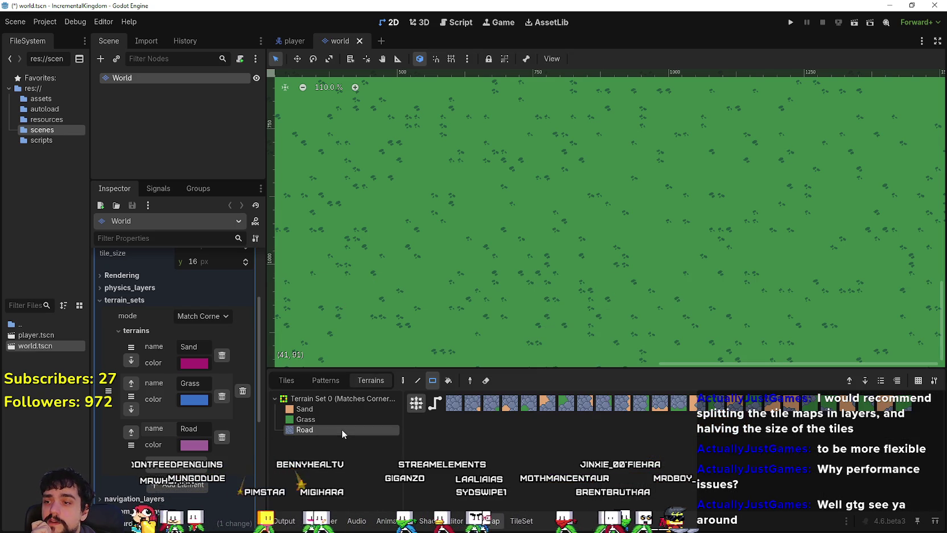
Step: Paint the first road rectangles beside the grass, stretching left onto the sand
scroll(560, 243, down, 1)
drag(586, 267, 570, 242)
drag(621, 285, 506, 283)
scroll(465, 299, down, 1)
scroll(465, 303, down, 7)
scroll(481, 294, up, 3)
drag(579, 263, 570, 272)
scroll(520, 305, up, 1)
mouse_move(518, 303)
mouse_down()
mouse_move(591, 264)
mouse_move(701, 292)
mouse_up()
scroll(630, 275, up, 1)
scroll(581, 291, up, 8)
drag(551, 269, 429, 274)
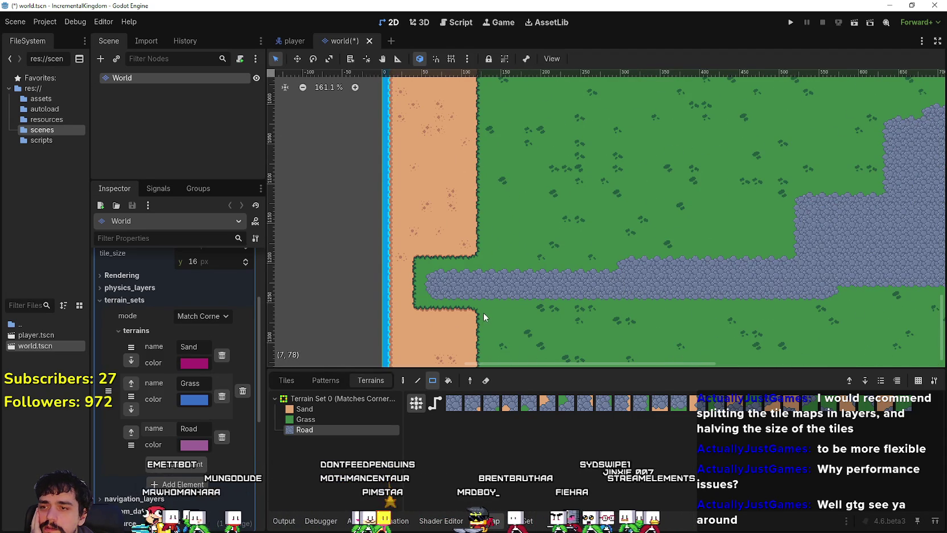
Step: Paint a road branch running upward into the sand, with a filled top block
scroll(512, 308, left, 3)
mouse_move(526, 301)
mouse_down()
mouse_move(537, 170)
mouse_move(574, 280)
mouse_move(574, 199)
mouse_up()
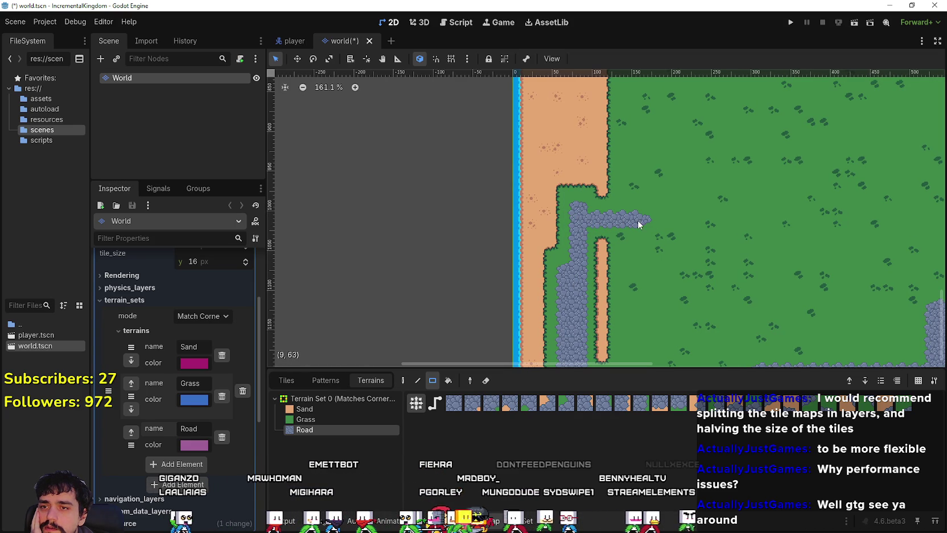
drag(584, 130, 583, 117)
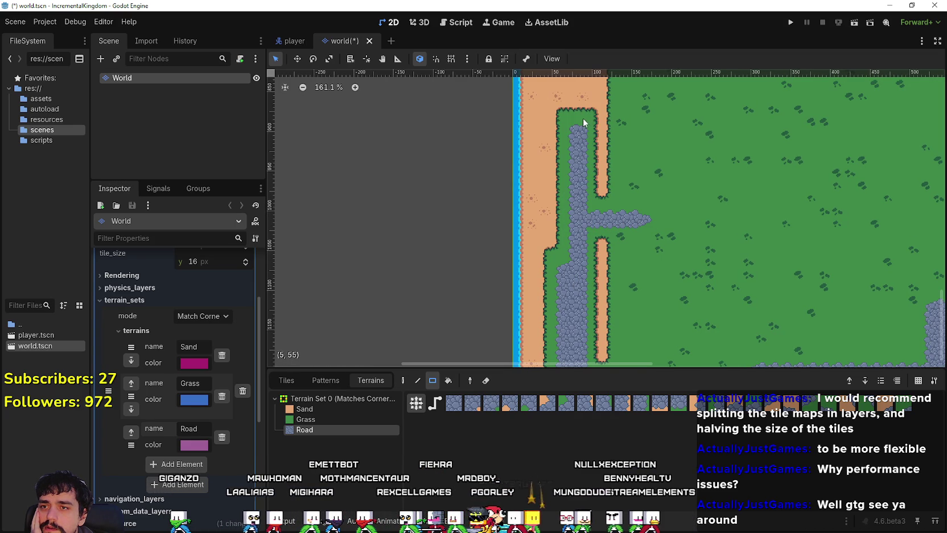
scroll(604, 245, down, 3)
scroll(598, 283, down, 2)
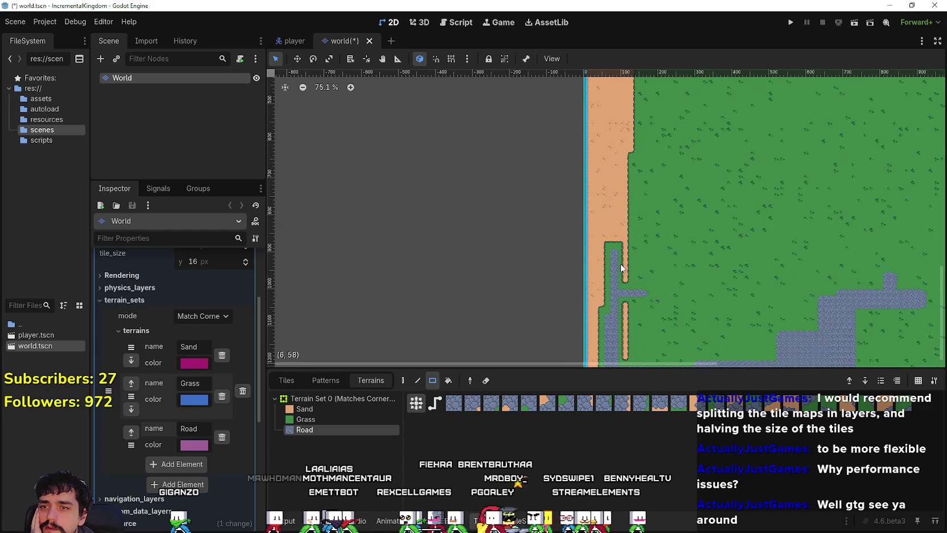
mouse_move(615, 263)
mouse_down()
mouse_move(608, 161)
mouse_move(636, 157)
mouse_up()
scroll(626, 153, up, 1)
scroll(612, 171, up, 3)
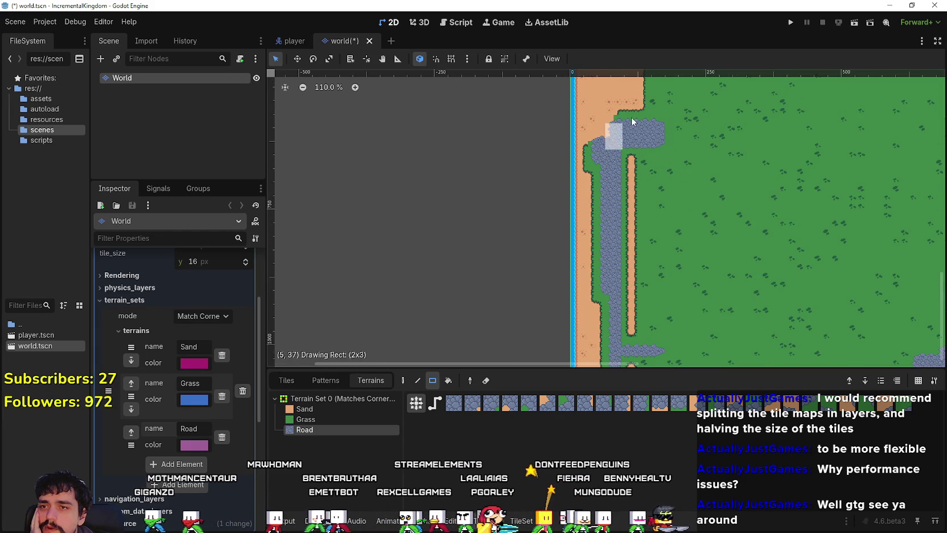
mouse_move(592, 119)
mouse_down()
mouse_move(605, 137)
mouse_move(612, 85)
mouse_up()
scroll(657, 183, up, 1)
mouse_move(657, 183)
mouse_down()
mouse_move(625, 147)
mouse_move(622, 155)
mouse_move(619, 129)
mouse_up()
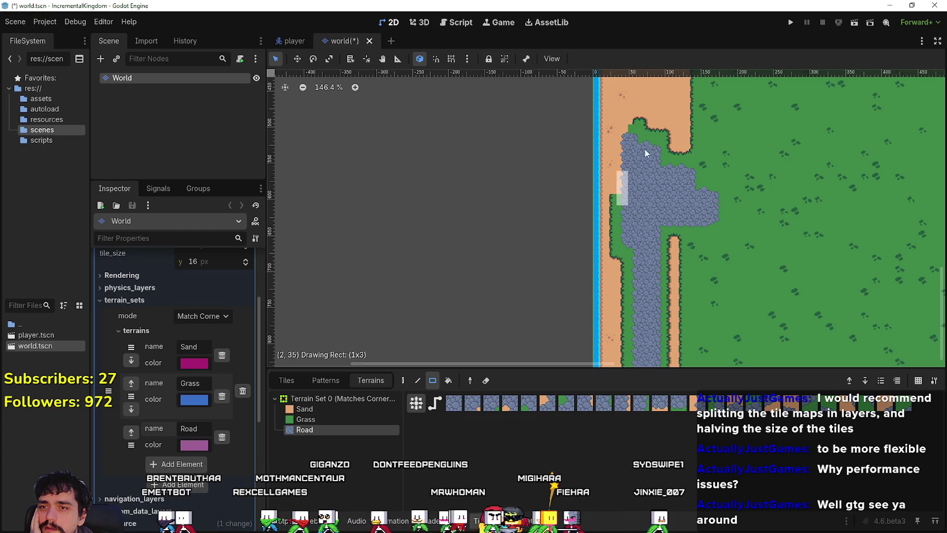
drag(628, 165, 666, 182)
Step: Add a larger road rectangle and small sand patches joined to the upper road
scroll(666, 182, down, 3)
scroll(687, 209, down, 9)
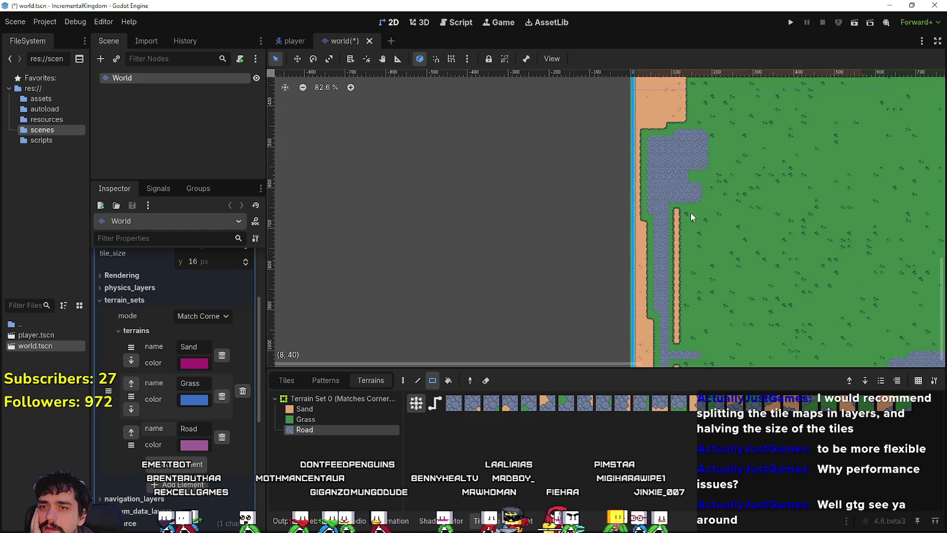
mouse_move(737, 194)
mouse_down()
mouse_move(772, 224)
mouse_move(699, 265)
mouse_up()
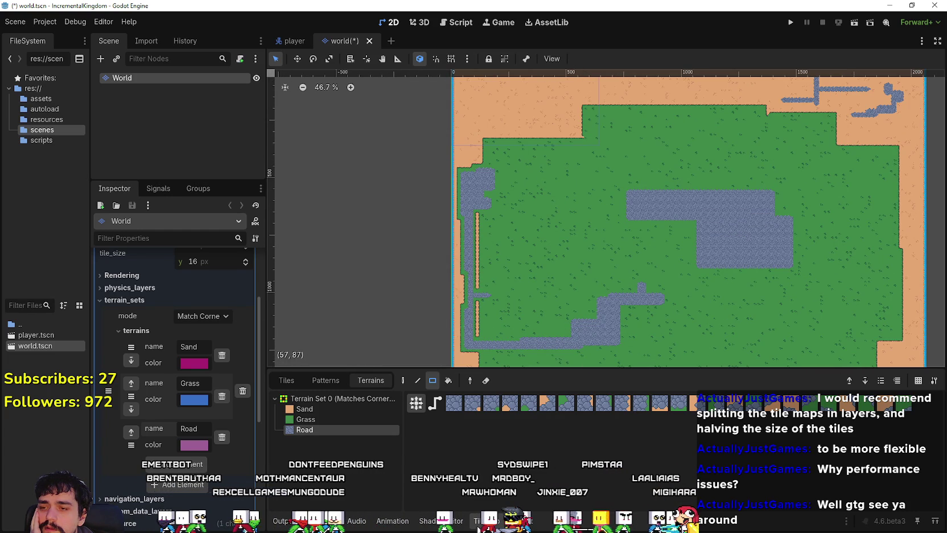
scroll(556, 145, up, 3)
scroll(516, 203, up, 1)
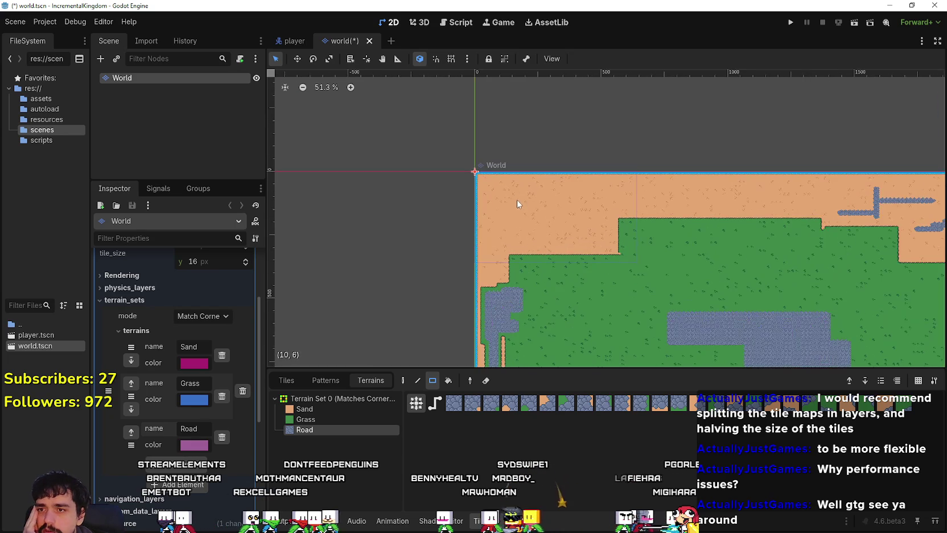
scroll(569, 259, up, 5)
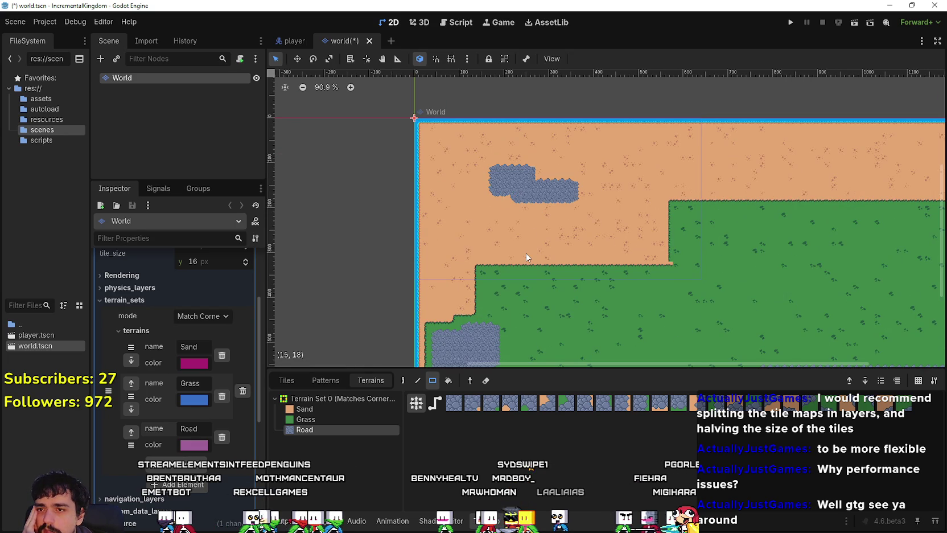
drag(625, 187, 632, 188)
scroll(534, 174, down, 2)
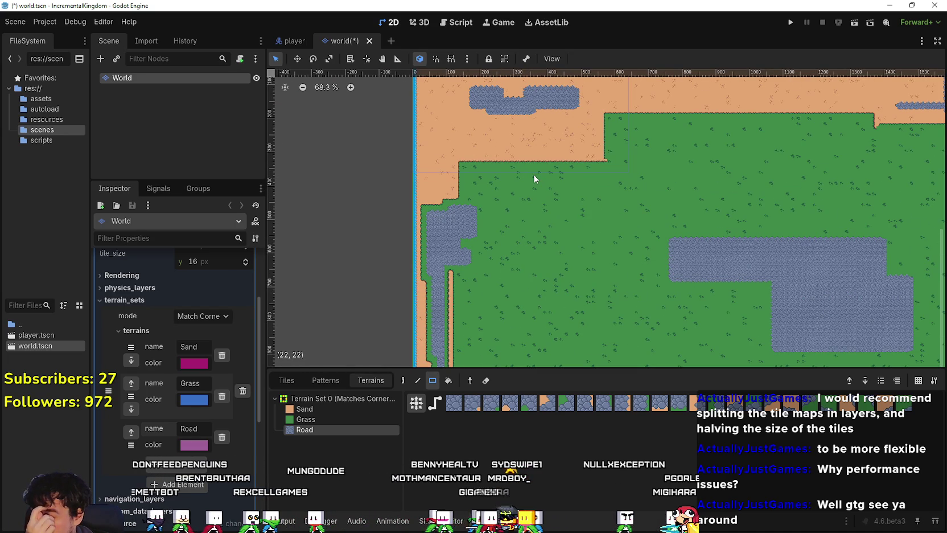
scroll(545, 177, up, 5)
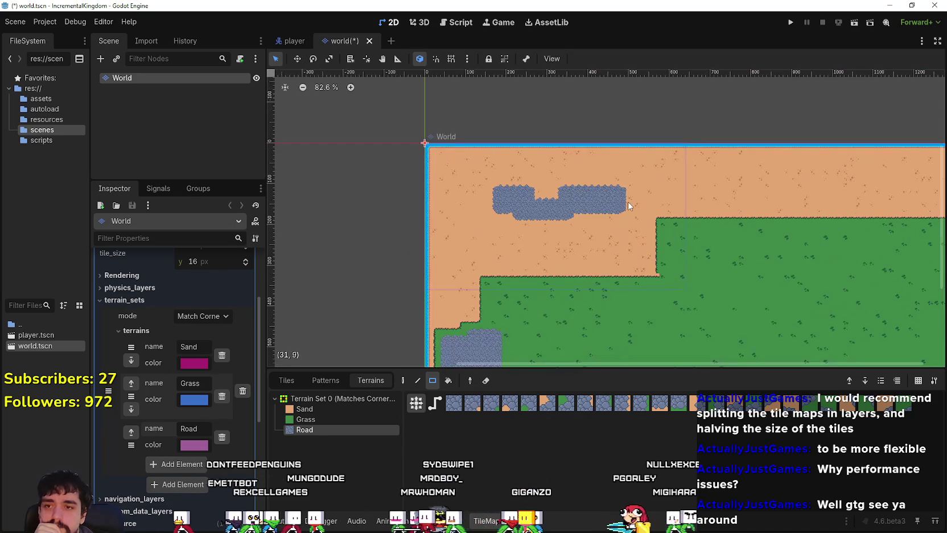
drag(597, 244, 636, 263)
scroll(638, 261, up, 2)
mouse_move(596, 191)
mouse_down()
mouse_move(625, 255)
mouse_move(719, 246)
mouse_up()
scroll(649, 257, up, 3)
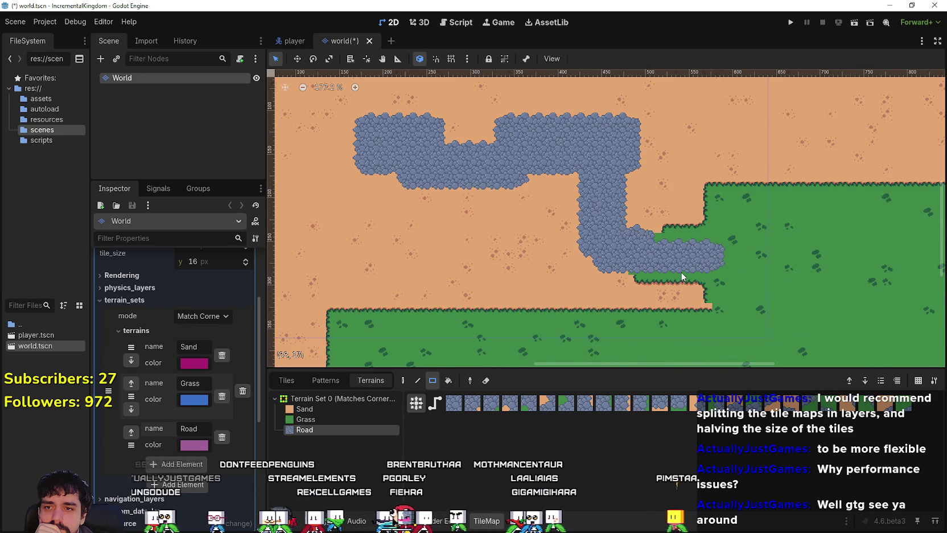
scroll(680, 272, up, 6)
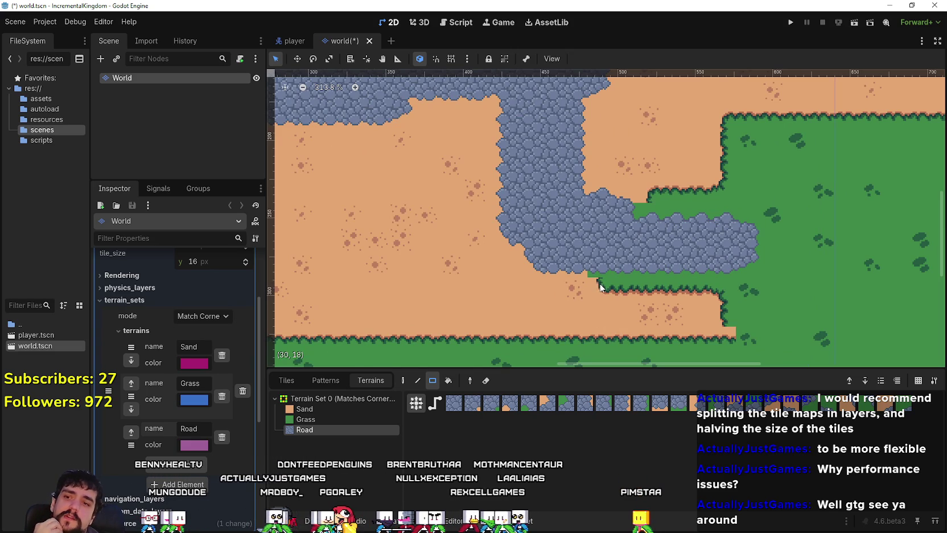
scroll(603, 278, up, 3)
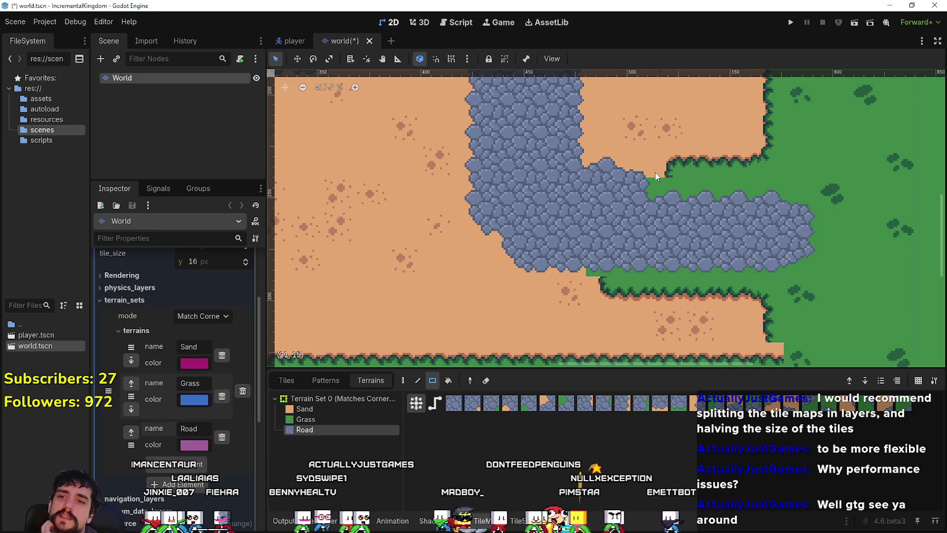
scroll(661, 200, down, 5)
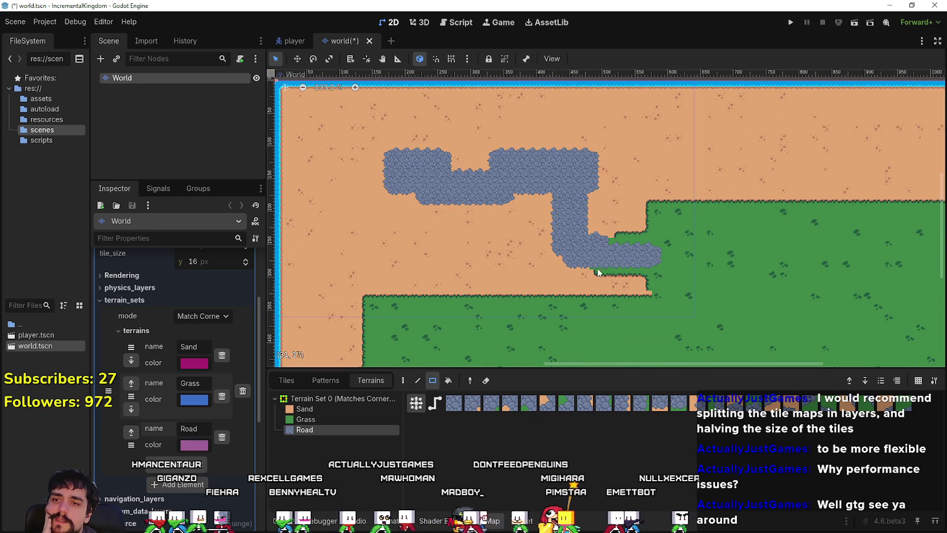
scroll(612, 246, up, 3)
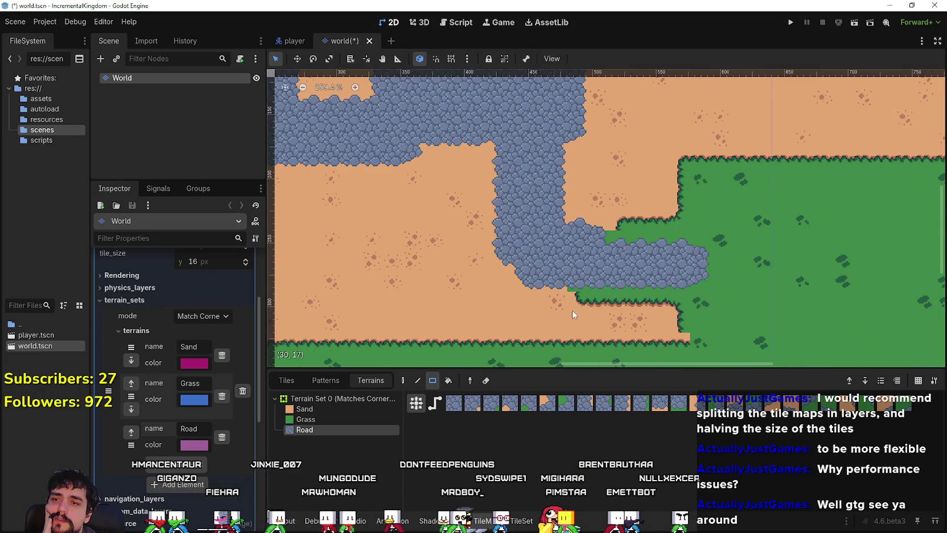
scroll(572, 256, up, 2)
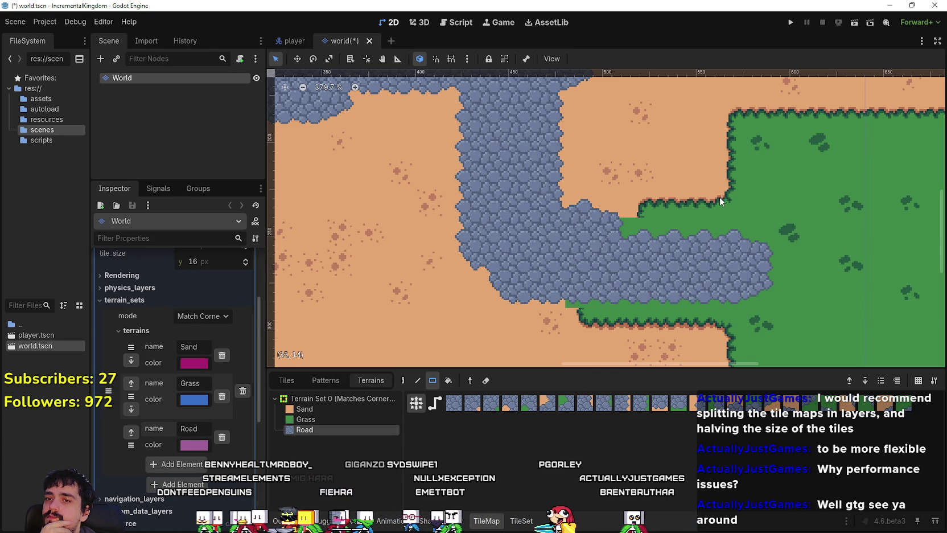
click(521, 522)
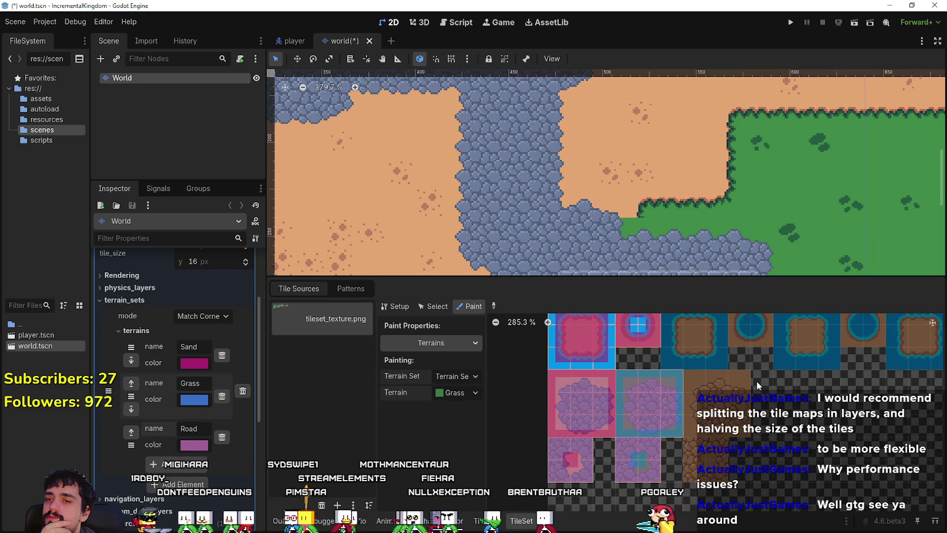
Step: Zoom and pan to show the cobblestone road winding through the sand to the grass
scroll(726, 364, up, 1)
scroll(737, 363, down, 3)
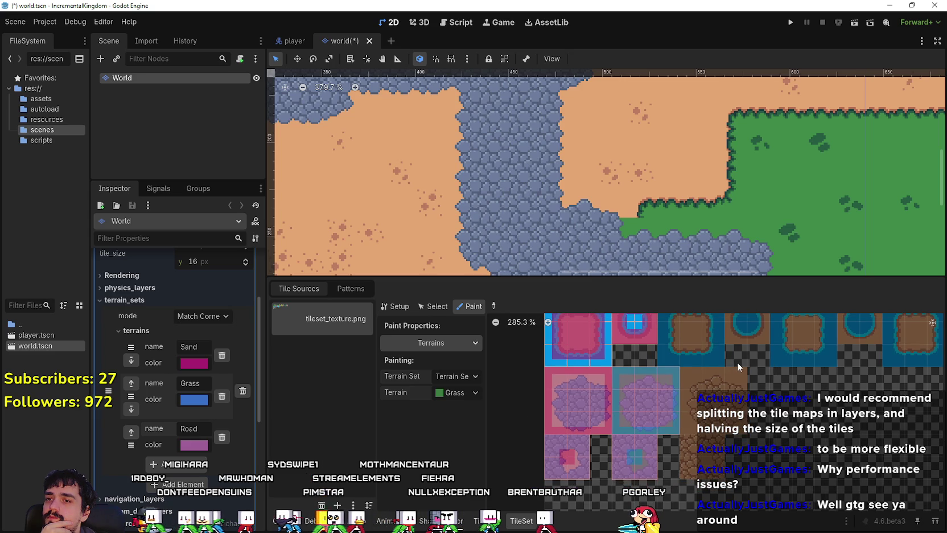
scroll(746, 433, up, 1)
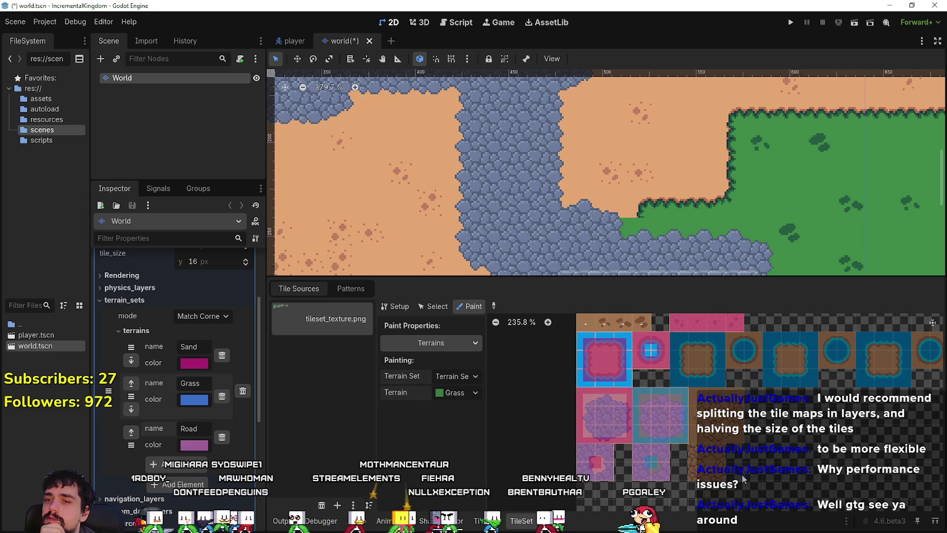
scroll(742, 492, up, 5)
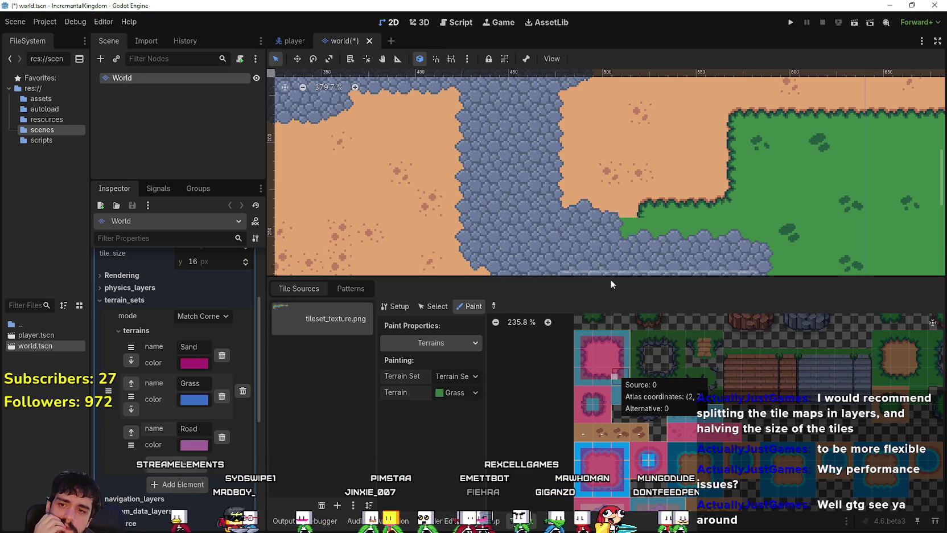
drag(610, 280, 624, 408)
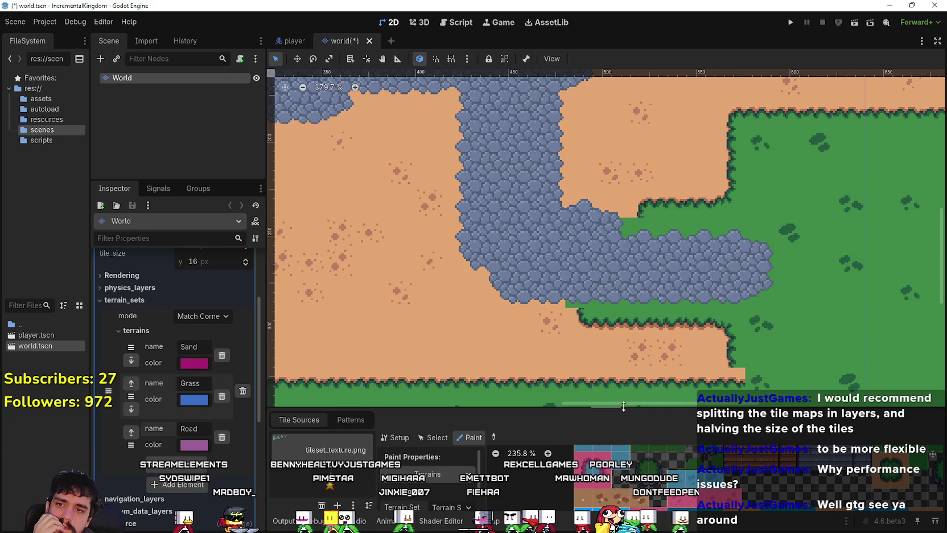
Step: Pan to the map's top-left and pick the Sand terrain for painting
scroll(596, 346, down, 10)
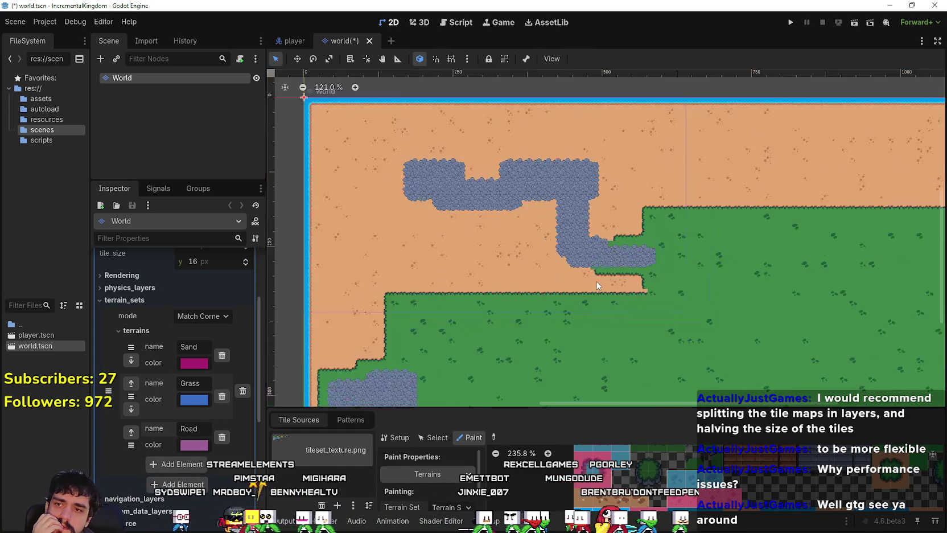
scroll(595, 283, down, 5)
mouse_move(567, 376)
mouse_down()
mouse_move(583, 292)
mouse_move(594, 292)
mouse_move(600, 276)
mouse_up()
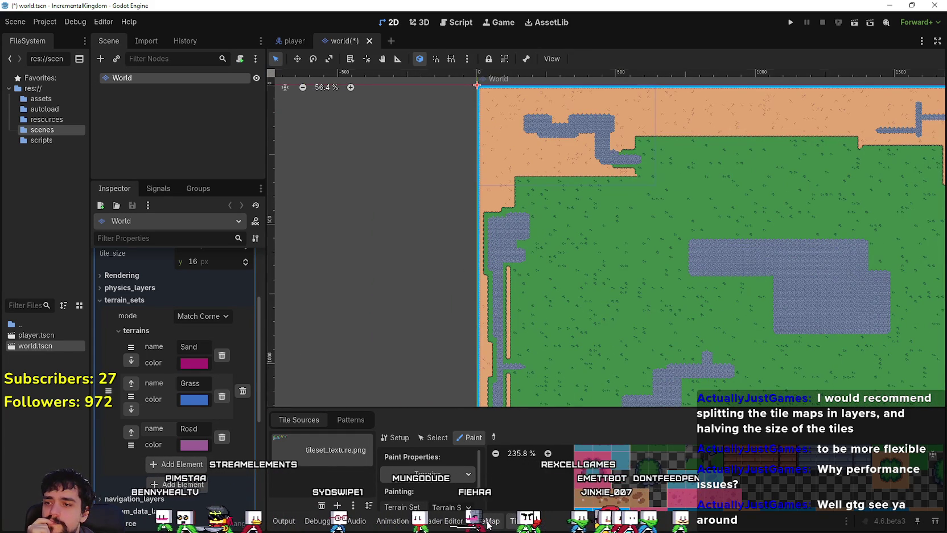
click(488, 520)
click(305, 409)
Step: Paint sand rectangles over the top of the road and the area beside it
scroll(573, 155, up, 1)
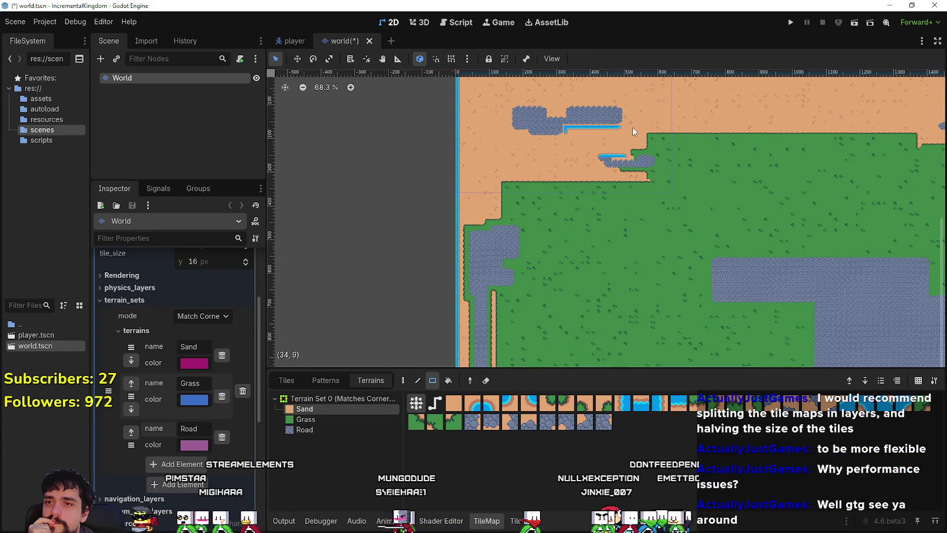
scroll(632, 136, up, 3)
drag(500, 221, 655, 155)
drag(672, 297, 605, 226)
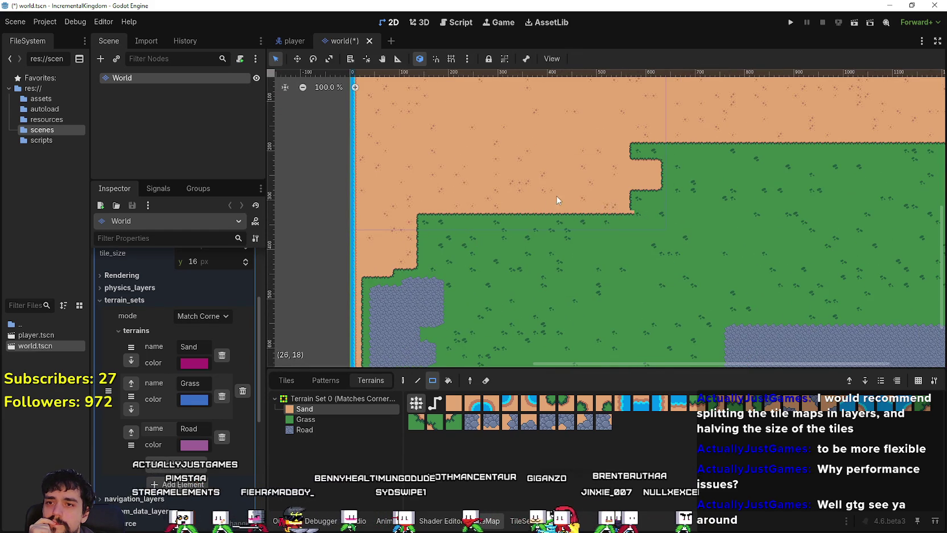
scroll(560, 199, down, 5)
scroll(559, 199, left, 4)
scroll(571, 174, down, 1)
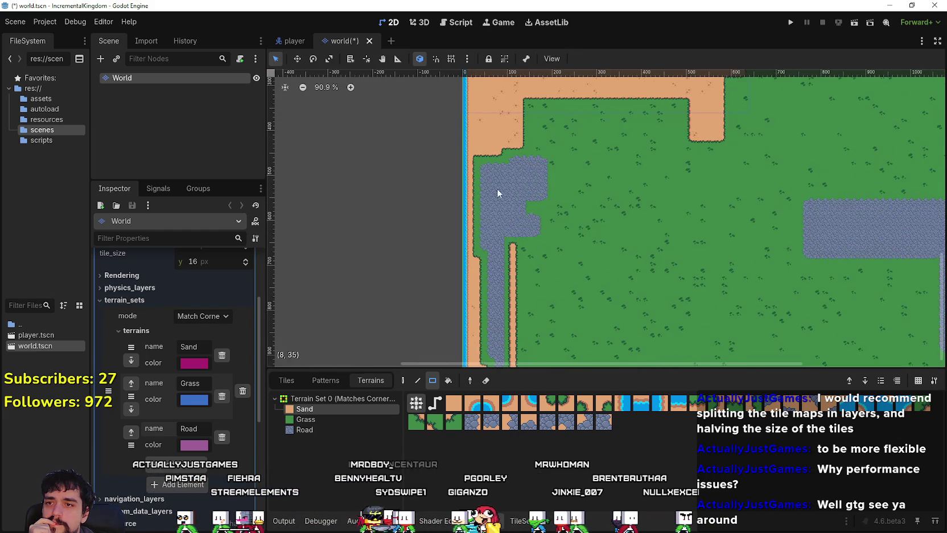
mouse_move(538, 199)
mouse_down()
mouse_move(565, 238)
mouse_move(494, 205)
mouse_move(480, 145)
mouse_up()
mouse_move(491, 236)
mouse_down()
mouse_move(507, 144)
mouse_move(574, 177)
mouse_up()
scroll(567, 235, down, 3)
mouse_move(504, 101)
mouse_down()
mouse_move(515, 163)
mouse_move(511, 152)
mouse_move(551, 209)
mouse_move(553, 169)
mouse_up()
scroll(578, 212, down, 3)
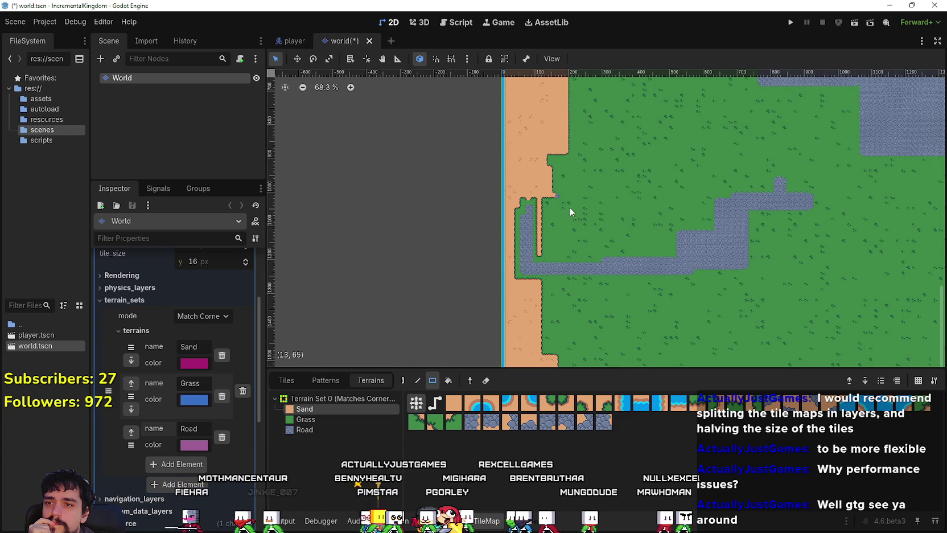
scroll(592, 235, right, 2)
Step: Cover the road's middle, end and left stretches with larger sand rectangles
drag(615, 200, 686, 160)
scroll(626, 182, down, 2)
drag(458, 232, 549, 167)
drag(476, 197, 431, 248)
scroll(536, 231, up, 1)
scroll(536, 231, left, 3)
drag(558, 246, 460, 153)
scroll(483, 227, left, 3)
scroll(483, 227, up, 1)
drag(485, 258, 593, 163)
scroll(627, 222, right, 5)
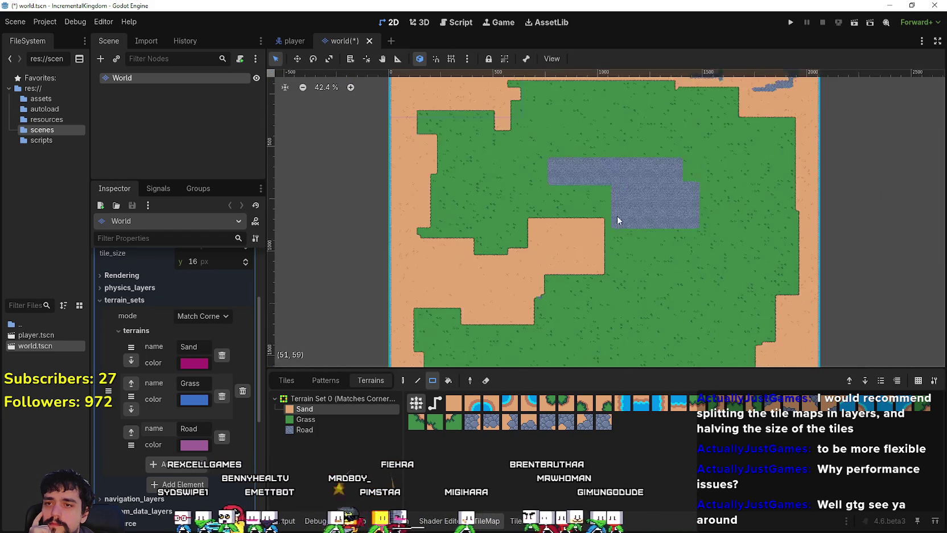
scroll(569, 244, up, 2)
drag(508, 284, 639, 226)
scroll(632, 227, right, 2)
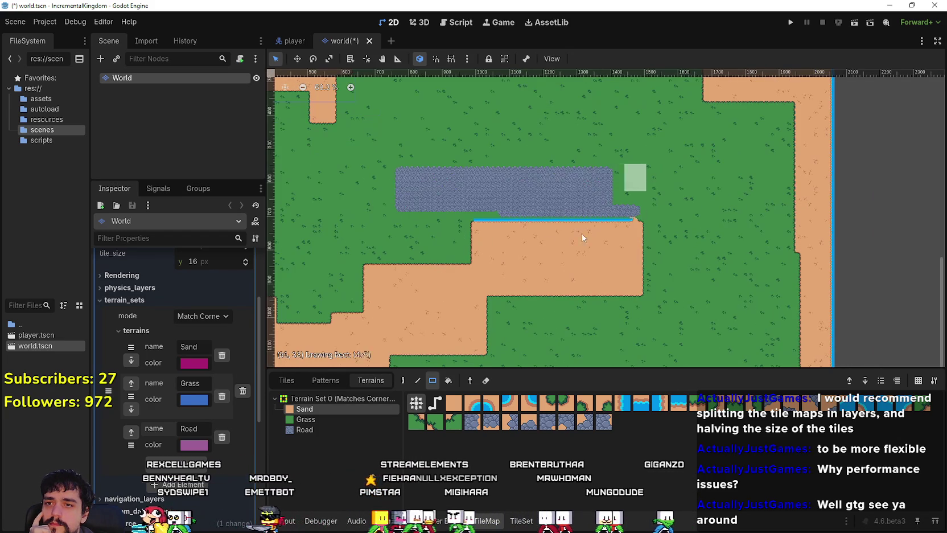
drag(462, 250, 644, 165)
scroll(631, 228, up, 1)
drag(464, 250, 626, 168)
Step: Paint sand over the last road near the top-right and save the World scene
scroll(632, 175, down, 1)
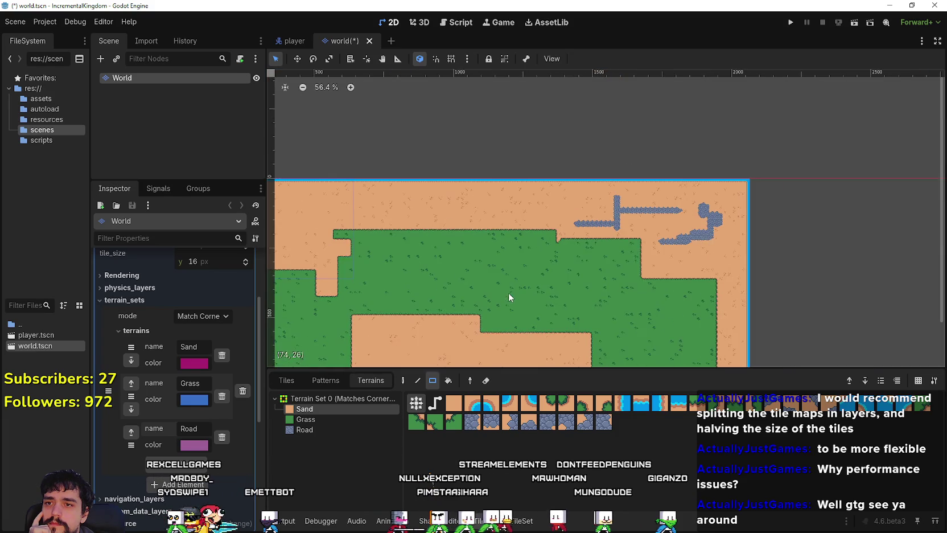
scroll(509, 256, down, 1)
scroll(512, 212, right, 2)
mouse_move(511, 210)
mouse_down()
mouse_move(562, 198)
mouse_move(673, 139)
mouse_up()
scroll(673, 139, down, 2)
scroll(560, 144, down, 6)
drag(504, 210, 598, 298)
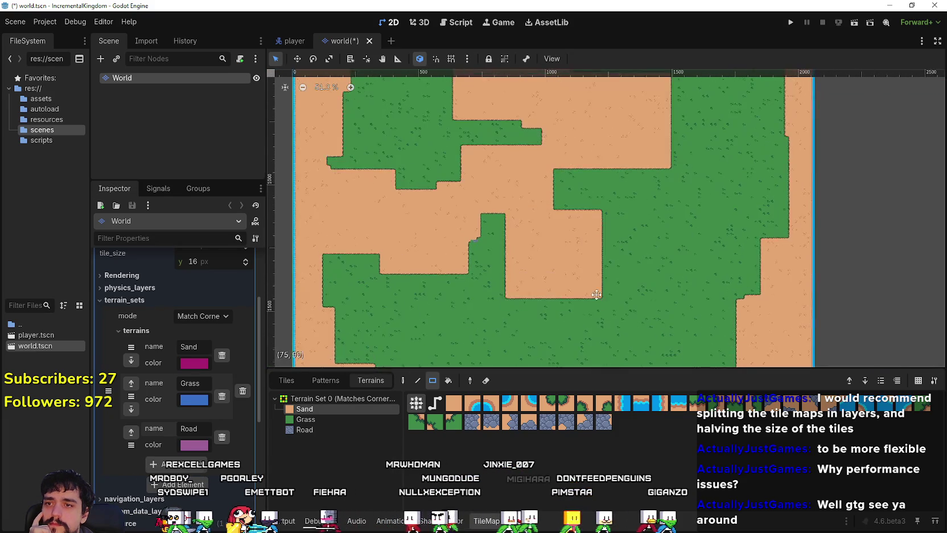
scroll(542, 230, up, 3)
scroll(542, 252, down, 1)
scroll(634, 163, up, 5)
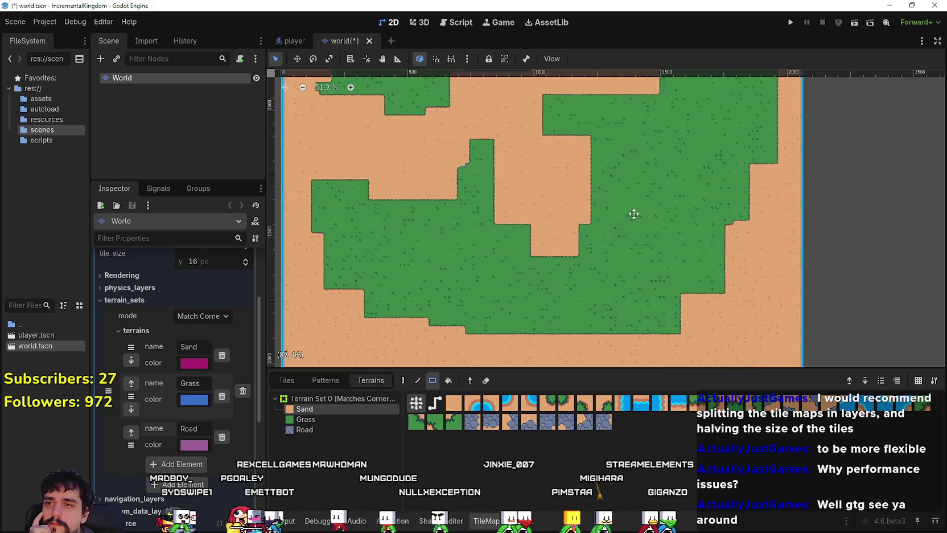
scroll(634, 163, left, 2)
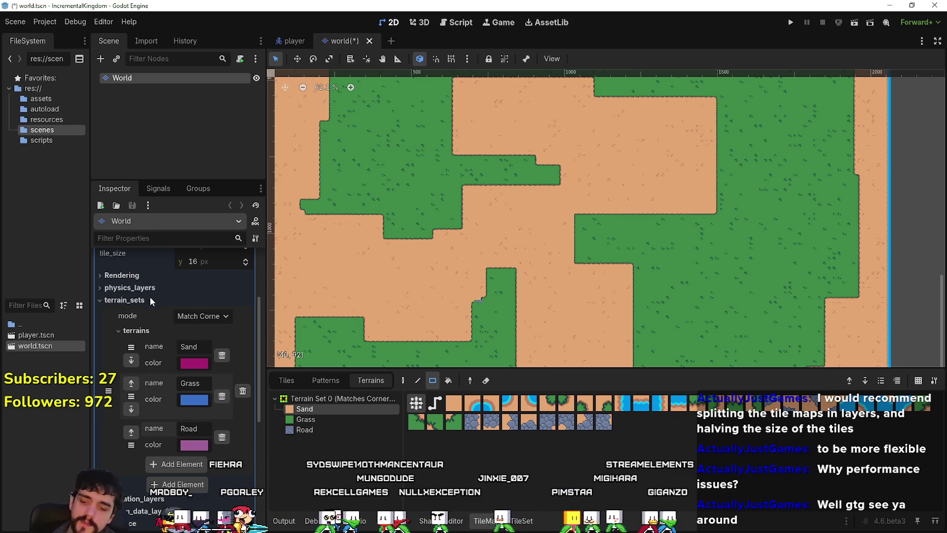
key(ctrl+s)
Step: Run the scene to test the sand-and-grass map, then stop the game
click(853, 23)
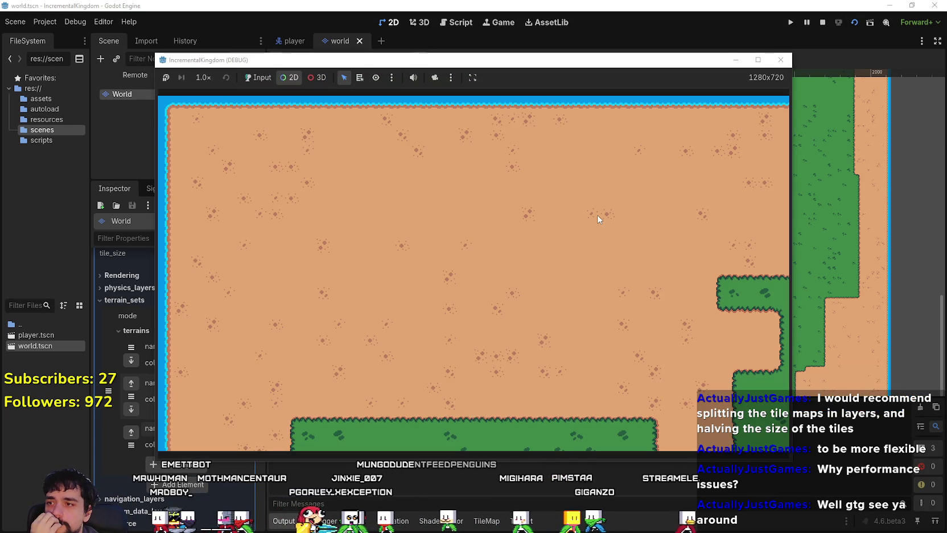
click(829, 20)
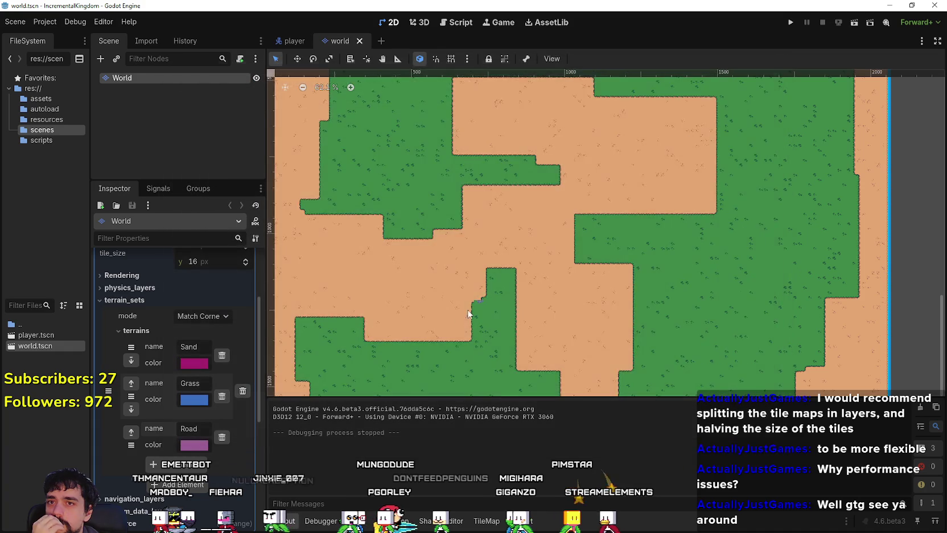
scroll(524, 290, down, 4)
scroll(524, 289, up, 3)
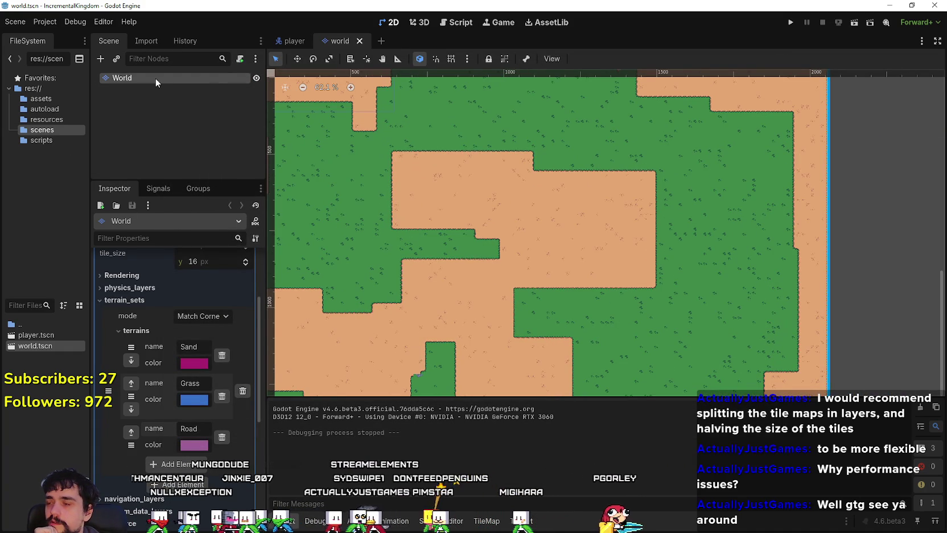
Step: Instance the player scene as a Player child of the World node
right_click(155, 77)
click(212, 103)
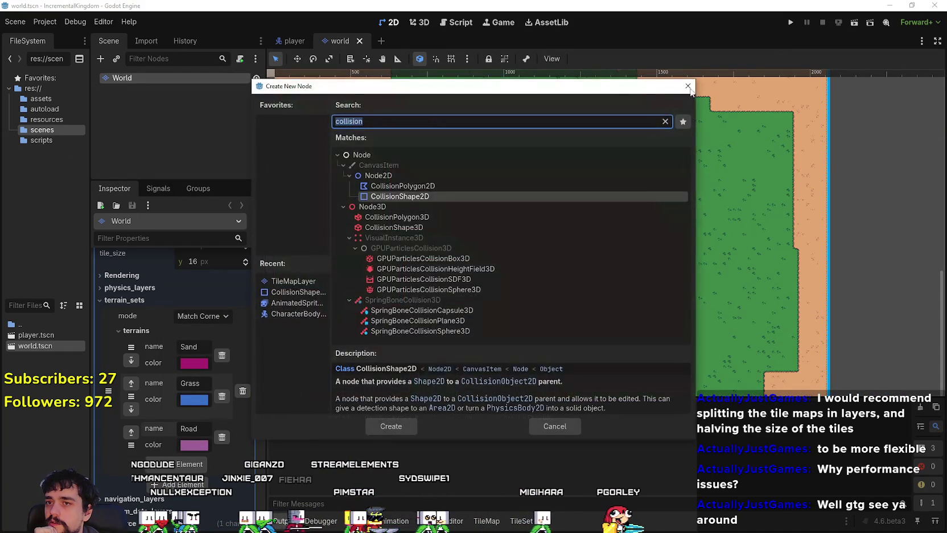
key(Escape)
right_click(157, 77)
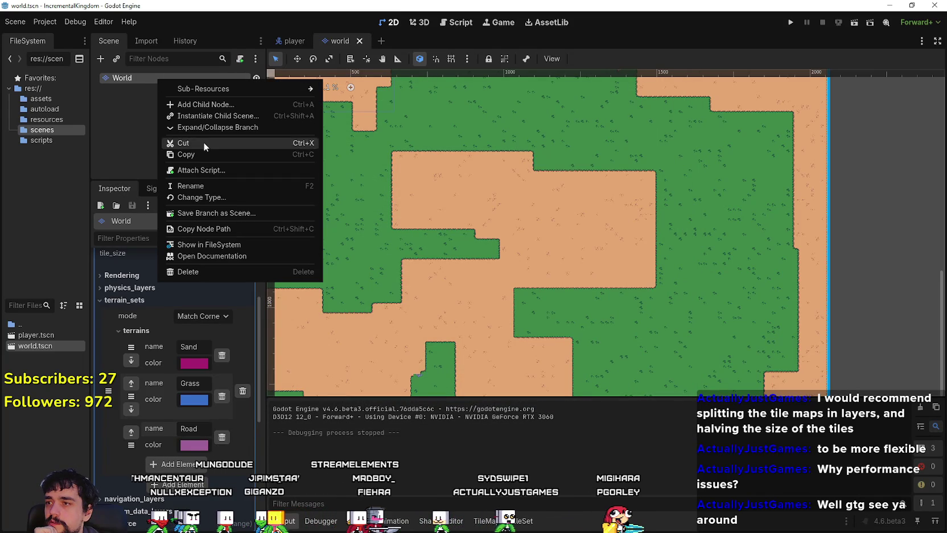
click(213, 118)
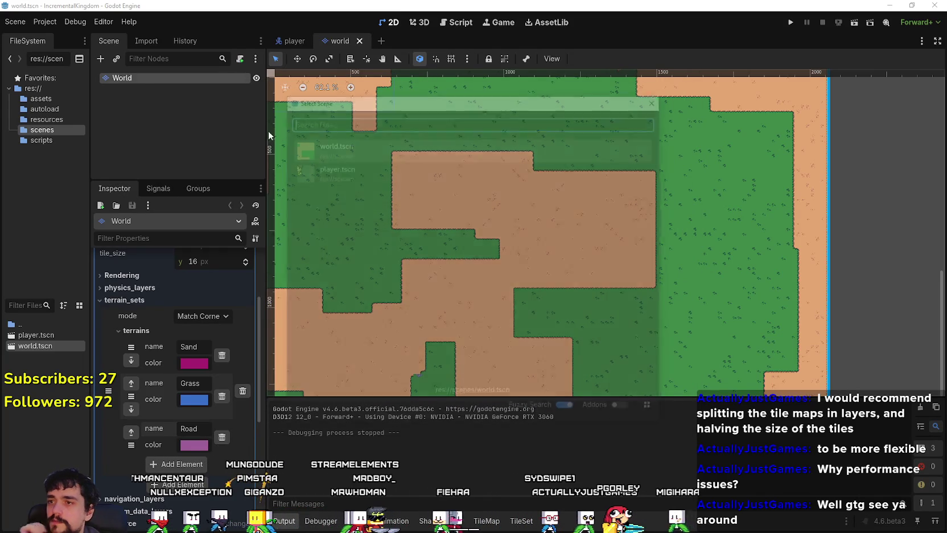
key(Down)
key(Return)
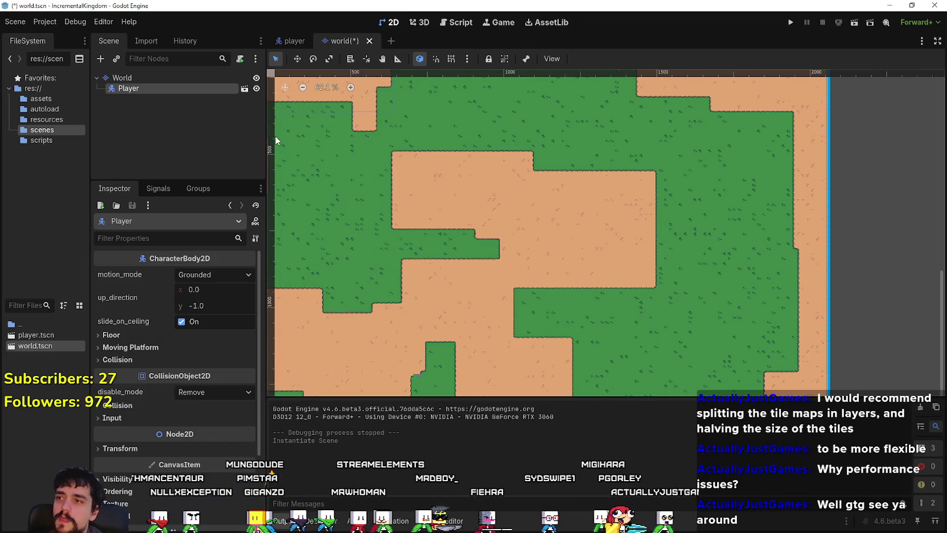
Step: Move the Player onto the open sand area at (1022, 713)
scroll(484, 300, down, 2)
scroll(397, 218, down, 6)
scroll(427, 218, left, 2)
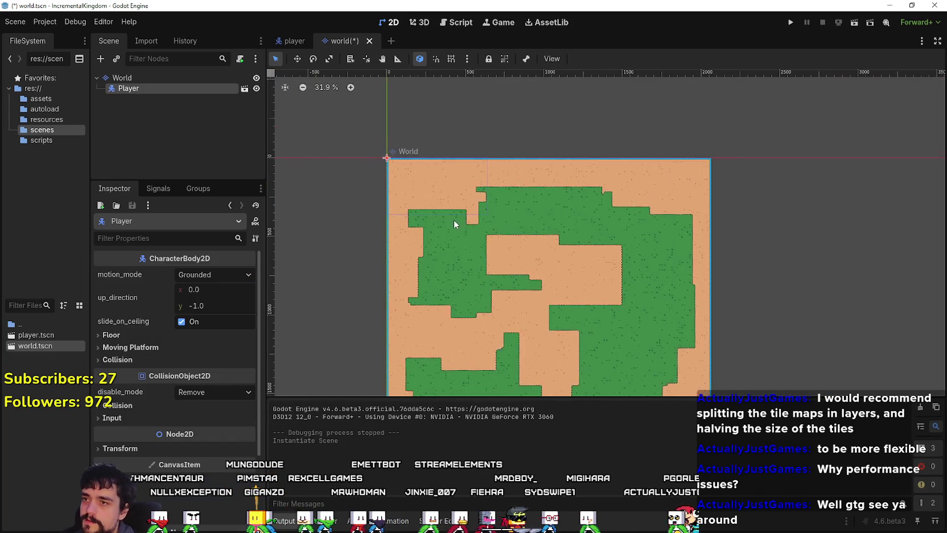
scroll(456, 219, up, 7)
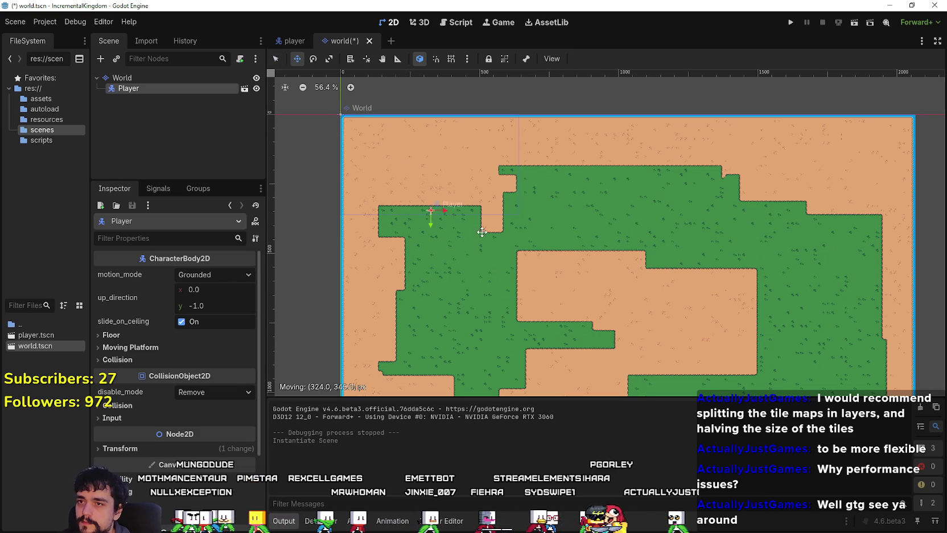
scroll(626, 285, up, 3)
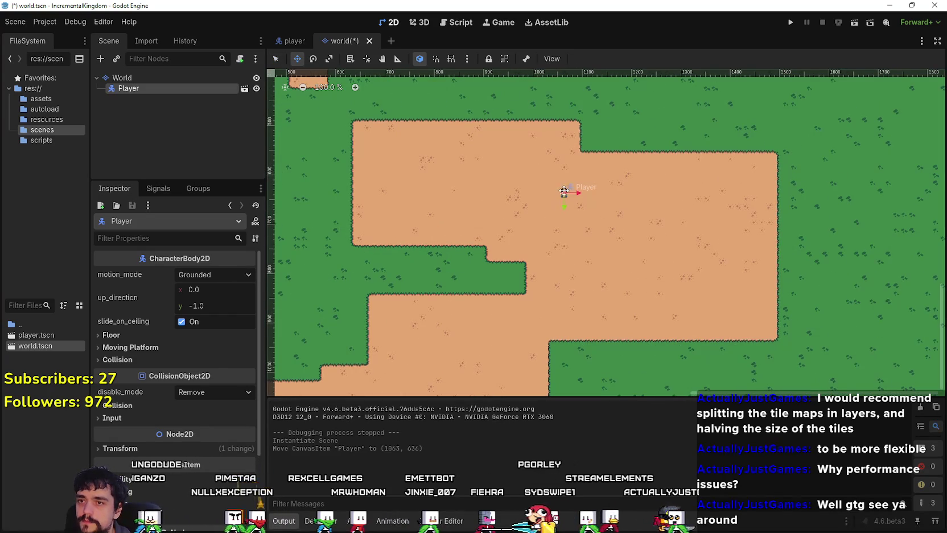
drag(546, 228, 546, 227)
scroll(546, 227, up, 2)
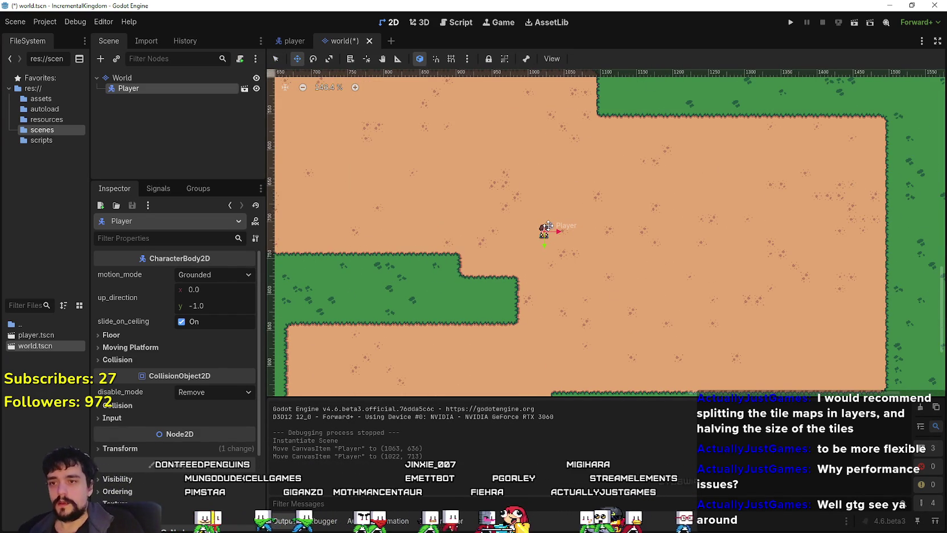
scroll(549, 224, down, 5)
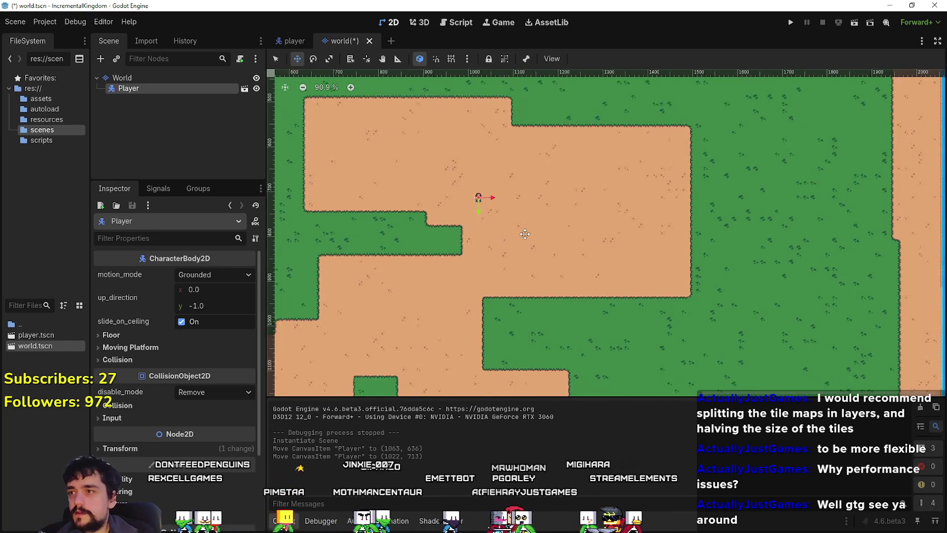
right_click(181, 91)
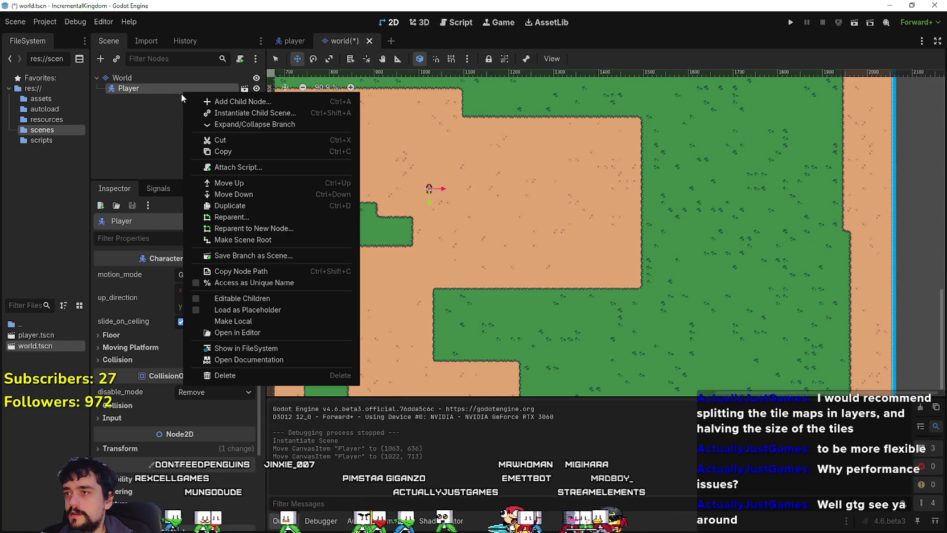
Step: Search 'camera' and create a Camera2D child under Player, then reselect Player
click(234, 103)
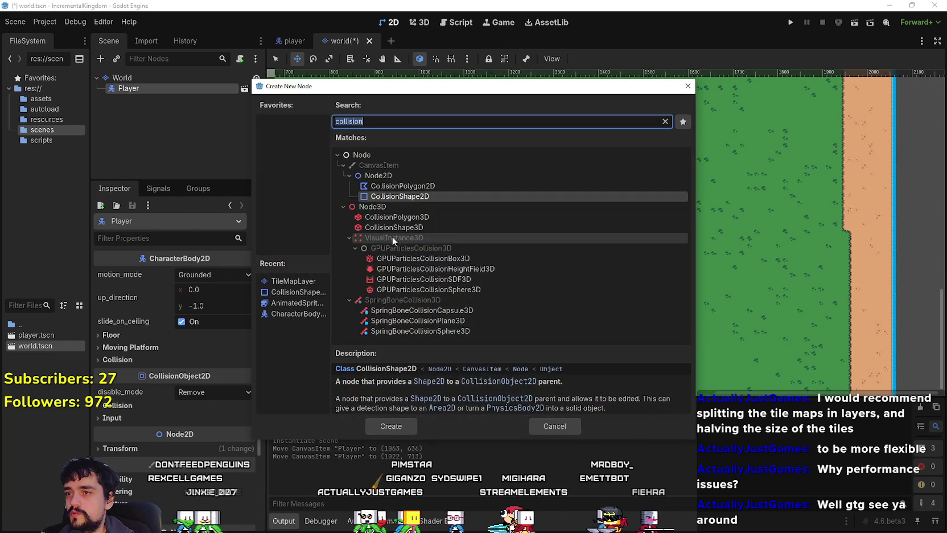
text(camera)
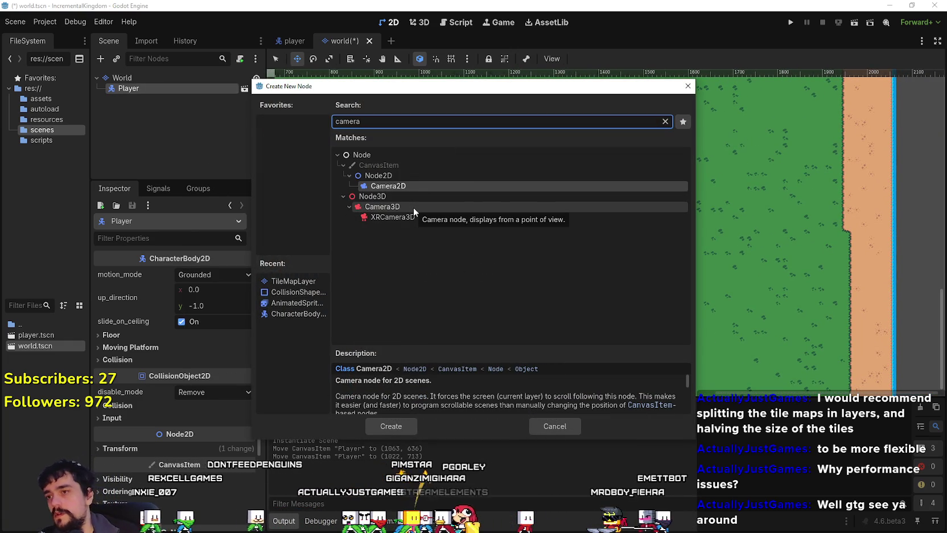
click(433, 187)
click(390, 432)
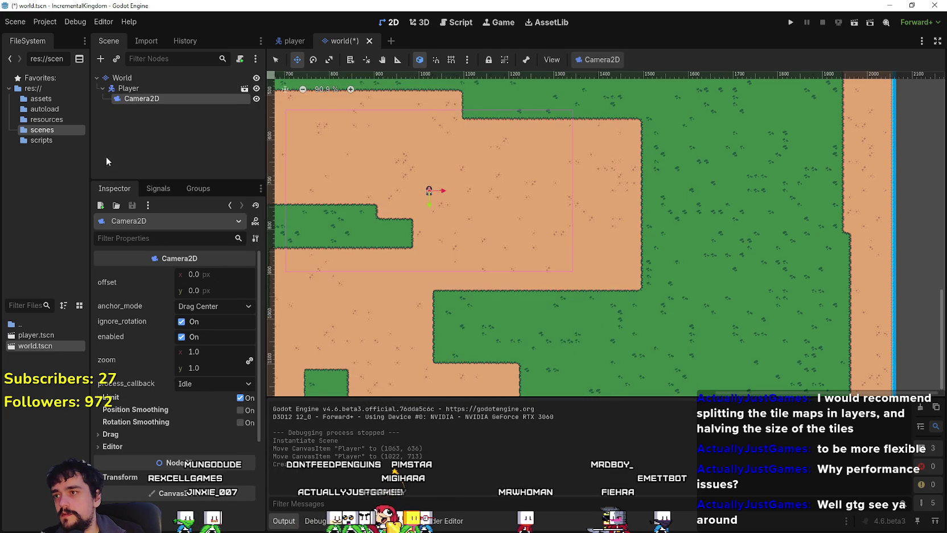
click(128, 88)
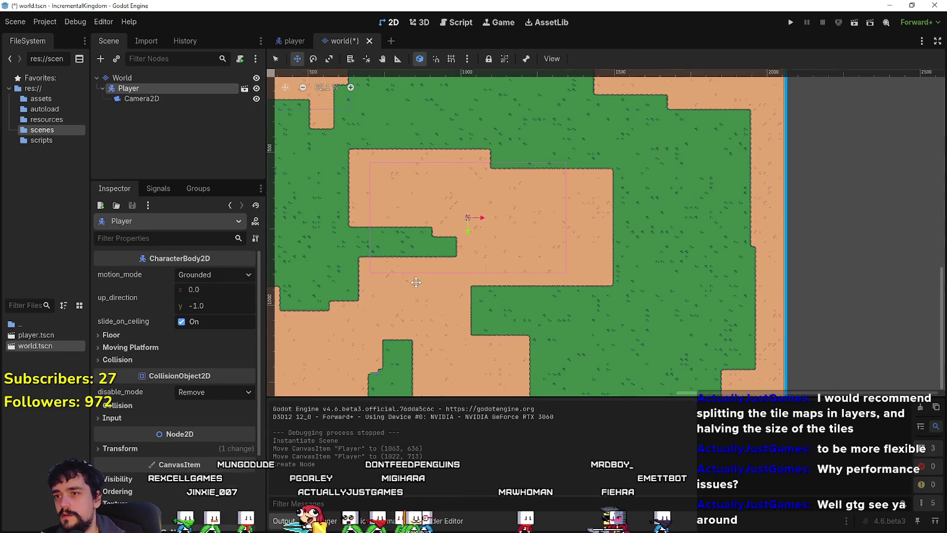
scroll(488, 297, up, 4)
drag(463, 222, 480, 256)
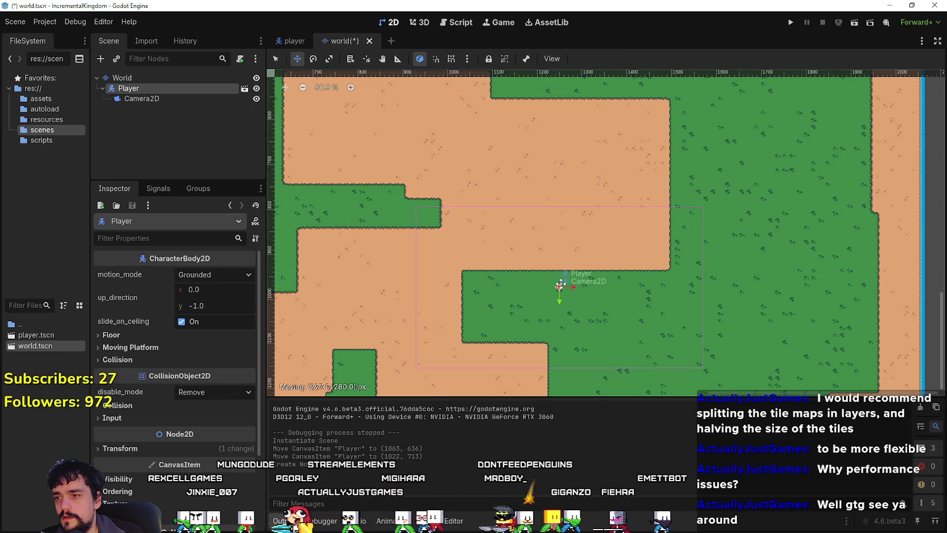
Step: Drop the Player on the grass at (975, 823) and expand its Transform properties
scroll(561, 281, down, 8)
mouse_move(561, 284)
mouse_down()
mouse_move(584, 272)
mouse_move(538, 277)
mouse_move(541, 246)
mouse_up()
scroll(583, 266, up, 1)
scroll(544, 274, up, 5)
scroll(541, 269, down, 5)
click(194, 451)
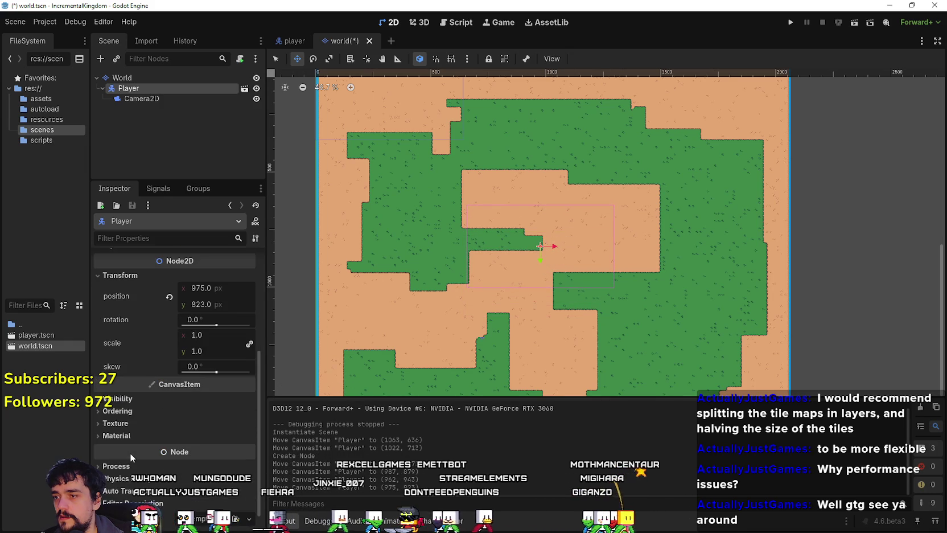
scroll(137, 441, down, 4)
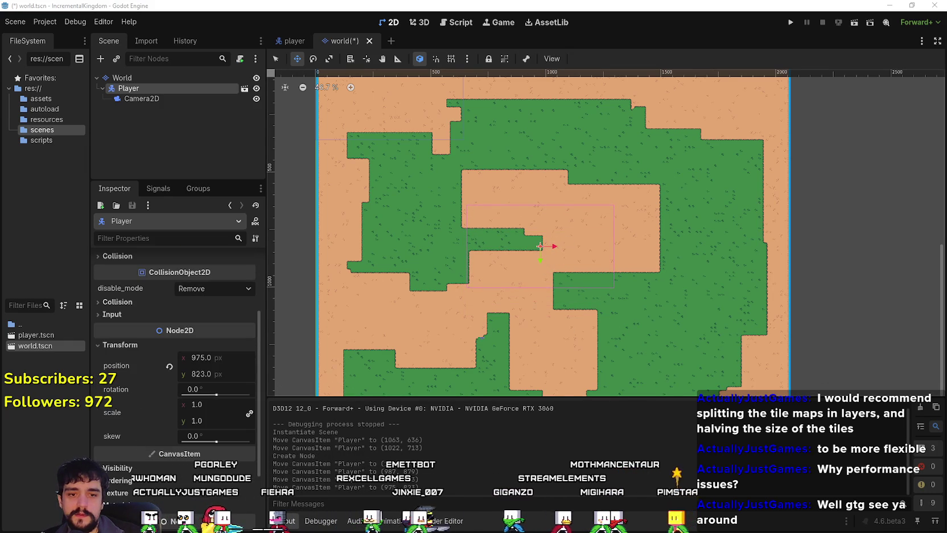
key(XF86Calculator)
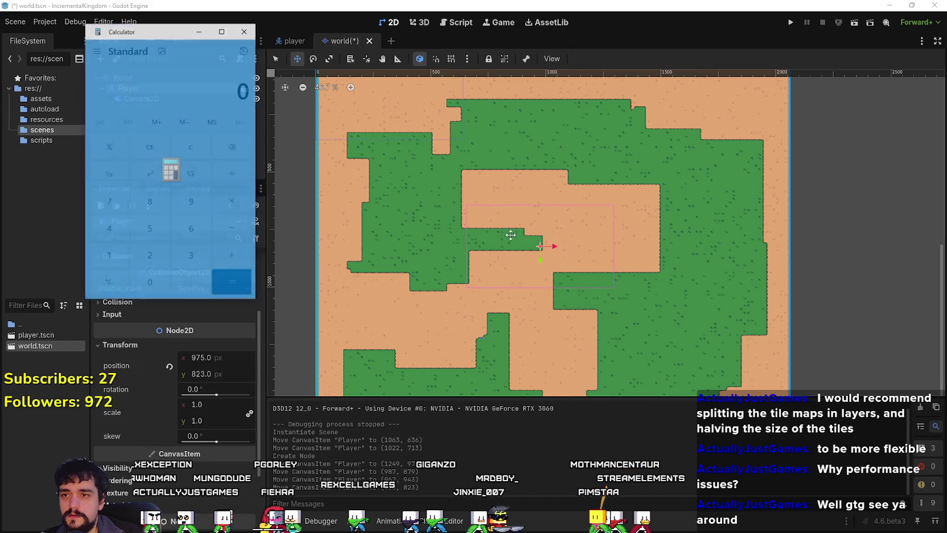
Step: Calculate 2048/16 = 128 and 2048/2 = 1,024, then return to the Player's x position
text(2048)
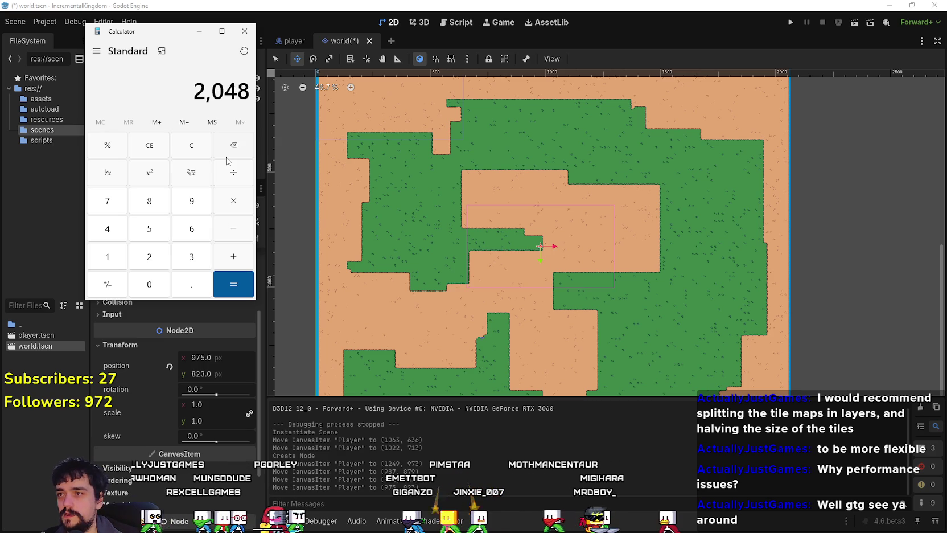
text(/16)
key(Return)
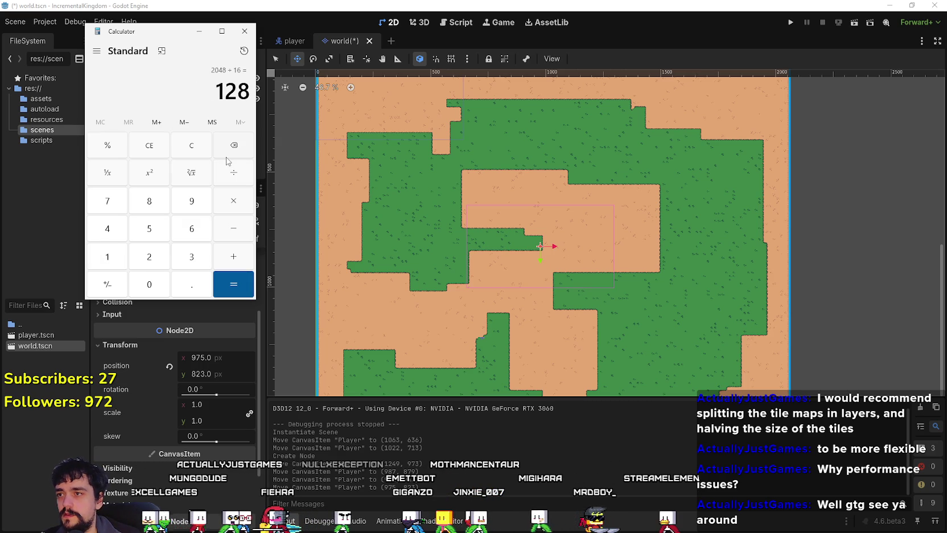
click(196, 145)
text(2-4)
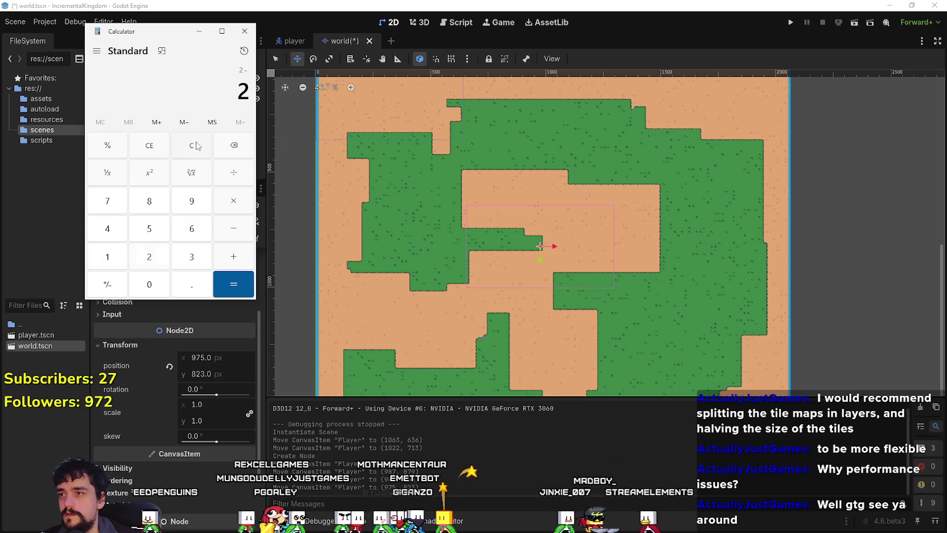
click(191, 143)
text(048)
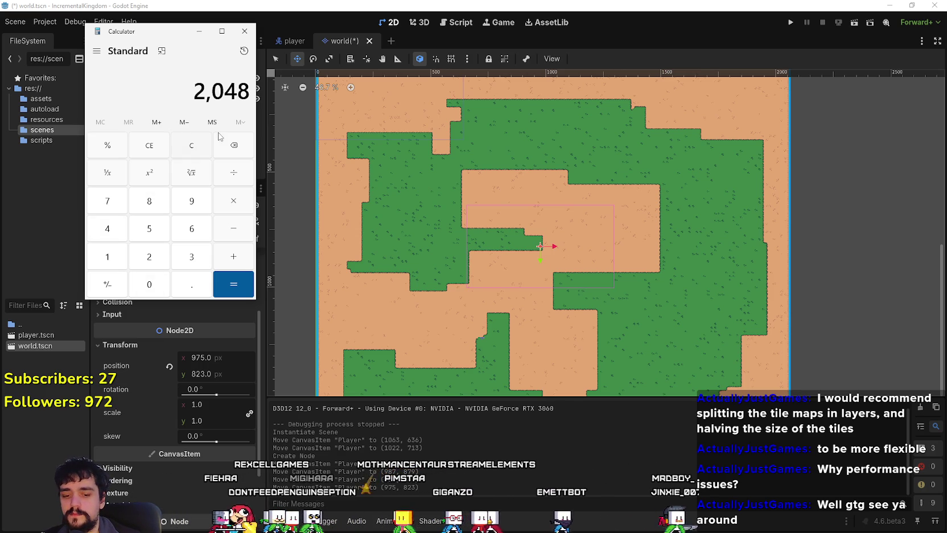
text(/2)
key(Return)
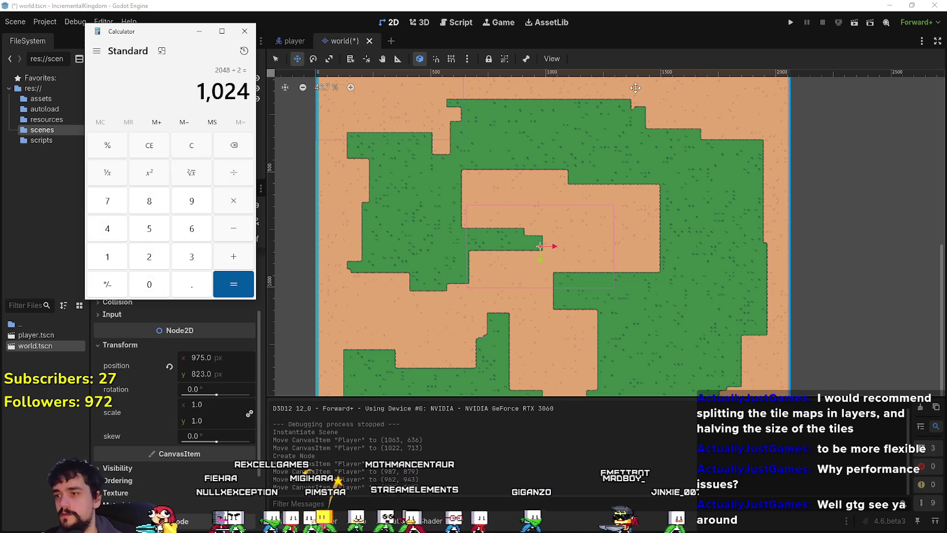
key(alt+Tab)
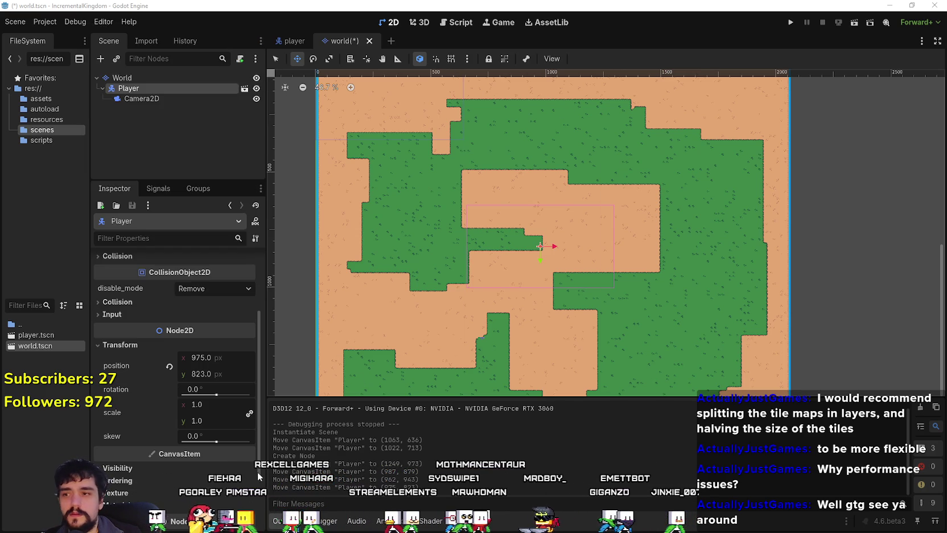
click(222, 357)
Step: Set the Player's position to x 1024, y 1024 in the Inspector
text(1024)
key(Return)
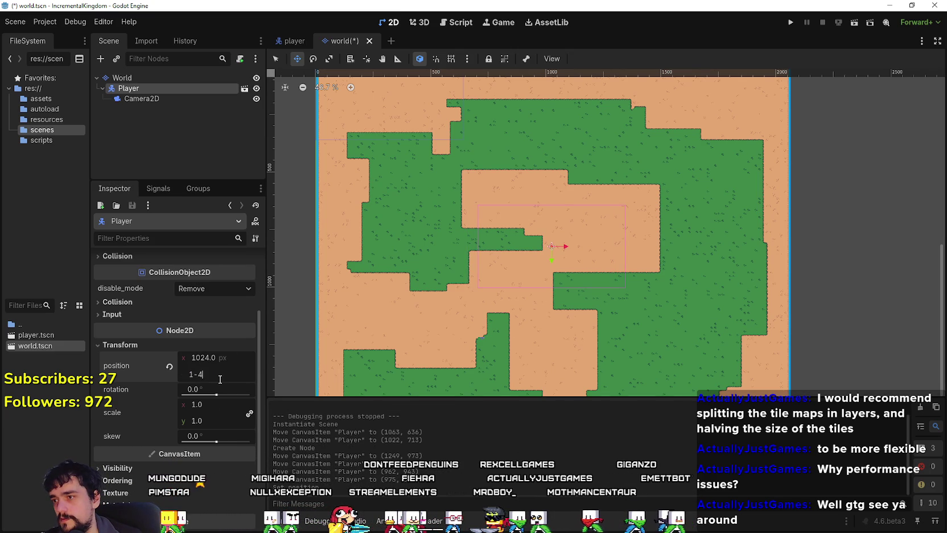
key(Return)
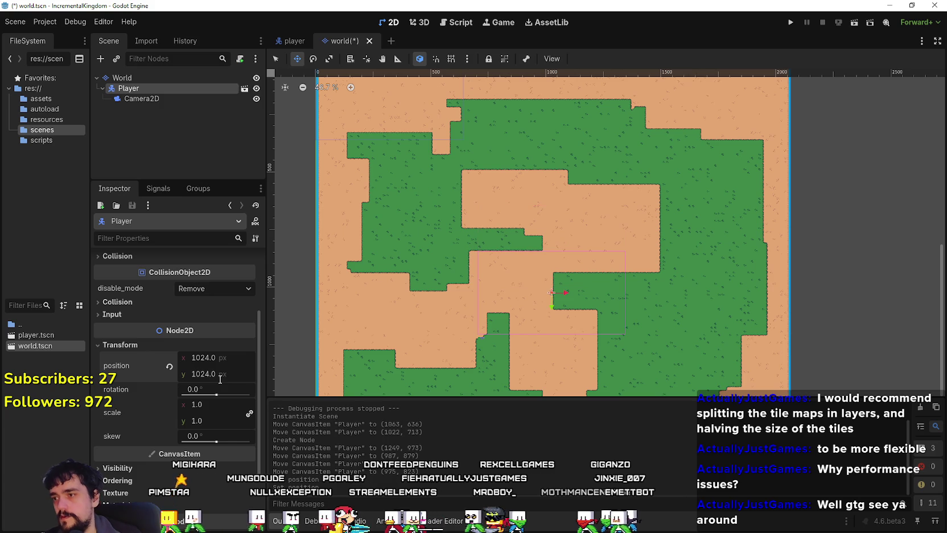
Step: Save and run the current scene, inspect the game window, then stop the game
click(856, 25)
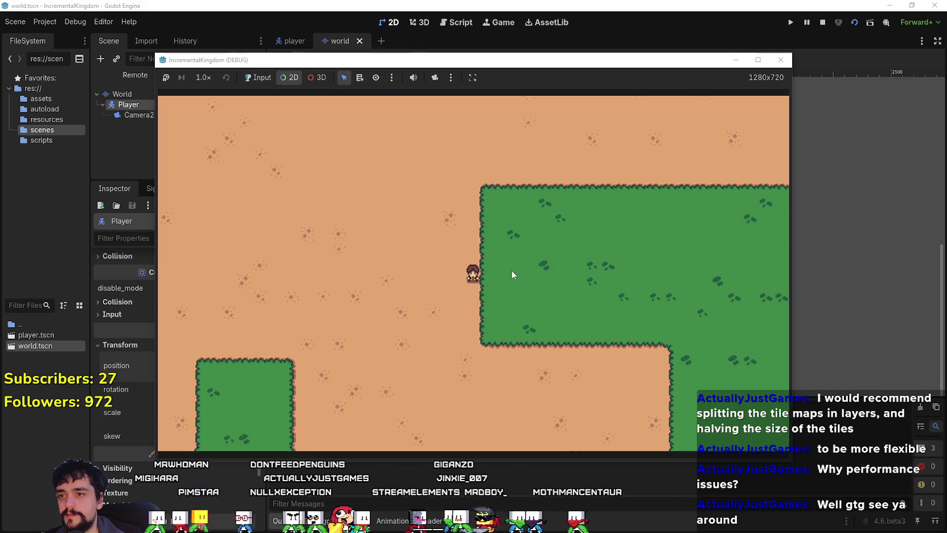
click(758, 59)
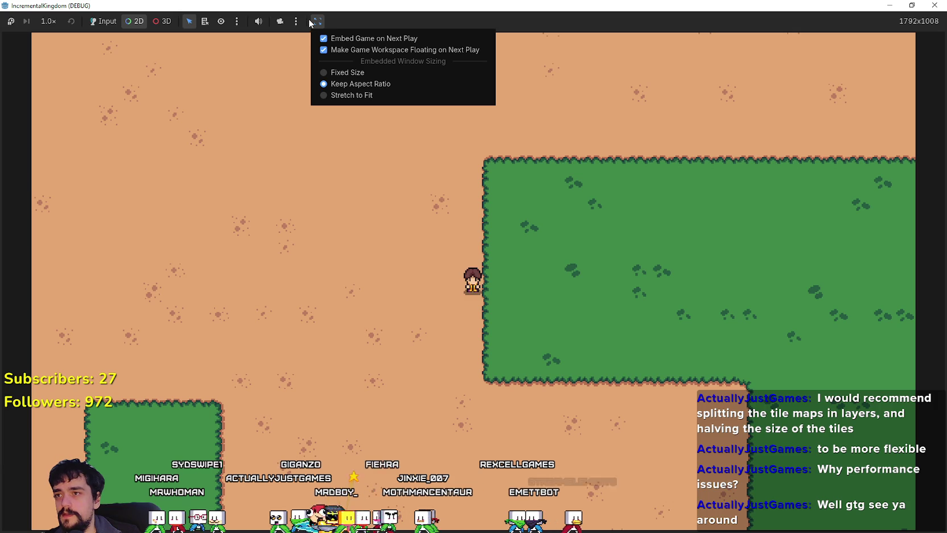
click(382, 91)
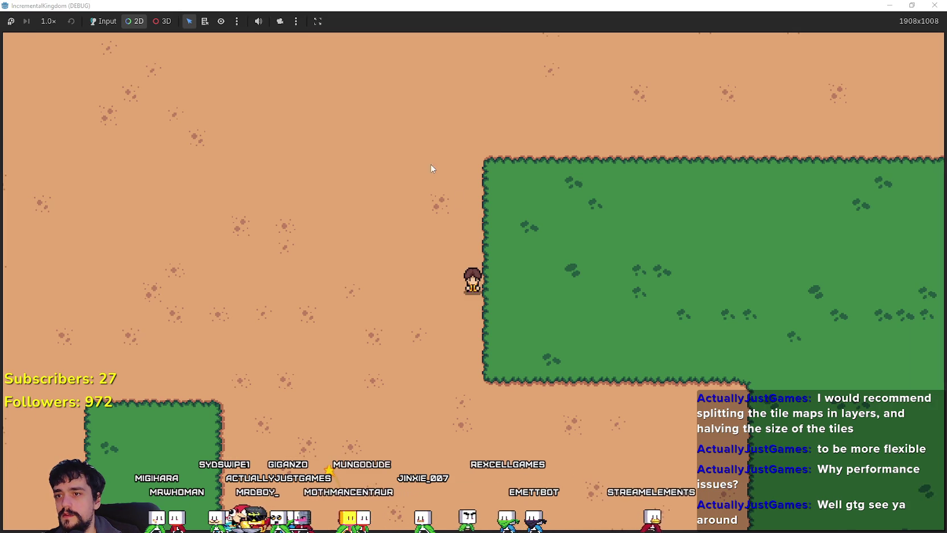
key(super+Down)
click(823, 22)
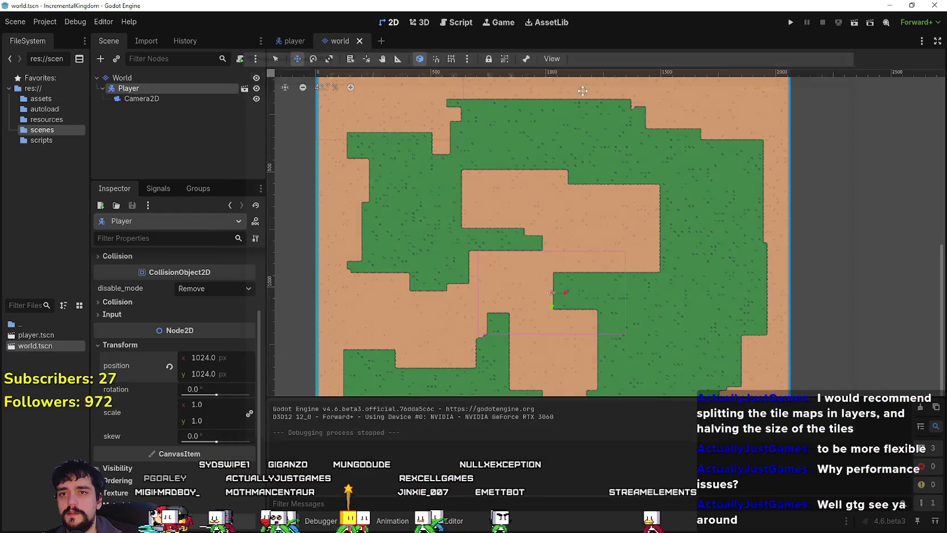
Step: In the Game workspace, uncheck 'Embed Game on Next Play' and run the World scene separately
click(507, 26)
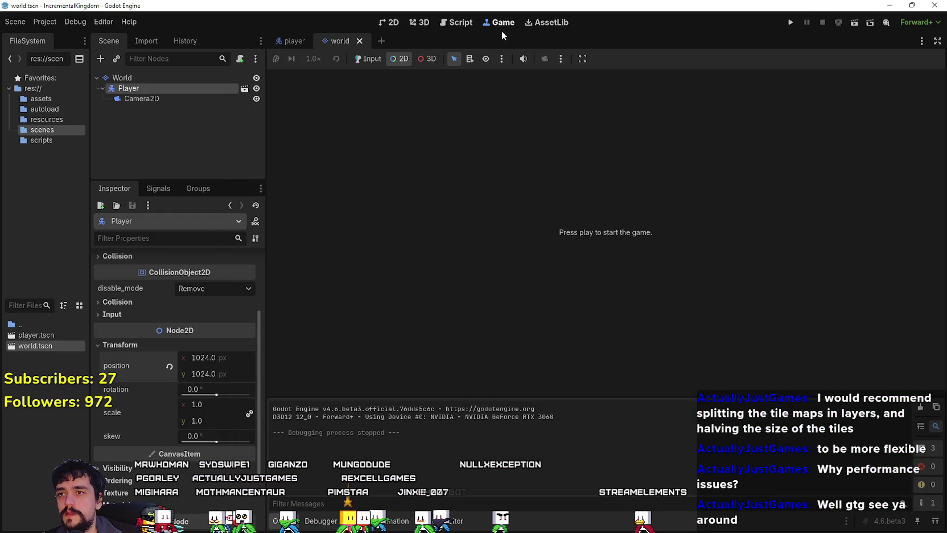
click(583, 58)
click(561, 59)
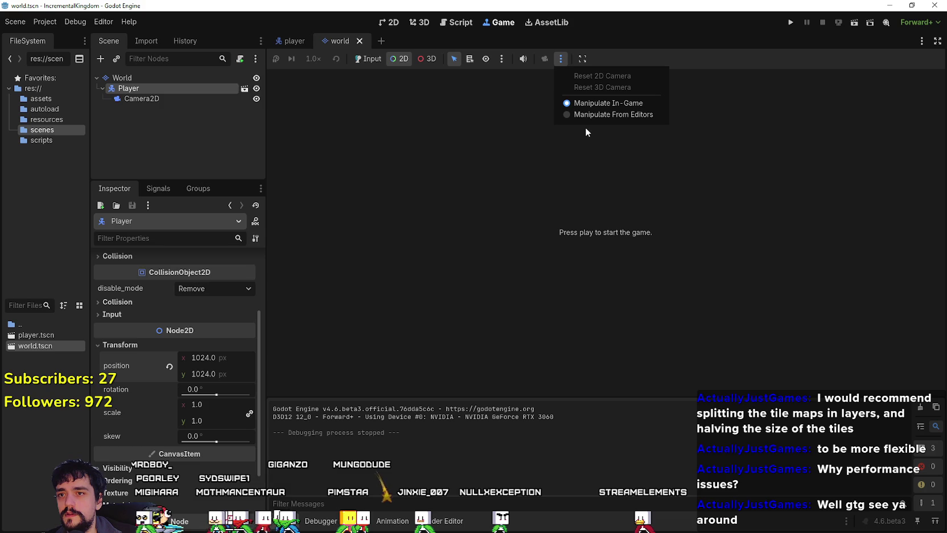
click(603, 52)
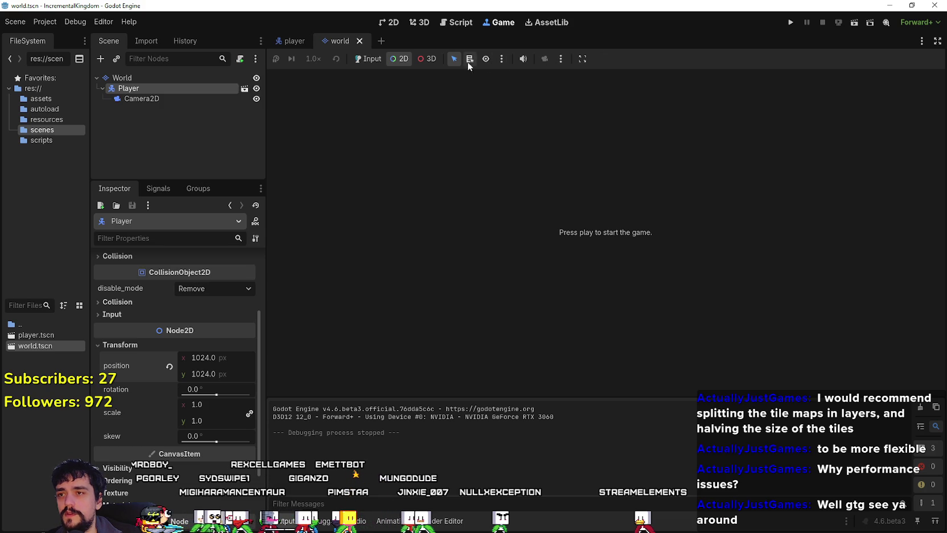
click(400, 26)
click(514, 27)
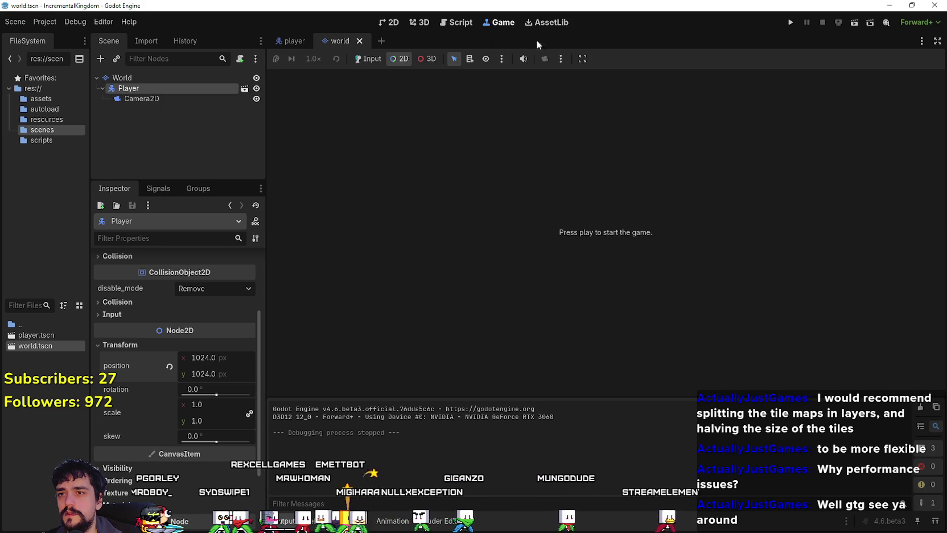
click(562, 59)
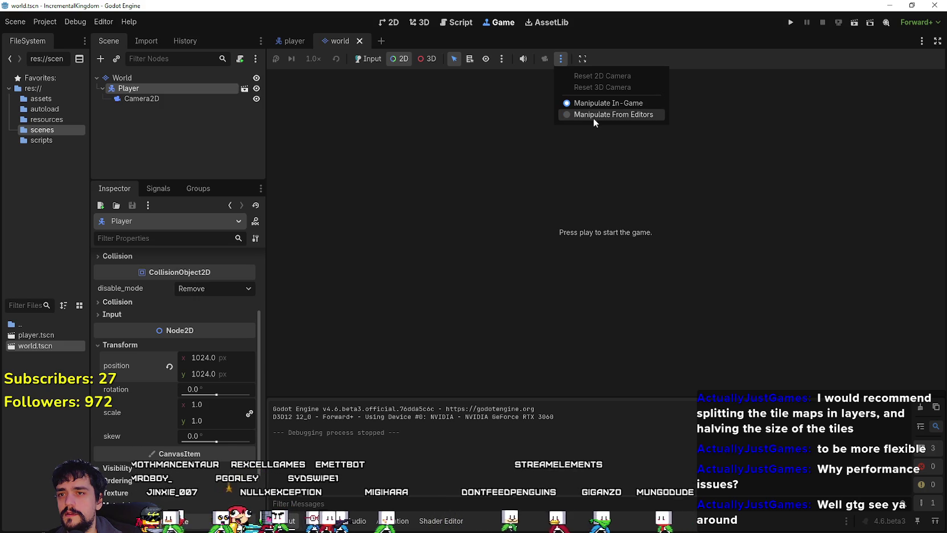
click(582, 60)
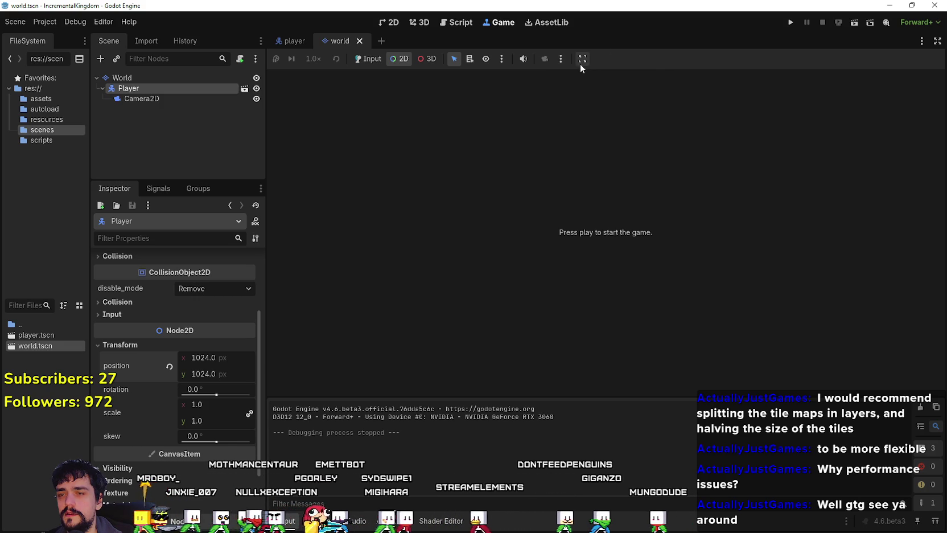
click(580, 63)
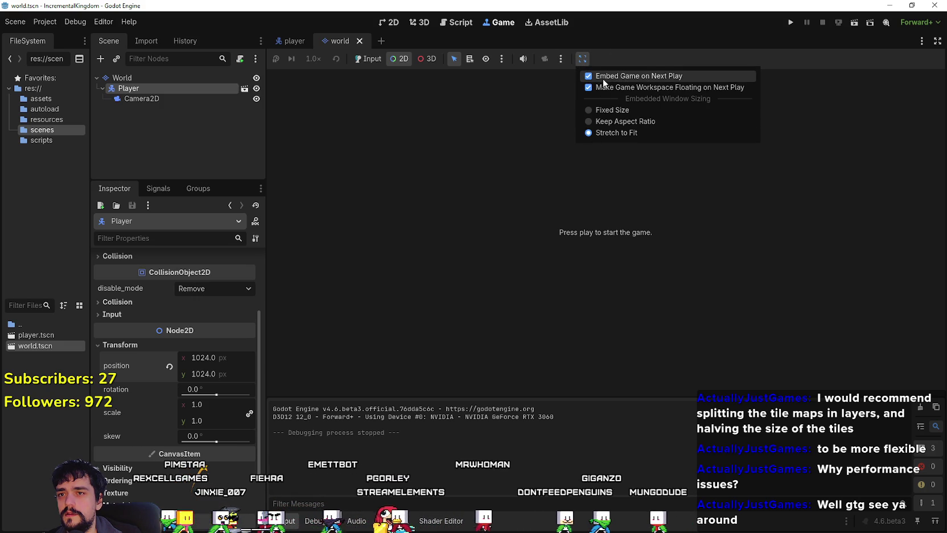
click(604, 79)
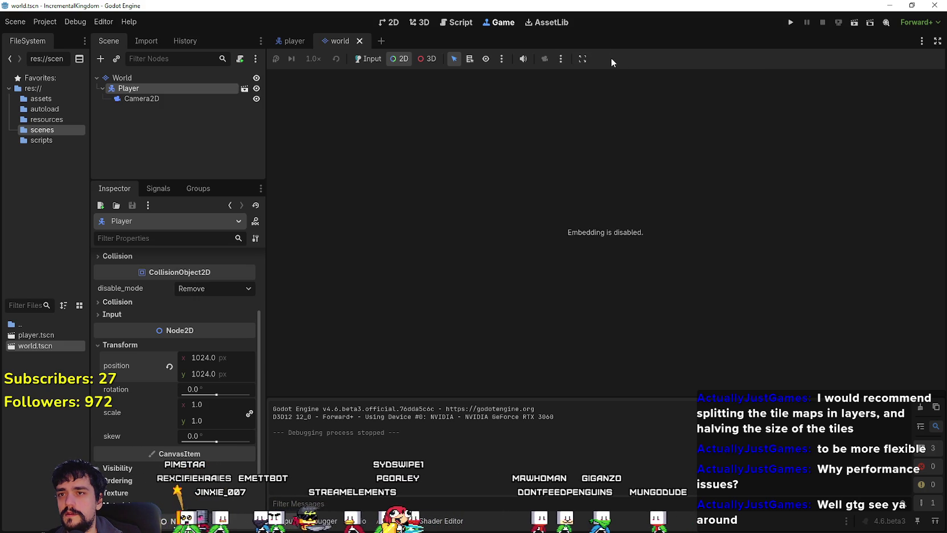
click(854, 23)
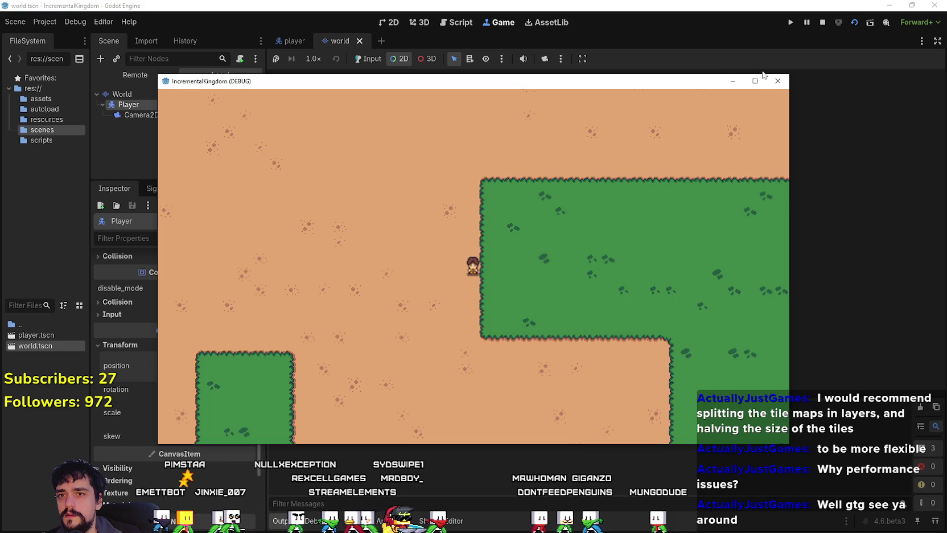
Step: Maximize and restore the IncrementalKingdom (DEBUG) window to check the player beside the grass
click(754, 81)
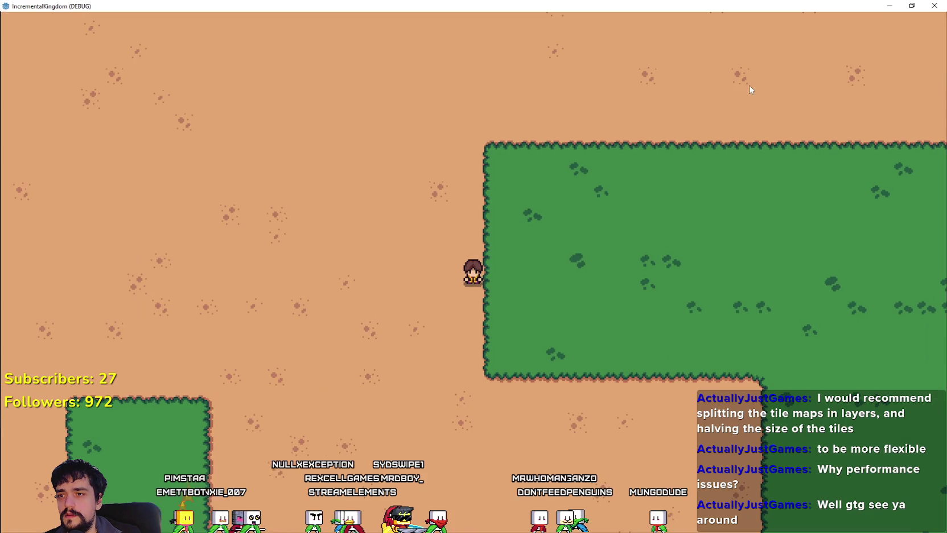
key(super+Down)
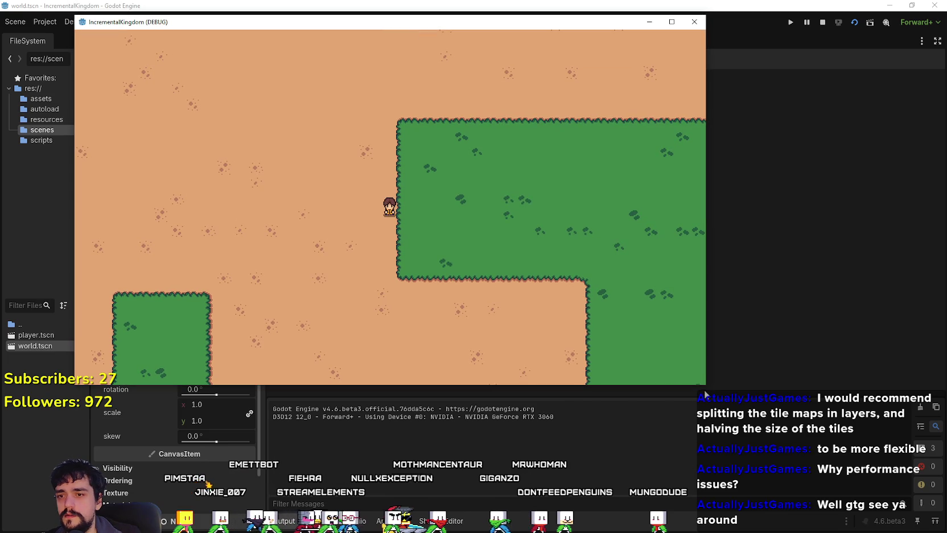
mouse_move(705, 386)
mouse_down()
mouse_move(560, 327)
mouse_move(281, 182)
mouse_move(289, 134)
mouse_up()
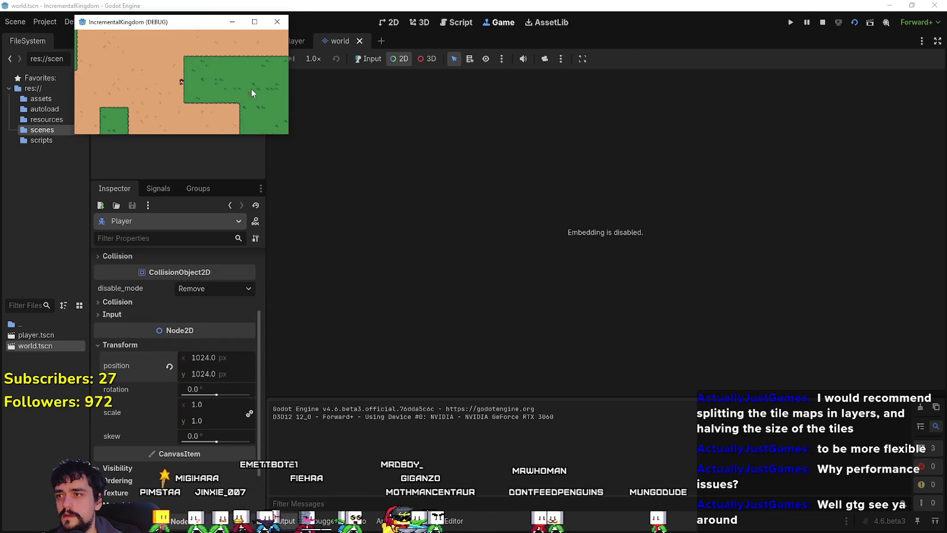
drag(207, 29, 641, 99)
key(super+Up)
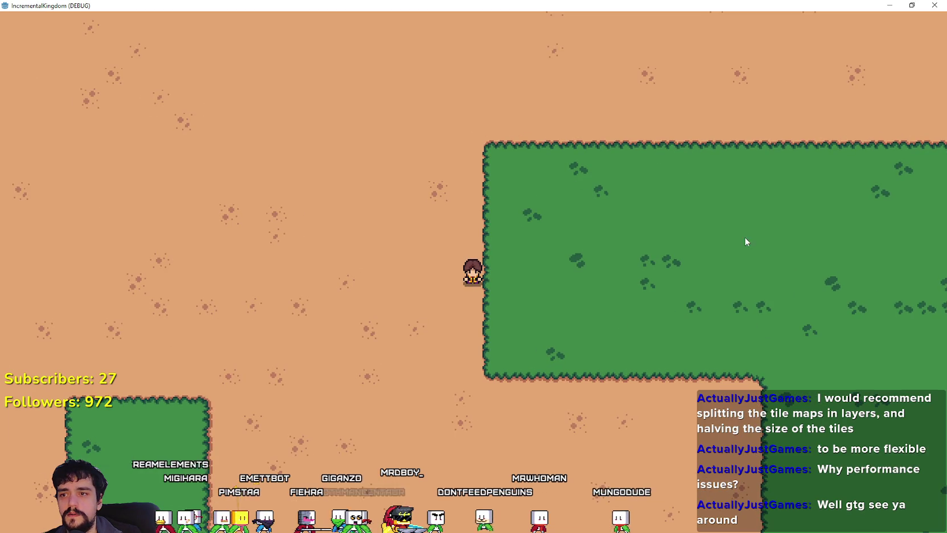
key(super+Down)
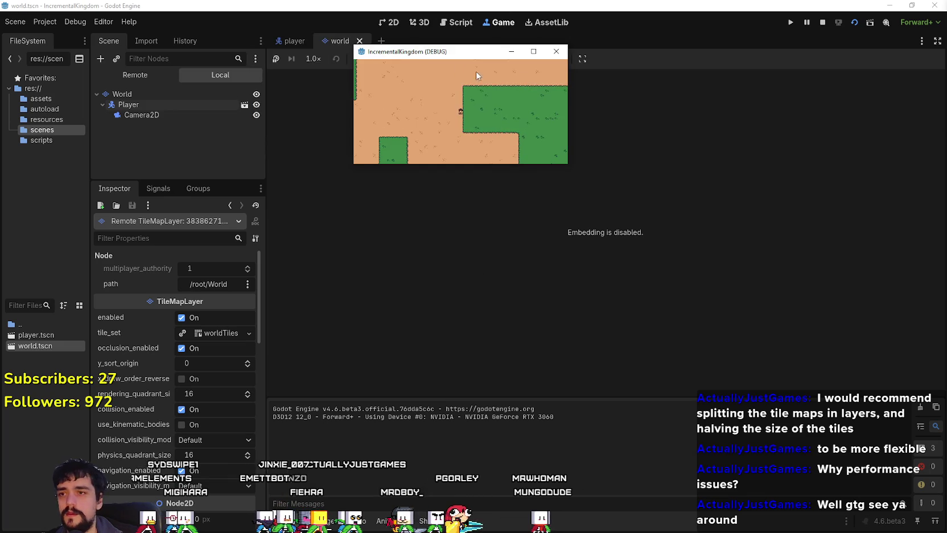
click(533, 51)
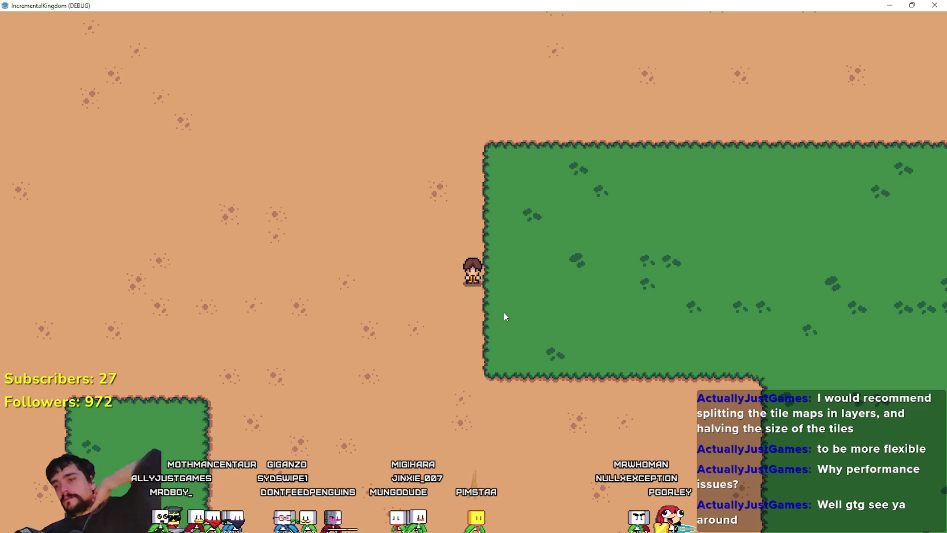
key(super+Down)
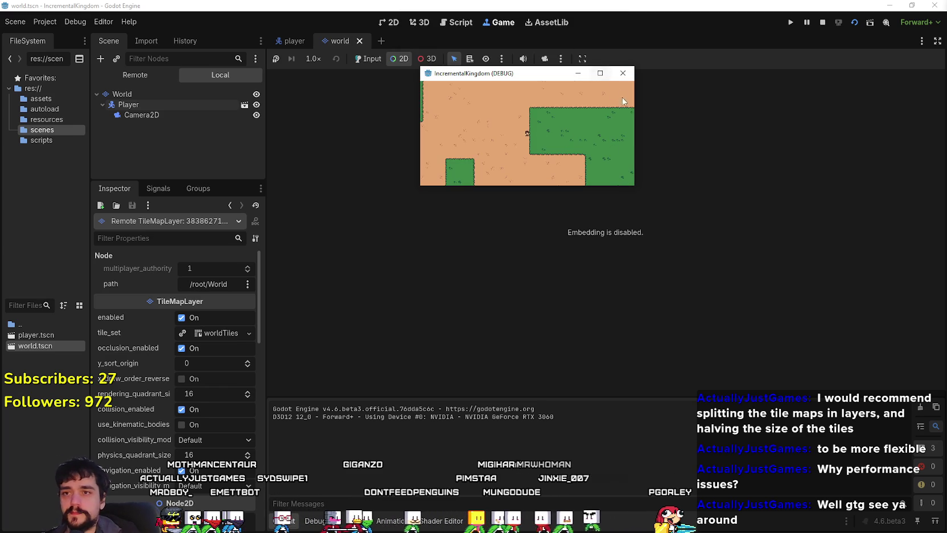
click(601, 73)
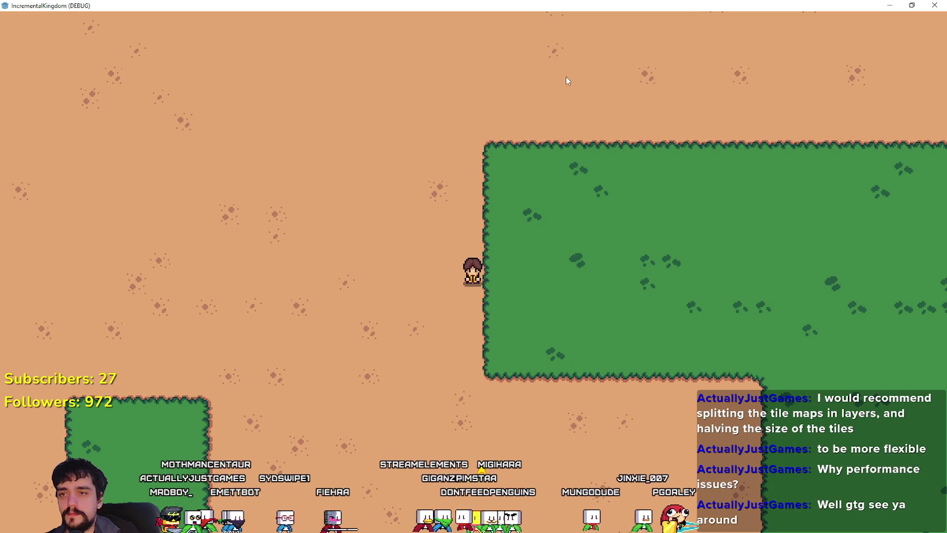
key(super+Down)
click(563, 146)
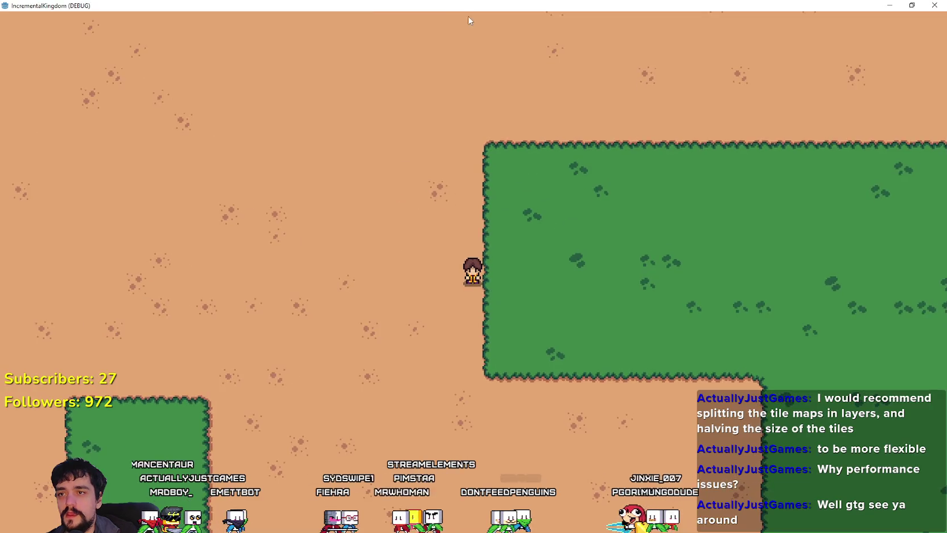
key(super+Down)
Step: Close the game window to stop debugging, then select the Player node
click(556, 144)
key(super+Down)
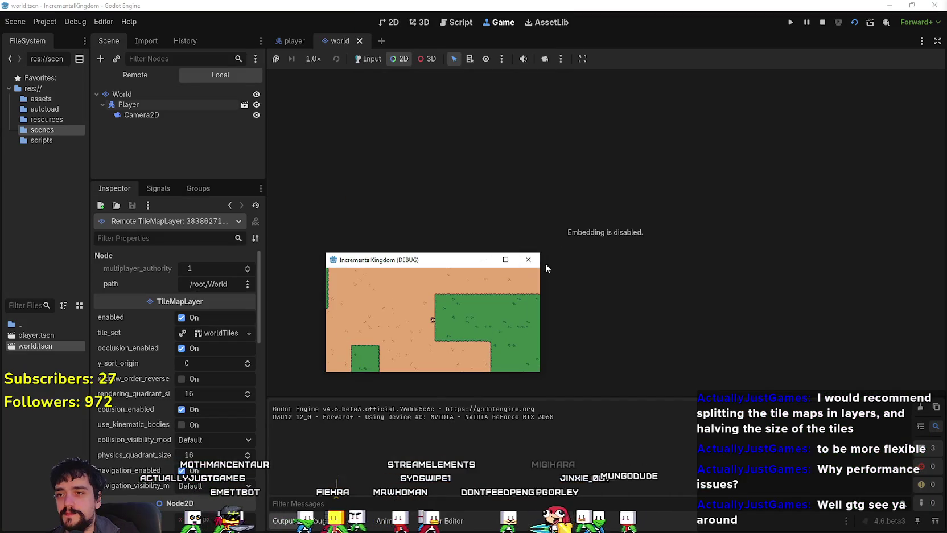
click(546, 264)
click(139, 81)
click(118, 91)
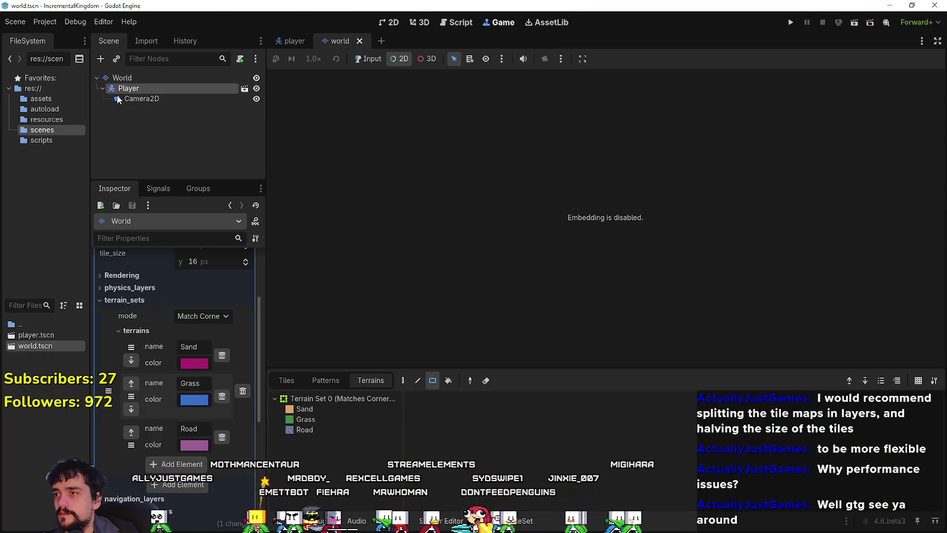
Step: Show the World scene in the 2D editor, zooming in and out around the Player
click(390, 23)
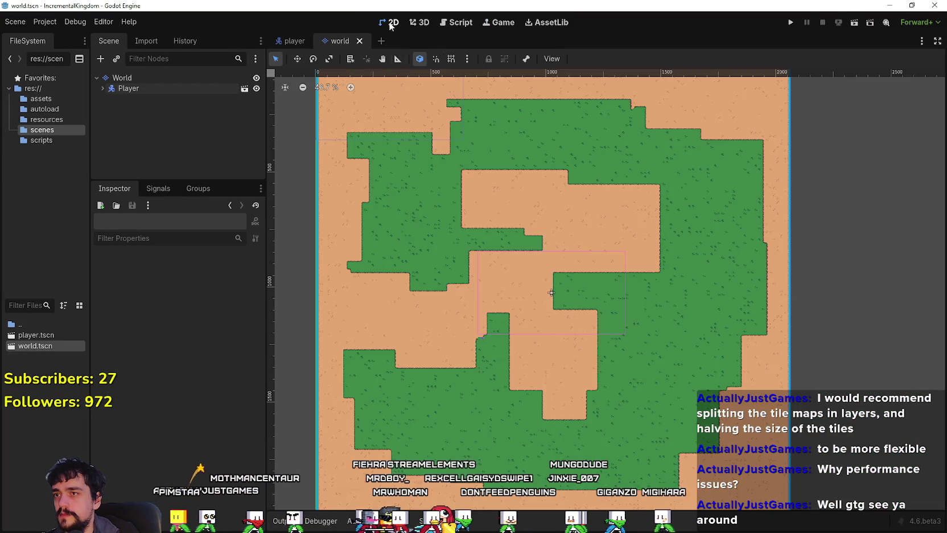
scroll(566, 342, down, 5)
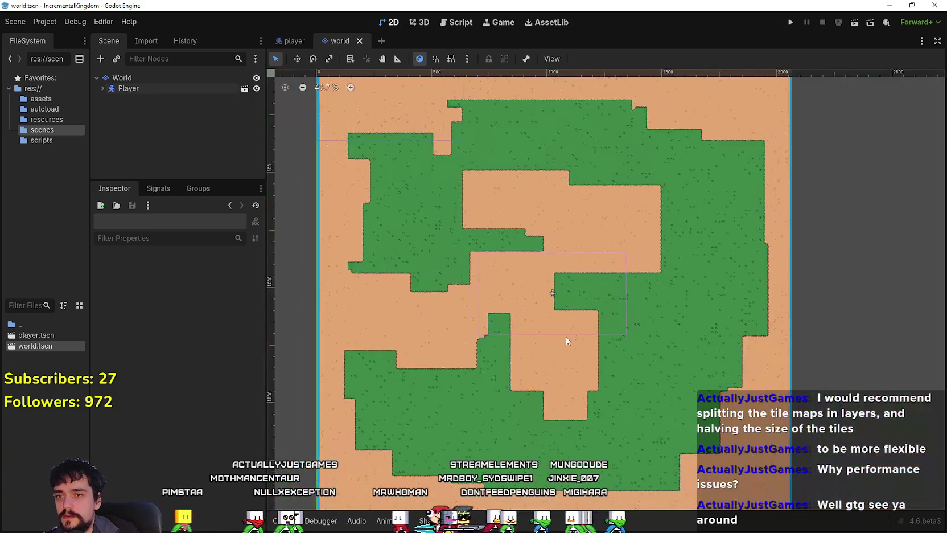
scroll(529, 287, up, 20)
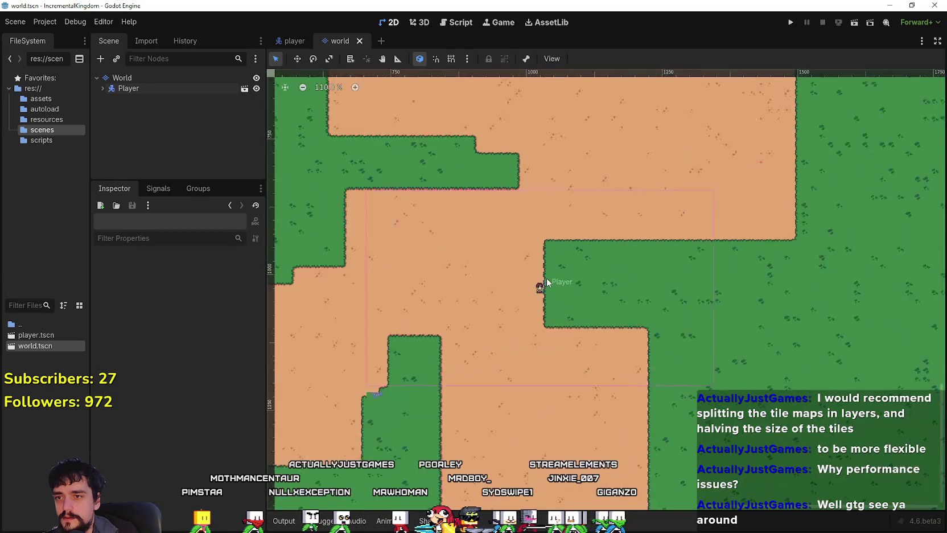
scroll(523, 310, down, 10)
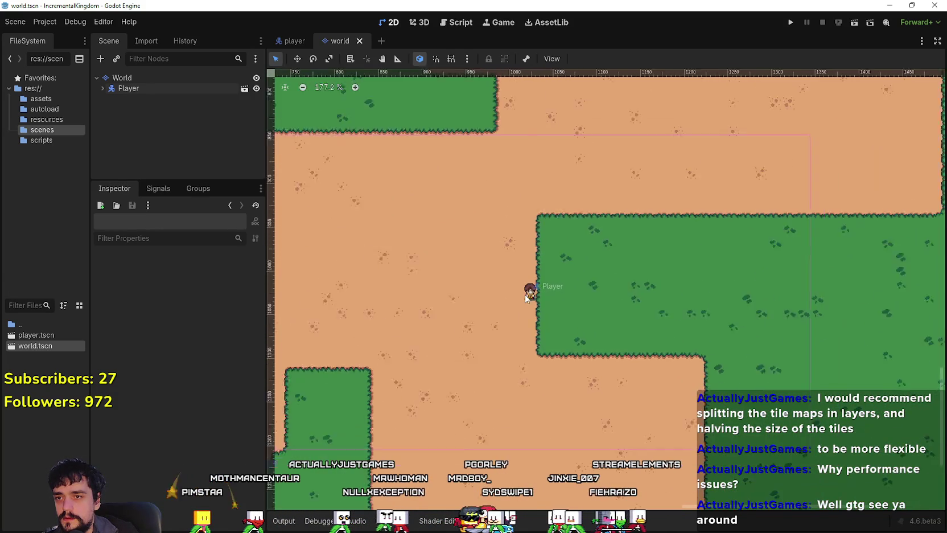
scroll(526, 296, down, 3)
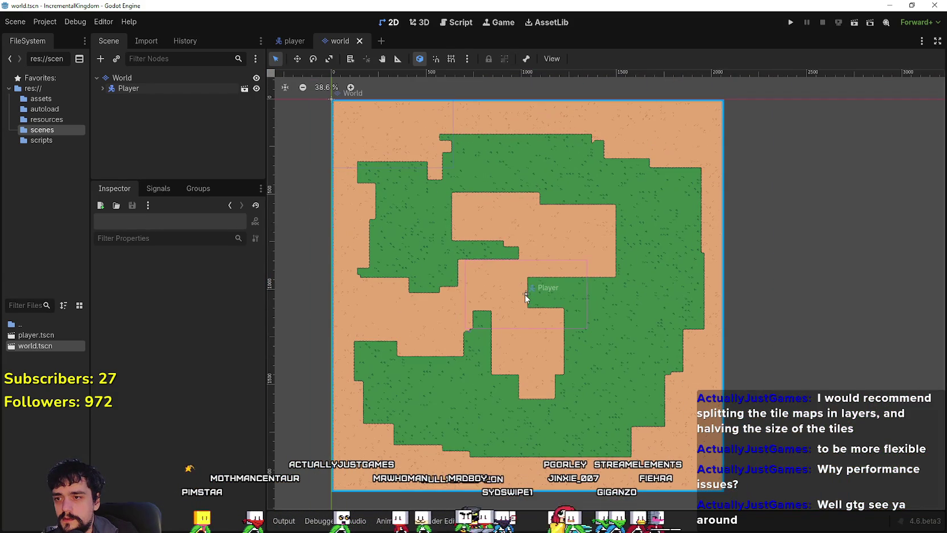
scroll(525, 294, down, 3)
scroll(525, 294, up, 3)
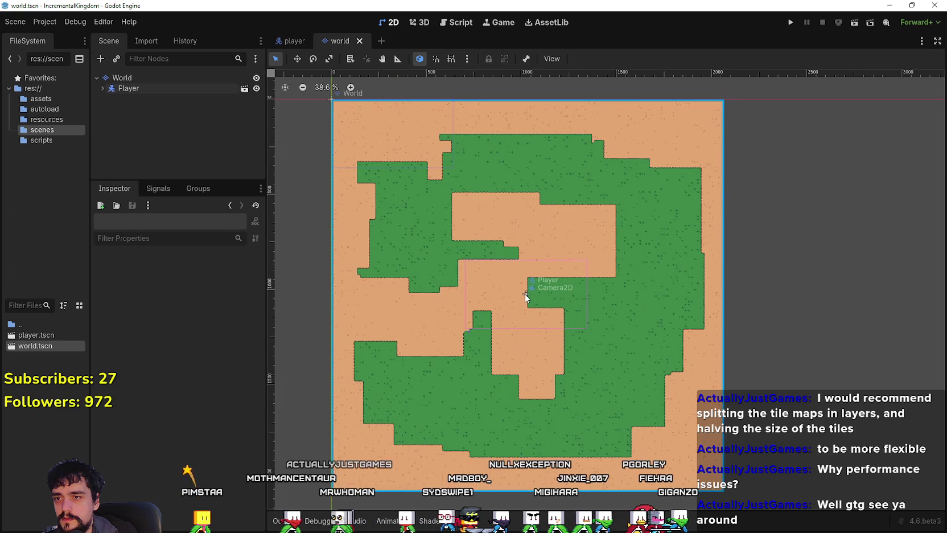
scroll(525, 294, up, 6)
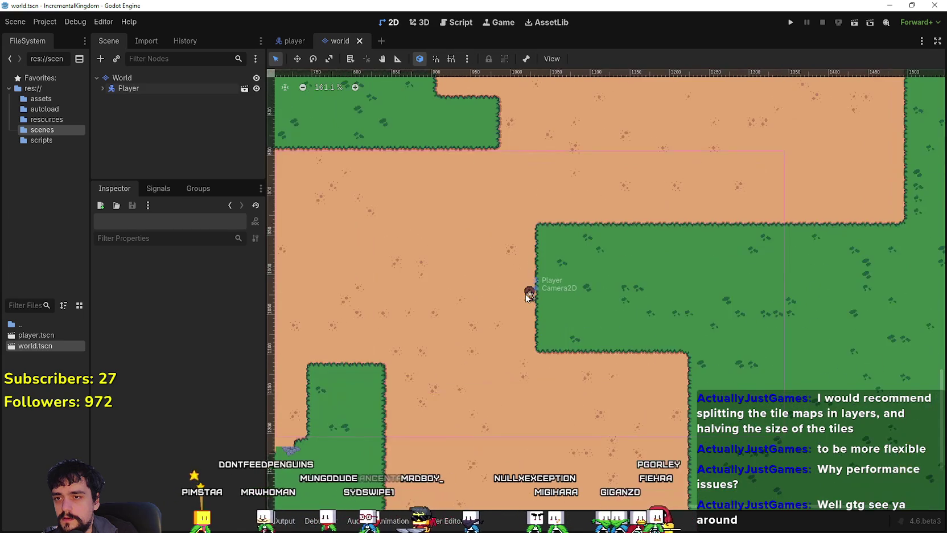
scroll(527, 296, down, 10)
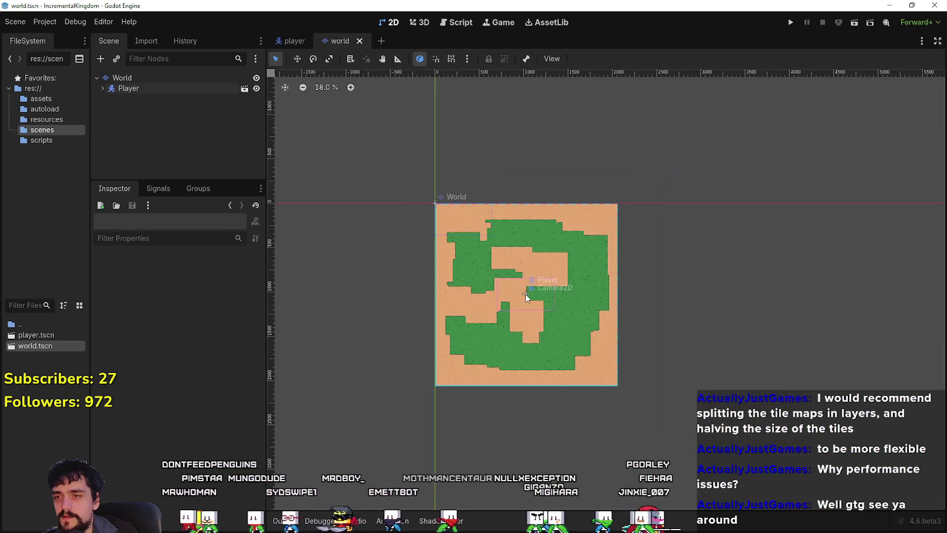
scroll(526, 296, down, 2)
scroll(493, 261, up, 5)
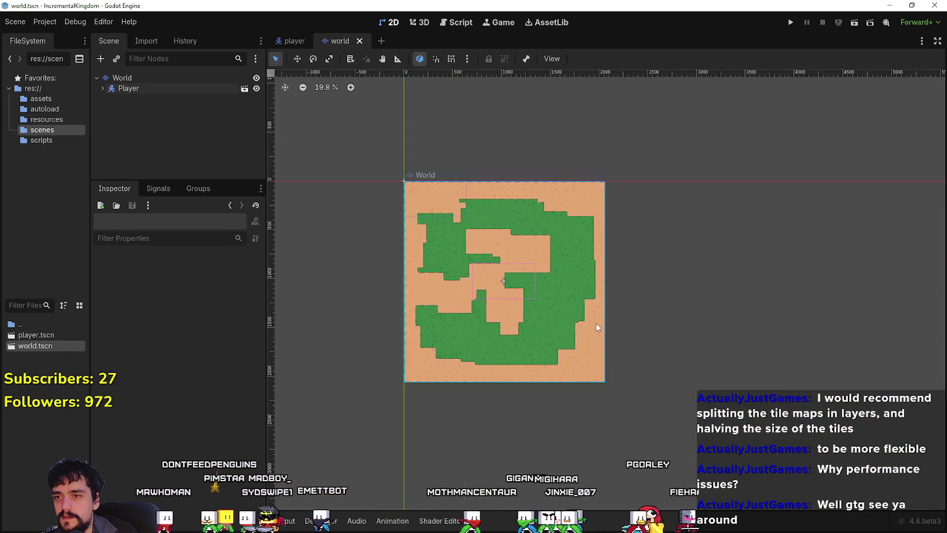
scroll(504, 296, up, 10)
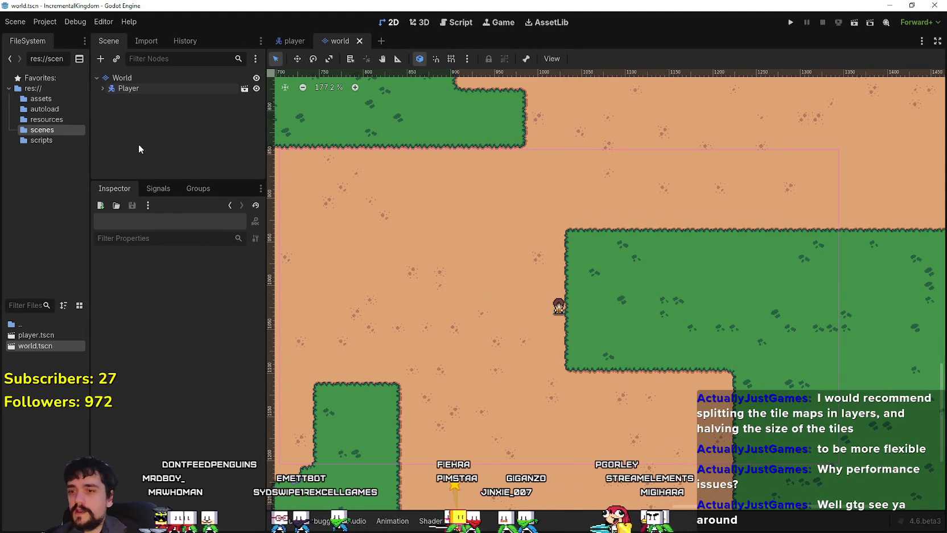
Step: Widen the FileSystem dock and bring up the scenes folder's creation options
scroll(532, 286, down, 9)
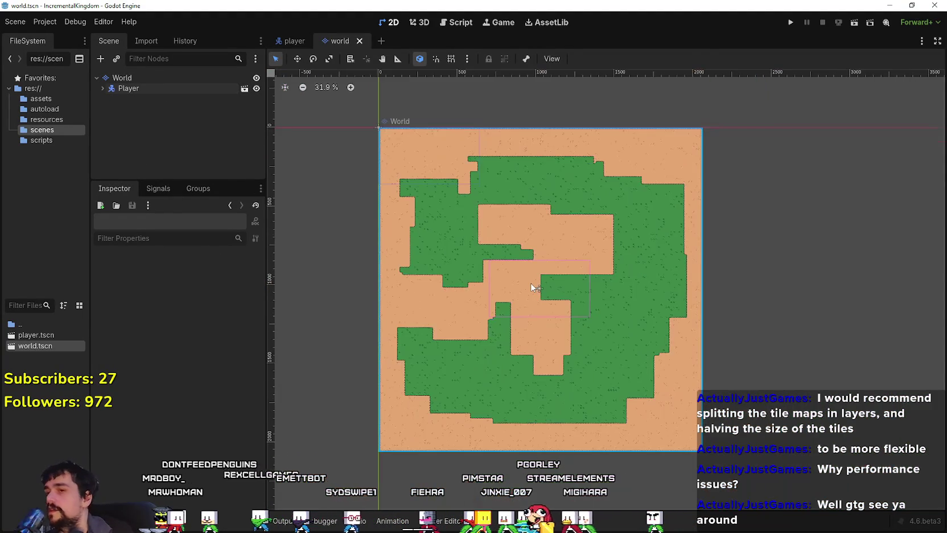
scroll(532, 286, down, 2)
scroll(533, 286, up, 12)
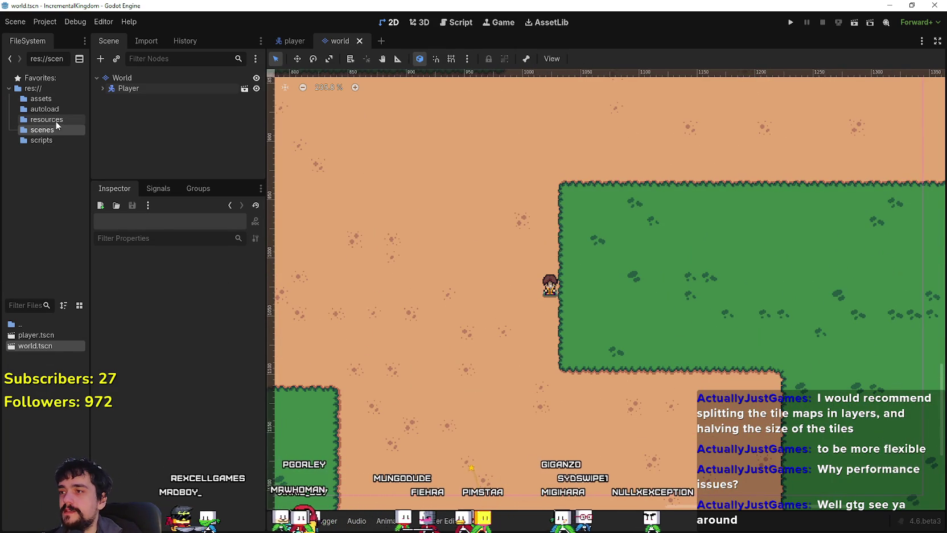
scroll(629, 353, down, 2)
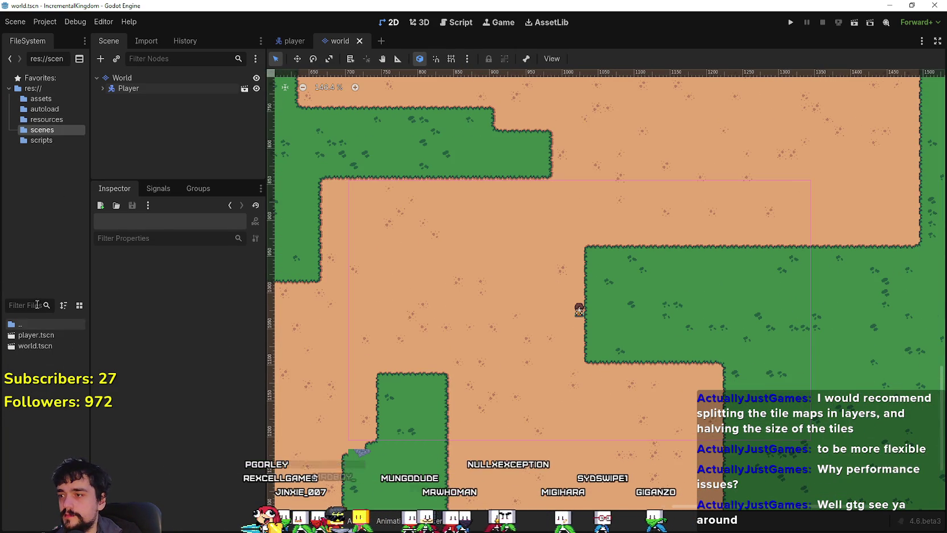
mouse_move(88, 297)
mouse_down()
mouse_move(99, 291)
mouse_move(117, 304)
mouse_move(117, 160)
mouse_move(115, 177)
mouse_up()
right_click(79, 282)
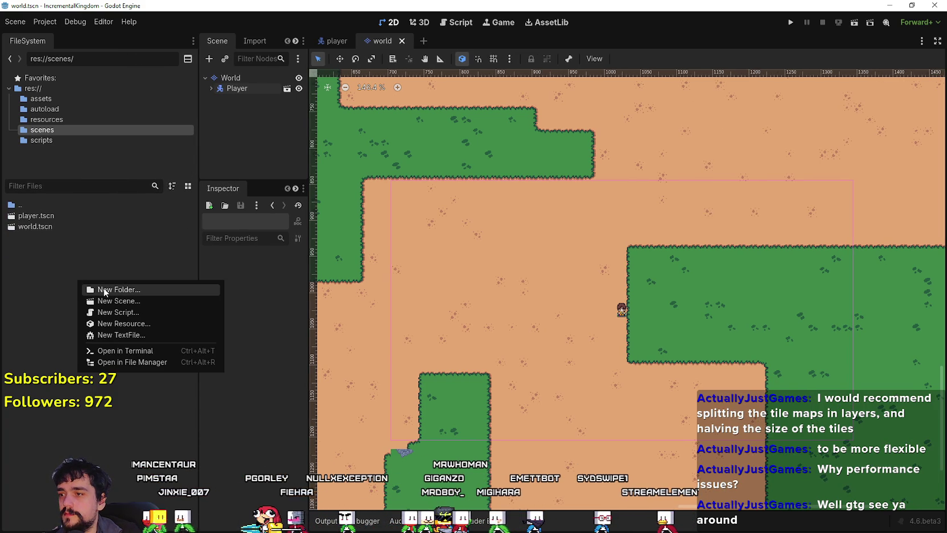
Step: Create a new scene named SettlementCamp with a StaticBody2D root node
click(115, 304)
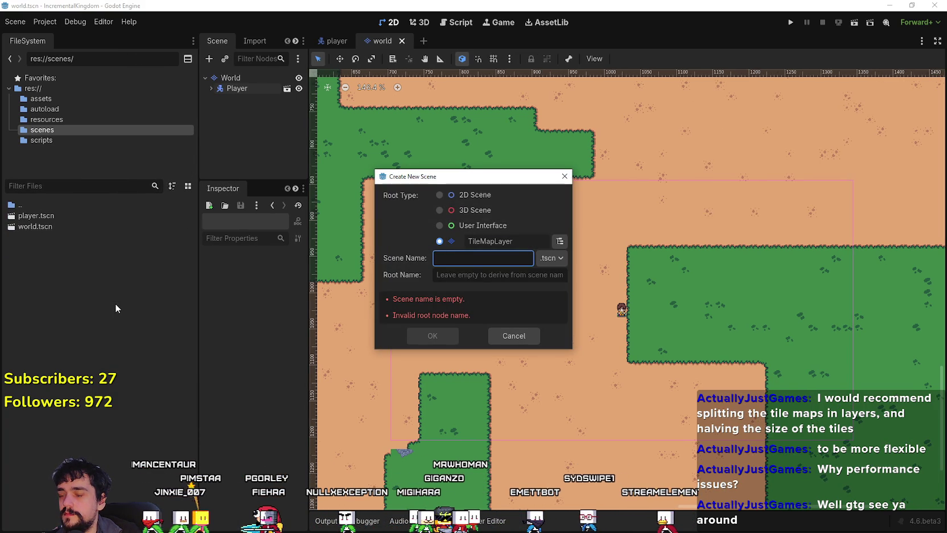
click(560, 241)
text(Static)
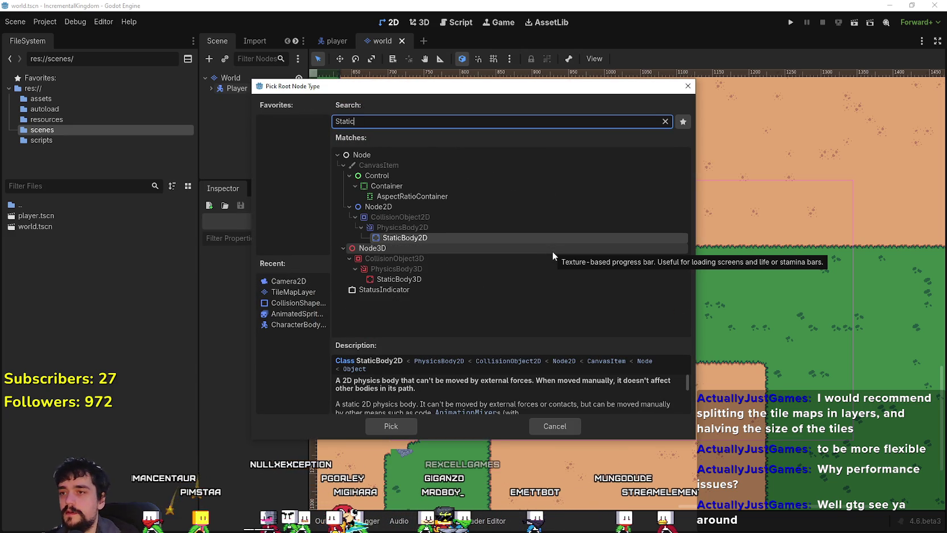
click(393, 426)
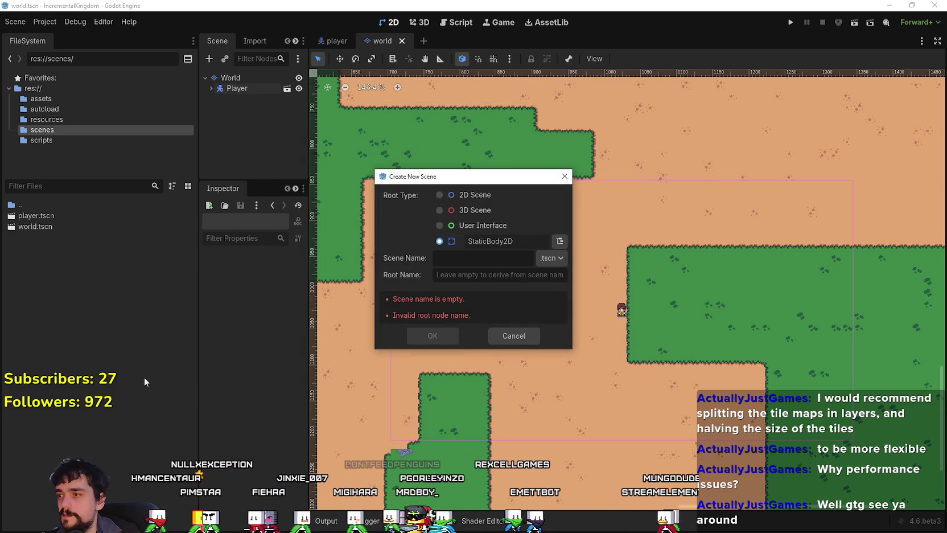
text(Camp)
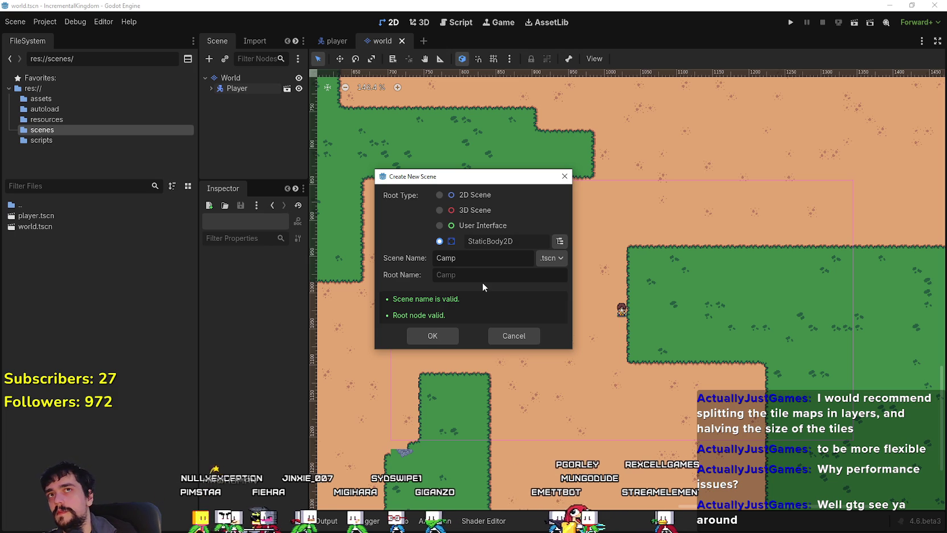
key(BackSpace)
key(BackSpace)
key(BackSpace)
text(Settlement)
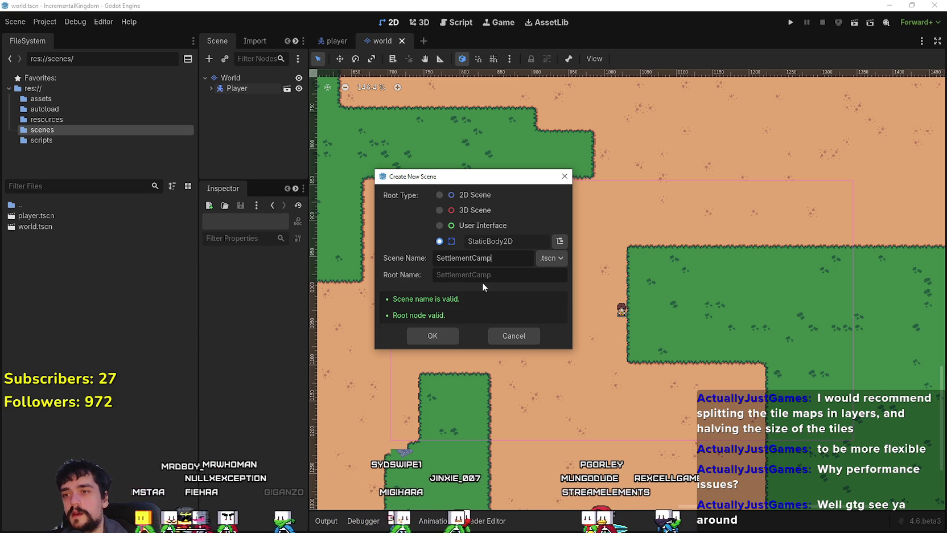
click(420, 332)
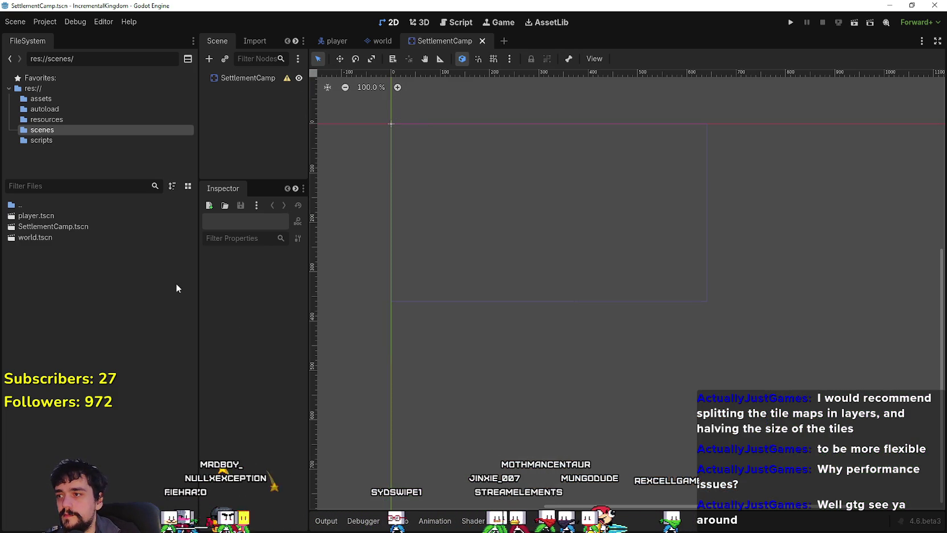
Step: Rename SettlementCamp.tscn to settlement_camp.tscn in the FileSystem dock
right_click(48, 227)
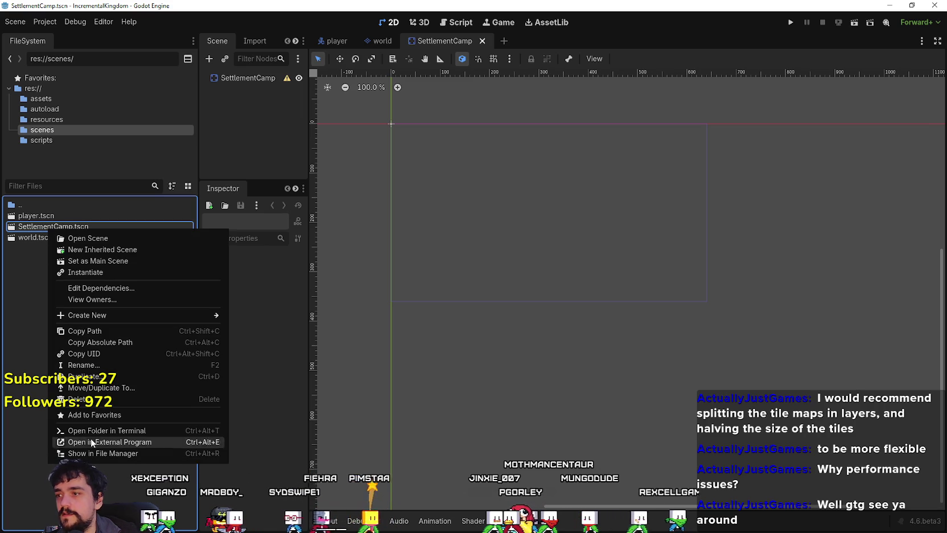
click(159, 365)
text(settlement_cam)
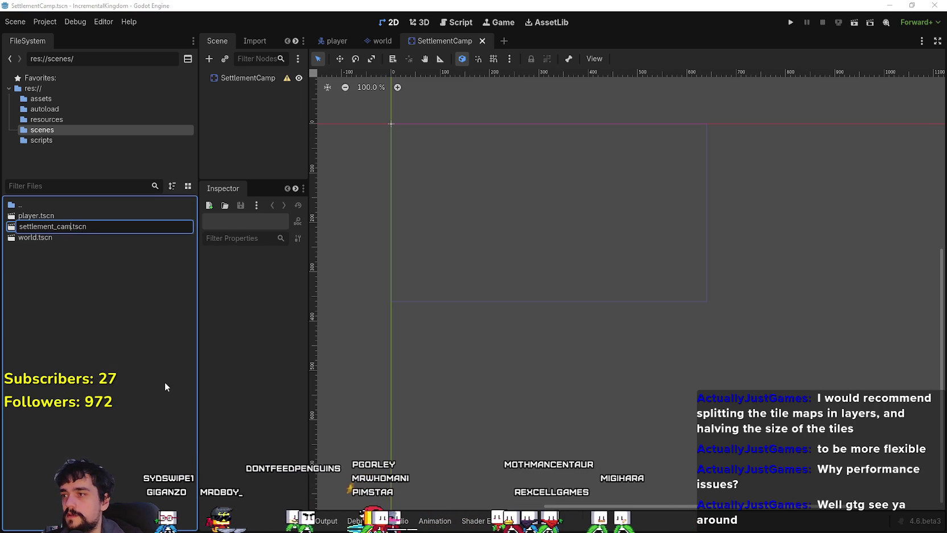
text(p)
key(Return)
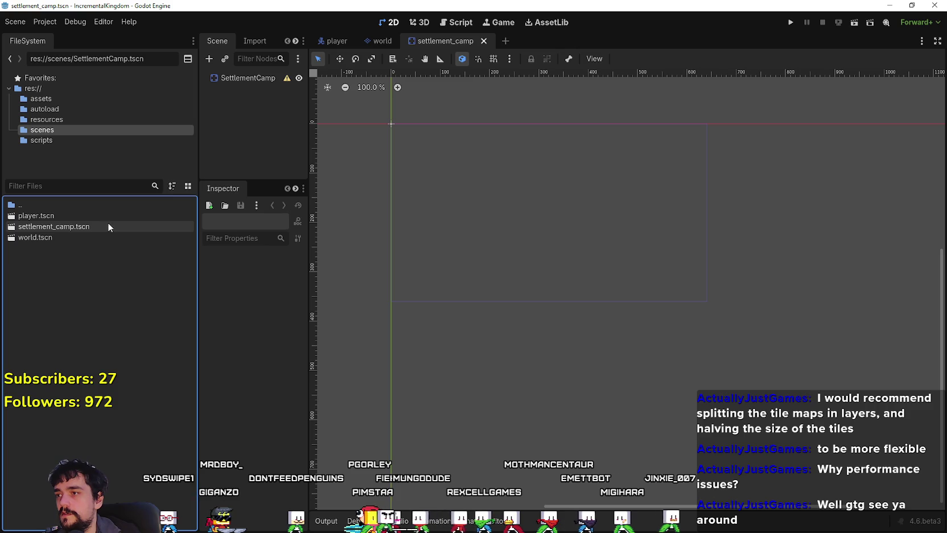
Step: Confirm the scene's root node name, then return to the world scene
click(108, 227)
click(246, 80)
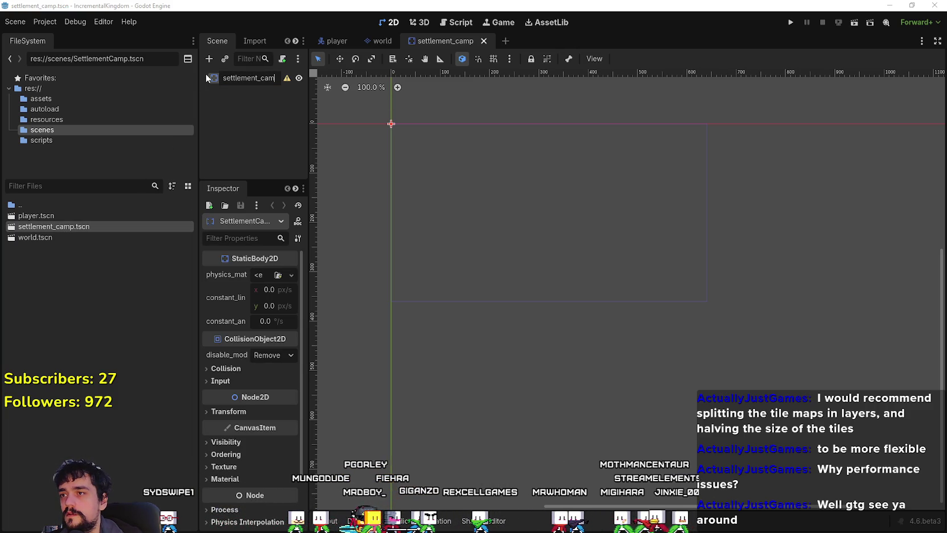
key(Return)
click(383, 41)
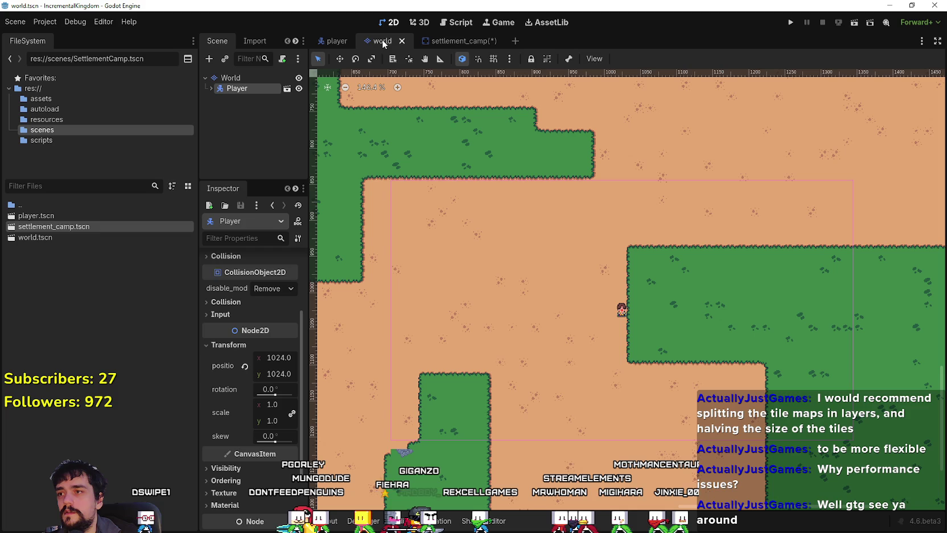
Step: Switch between the player and settlement_camp tabs and save settlement_camp with Ctrl+S
click(336, 41)
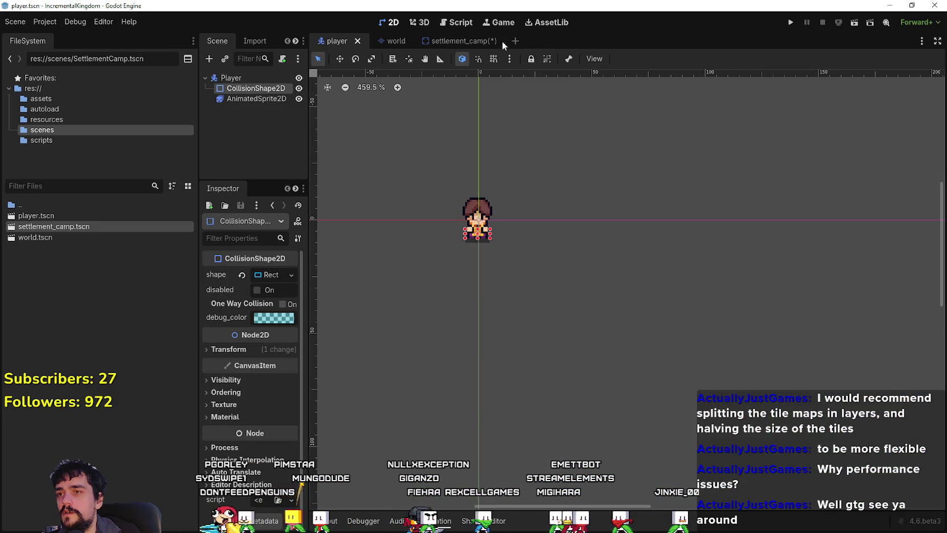
click(450, 41)
click(337, 41)
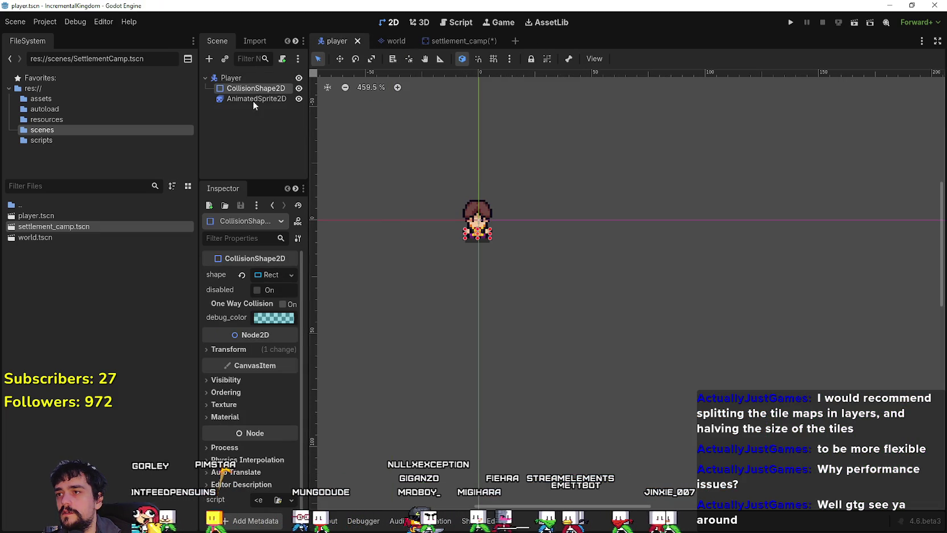
click(466, 43)
key(ctrl+s)
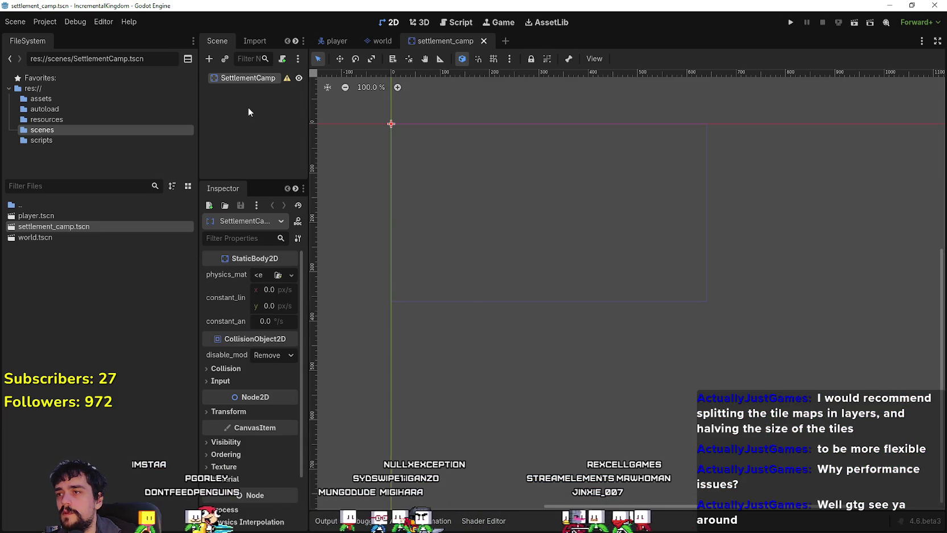
click(254, 102)
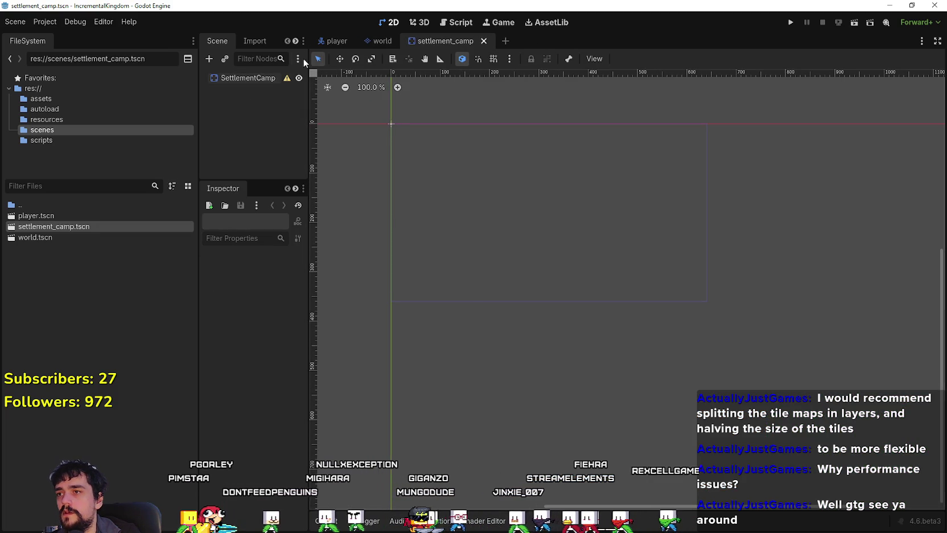
Step: Return to the settlement_camp scene, zoom the canvas and widen the Scene and Inspector docks
click(383, 45)
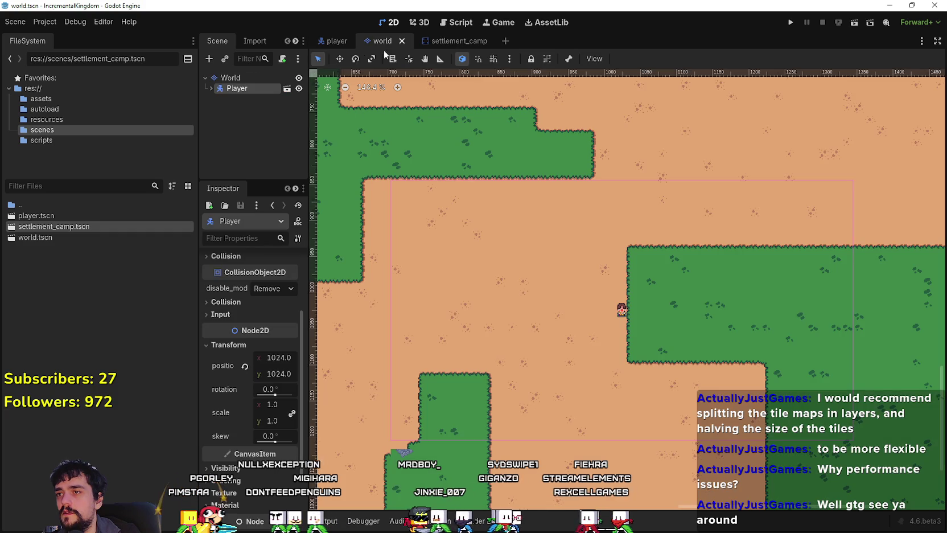
click(336, 43)
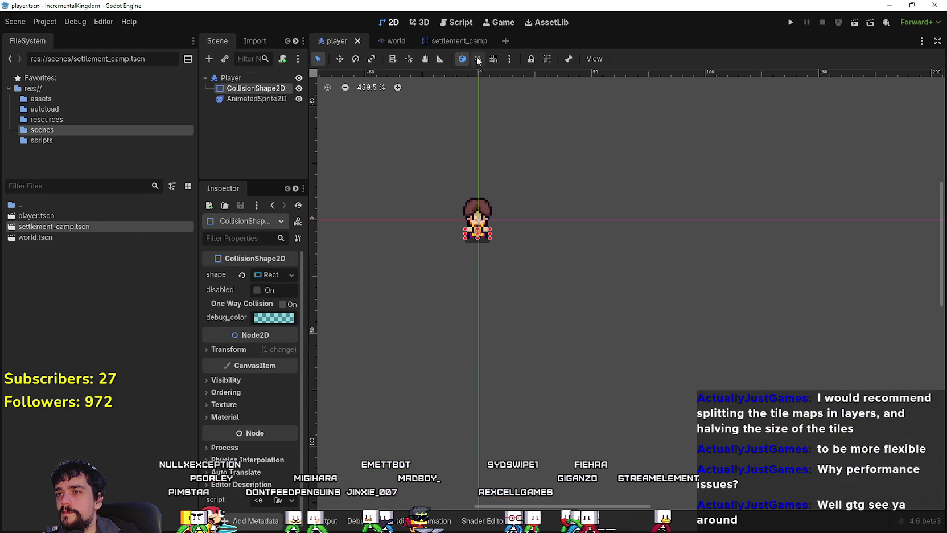
click(463, 41)
scroll(469, 195, up, 7)
scroll(435, 283, up, 2)
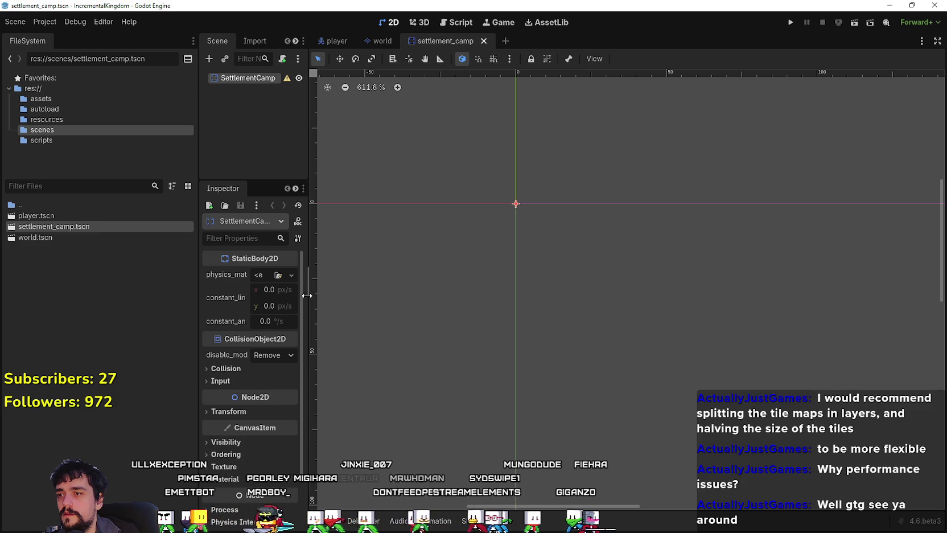
drag(310, 294, 405, 296)
scroll(621, 189, up, 1)
scroll(610, 212, up, 11)
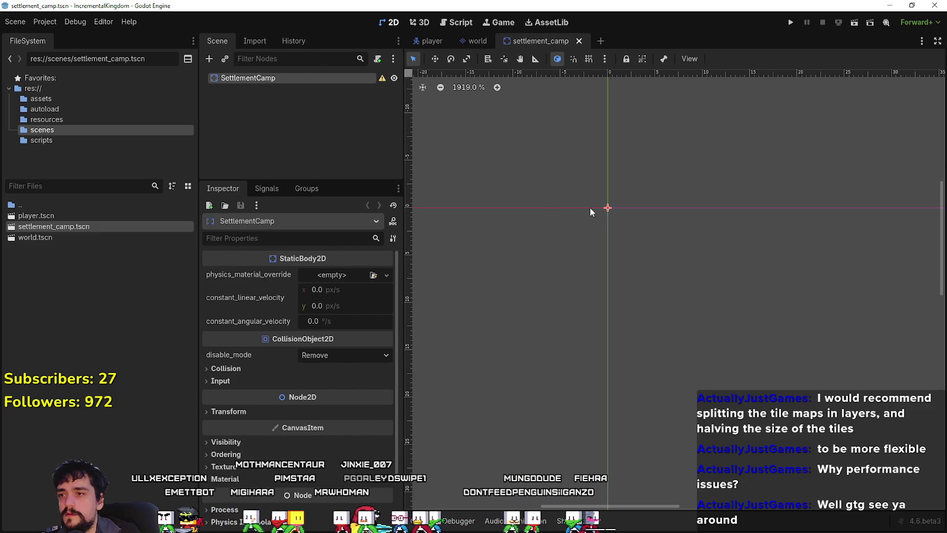
Step: Review SettlementCamp's collision settings, keeping the disable mode at Remove
click(330, 362)
click(331, 364)
click(290, 368)
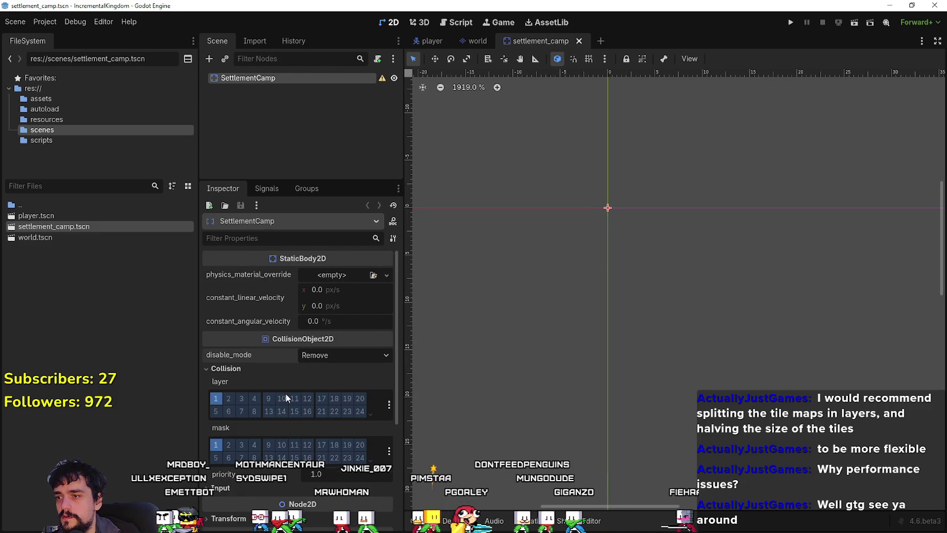
click(237, 367)
Step: Add a CollisionShape2D child to SettlementCamp and give it a new RectangleShape2D
right_click(273, 77)
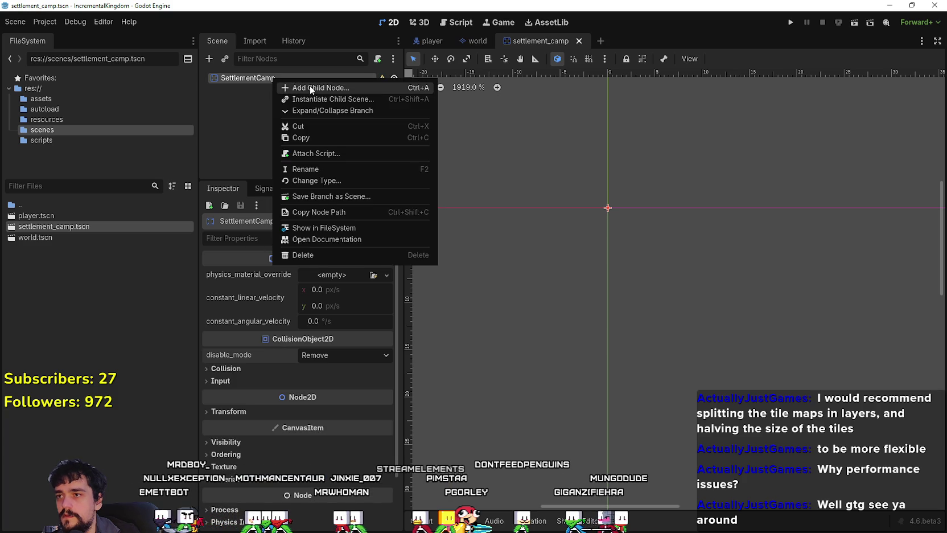
click(310, 86)
text(collish)
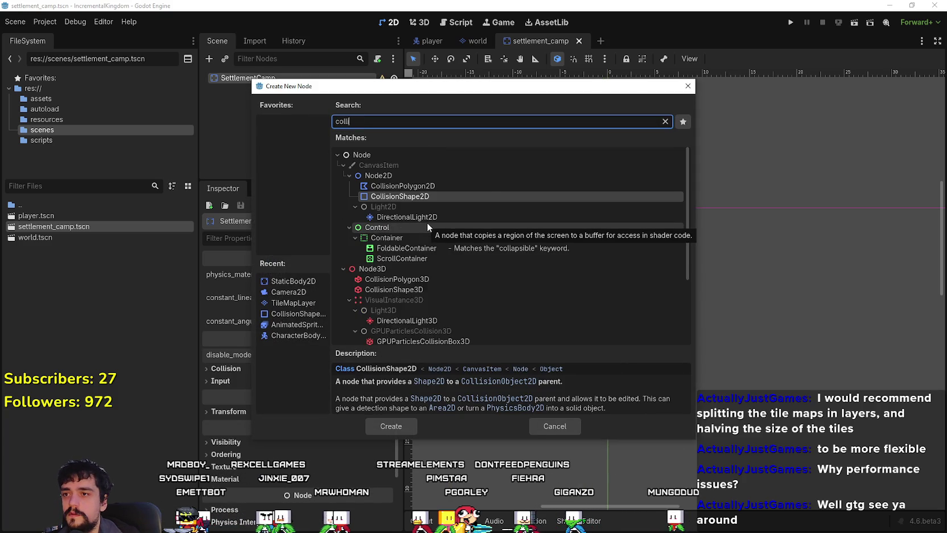
key(BackSpace)
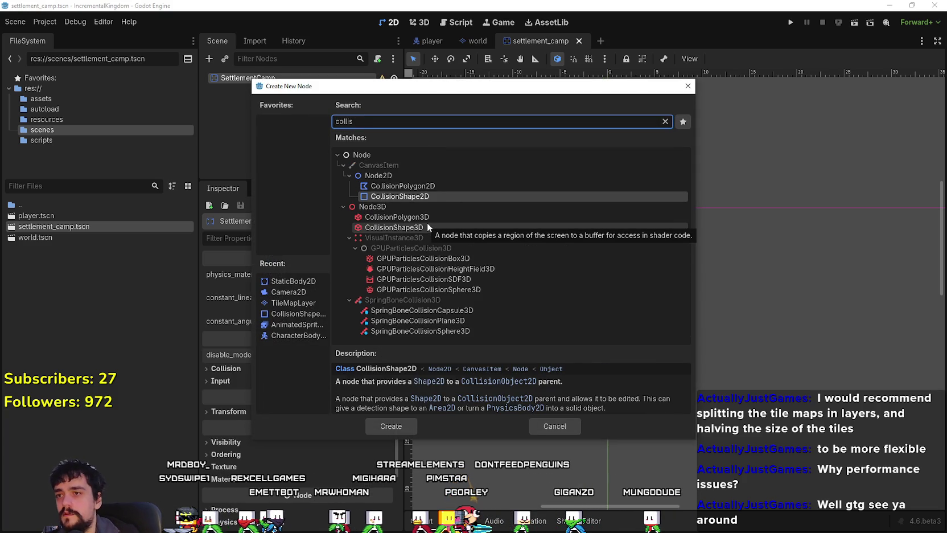
click(391, 426)
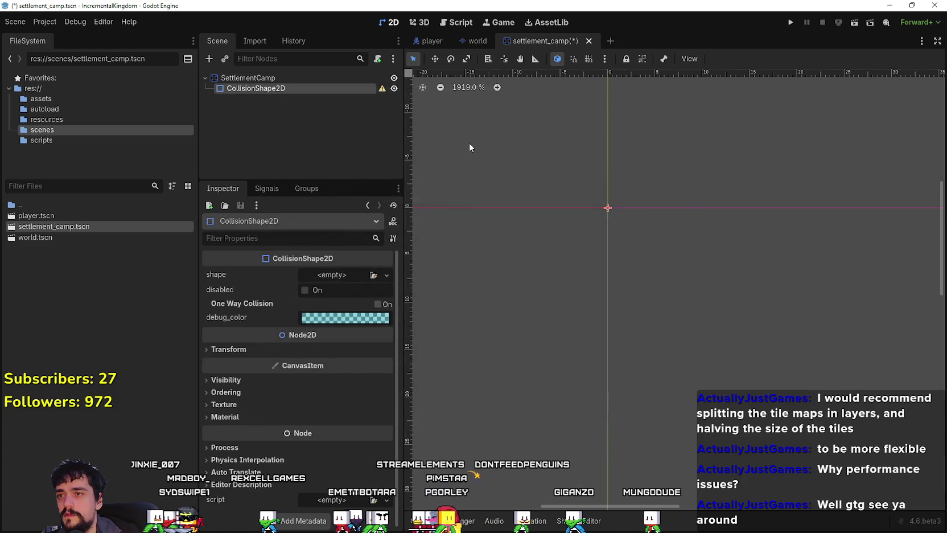
click(331, 276)
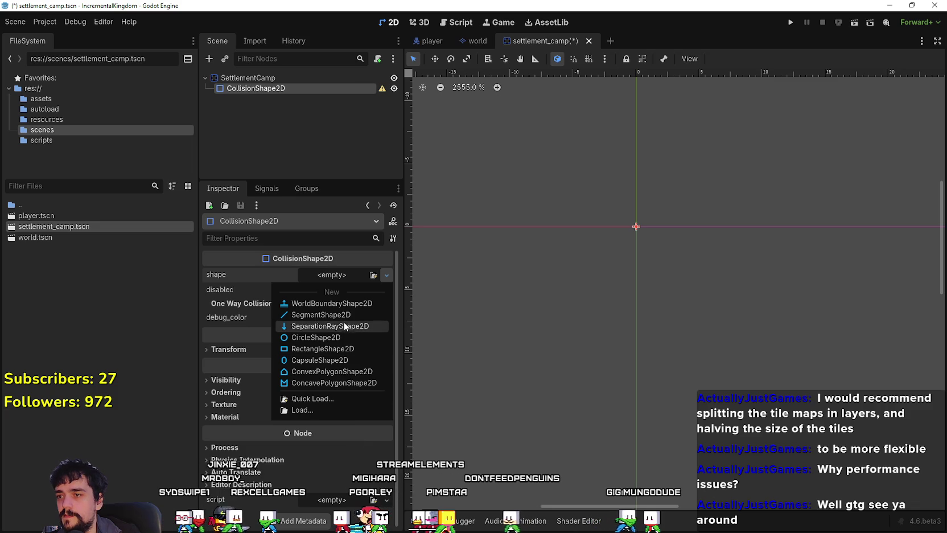
click(346, 349)
scroll(688, 196, up, 1)
scroll(661, 208, down, 4)
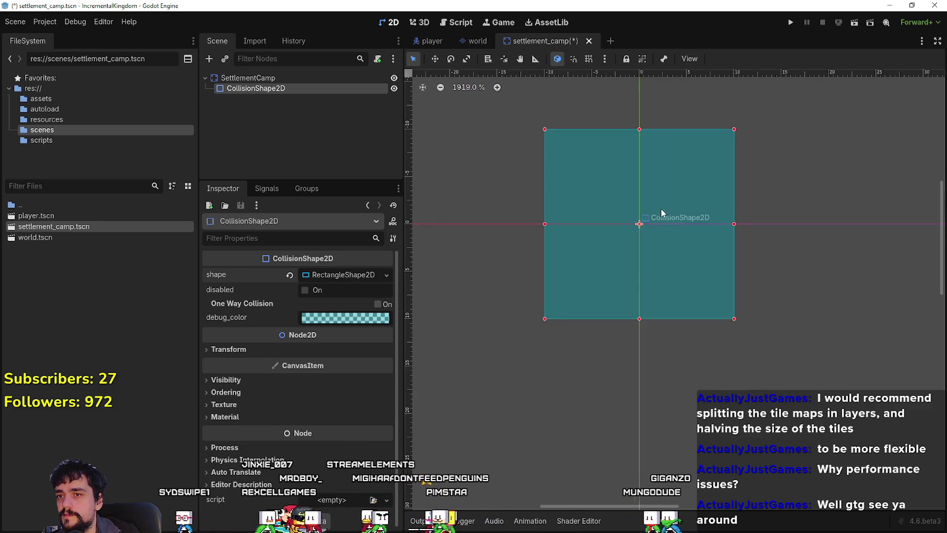
right_click(252, 79)
click(287, 89)
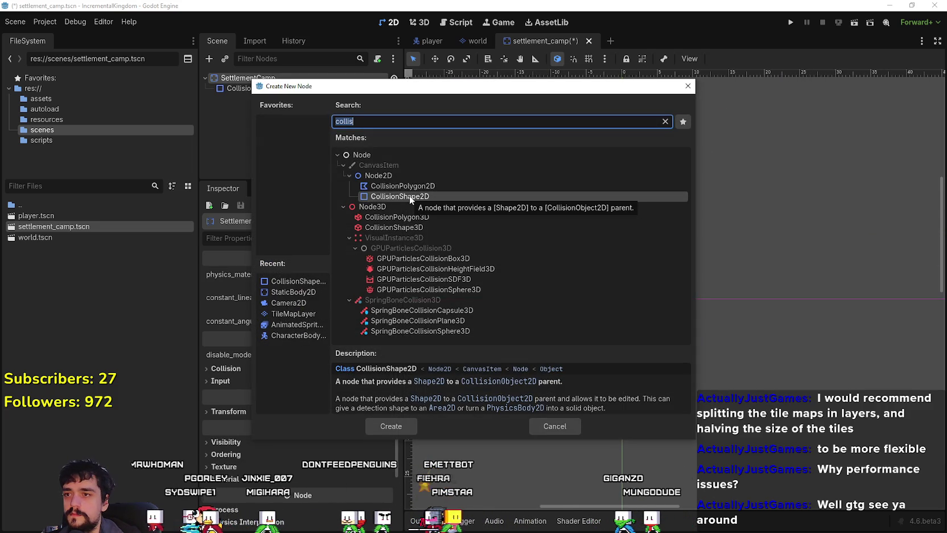
Step: Create a Sprite2D child under SettlementCamp and select it to choose a new texture
text(sprite)
click(411, 187)
click(411, 196)
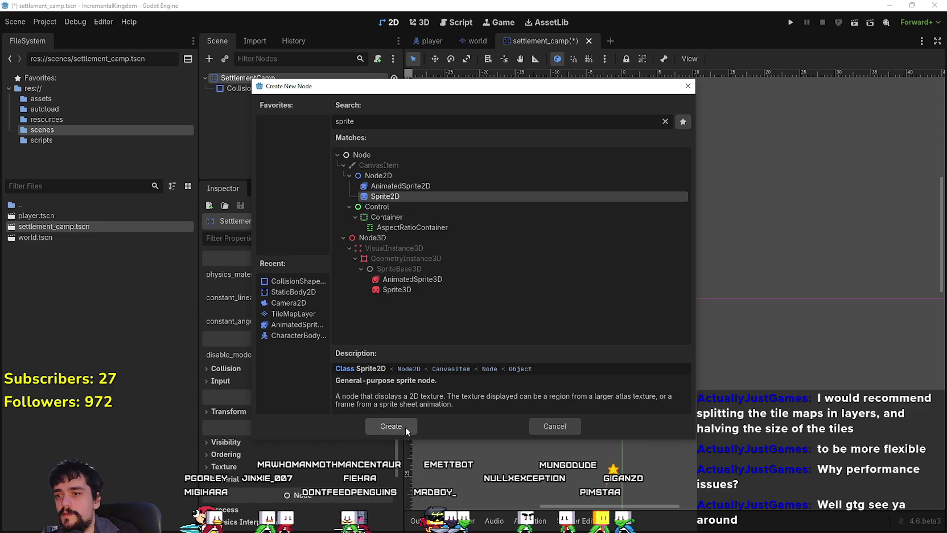
click(391, 427)
scroll(551, 235, down, 4)
scroll(586, 257, up, 1)
scroll(586, 257, down, 1)
click(250, 113)
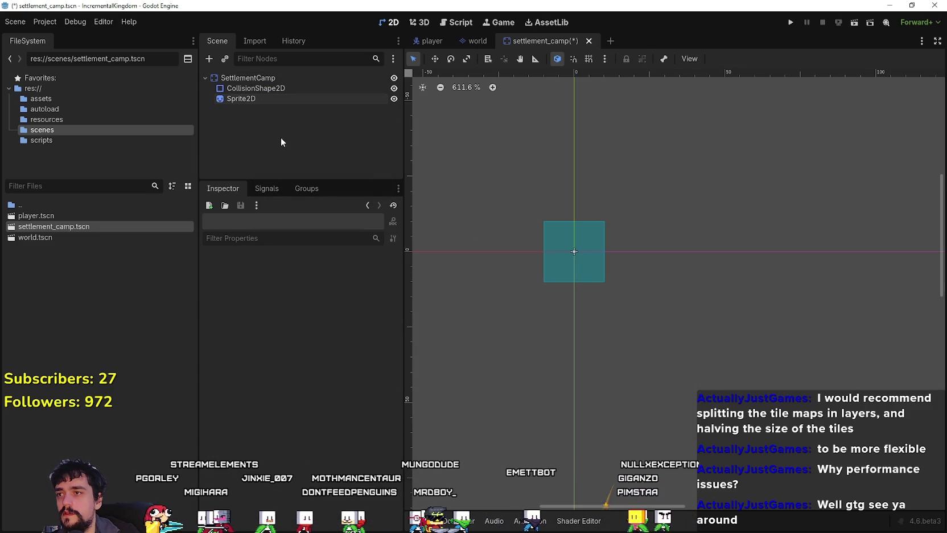
click(244, 99)
click(341, 275)
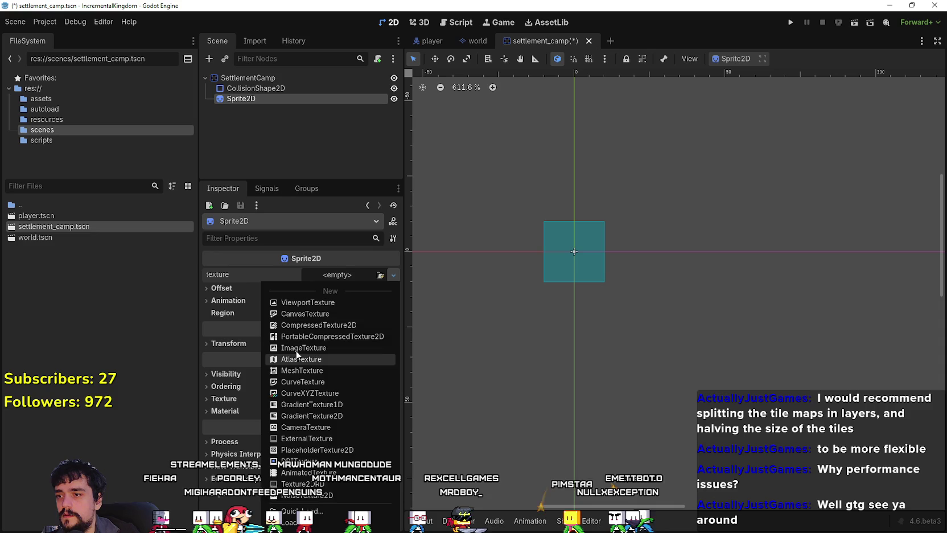
Step: Give the Sprite2D a new AtlasTexture using atlas_texture as its atlas source
click(299, 359)
click(331, 277)
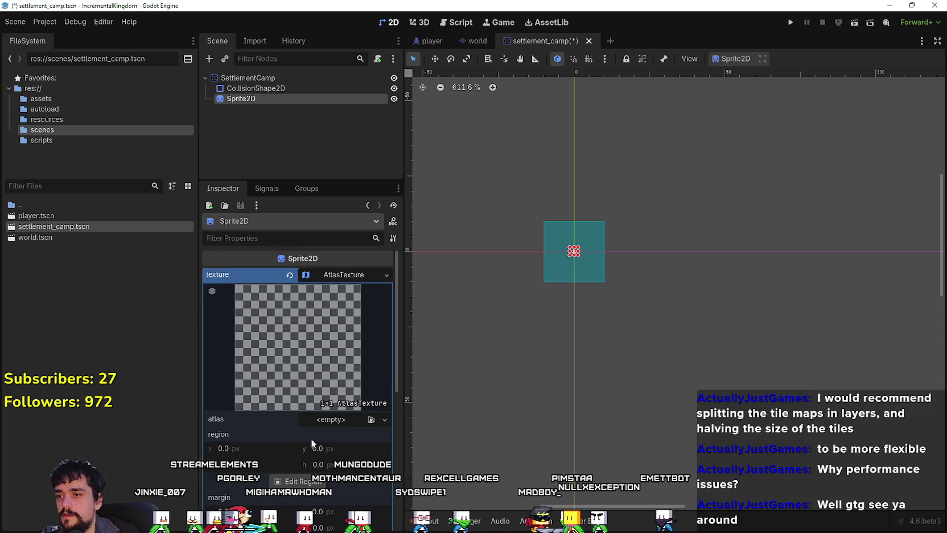
click(385, 420)
click(239, 501)
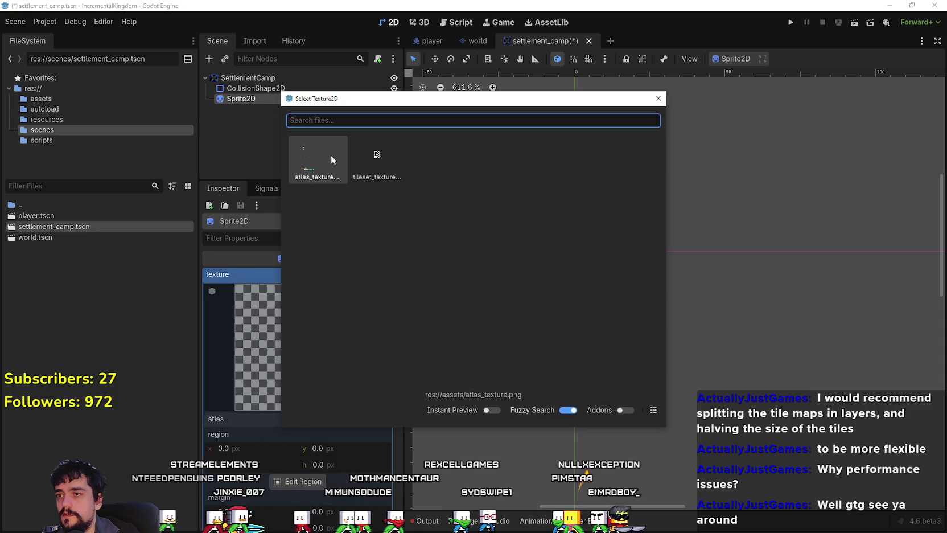
double_click(335, 156)
click(304, 499)
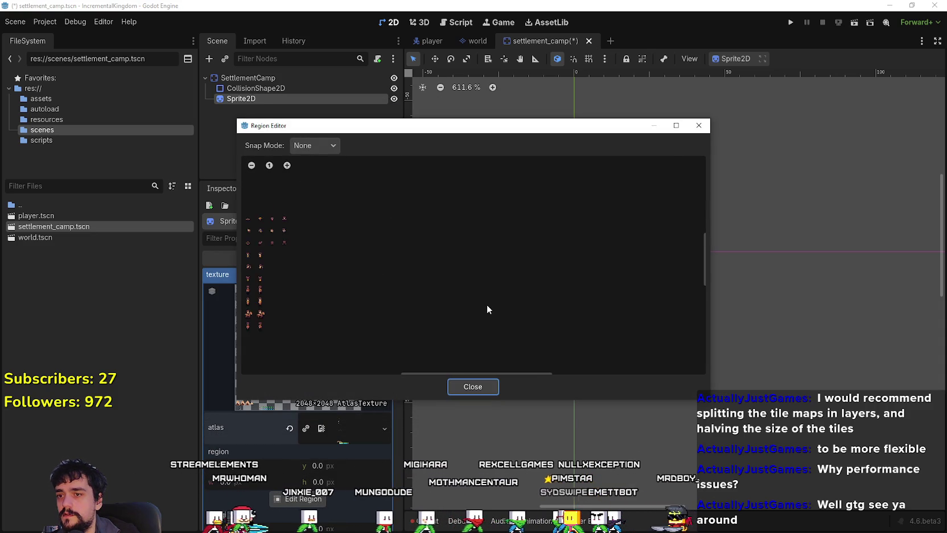
Step: In the Region Editor, switch snapping to Grid Snap with 16 px steps
click(322, 148)
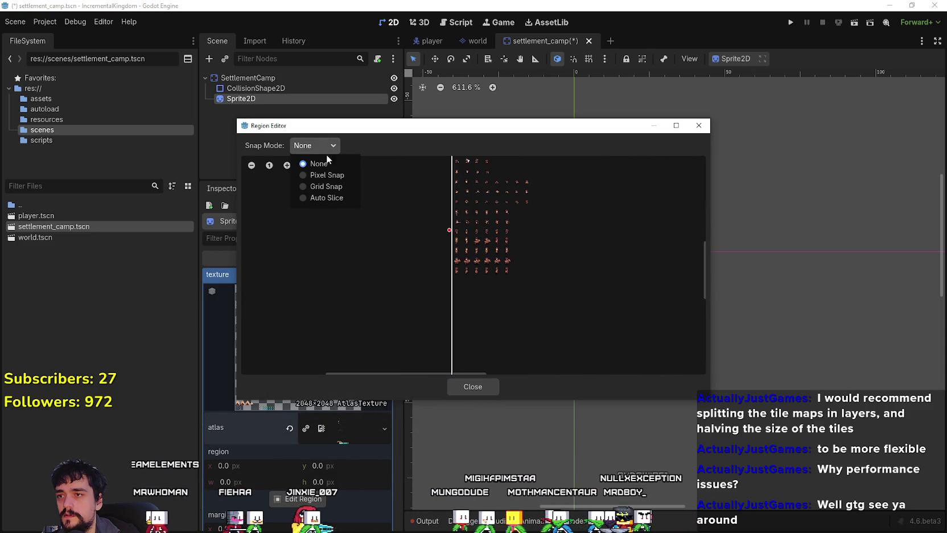
click(326, 186)
scroll(512, 259, up, 2)
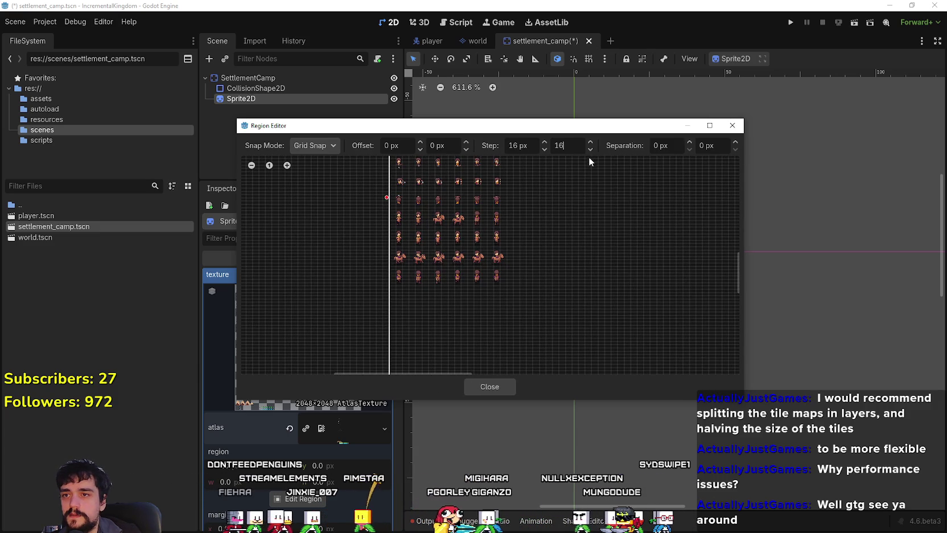
scroll(462, 293, up, 2)
scroll(419, 316, down, 5)
scroll(436, 340, down, 5)
scroll(301, 287, up, 5)
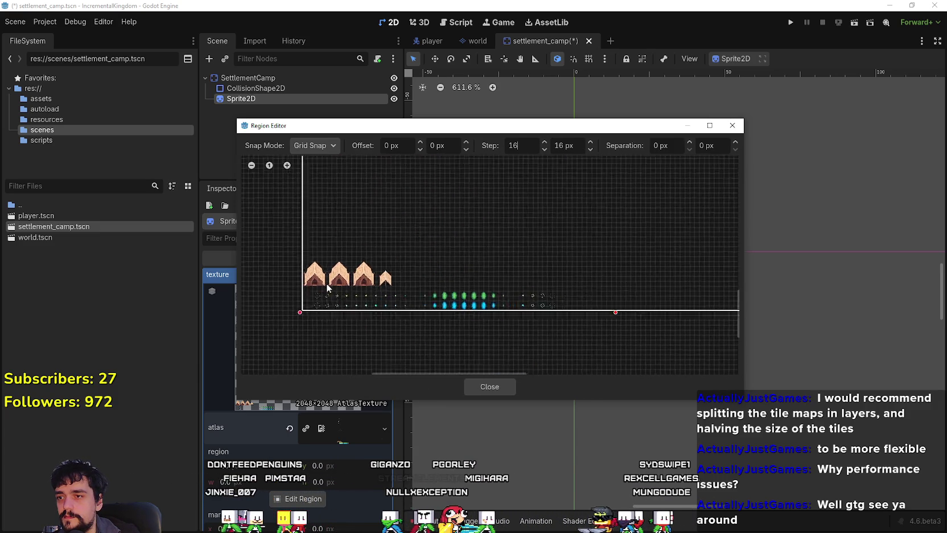
scroll(297, 286, up, 2)
Step: Select the first tent as an 80×96 region and close the Region Editor
mouse_move(295, 305)
mouse_down()
mouse_move(395, 191)
mouse_move(393, 171)
mouse_up()
scroll(424, 266, up, 2)
scroll(424, 266, down, 1)
drag(492, 334, 412, 306)
scroll(536, 308, left, 5)
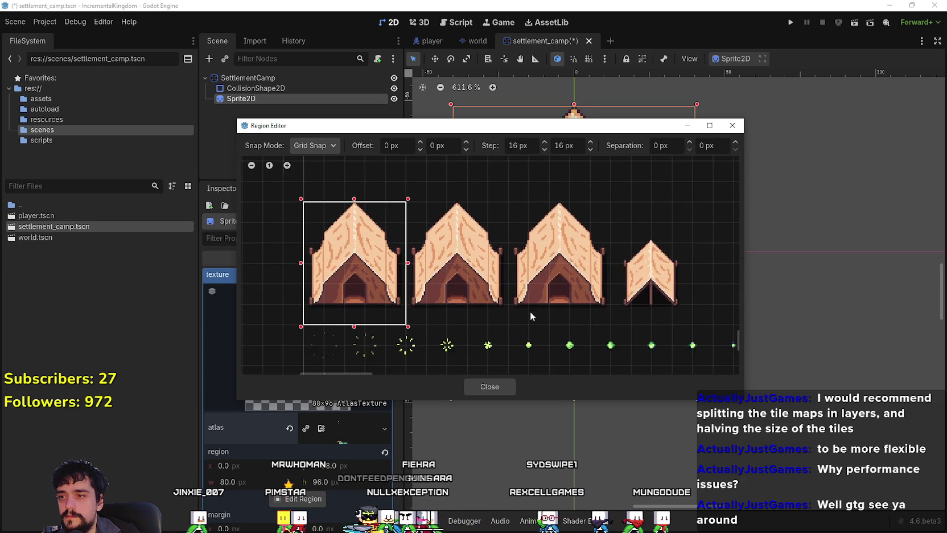
scroll(624, 314, right, 4)
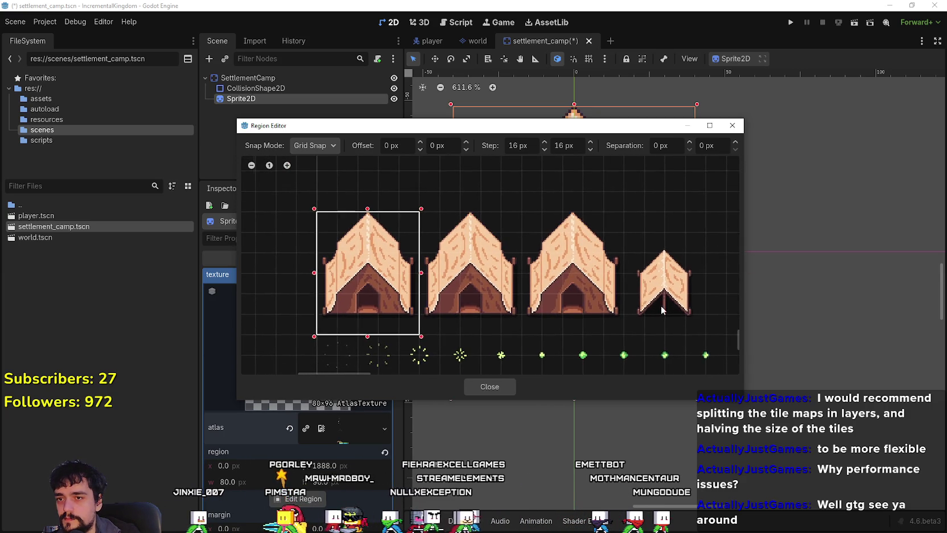
scroll(684, 298, left, 5)
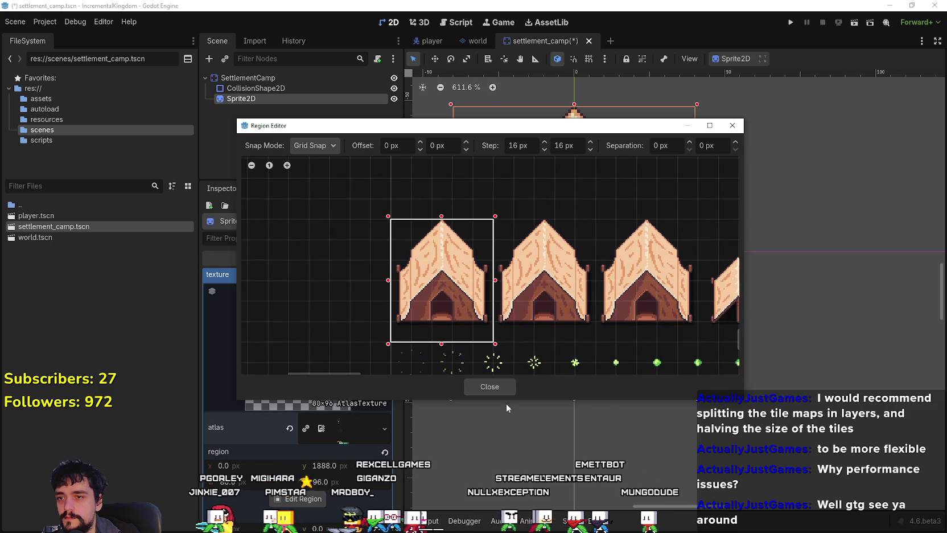
click(490, 386)
scroll(575, 312, down, 2)
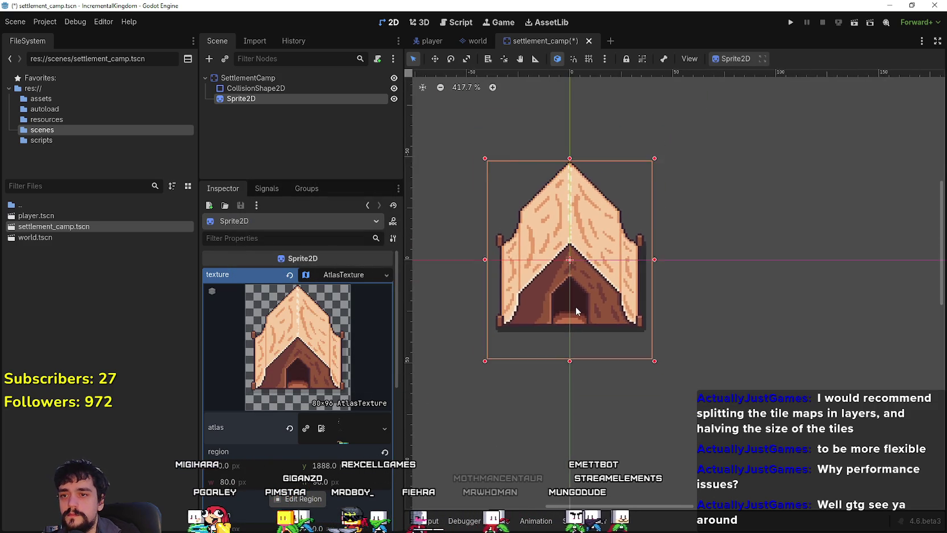
Step: Save the camp scene, then briefly swap Sprite2D and CollisionShape2D order and restore it
key(ctrl+s)
click(248, 88)
click(244, 100)
drag(252, 75, 250, 84)
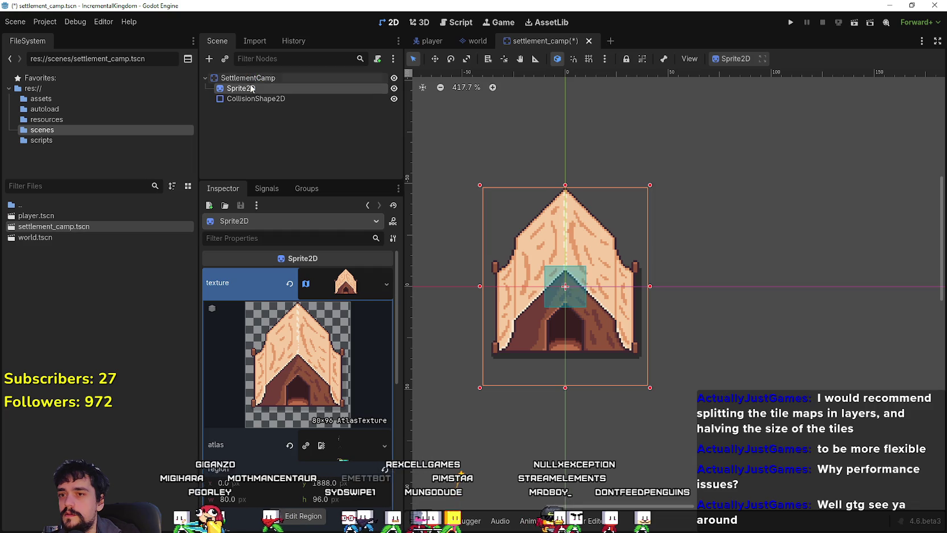
key(f)
click(261, 98)
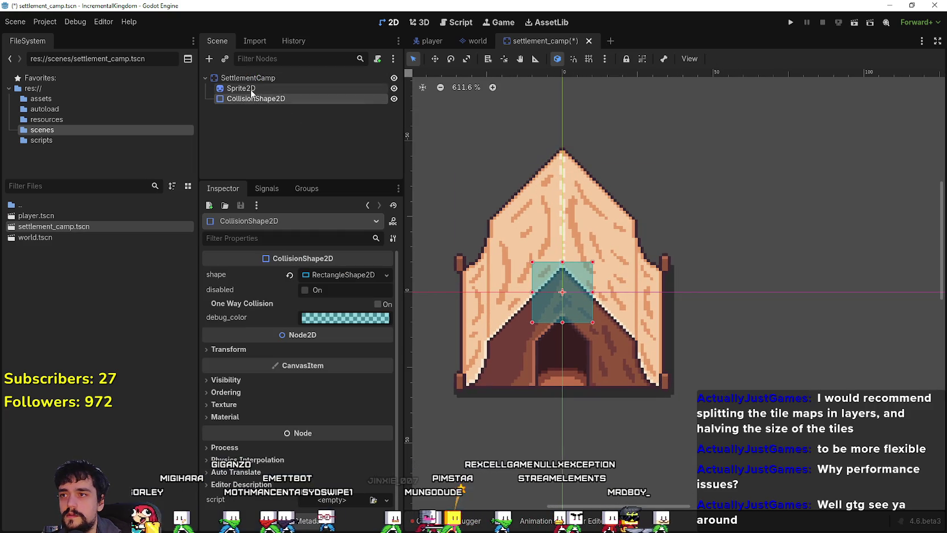
drag(256, 90, 257, 85)
click(258, 88)
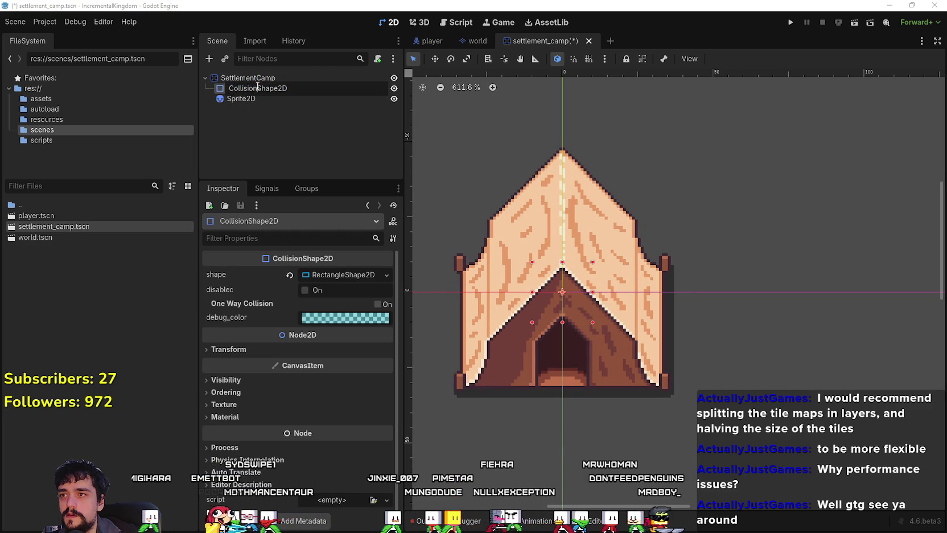
key(Escape)
scroll(592, 297, up, 2)
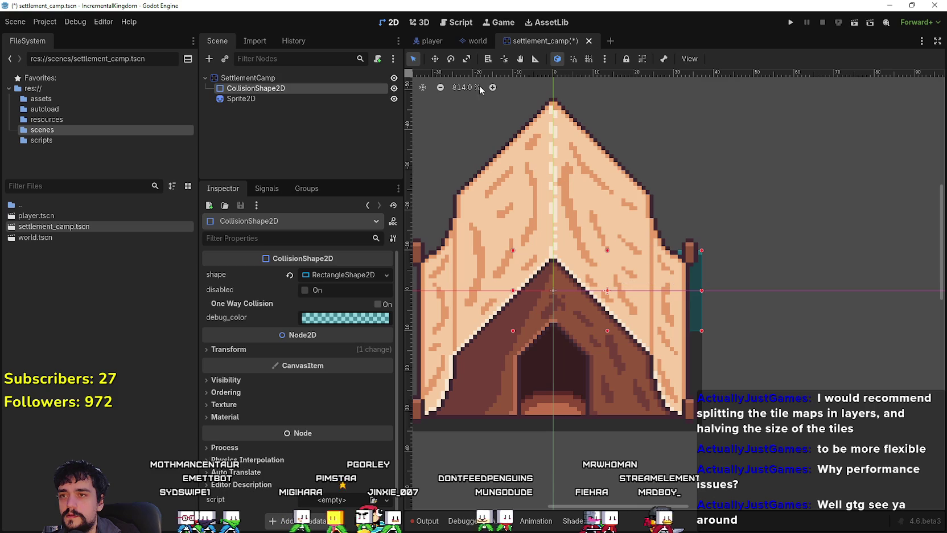
Step: With grid snap on, extend the collision rectangle one grid step left and raise its top edge
click(583, 59)
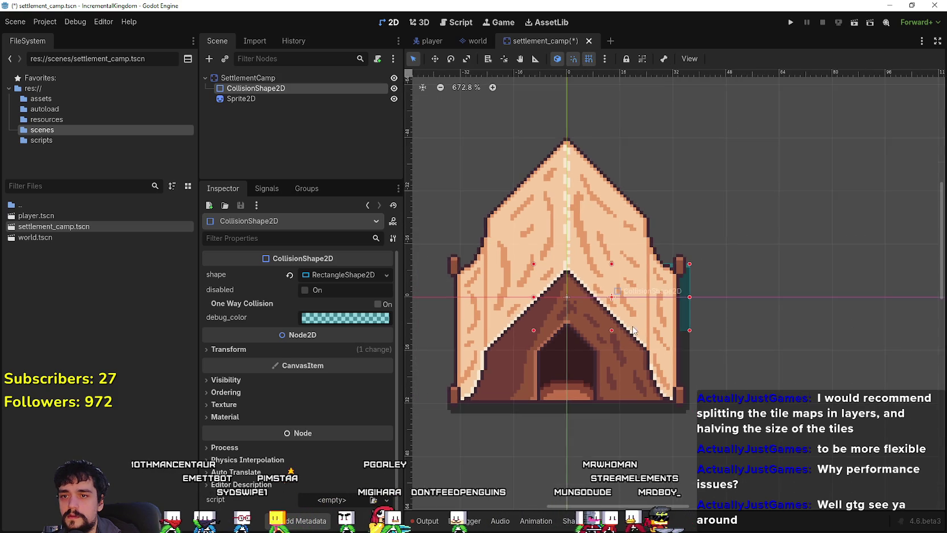
scroll(651, 284, left, 5)
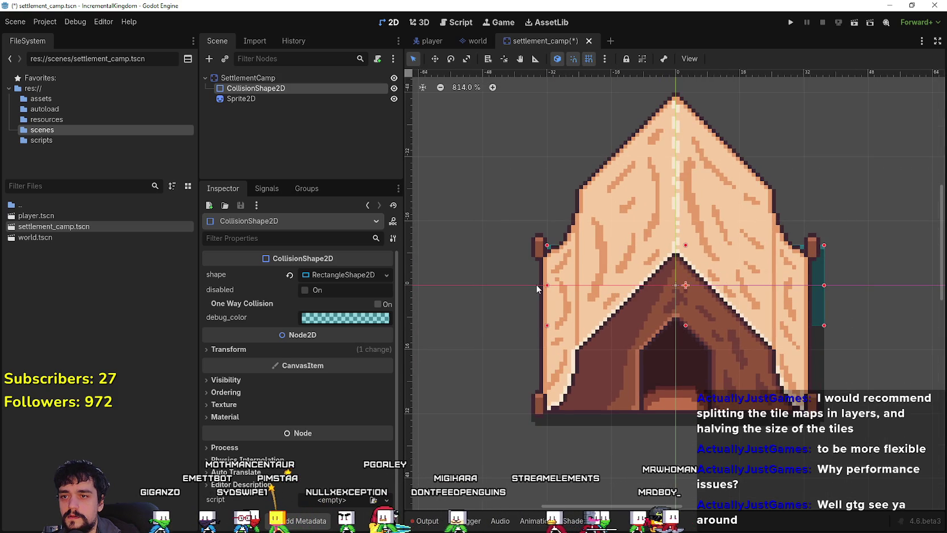
drag(529, 288, 501, 284)
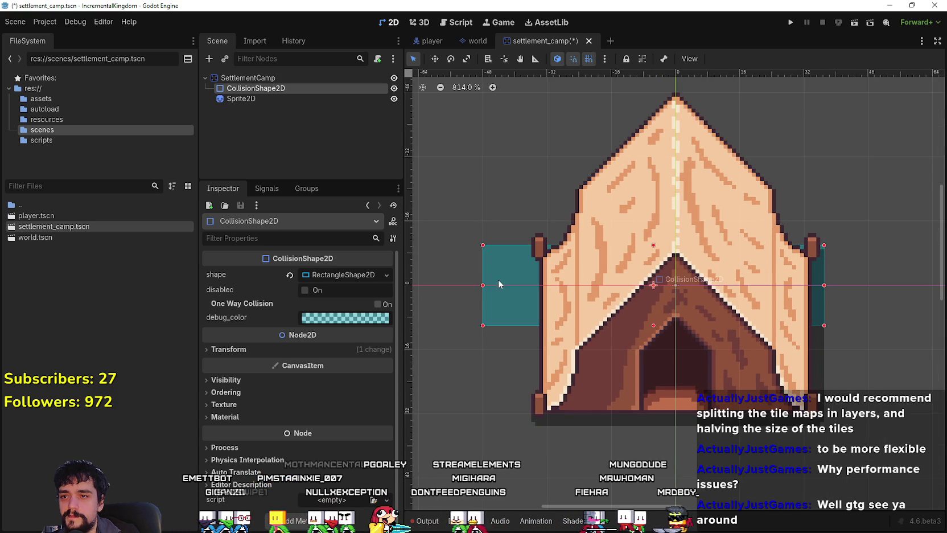
drag(654, 246, 654, 245)
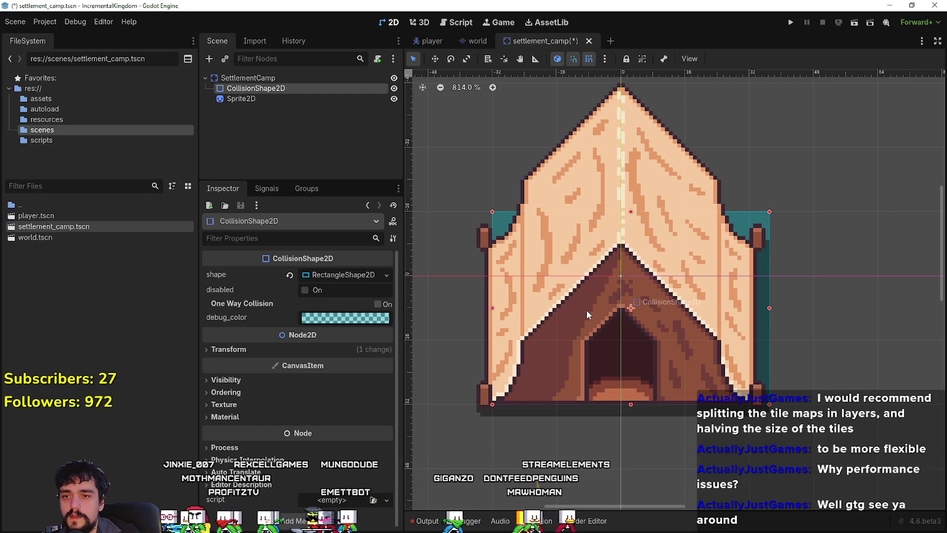
scroll(655, 414, down, 1)
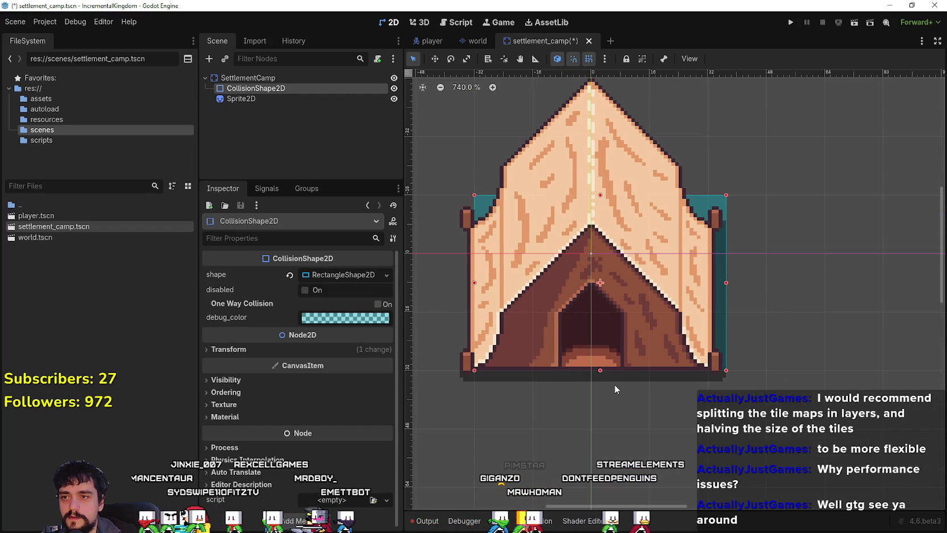
click(285, 101)
click(286, 90)
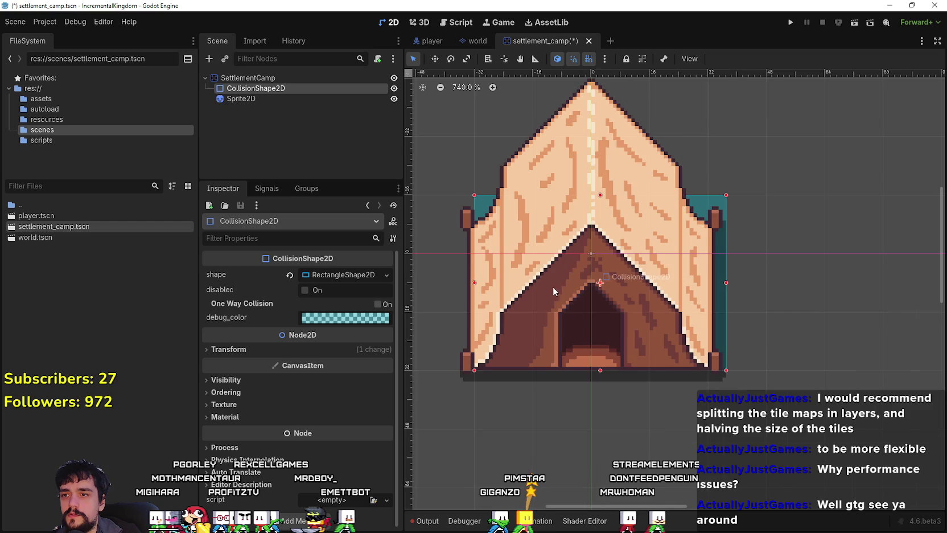
scroll(552, 288, up, 2)
scroll(468, 189, down, 1)
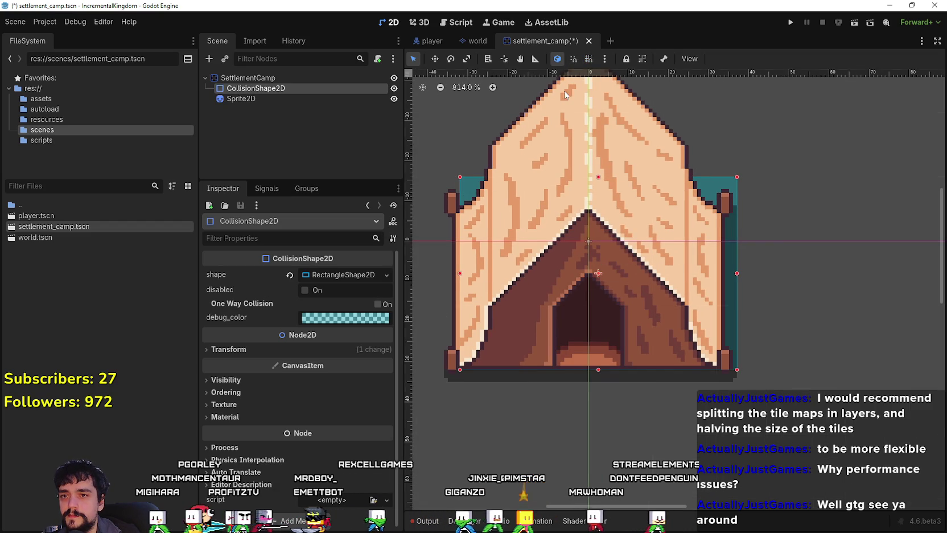
scroll(482, 273, up, 2)
Step: Widen the collision rectangle slightly further left and save settlement_camp
drag(476, 271, 462, 274)
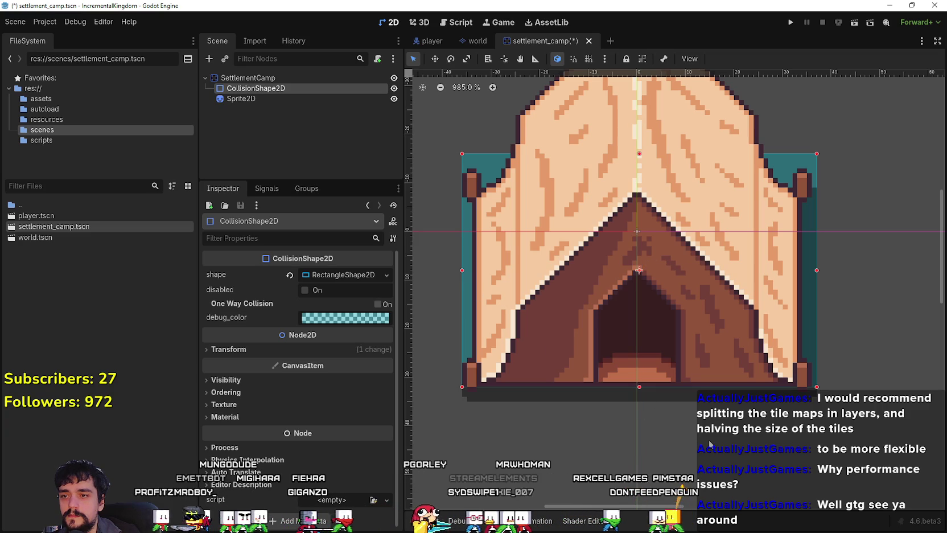
scroll(679, 389, up, 2)
scroll(629, 386, down, 3)
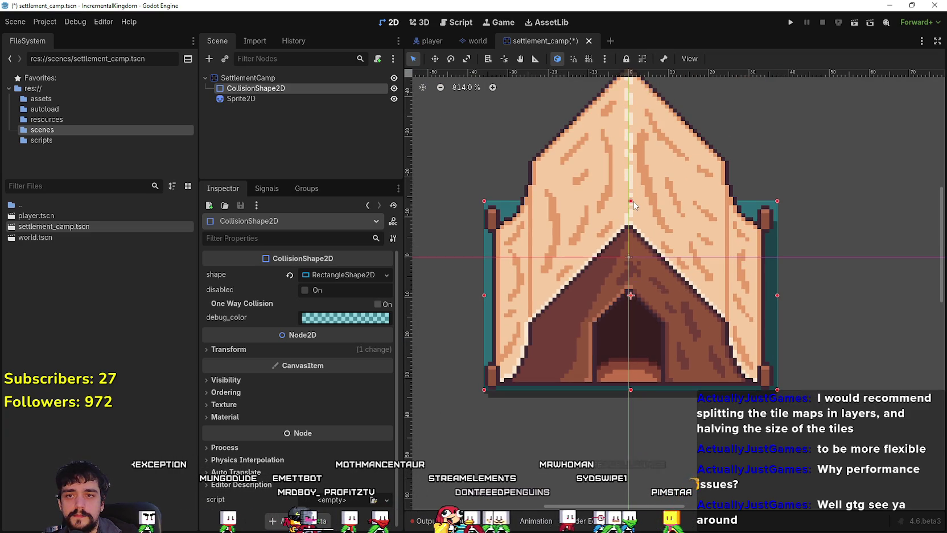
key(ctrl+s)
scroll(622, 314, down, 2)
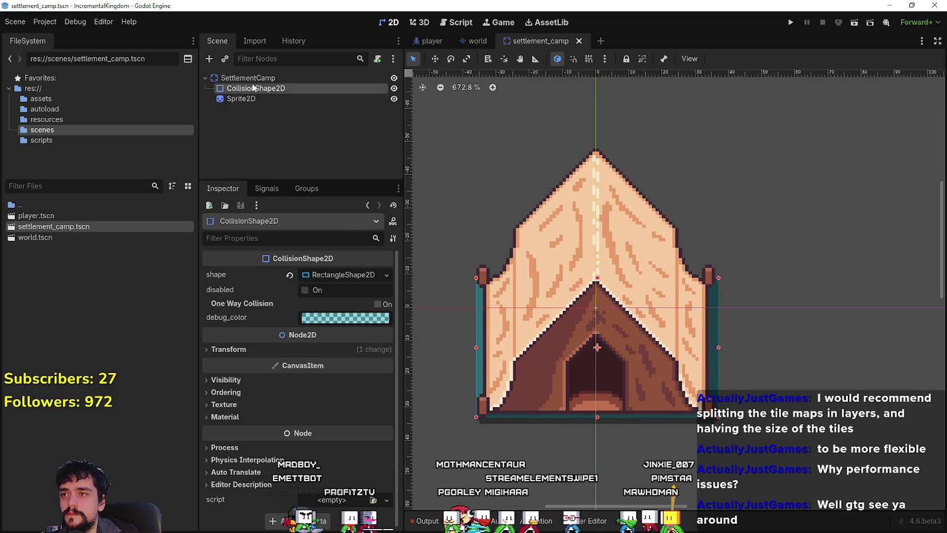
Step: Enable y_sort_enabled under Ordering on the SettlementCamp root node
click(247, 77)
scroll(255, 370, down, 5)
click(252, 380)
click(251, 379)
click(244, 391)
click(307, 435)
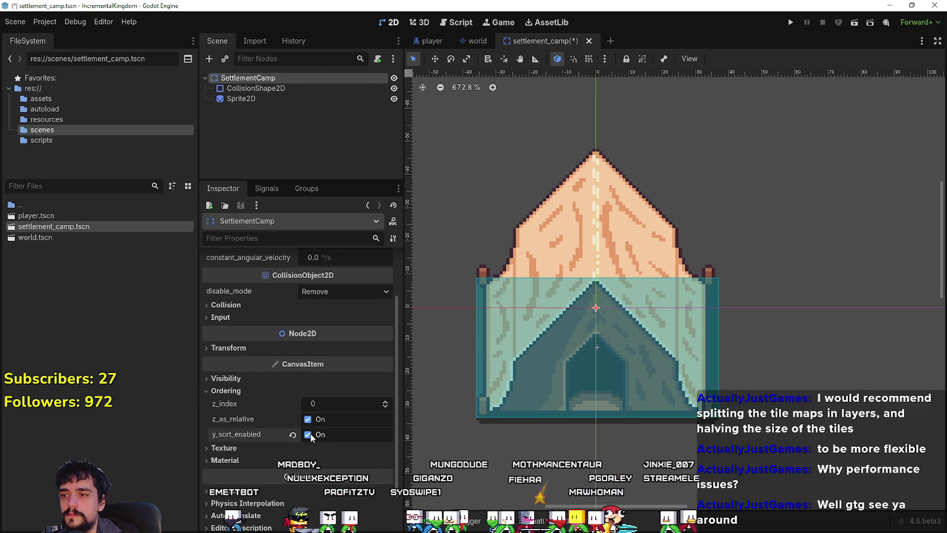
Step: Swap Sprite2D above CollisionShape2D, then restore the original node order
click(254, 90)
drag(243, 99, 250, 84)
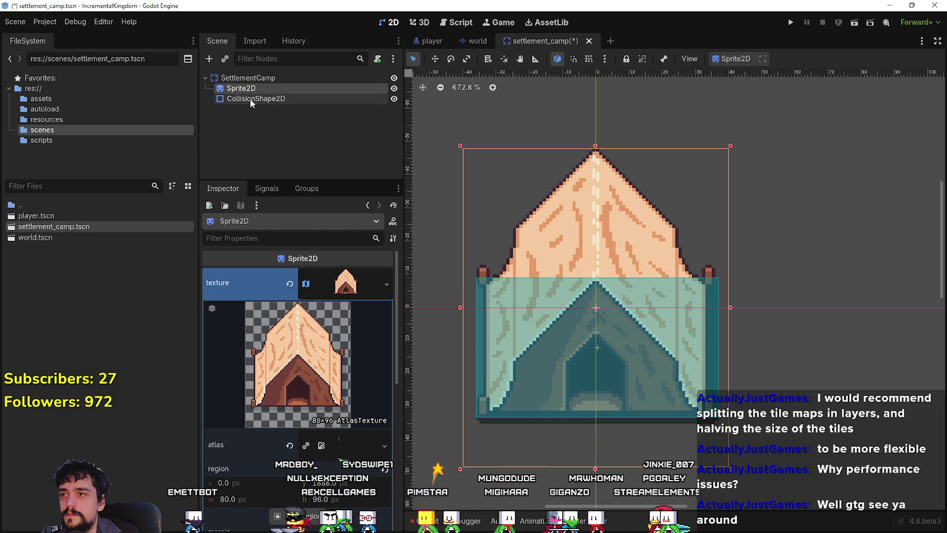
click(249, 100)
key(Up)
key(Up)
key(Down)
click(246, 99)
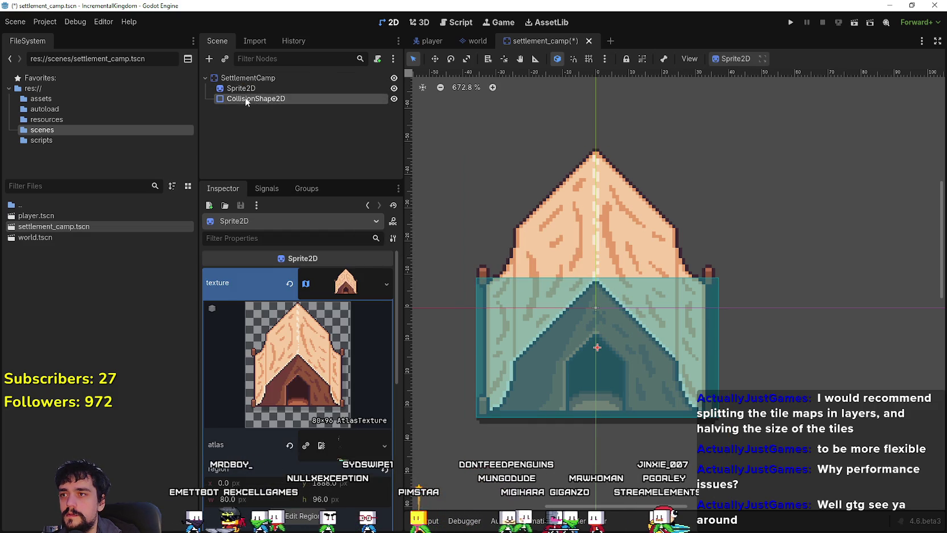
drag(246, 99, 250, 85)
click(249, 97)
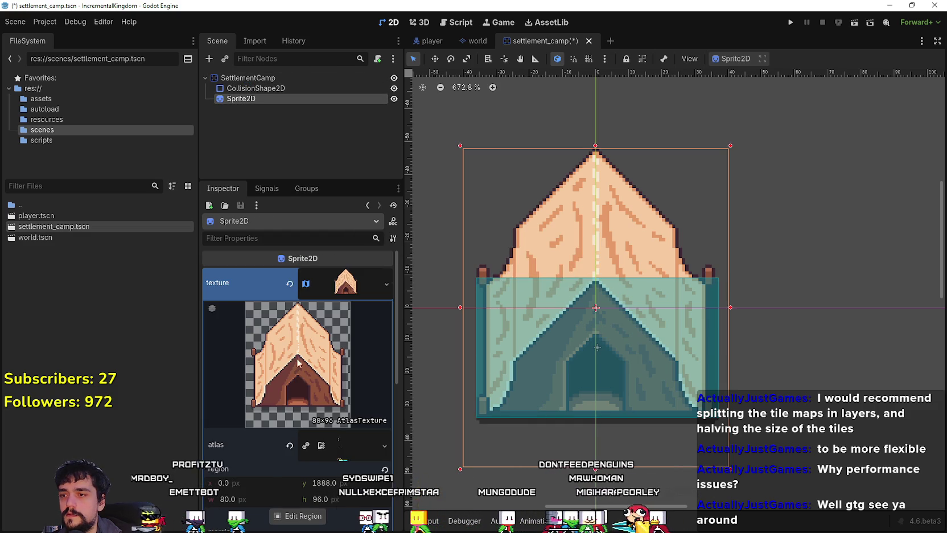
click(340, 278)
Step: Save the camp scene and switch to the player scene with Player selected
click(248, 78)
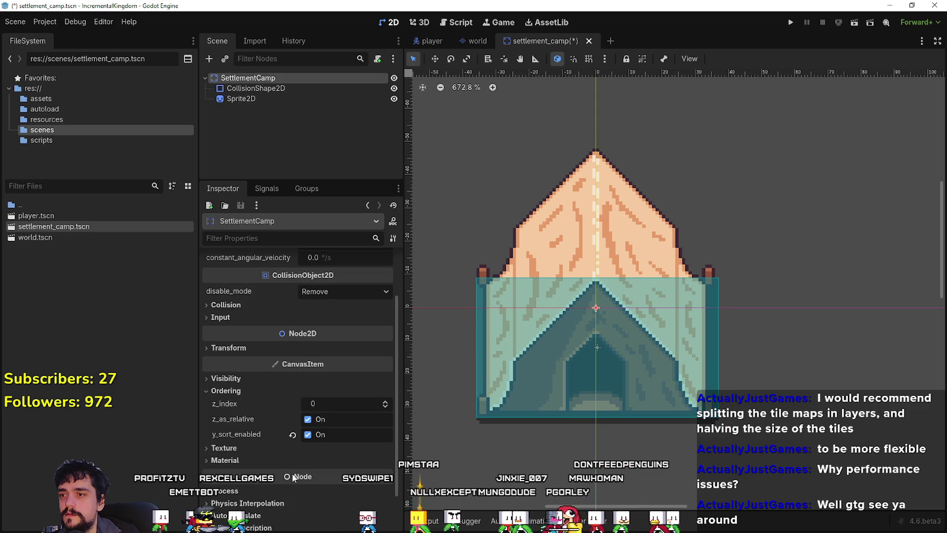
key(ctrl+s)
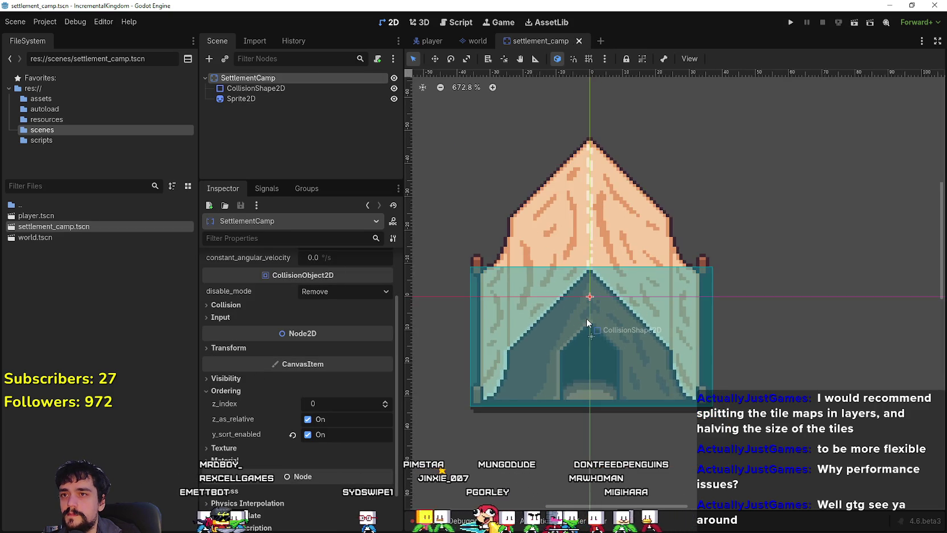
scroll(587, 317, down, 2)
key(ctrl+s)
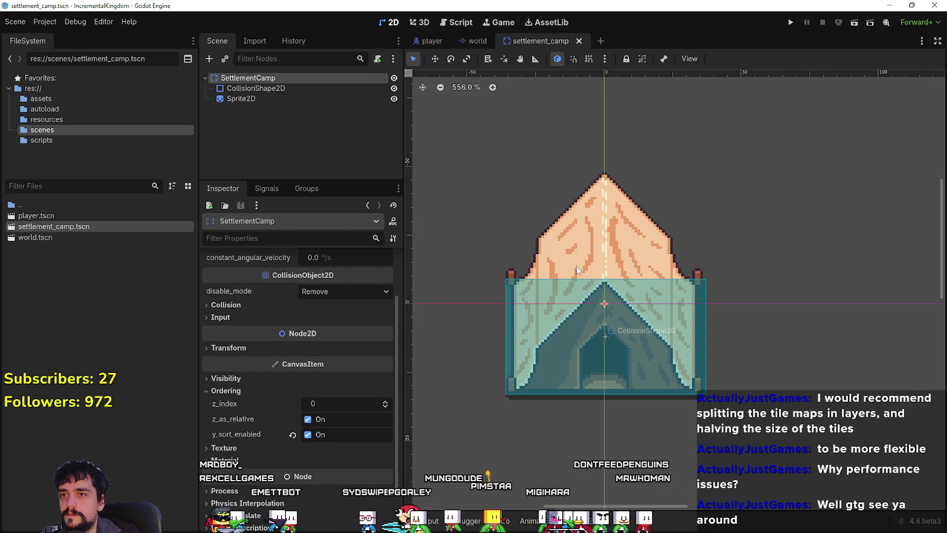
click(428, 41)
click(231, 78)
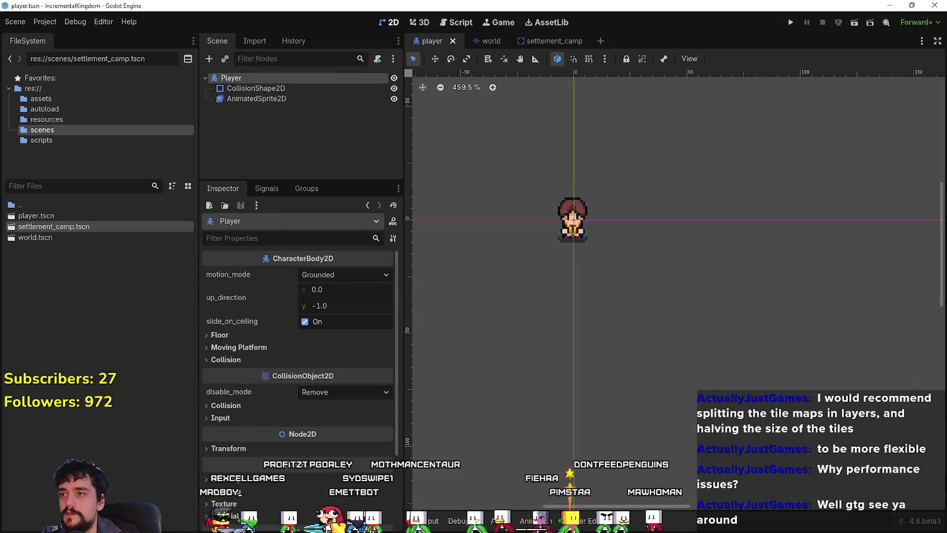
Step: Give the Player y-sorting and z_index 1, save, and return to settlement_camp
scroll(239, 364, down, 4)
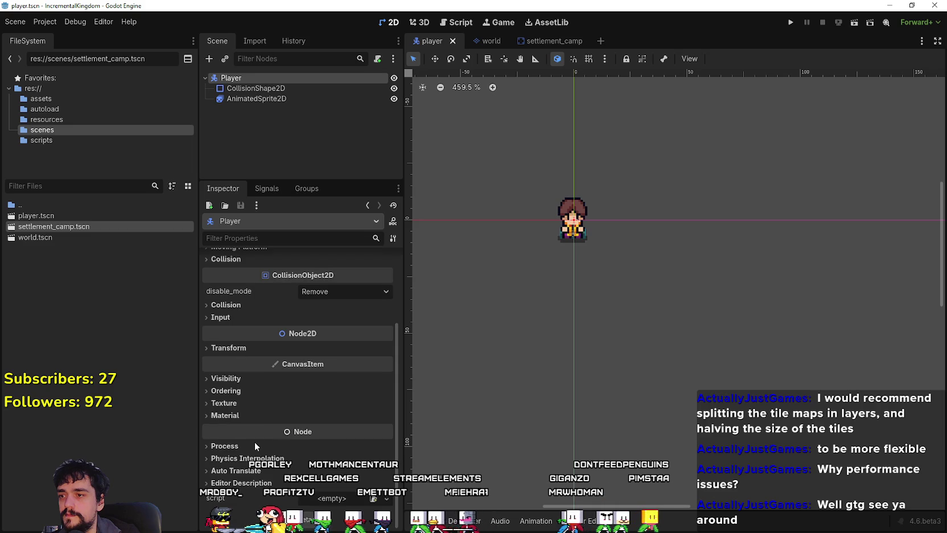
click(242, 396)
click(319, 434)
key(ctrl+s)
click(386, 402)
key(ctrl+s)
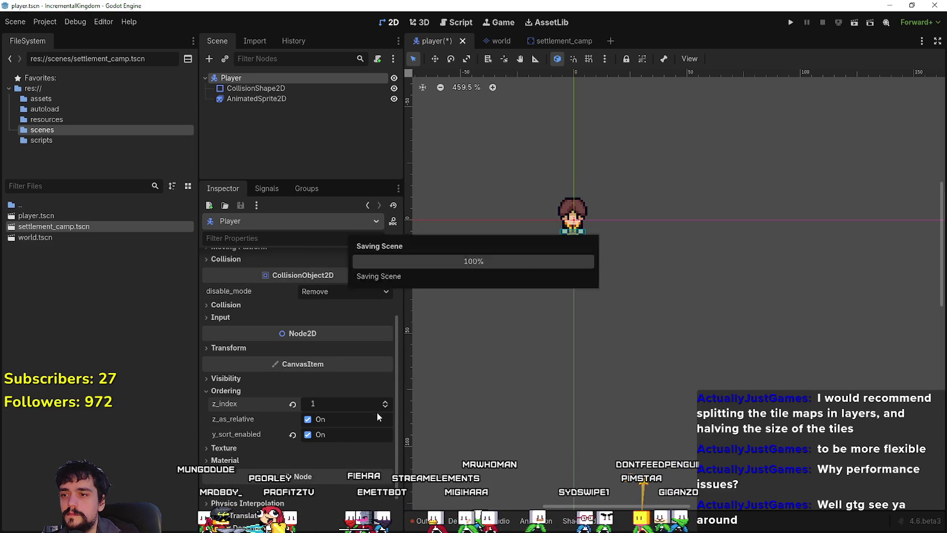
click(553, 40)
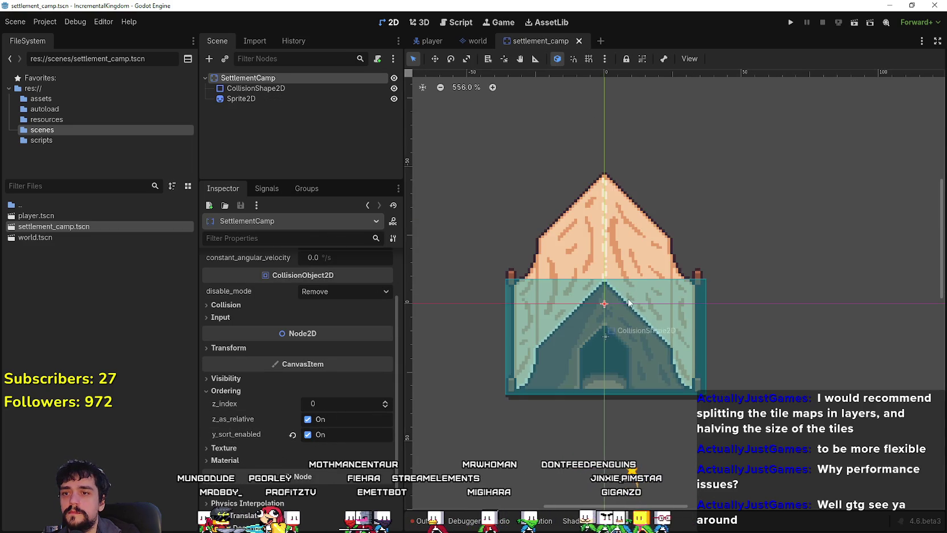
scroll(603, 269, up, 3)
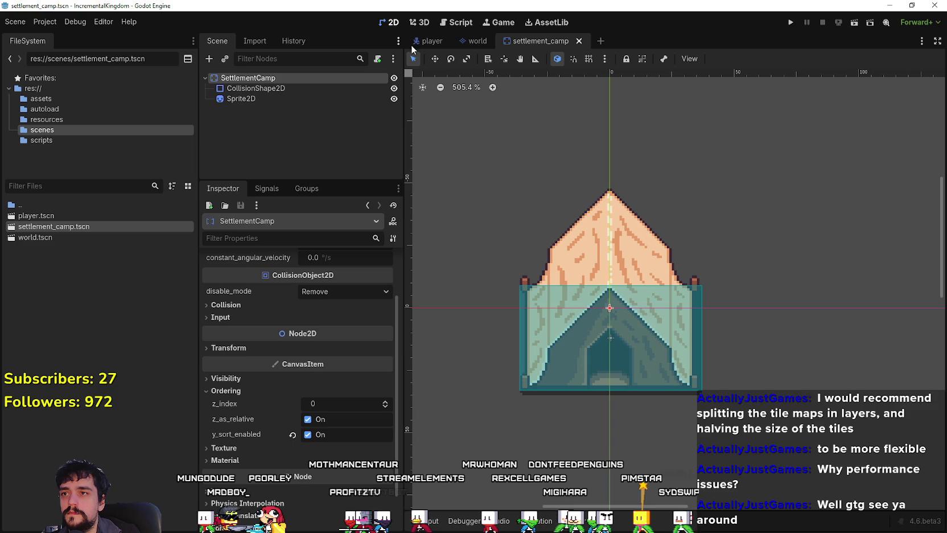
Step: In the world scene, instantiate settlement_camp.tscn as a child of the World node
click(476, 40)
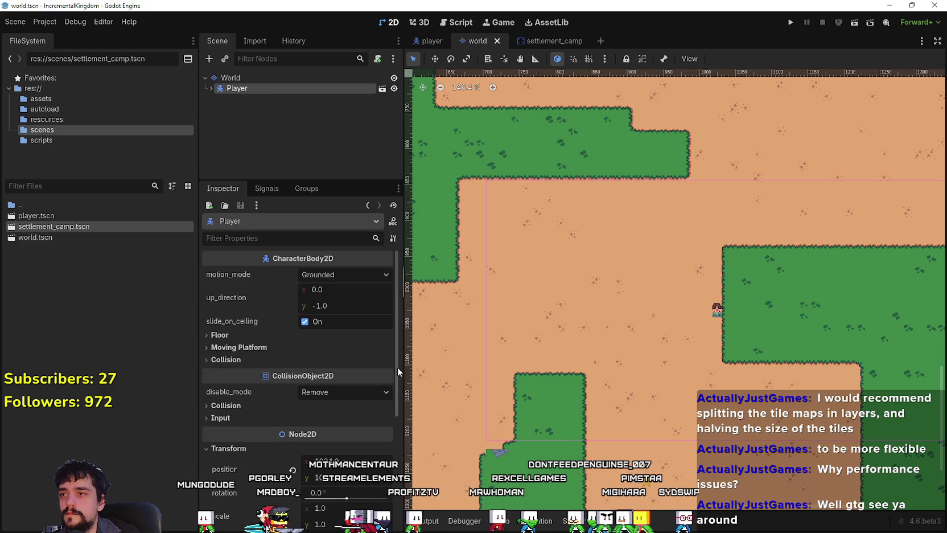
click(266, 79)
scroll(649, 262, down, 10)
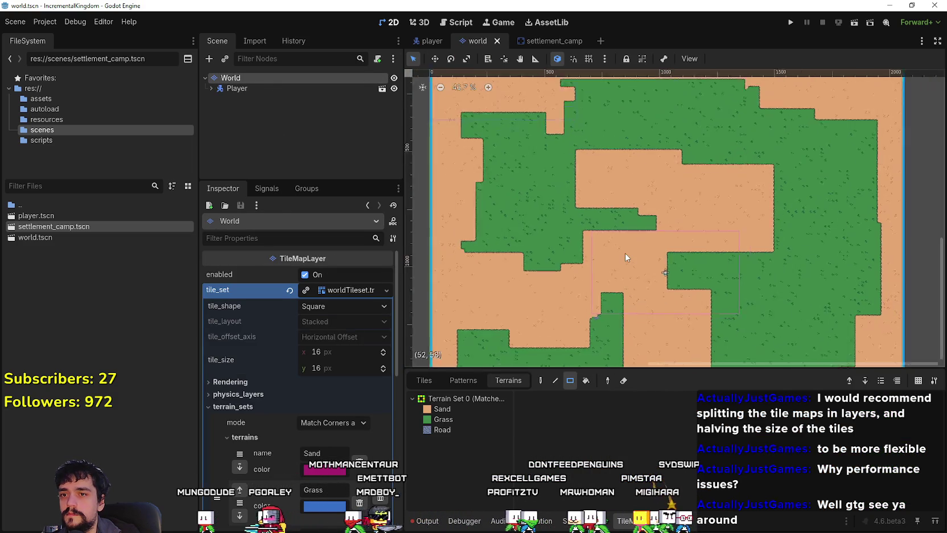
scroll(678, 239, up, 3)
scroll(655, 236, down, 2)
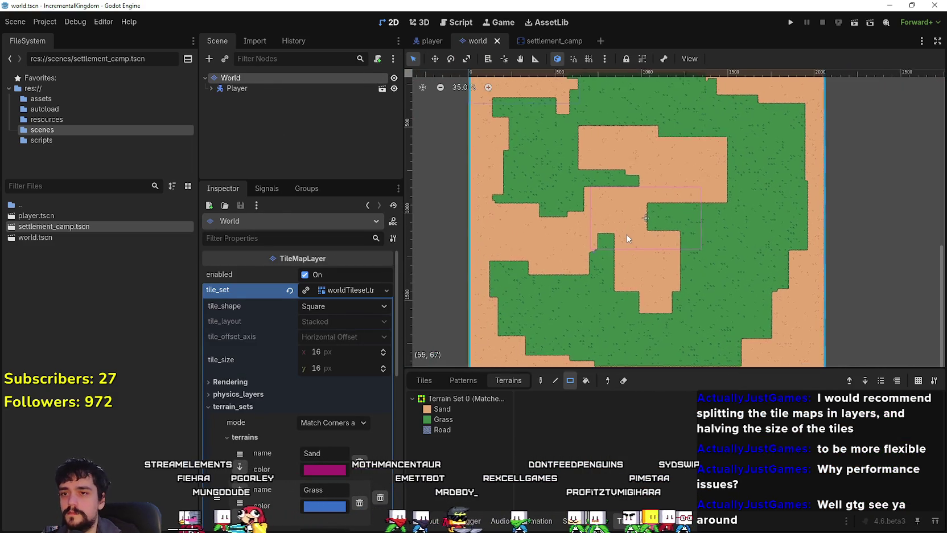
scroll(628, 241, up, 6)
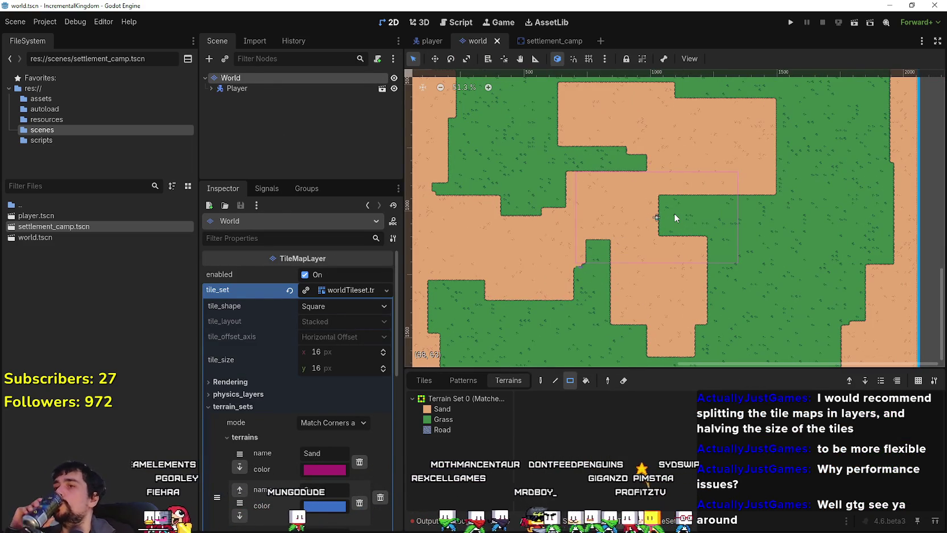
right_click(259, 78)
click(319, 114)
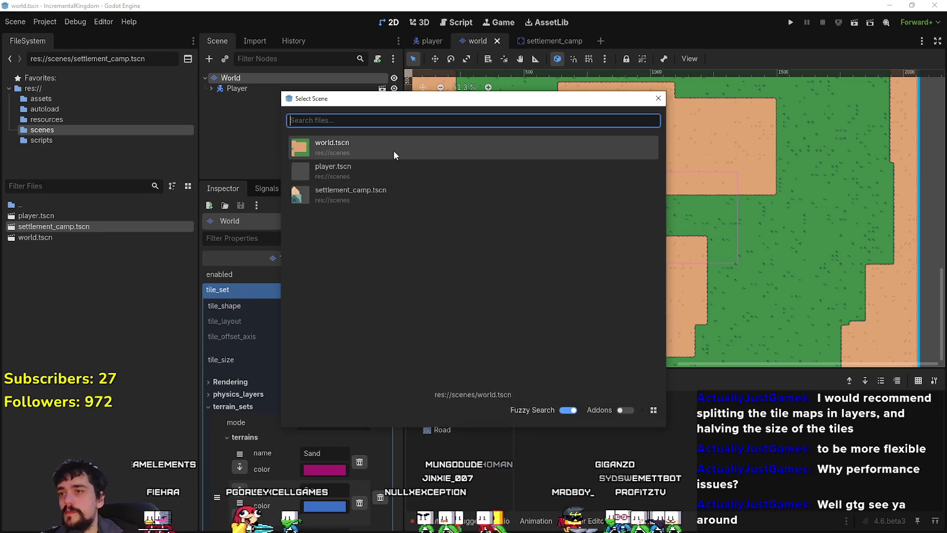
key(Down)
key(Return)
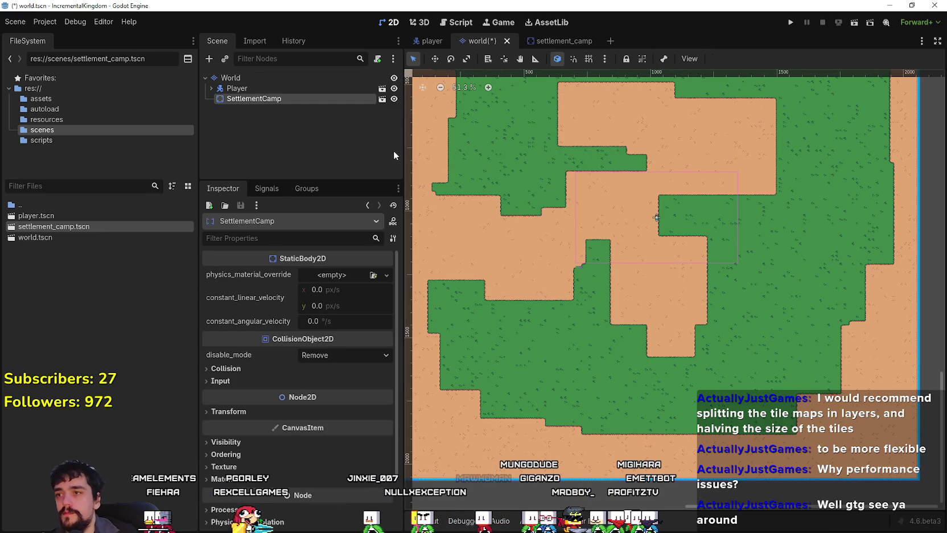
Step: Drag the new tent beside the Player and select Player to compare positions
scroll(684, 228, down, 5)
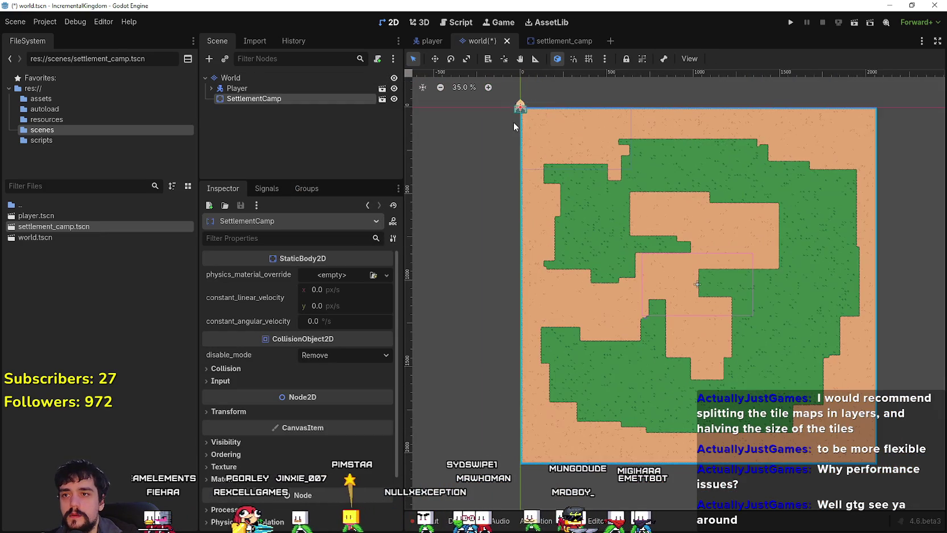
scroll(511, 127, up, 2)
scroll(514, 105, up, 2)
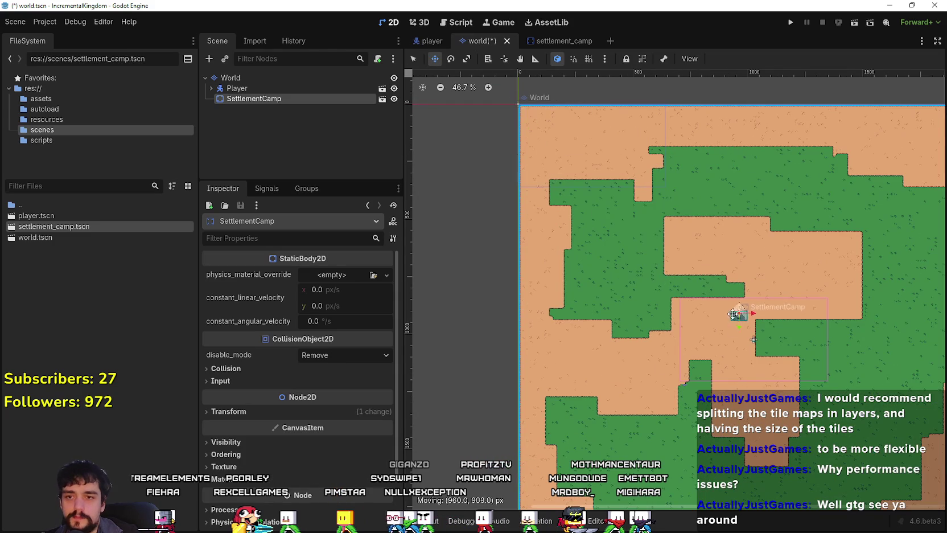
scroll(734, 313, up, 10)
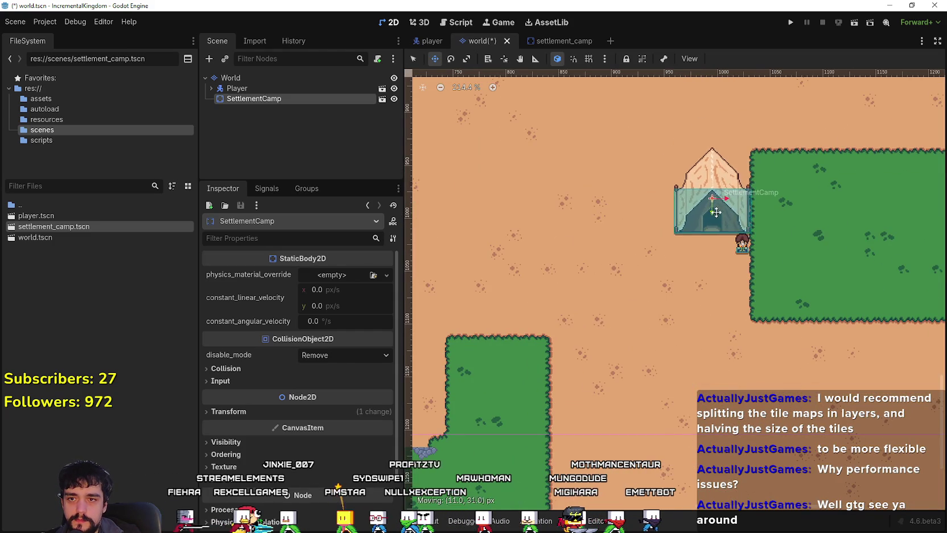
drag(715, 212, 696, 203)
scroll(712, 222, up, 1)
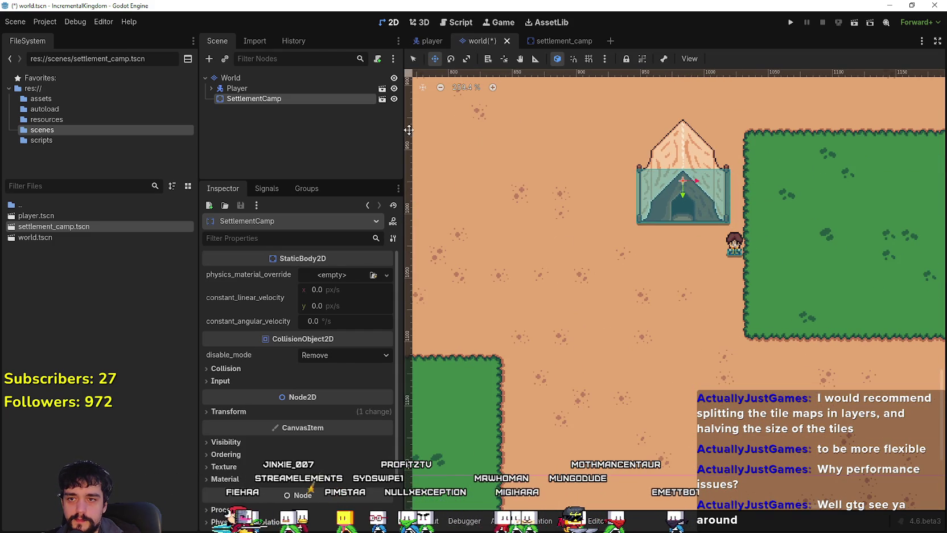
click(234, 88)
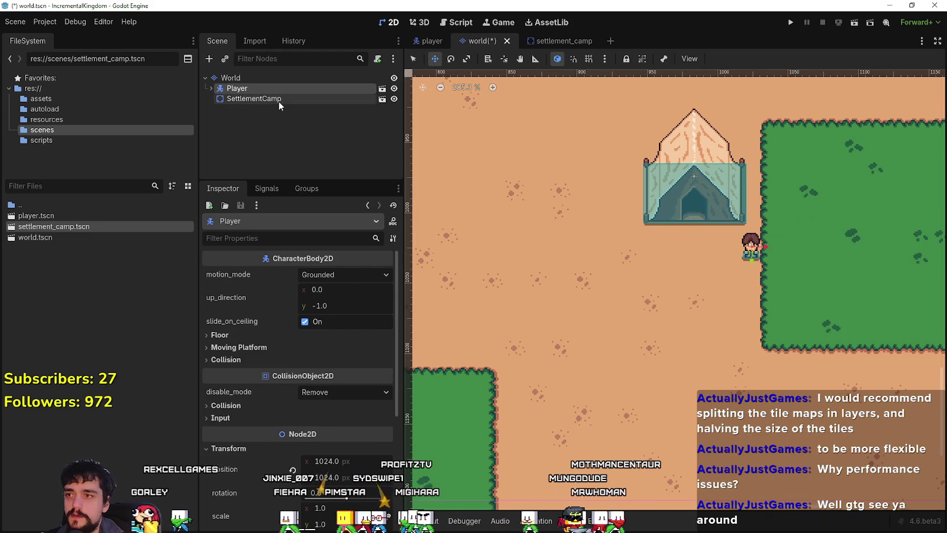
Step: Move the SettlementCamp tent about 160 px higher
click(253, 98)
scroll(569, 227, up, 1)
mouse_move(506, 190)
mouse_down()
mouse_move(567, 211)
mouse_move(570, 299)
mouse_move(566, 209)
mouse_up()
Step: Enable y_sort_enabled under Ordering on the World node
click(253, 79)
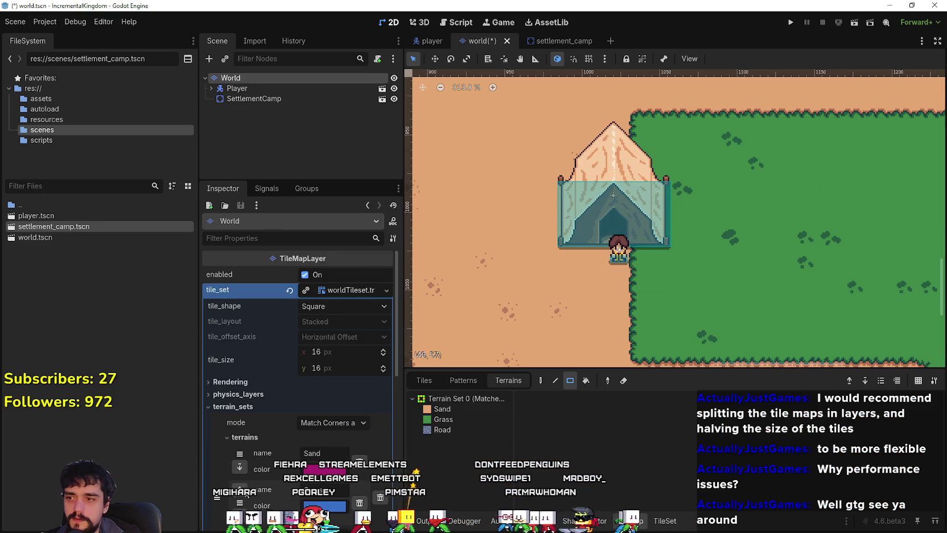
scroll(246, 463, down, 10)
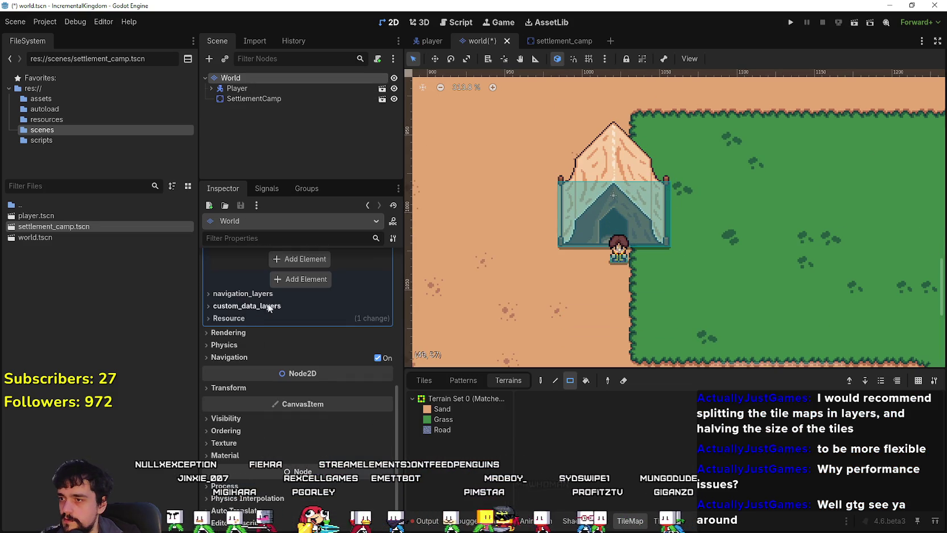
scroll(269, 308, down, 2)
click(239, 347)
click(245, 349)
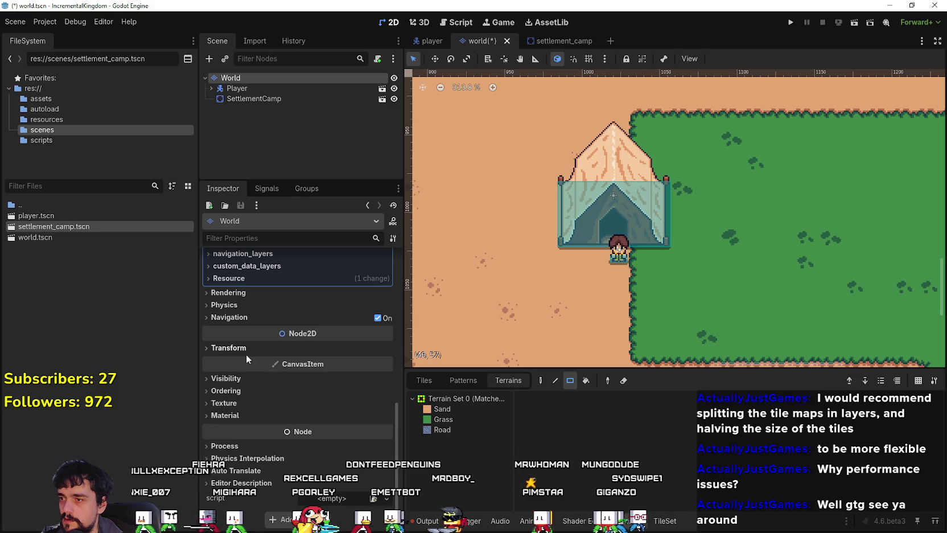
click(253, 391)
click(308, 434)
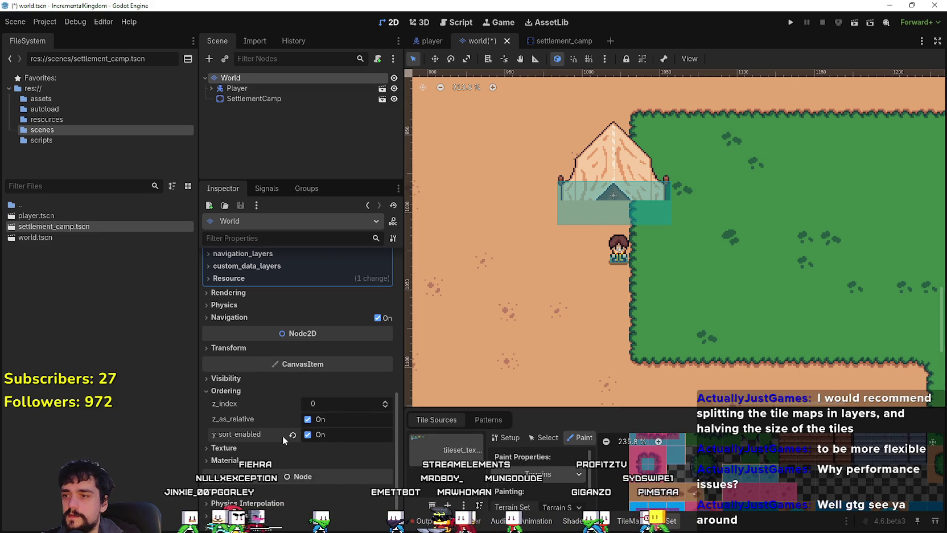
Step: Using the Move tool, drag the tent down toward the Player
click(254, 100)
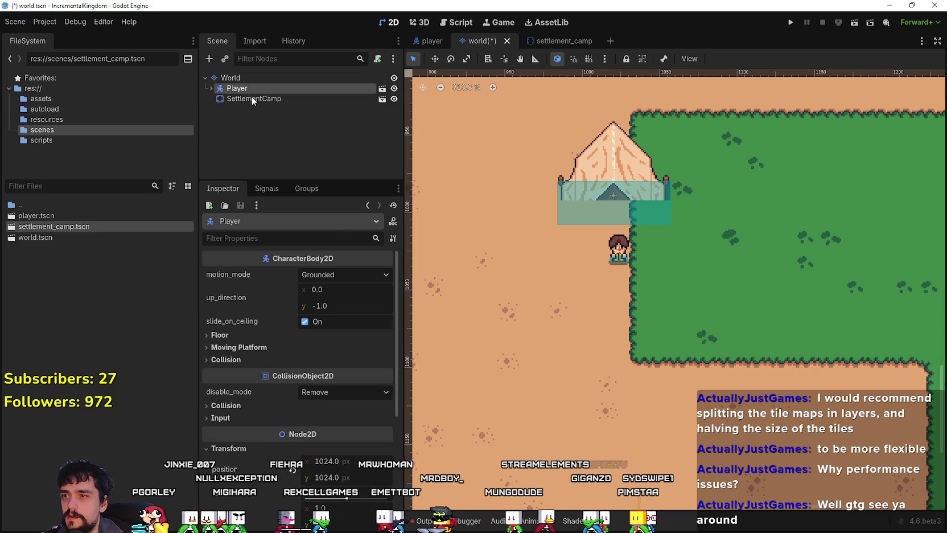
scroll(640, 293, down, 2)
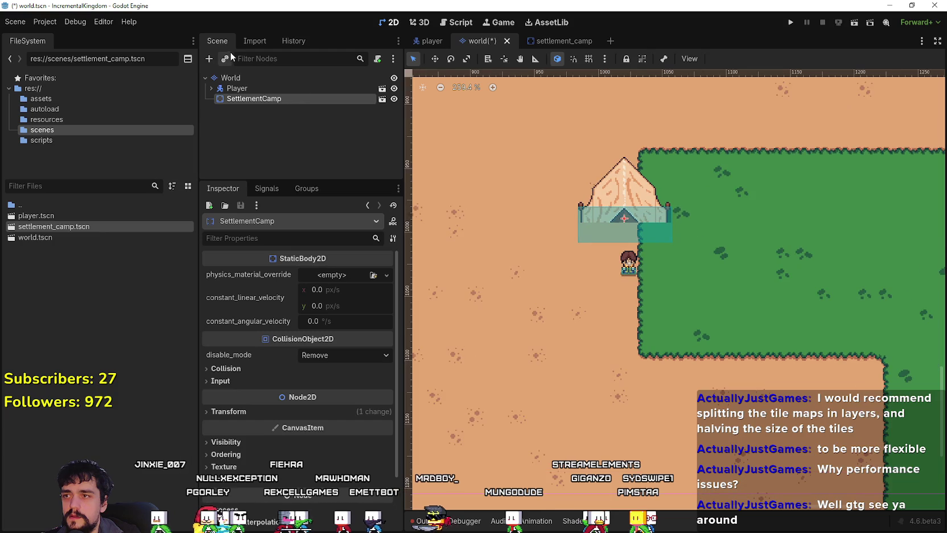
scroll(603, 197, up, 3)
key(w)
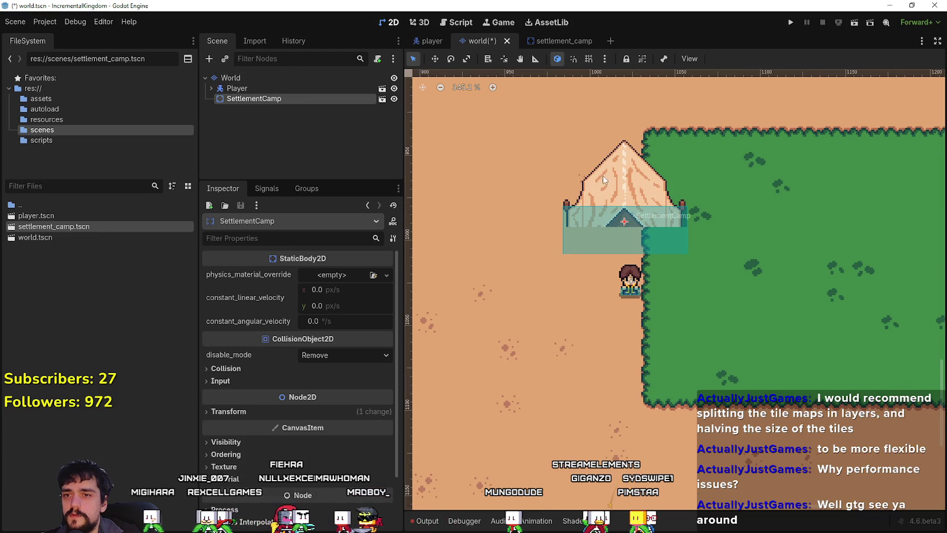
mouse_move(614, 190)
mouse_down()
mouse_move(608, 313)
mouse_move(607, 188)
mouse_move(593, 267)
mouse_move(614, 142)
mouse_move(675, 147)
mouse_move(615, 318)
mouse_move(752, 276)
mouse_move(629, 225)
mouse_up()
click(257, 77)
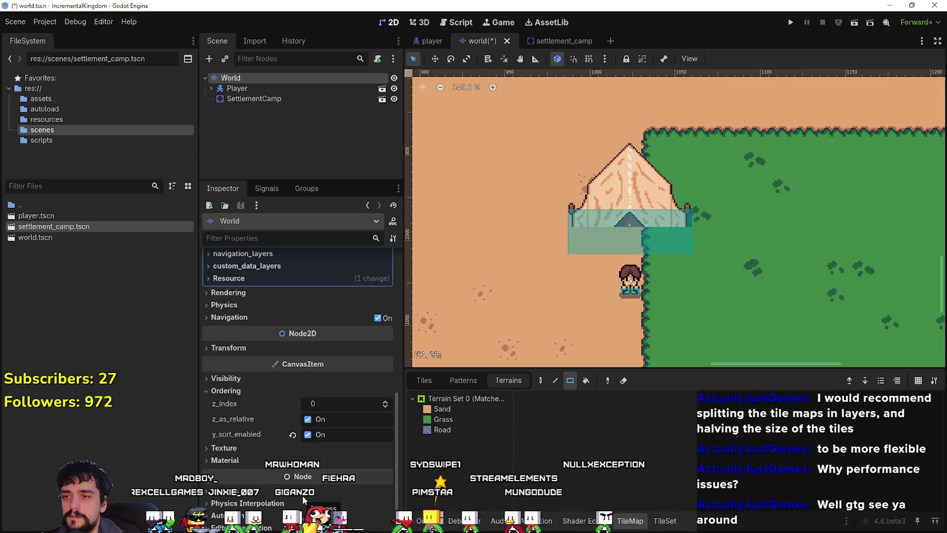
click(252, 97)
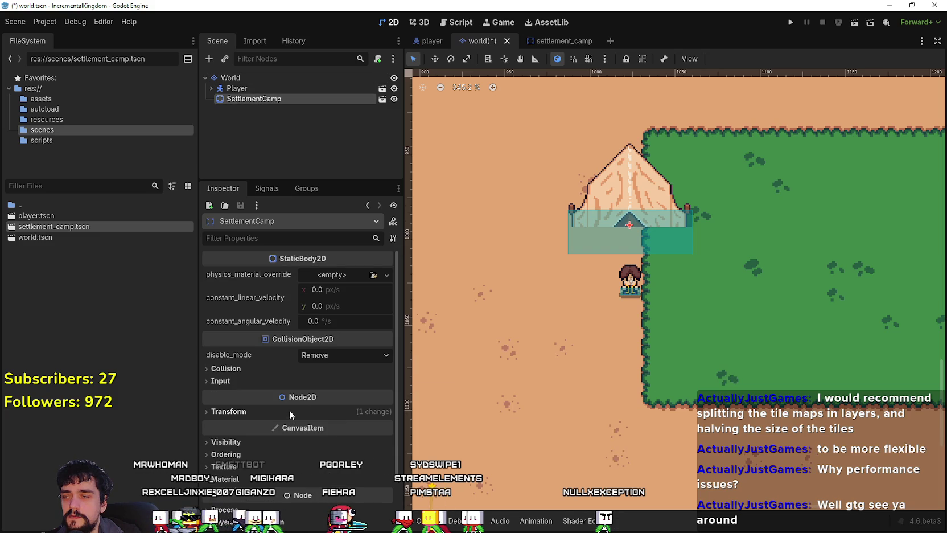
click(561, 41)
Step: Set the tent's z_index to 1 and Player's to 2, saving player and world scenes
click(386, 401)
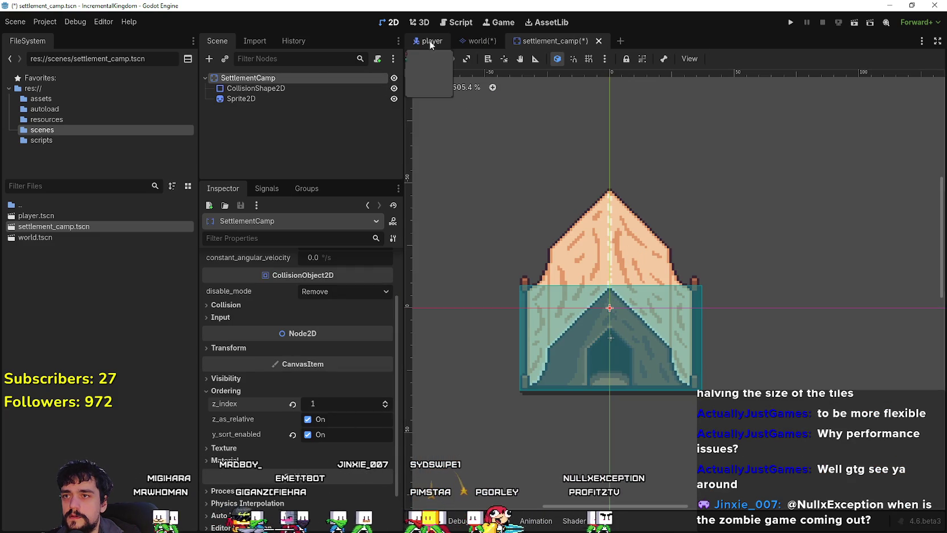
click(431, 41)
click(386, 401)
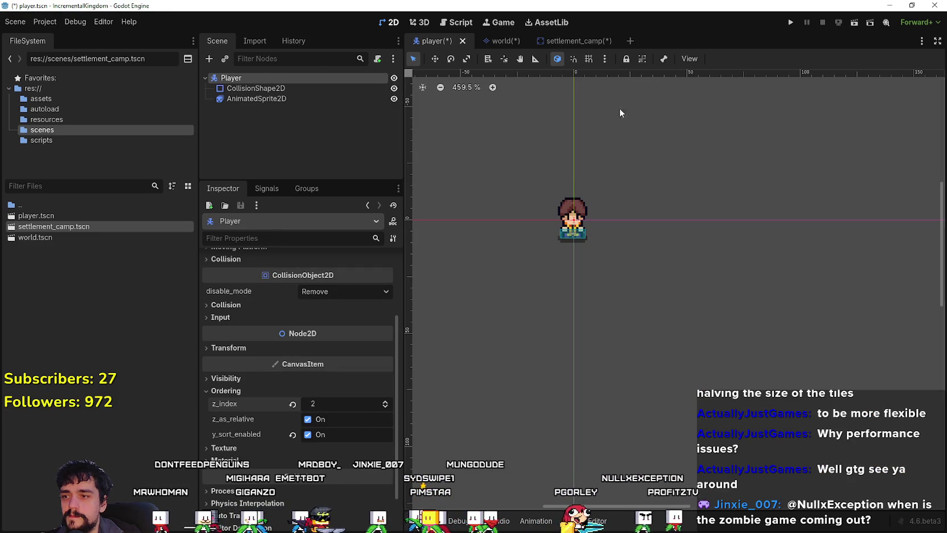
click(592, 41)
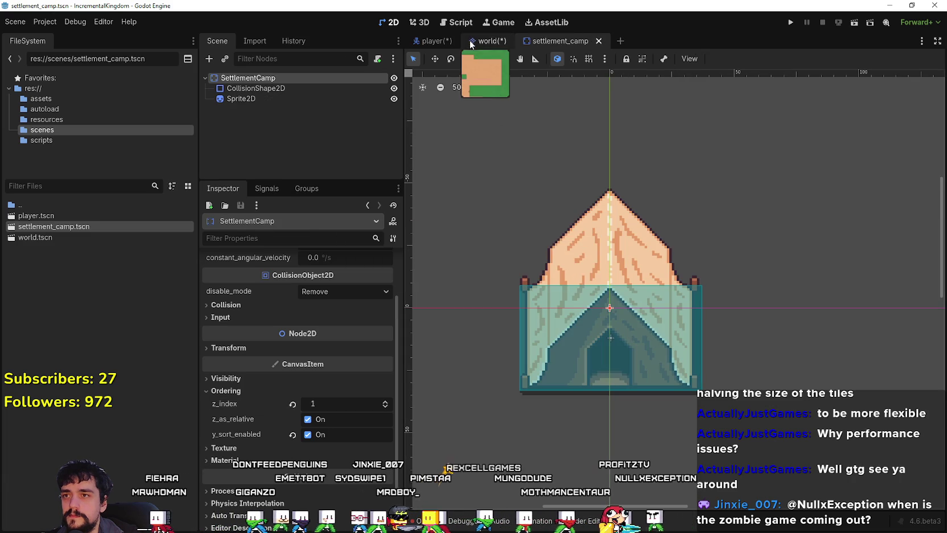
click(431, 41)
key(ctrl+s)
click(484, 41)
key(ctrl+s)
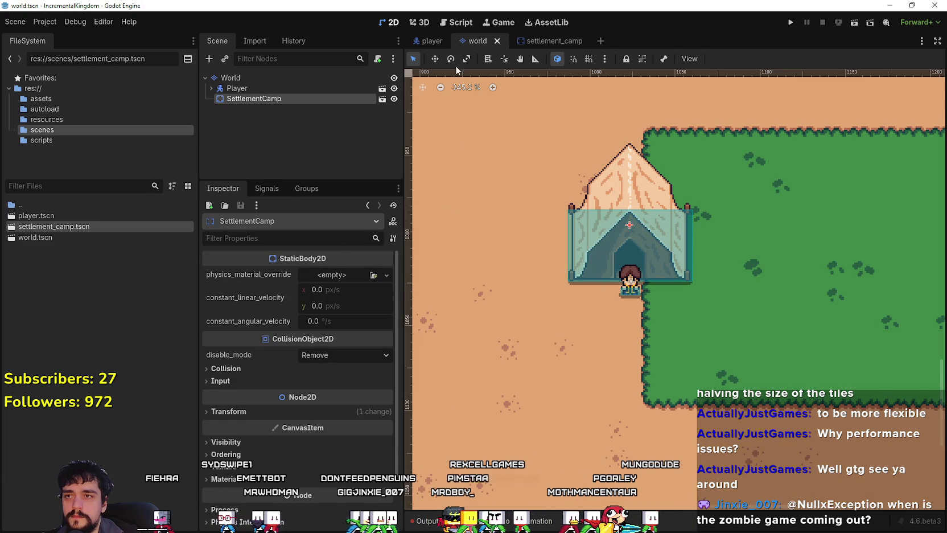
Step: Nudge the tent back into place, save the world scene, and select SettlementCamp
mouse_move(639, 240)
mouse_down()
mouse_move(643, 299)
mouse_move(636, 174)
mouse_move(638, 211)
mouse_up()
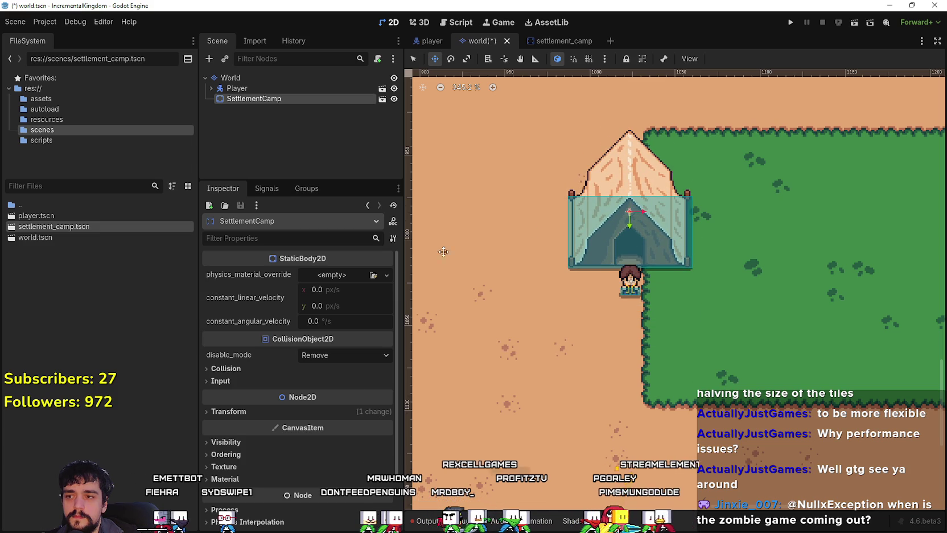
click(282, 88)
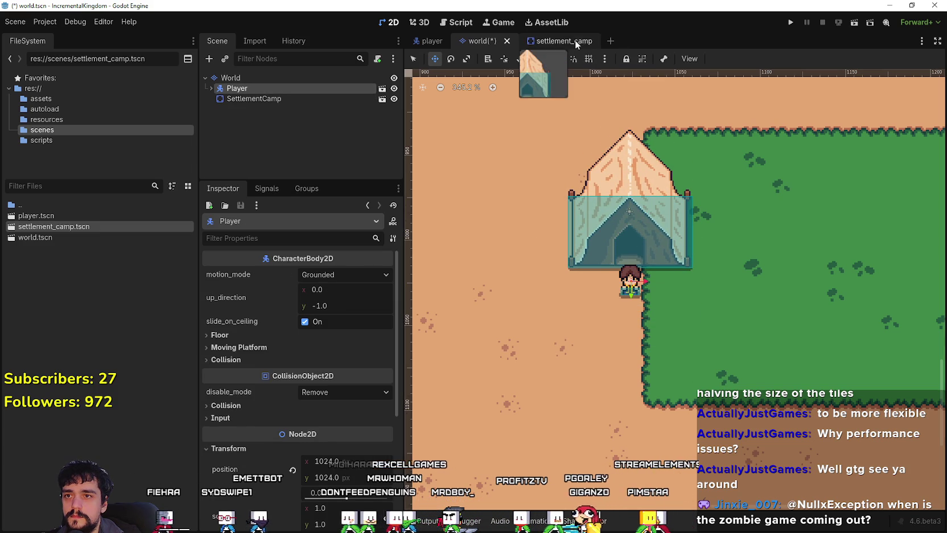
click(575, 41)
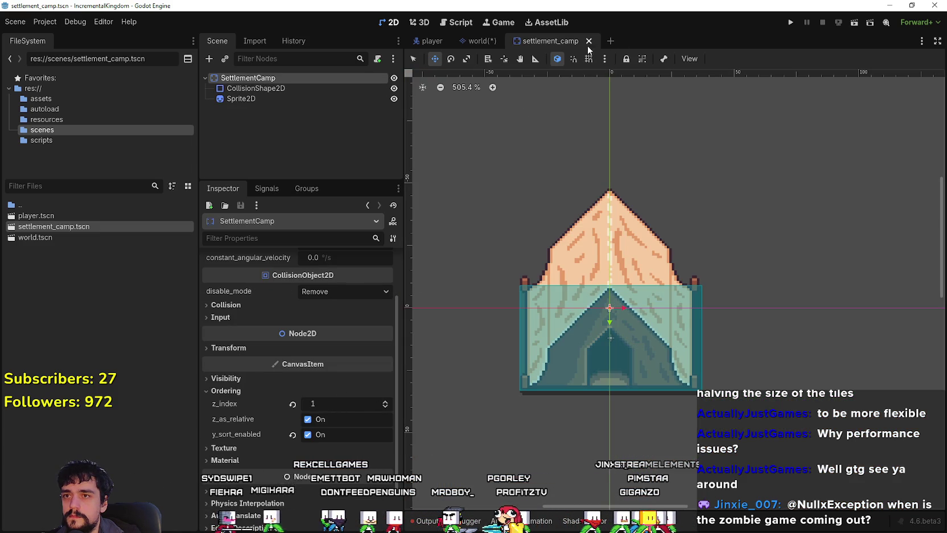
click(478, 41)
click(428, 41)
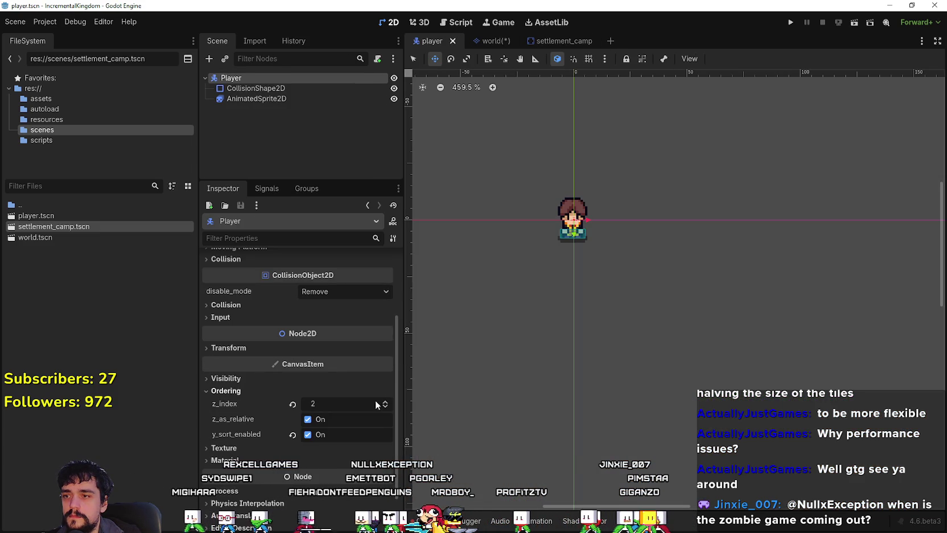
click(548, 41)
click(478, 43)
key(ctrl+s)
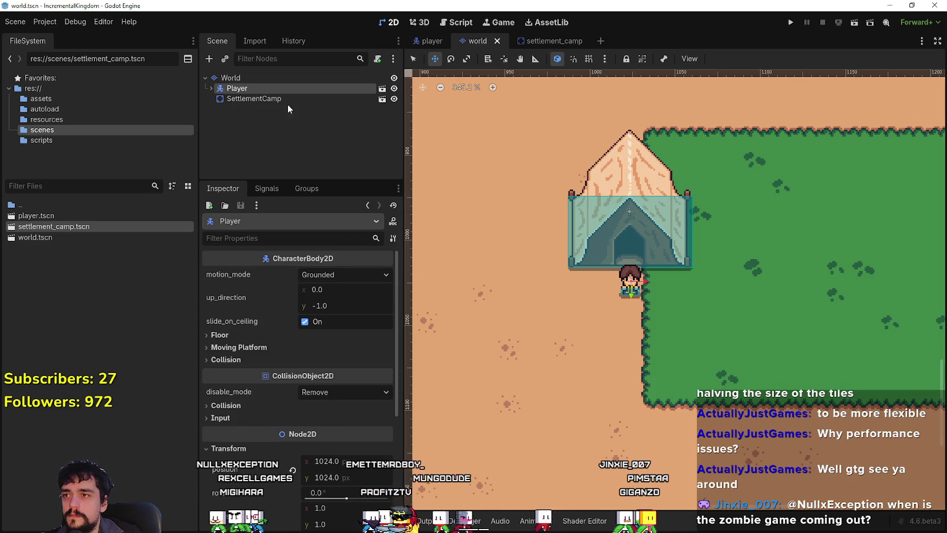
click(279, 98)
Step: Drag the SettlementCamp tent onto the grass edge just right of the Player
mouse_move(608, 227)
mouse_down()
mouse_move(605, 374)
mouse_move(608, 237)
mouse_move(582, 199)
mouse_up()
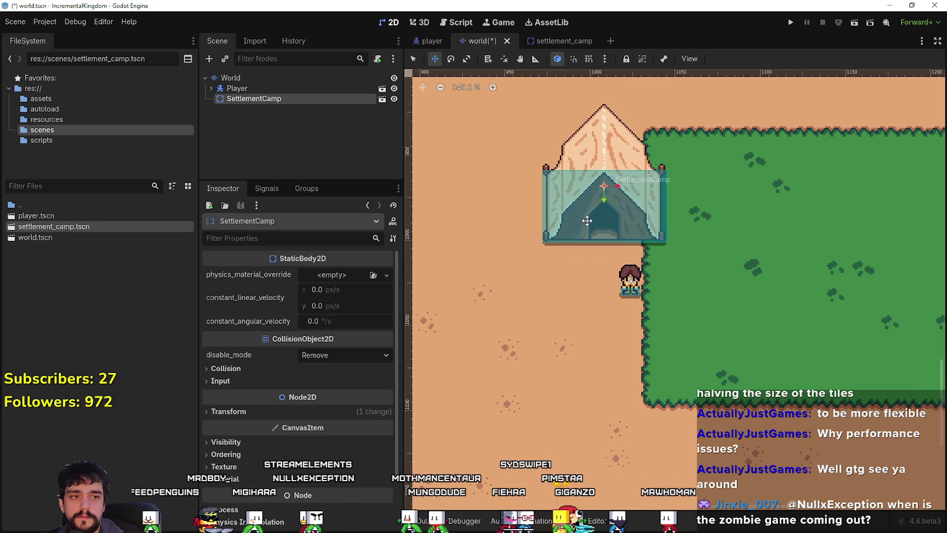
scroll(623, 296, up, 2)
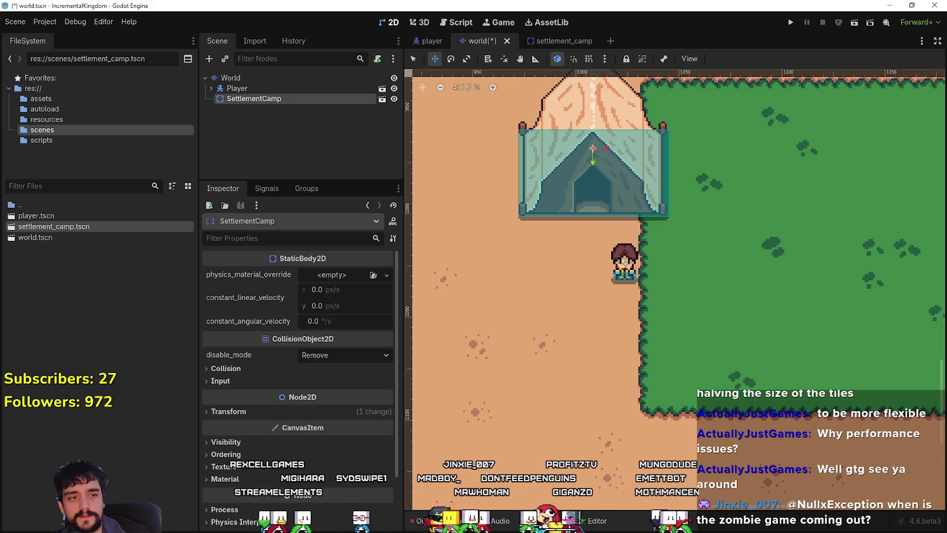
scroll(661, 205, down, 3)
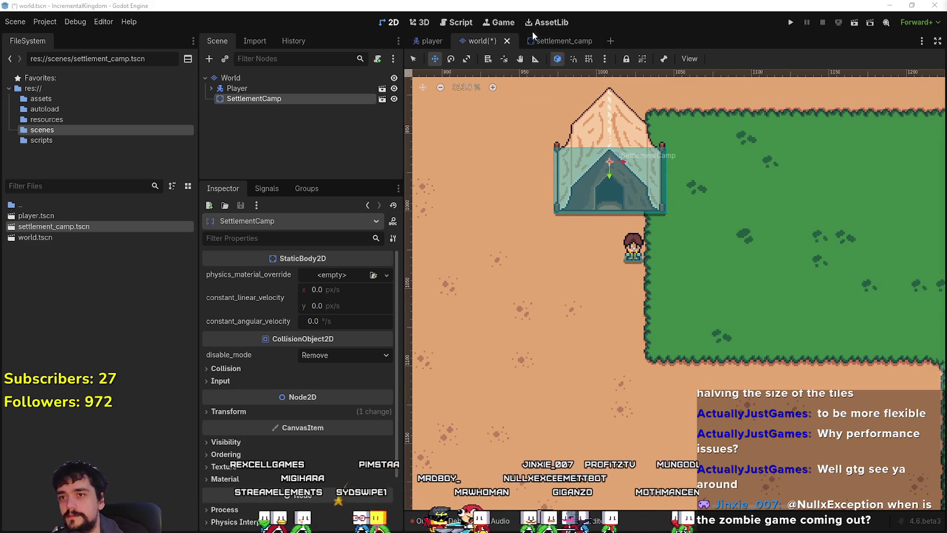
scroll(626, 209, up, 3)
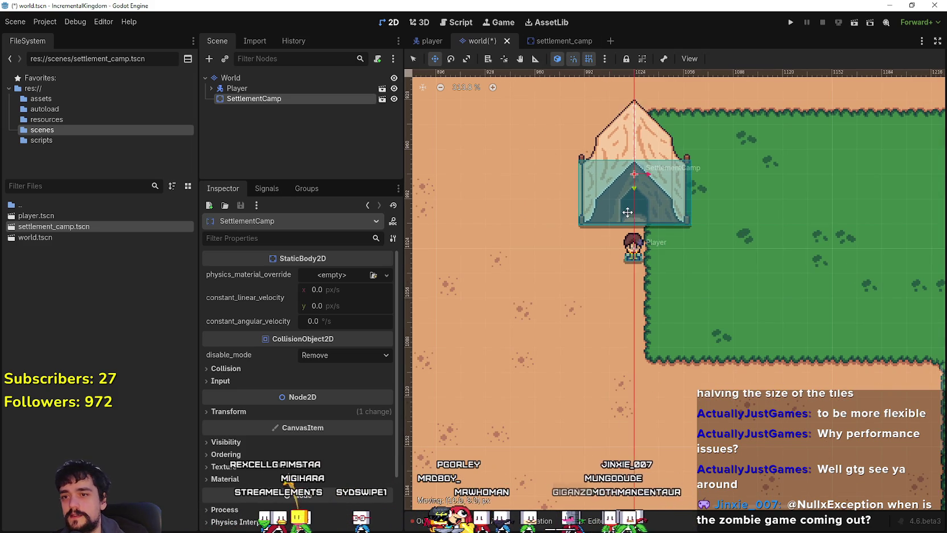
mouse_move(642, 213)
mouse_down()
mouse_move(548, 203)
mouse_move(544, 228)
mouse_move(722, 196)
mouse_move(678, 255)
mouse_move(683, 265)
mouse_move(700, 262)
mouse_move(697, 281)
mouse_up()
scroll(701, 193, down, 2)
scroll(700, 262, down, 2)
scroll(702, 276, up, 4)
scroll(694, 282, up, 2)
scroll(661, 291, down, 6)
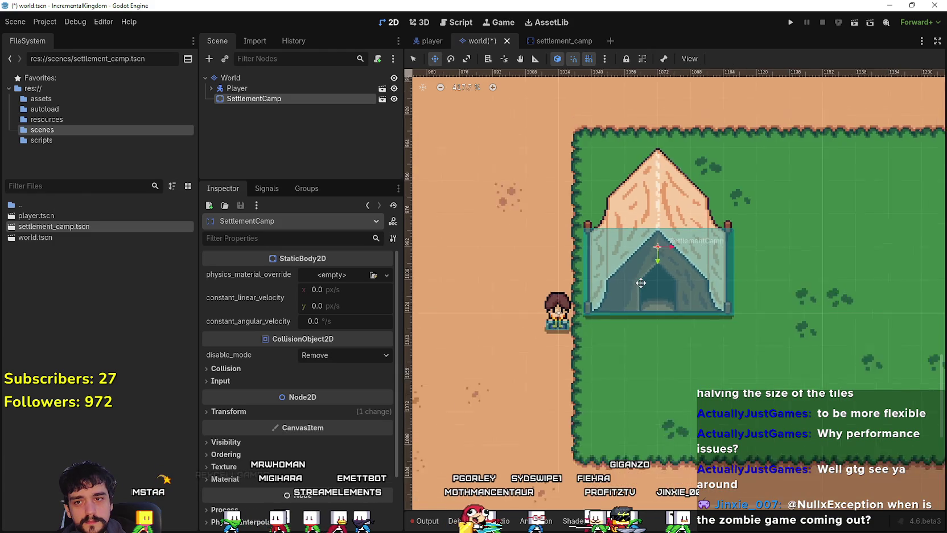
scroll(649, 288, down, 1)
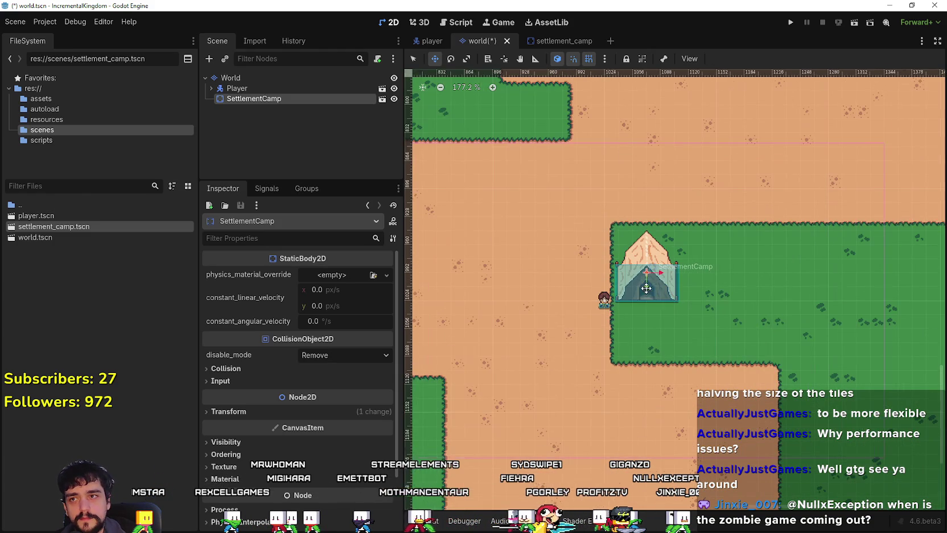
Step: Save the World scene and show the Output log panel
key(ctrl+s)
scroll(644, 284, up, 6)
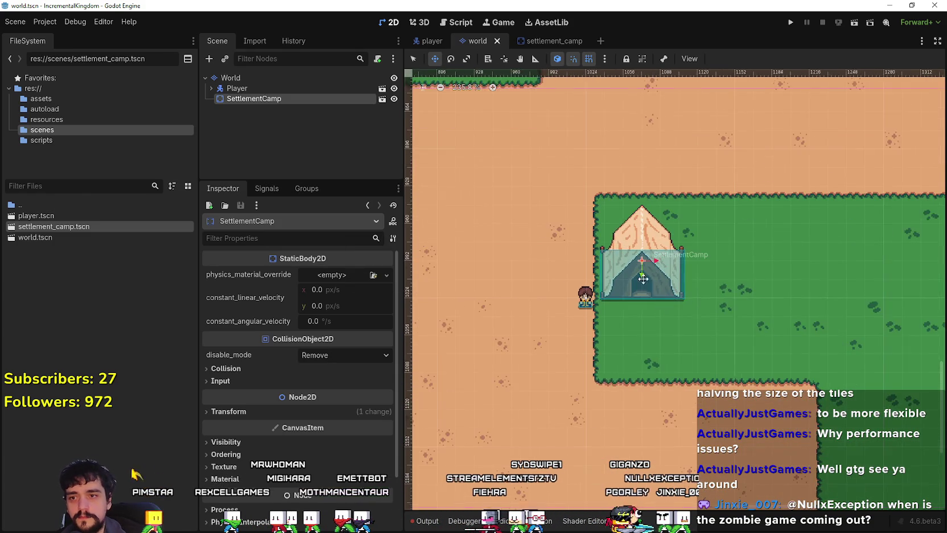
scroll(644, 274, down, 7)
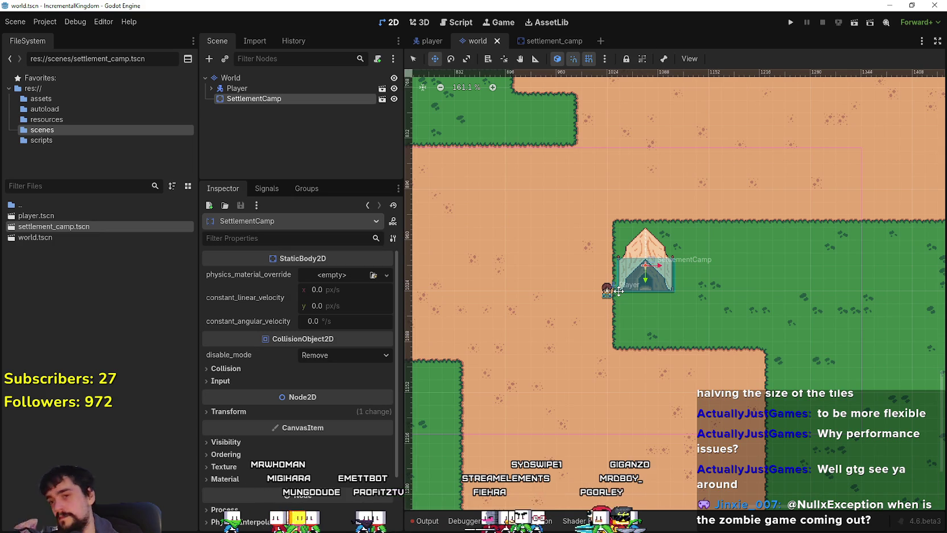
scroll(619, 291, up, 4)
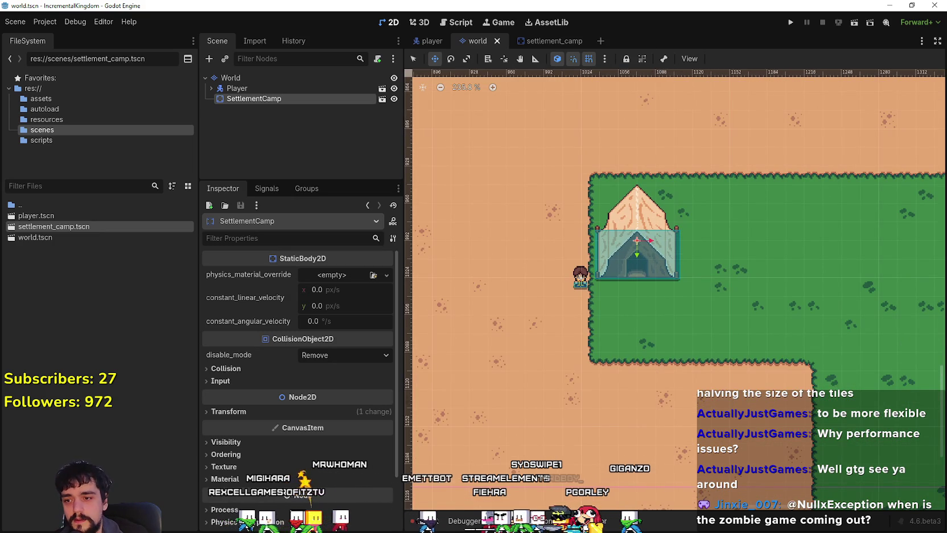
click(424, 521)
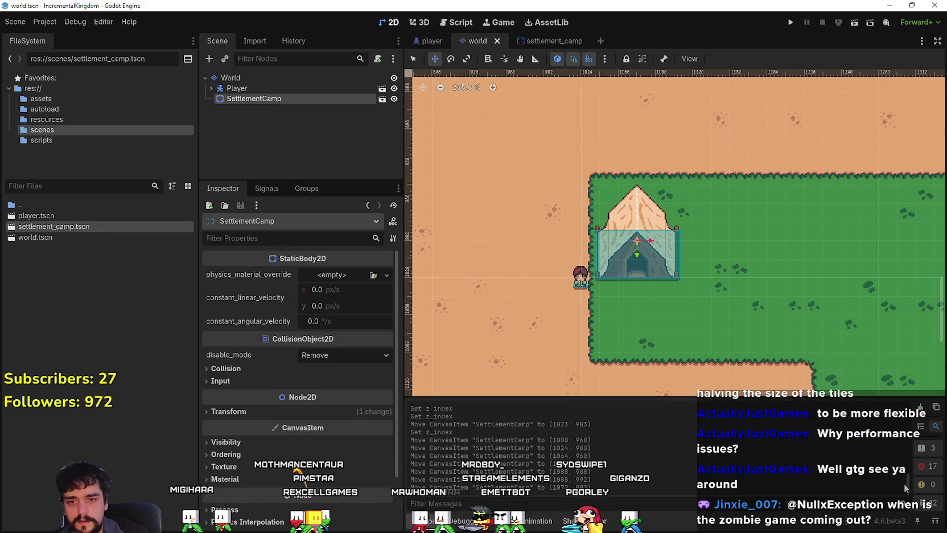
scroll(907, 426, up, 2)
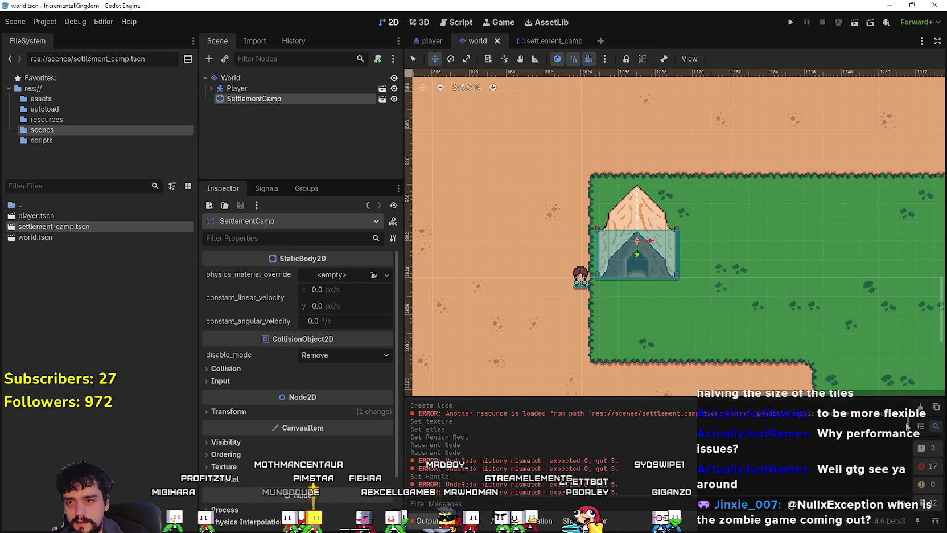
scroll(909, 426, up, 5)
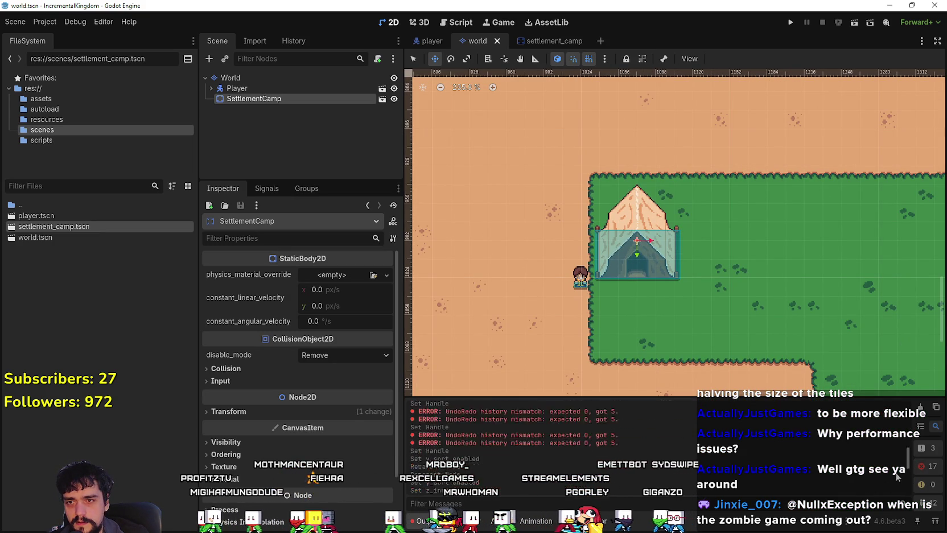
click(855, 24)
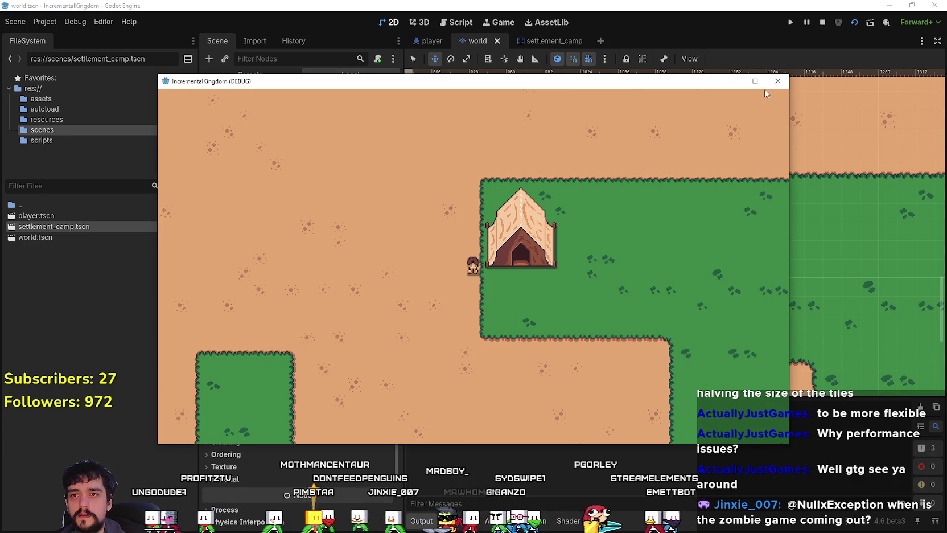
click(755, 81)
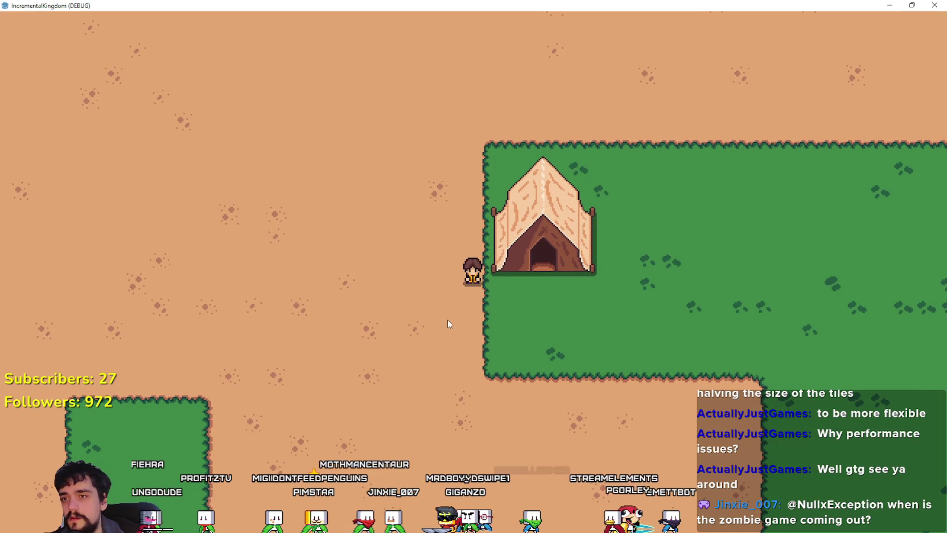
key(super+Down)
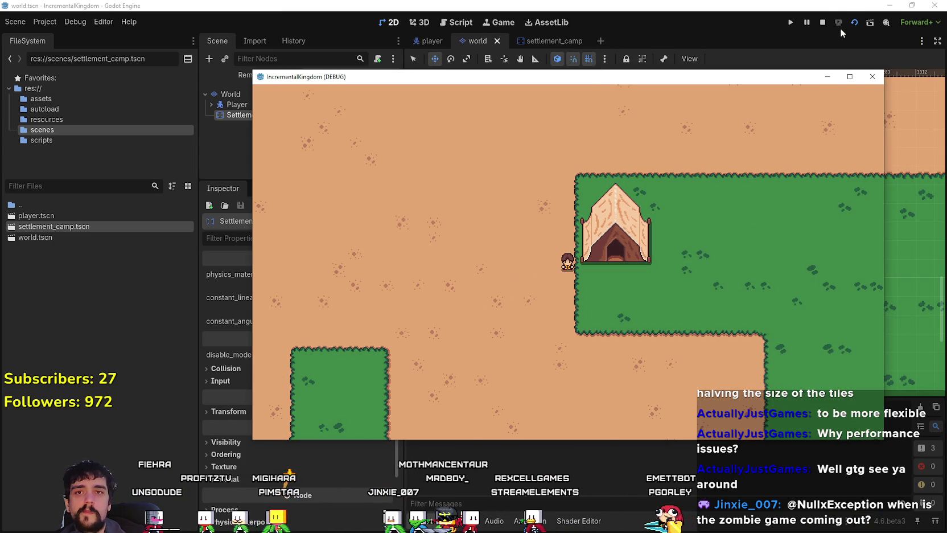
click(822, 23)
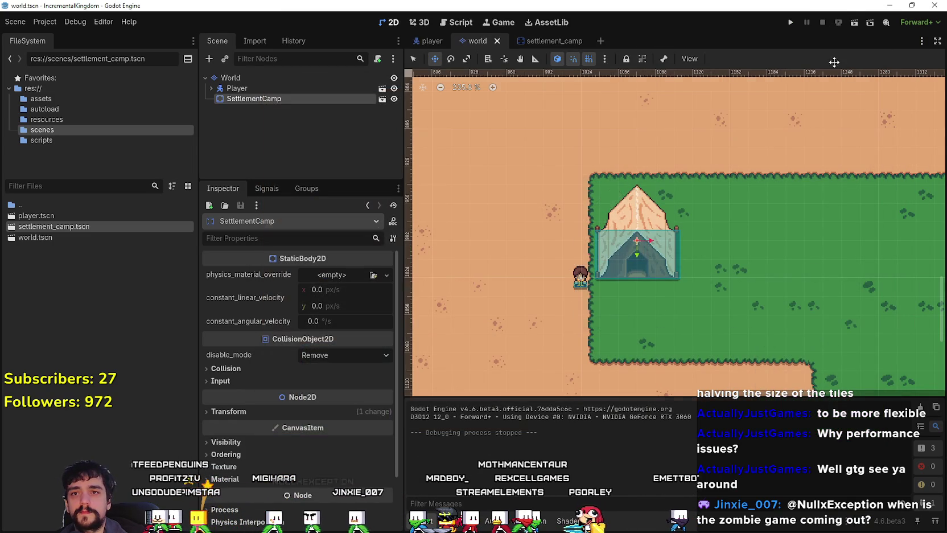
scroll(637, 177, down, 7)
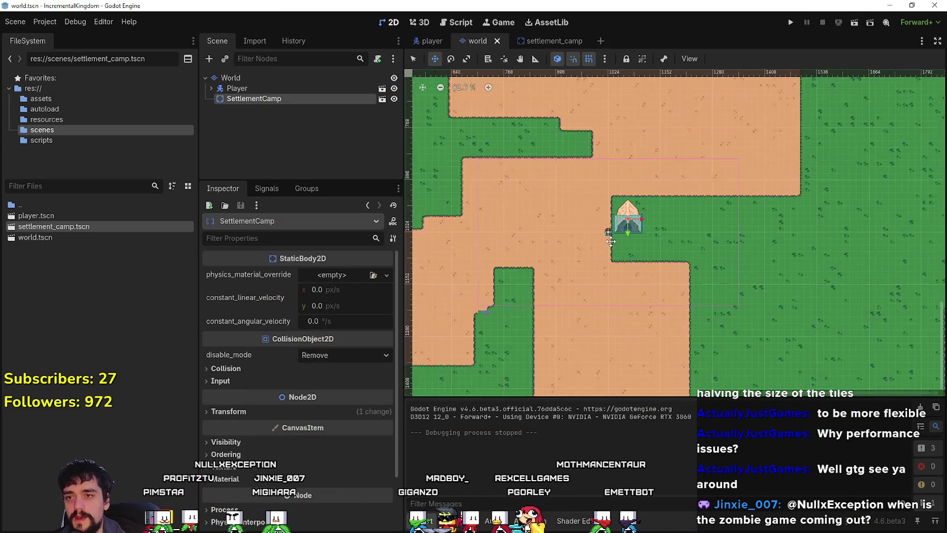
Step: Select the World tilemap, choose Road in Terrain Set 0, and pan around the tent
click(271, 77)
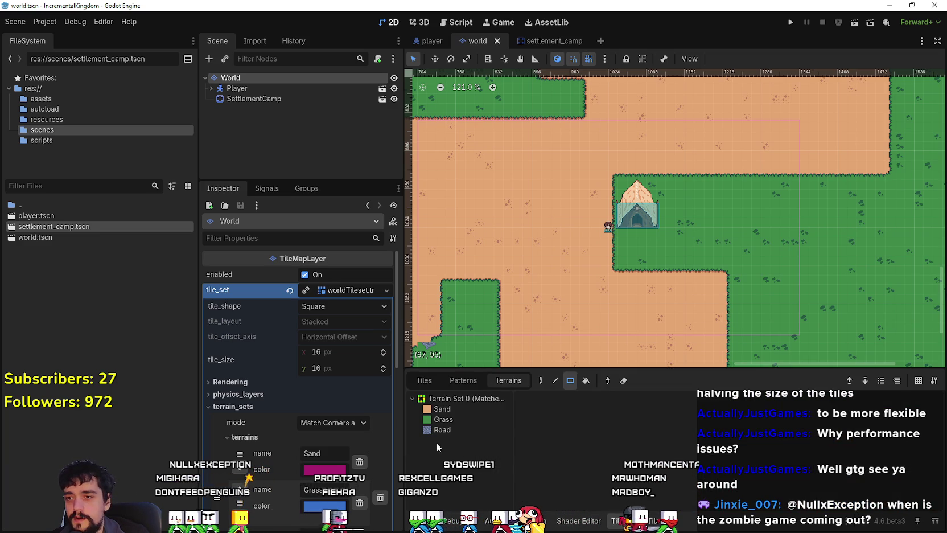
click(439, 429)
scroll(601, 249, up, 4)
drag(602, 248, 654, 201)
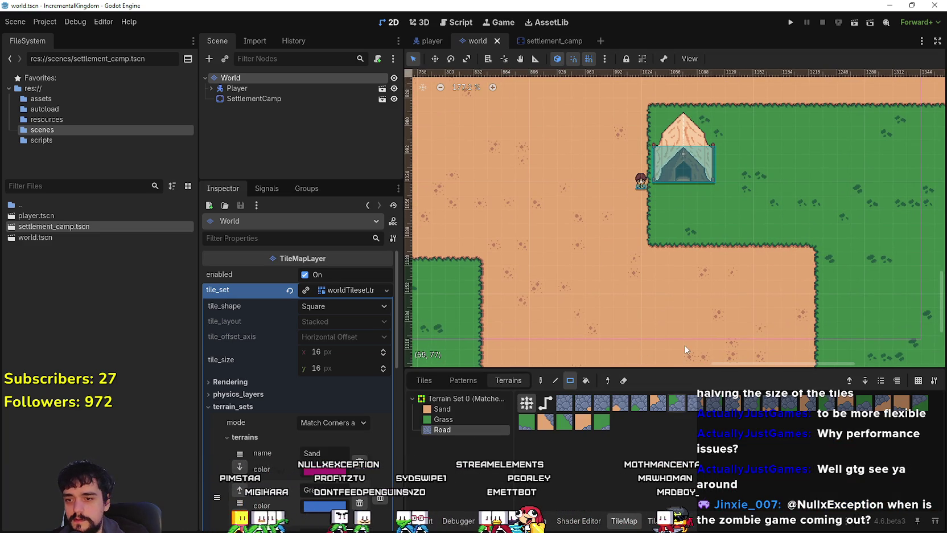
scroll(688, 241, up, 1)
scroll(649, 205, down, 6)
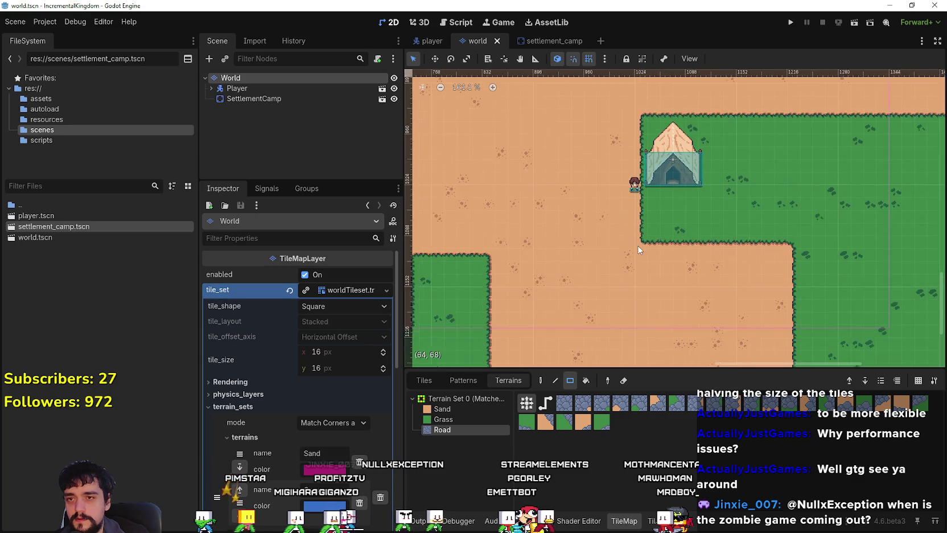
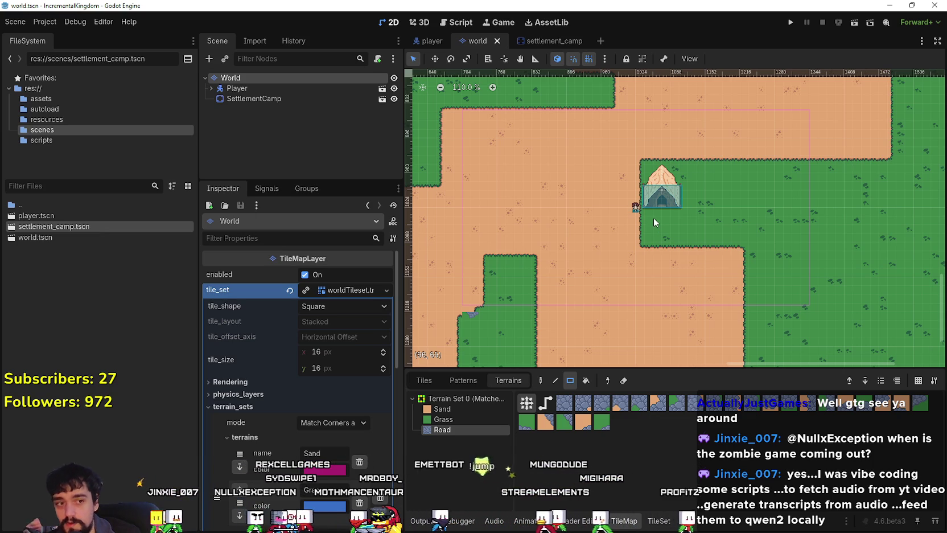
Step: Paint a stone road below the tent, extending it to the left and right
scroll(654, 222, up, 4)
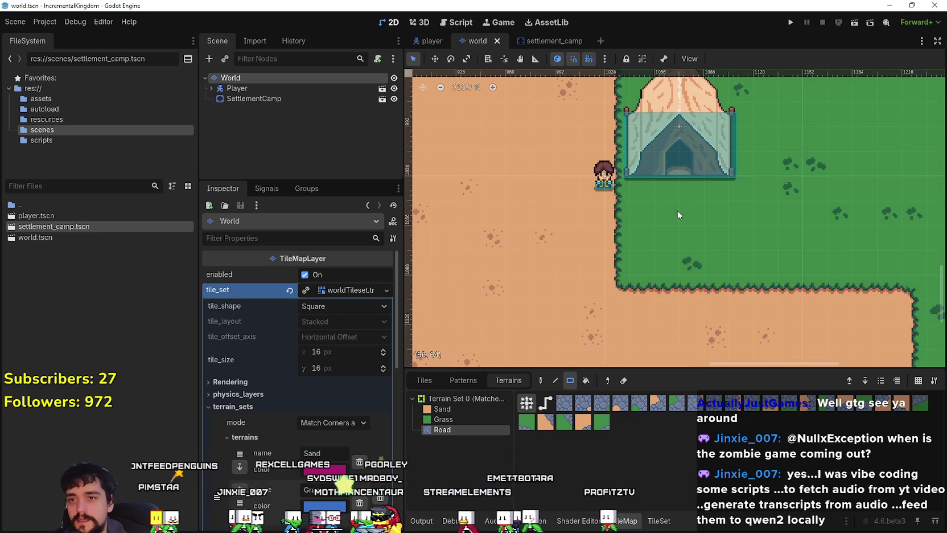
drag(767, 204, 734, 255)
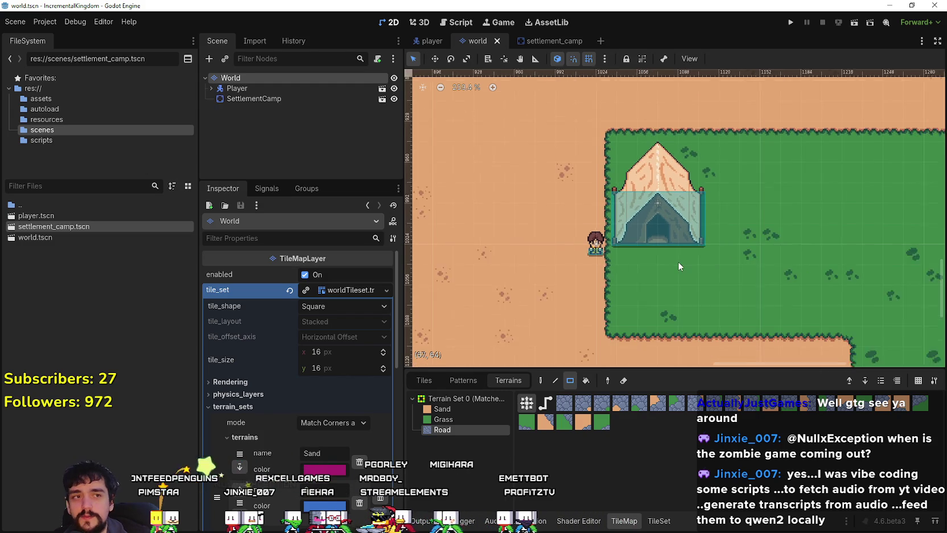
drag(610, 285, 527, 283)
scroll(656, 280, up, 1)
mouse_move(656, 280)
mouse_down()
mouse_move(725, 263)
mouse_move(725, 276)
mouse_up()
Step: Paint a short road branch running south from the new road
scroll(725, 276, down, 2)
scroll(766, 263, up, 1)
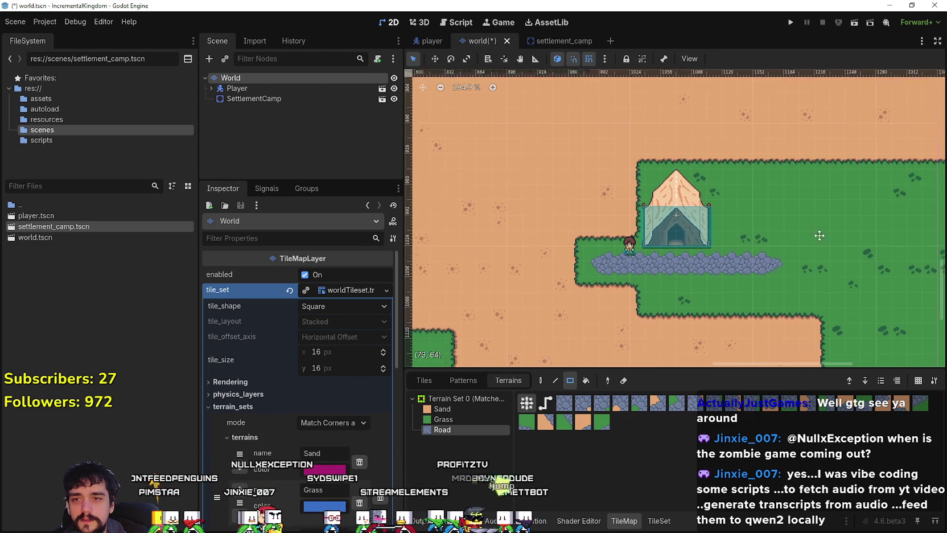
mouse_move(707, 217)
mouse_down()
mouse_move(718, 244)
mouse_move(719, 313)
mouse_up()
scroll(732, 270, down, 1)
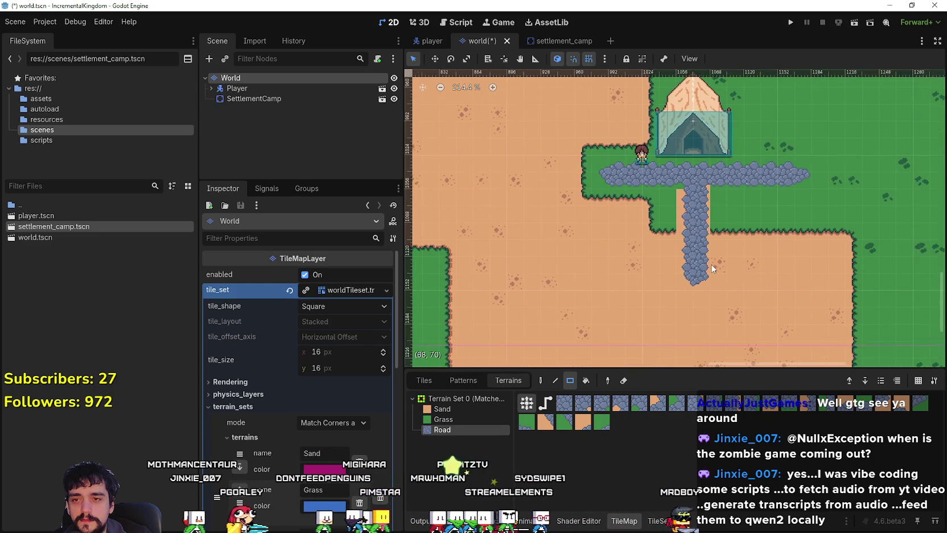
click(458, 420)
Step: Paint grass over the southward road branch and the sand above the tent
drag(748, 307, 600, 197)
drag(548, 220, 594, 140)
scroll(595, 140, up, 5)
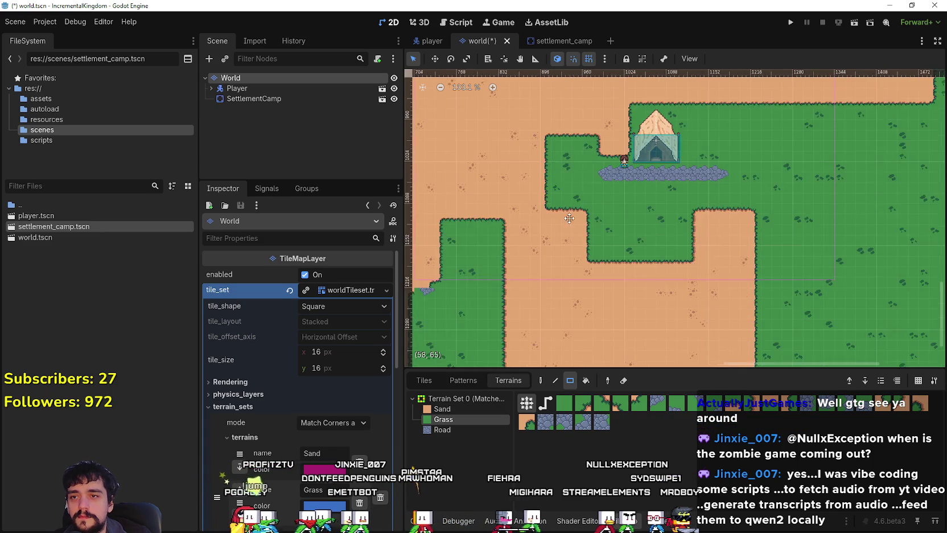
scroll(609, 321, down, 2)
mouse_move(617, 322)
mouse_down()
mouse_move(683, 247)
mouse_move(678, 238)
mouse_up()
scroll(677, 239, down, 3)
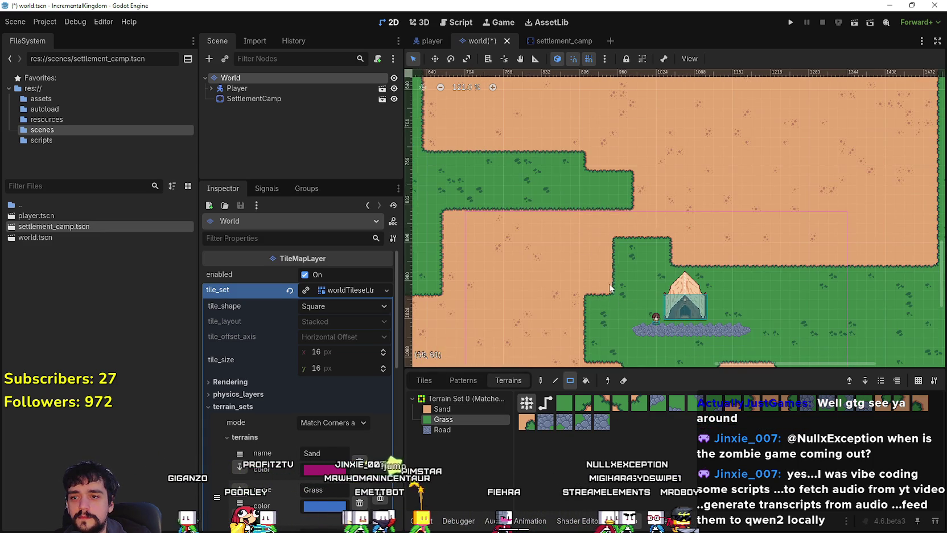
drag(679, 282, 613, 206)
scroll(600, 108, down, 2)
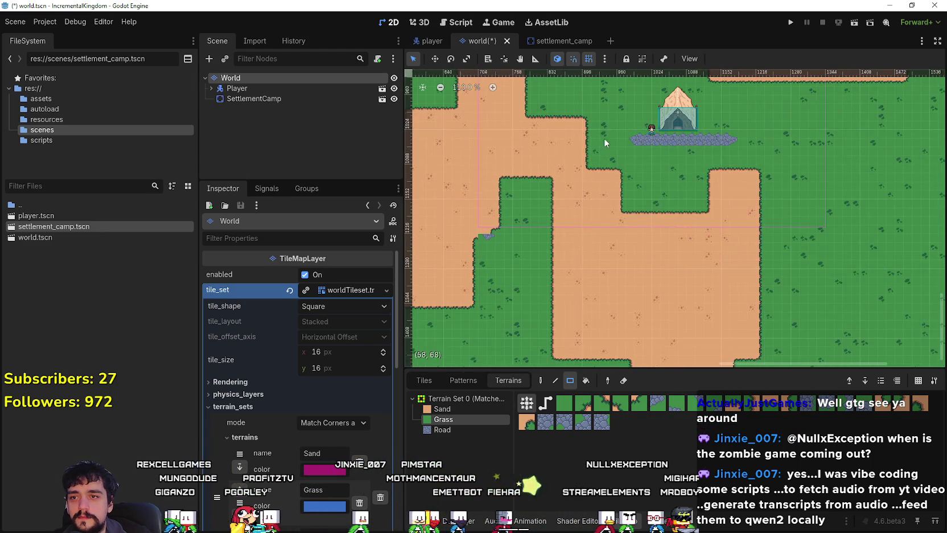
Step: Cover the remaining sand left of the tent and the left sand strips with grass
drag(501, 182, 581, 138)
scroll(516, 245, up, 2)
scroll(516, 246, up, 2)
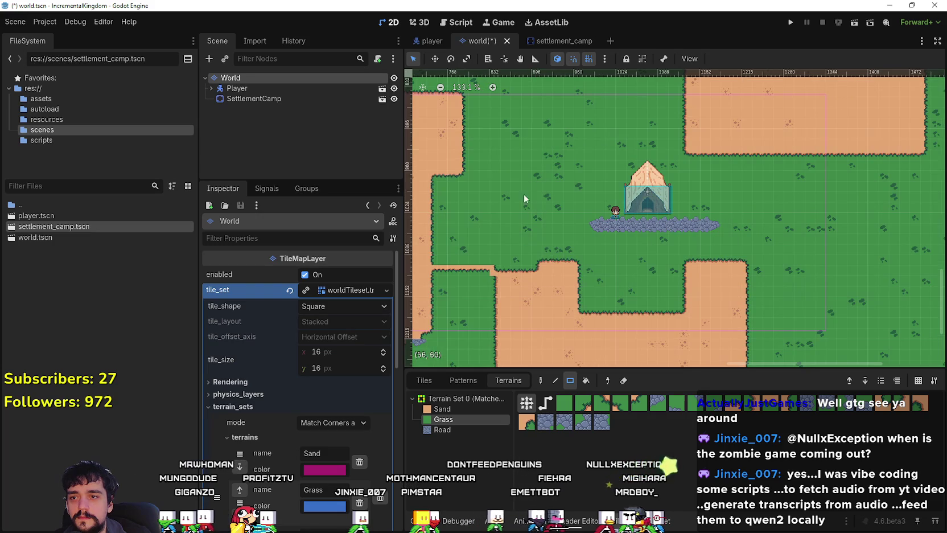
drag(468, 272, 424, 228)
scroll(636, 240, down, 3)
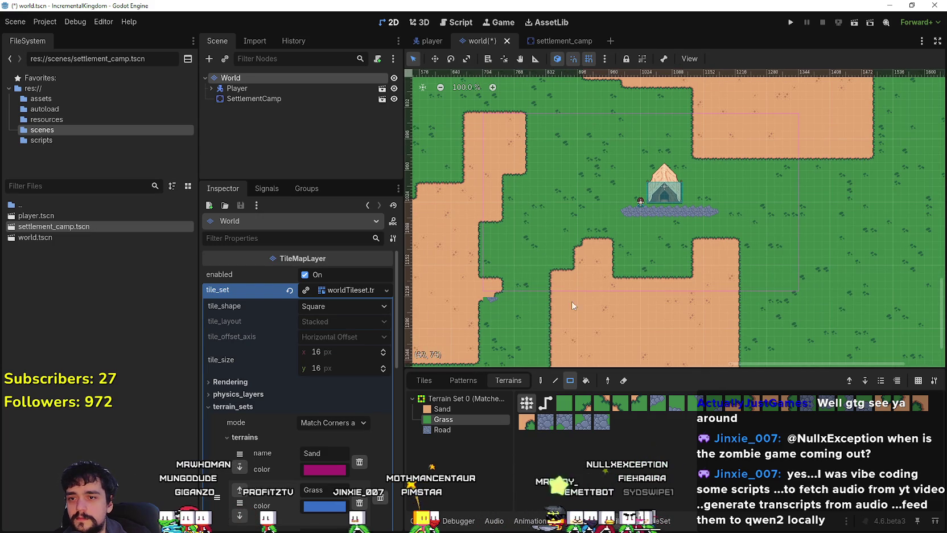
scroll(636, 240, down, 8)
drag(696, 260, 683, 268)
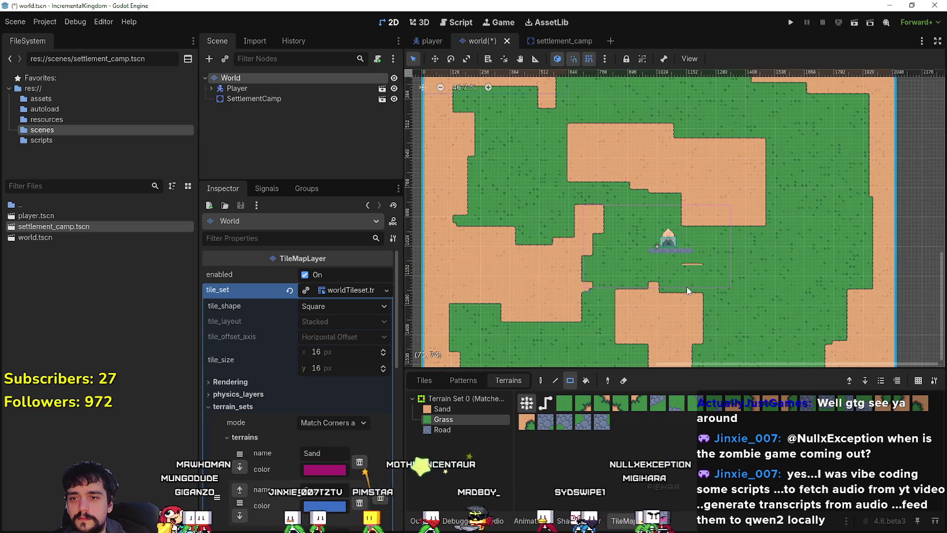
scroll(683, 279, up, 10)
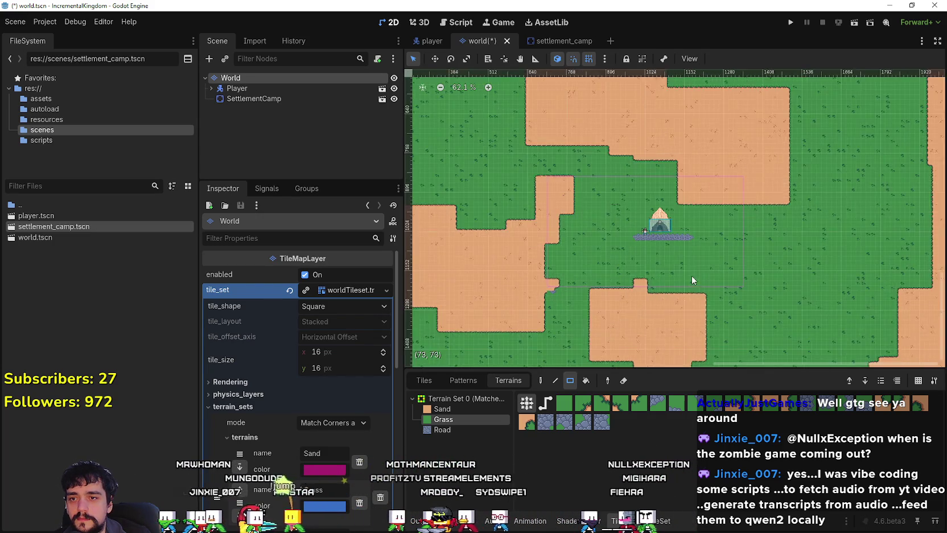
click(444, 431)
scroll(595, 206, up, 2)
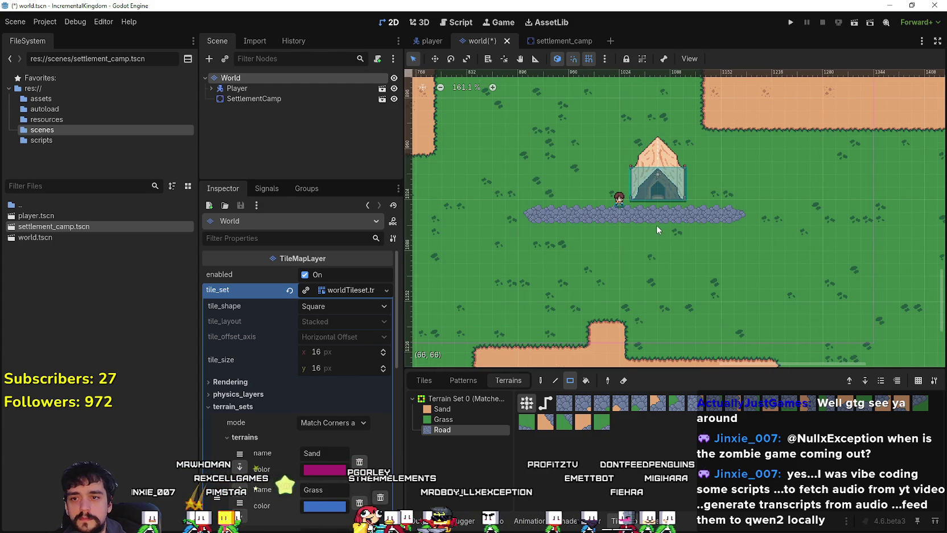
Step: Extend the tent road right and left, adding a section heading north
mouse_move(823, 209)
mouse_down()
mouse_move(596, 257)
mouse_move(684, 254)
mouse_up()
scroll(609, 258, up, 1)
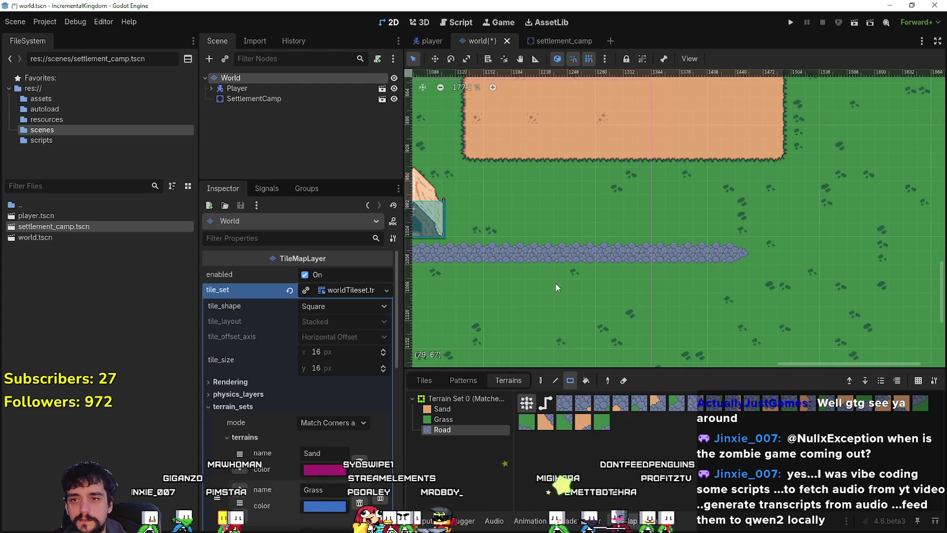
scroll(723, 267, down, 4)
drag(587, 252, 585, 251)
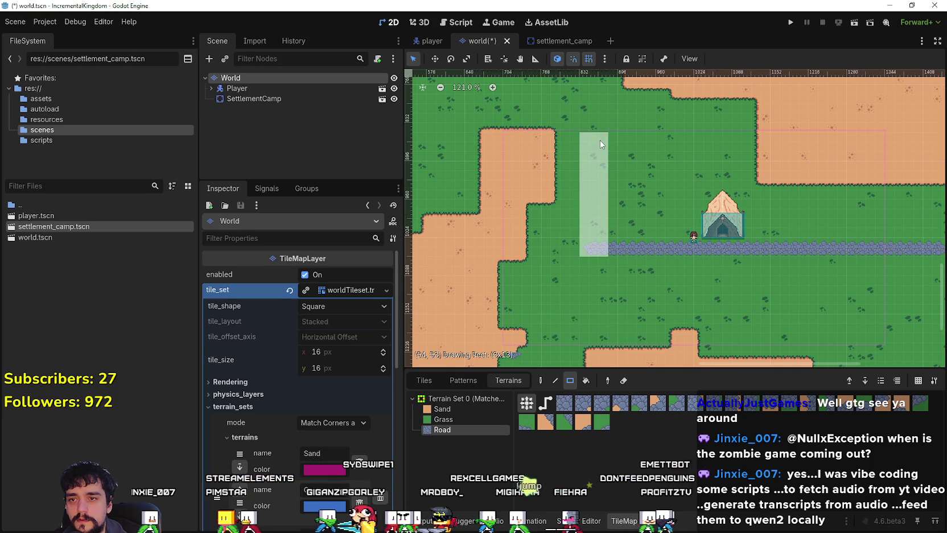
drag(597, 144, 598, 144)
scroll(683, 216, up, 1)
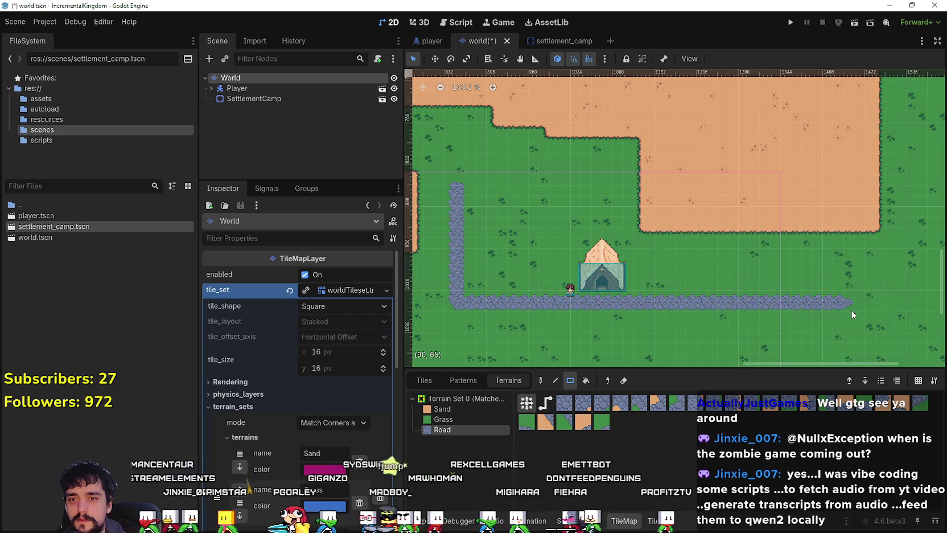
Step: Add a road section turning east at the road's northern end
drag(864, 186, 864, 187)
drag(865, 186, 757, 246)
drag(841, 238, 840, 238)
drag(840, 238, 669, 255)
scroll(590, 314, down, 3)
drag(591, 313, 709, 274)
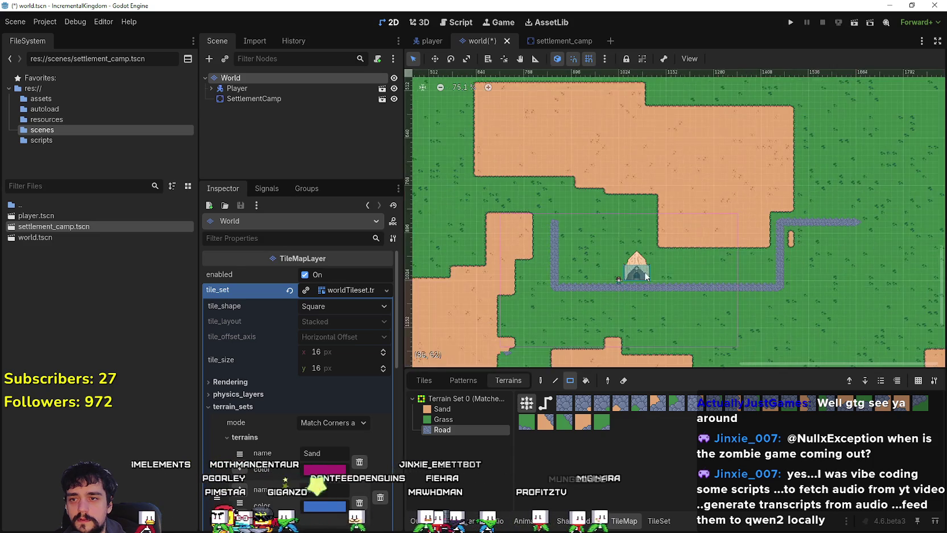
scroll(546, 187, up, 2)
mouse_move(546, 187)
mouse_down()
mouse_move(610, 195)
mouse_move(624, 186)
mouse_up()
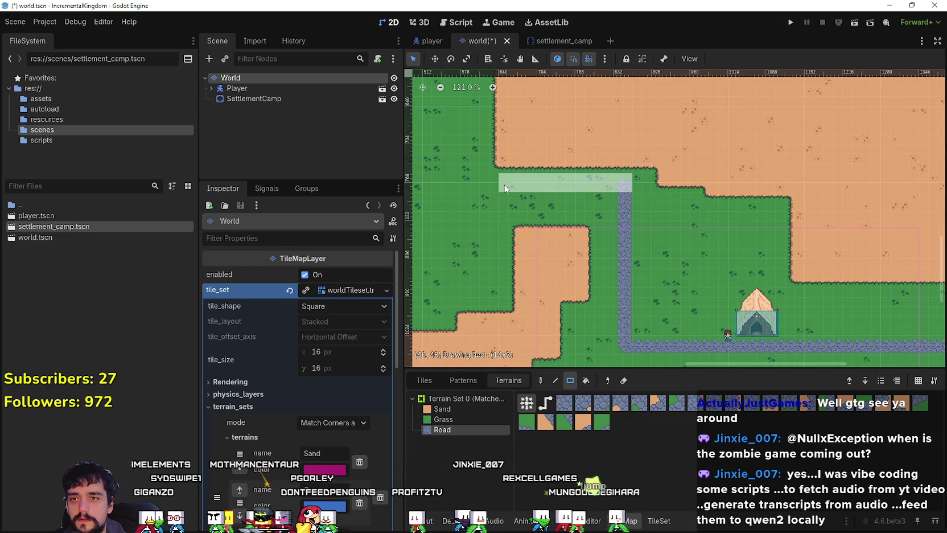
Step: Run the road west along the top, then north on the western side
mouse_move(434, 185)
mouse_down()
mouse_move(619, 205)
mouse_move(570, 190)
mouse_up()
scroll(581, 211, down, 5)
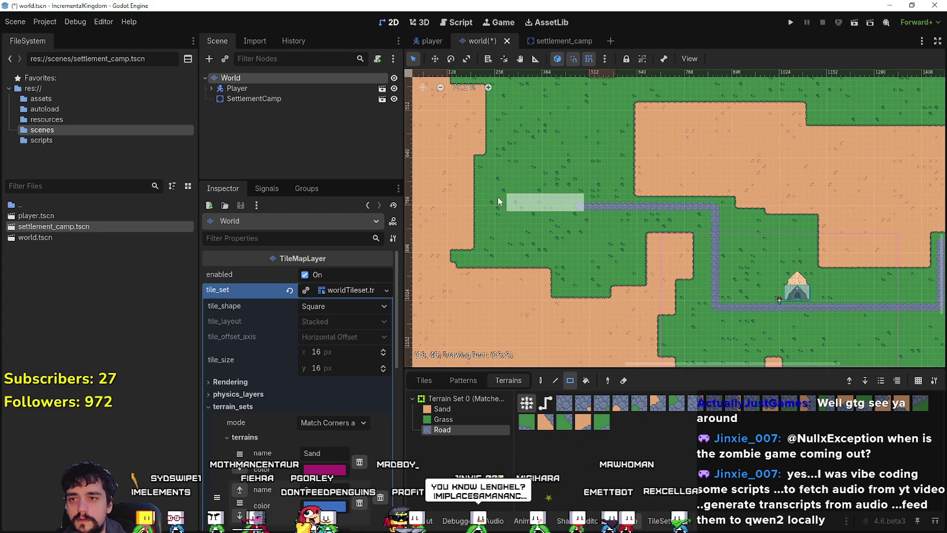
mouse_move(488, 209)
mouse_down()
mouse_move(511, 236)
mouse_move(525, 111)
mouse_up()
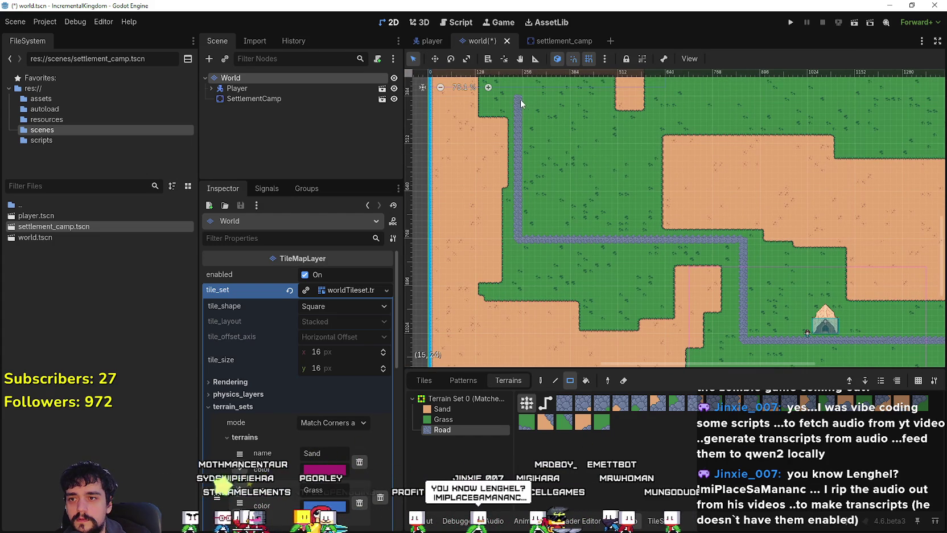
scroll(769, 240, up, 3)
scroll(740, 242, right, 8)
drag(693, 245, 705, 107)
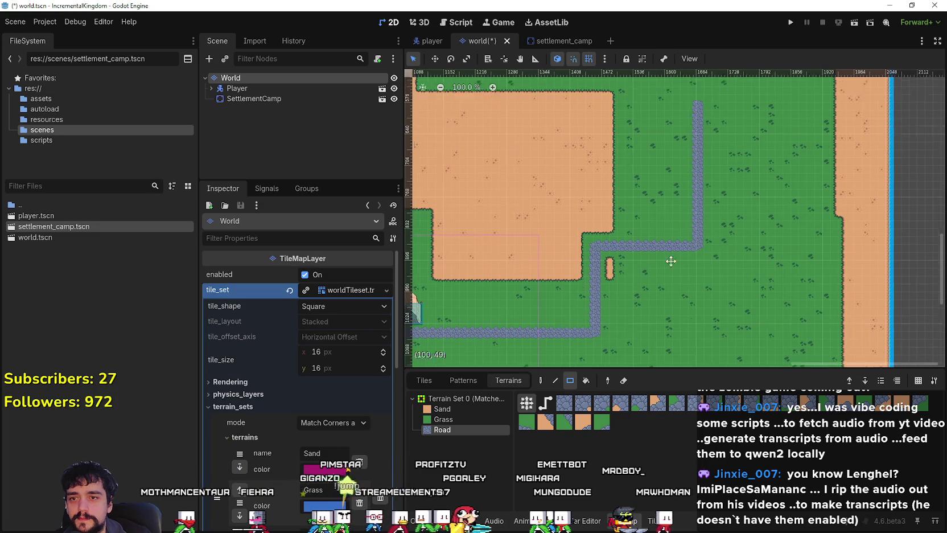
scroll(669, 222, up, 3)
scroll(699, 264, up, 5)
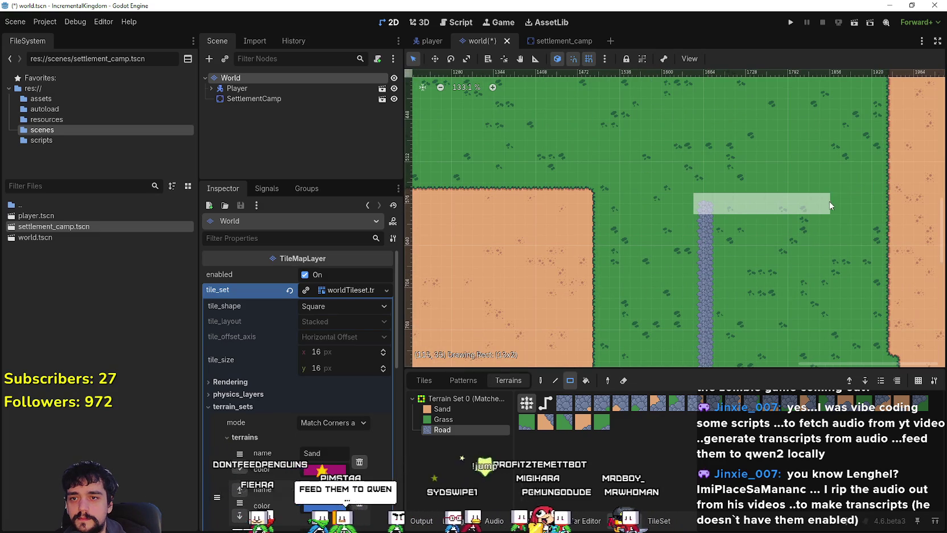
Step: Finish the road section along the top right
drag(830, 205, 852, 208)
drag(786, 199, 740, 207)
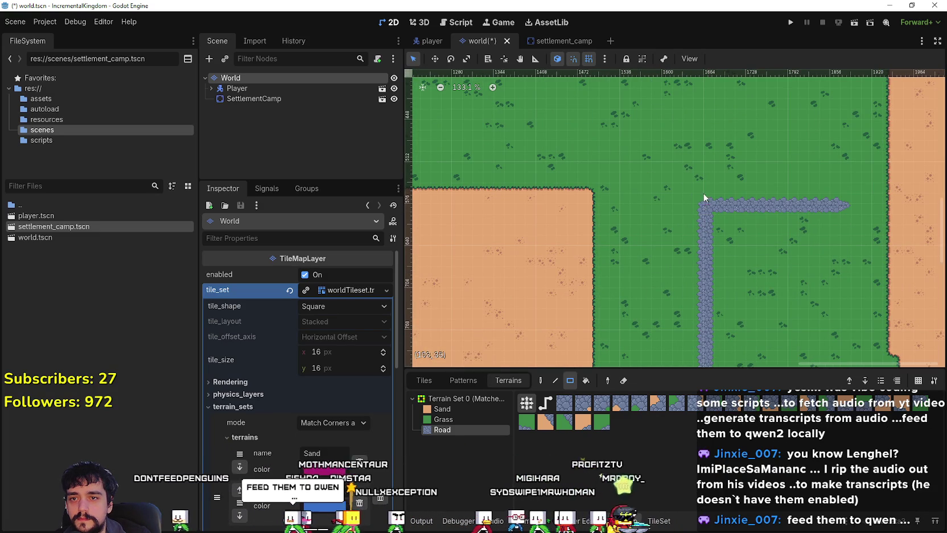
scroll(755, 224, down, 6)
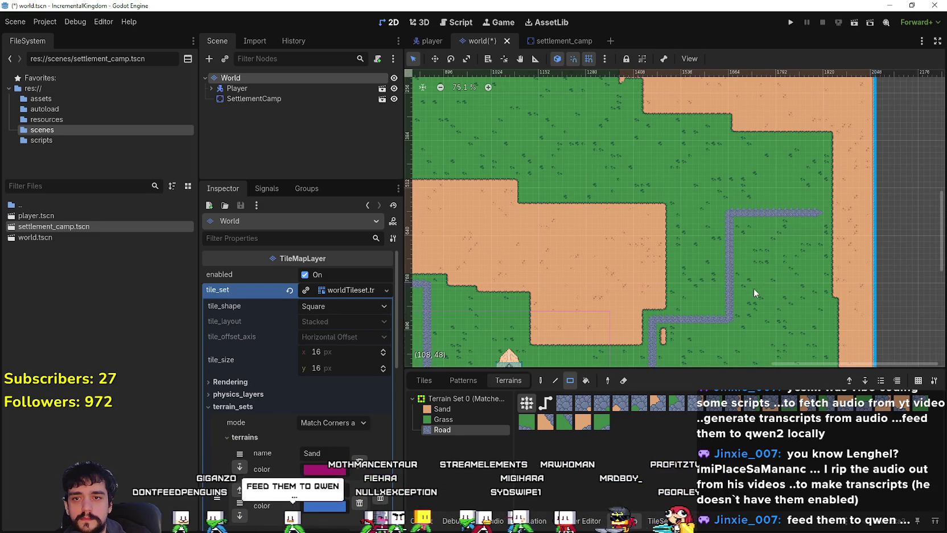
scroll(753, 288, down, 5)
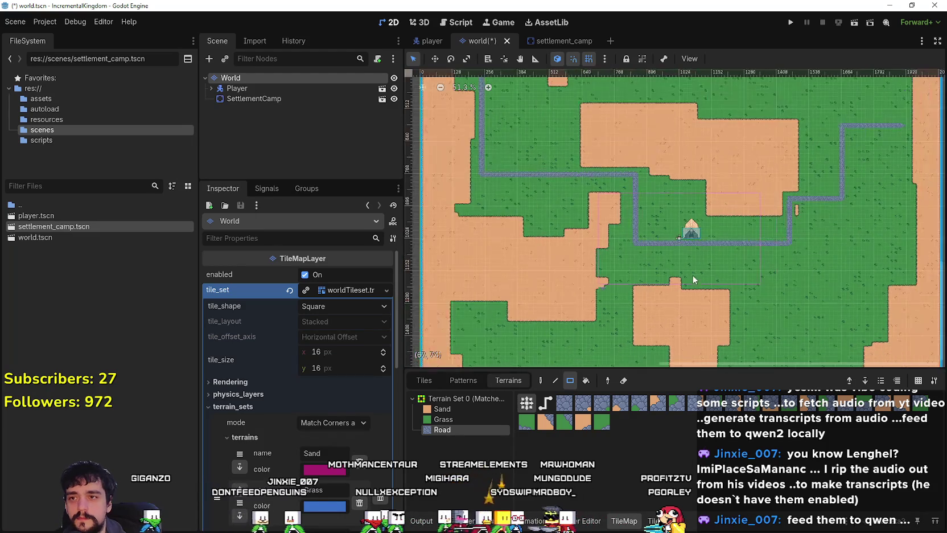
scroll(684, 239, down, 2)
scroll(672, 294, up, 4)
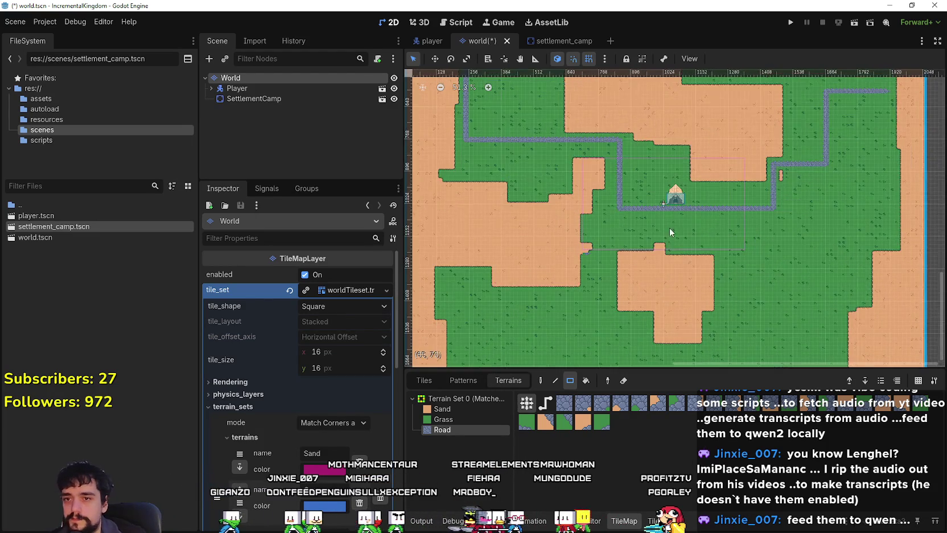
scroll(650, 207, up, 2)
Step: Paint a road strip running south from the main road toward the sand
drag(652, 211, 665, 298)
scroll(665, 299, up, 1)
mouse_move(655, 117)
mouse_down()
mouse_move(630, 239)
mouse_move(640, 246)
mouse_up()
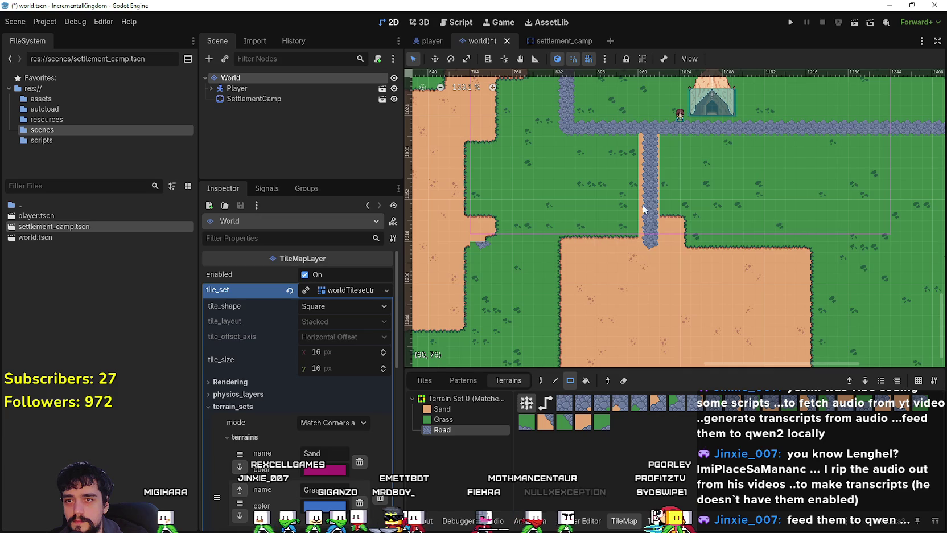
scroll(626, 151, up, 2)
scroll(624, 242, down, 2)
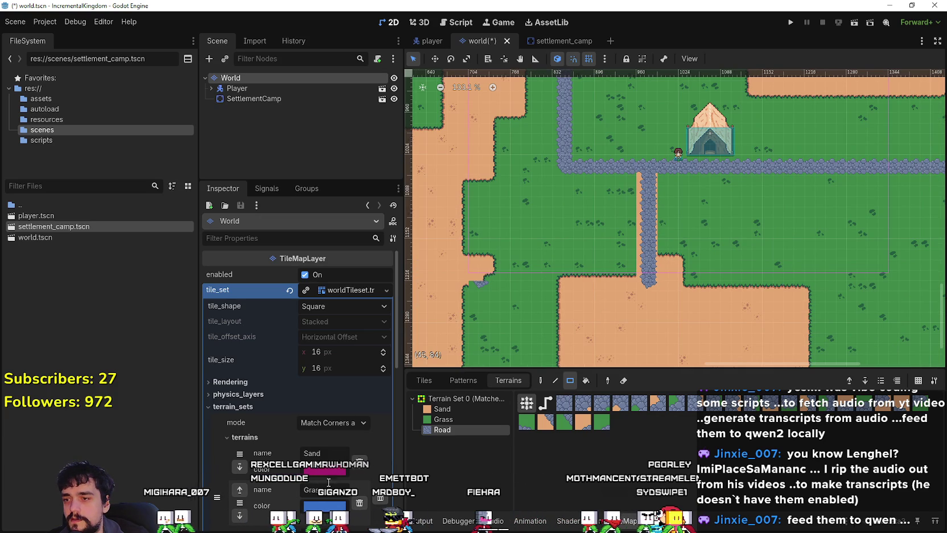
click(476, 419)
Step: Repaint the southward road strip and the sand below it as grass
drag(598, 251, 691, 178)
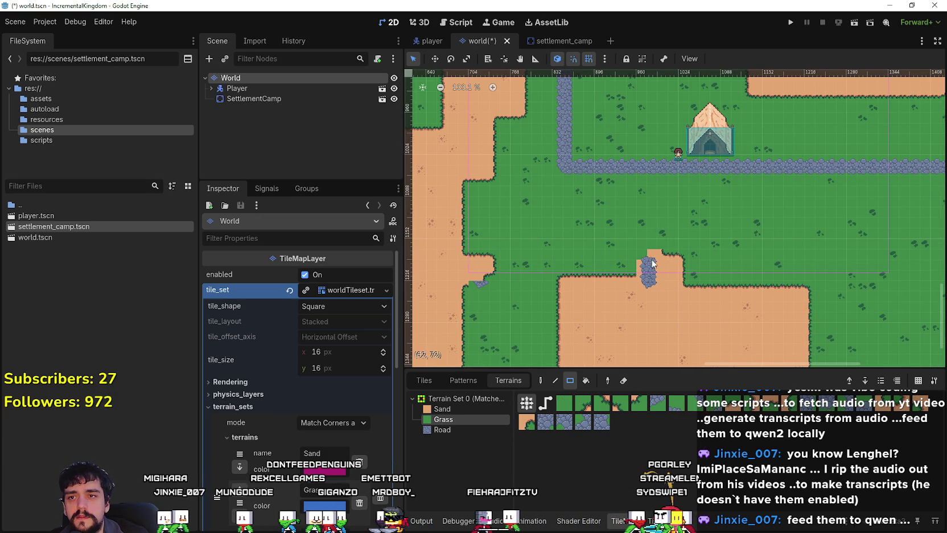
drag(680, 276, 572, 336)
scroll(616, 336, down, 3)
scroll(696, 263, down, 5)
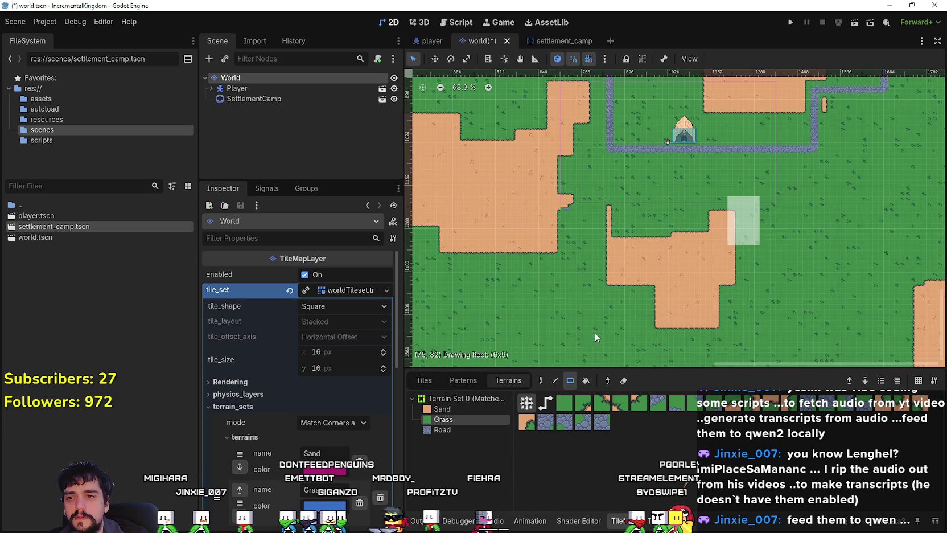
drag(757, 199, 566, 318)
scroll(602, 240, down, 3)
scroll(615, 136, up, 6)
scroll(516, 357, right, 2)
scroll(627, 330, up, 3)
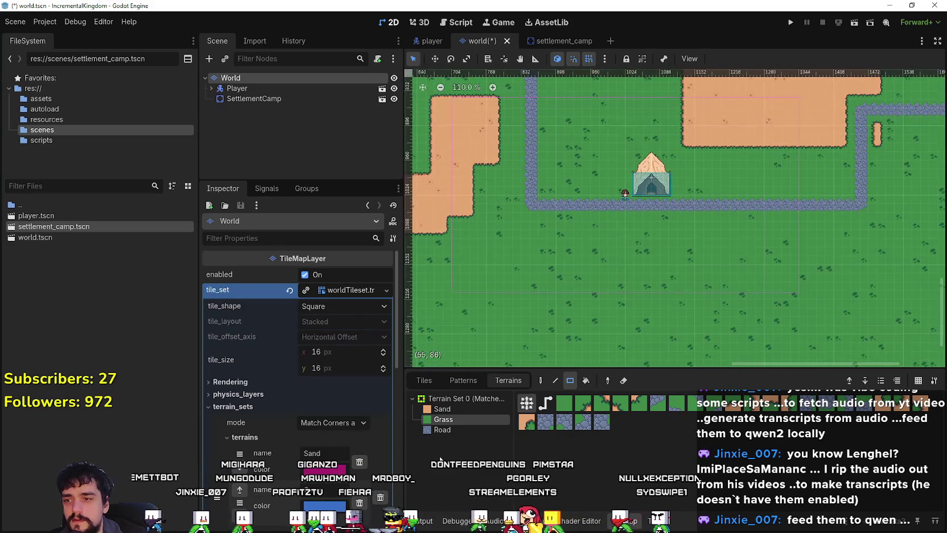
Step: Lay a new road branch heading south from the path
click(462, 428)
scroll(638, 215, up, 4)
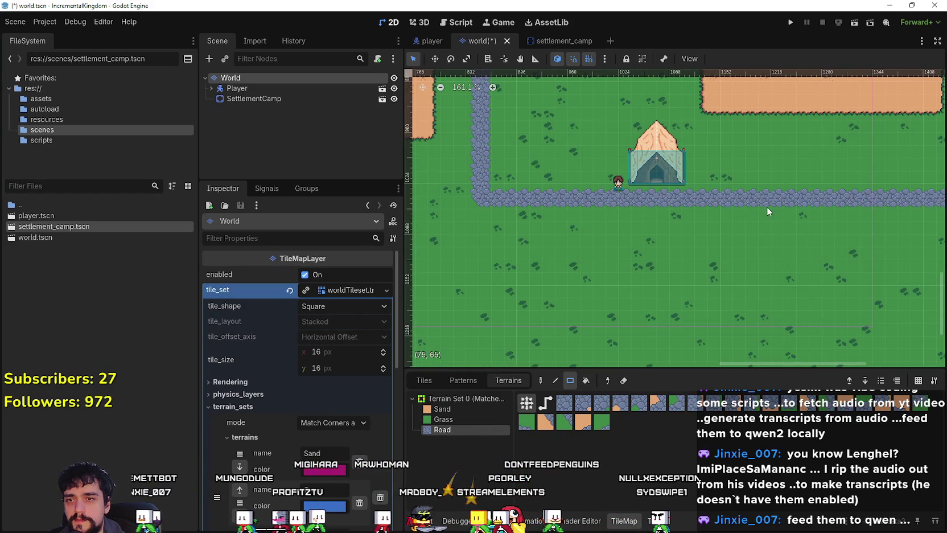
mouse_move(607, 208)
mouse_down()
mouse_move(634, 235)
mouse_move(627, 273)
mouse_up()
scroll(624, 338, down, 6)
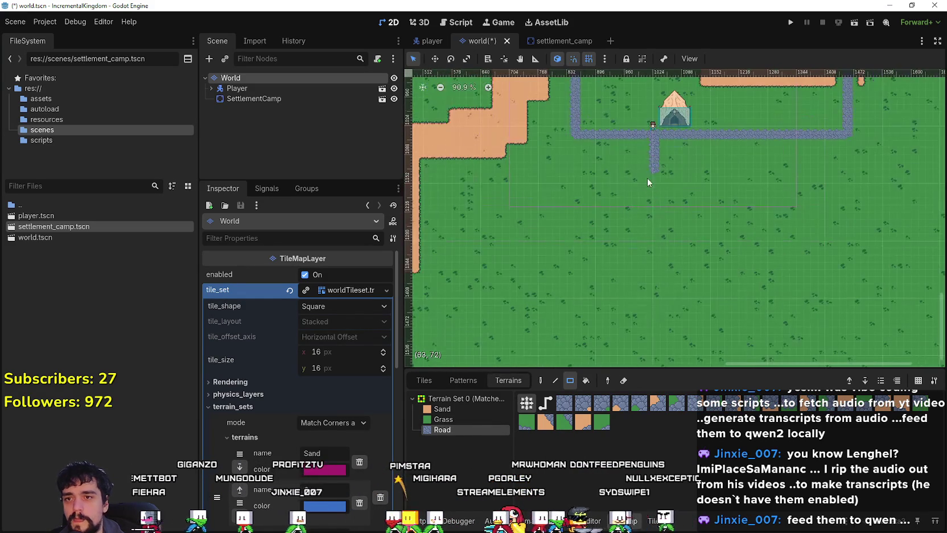
mouse_move(654, 174)
mouse_down()
mouse_move(656, 276)
mouse_move(500, 273)
mouse_up()
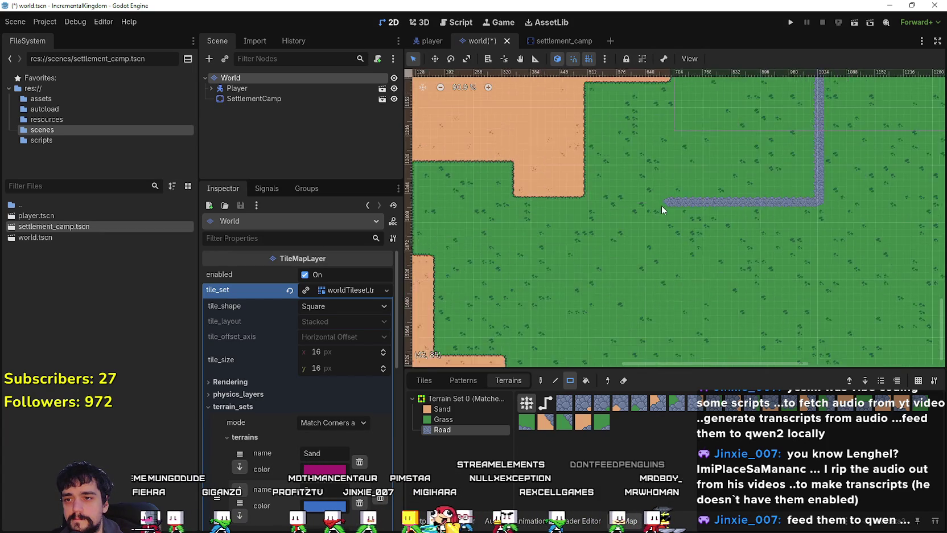
scroll(500, 273, down, 3)
mouse_move(677, 325)
mouse_down()
mouse_move(670, 314)
mouse_move(583, 299)
mouse_up()
scroll(670, 314, up, 3)
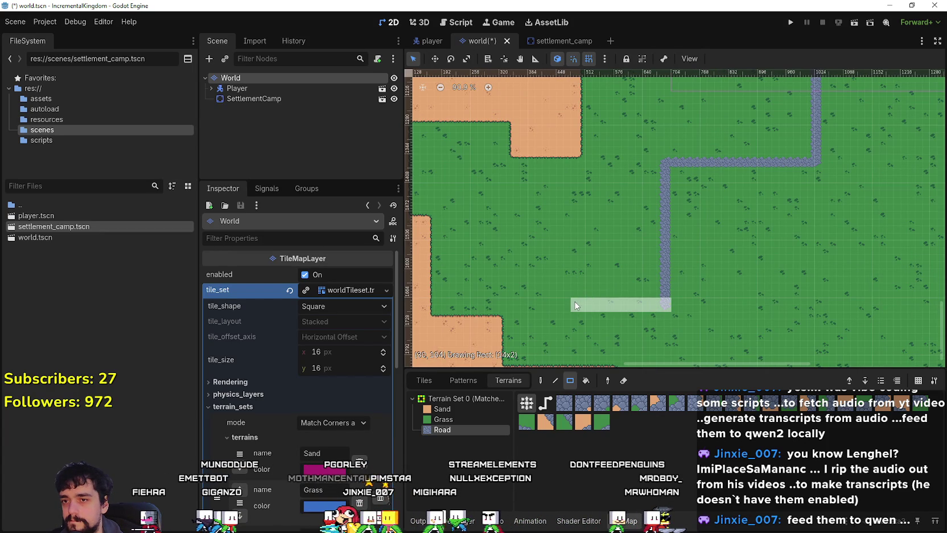
scroll(576, 306, down, 3)
scroll(668, 315, up, 1)
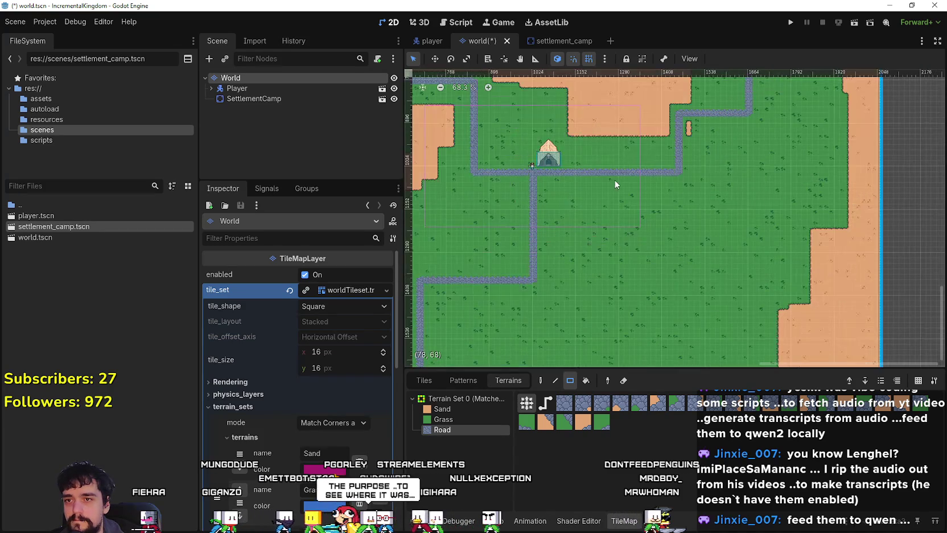
Step: Continue the branch down the map, then run it east and south
drag(617, 204, 617, 241)
scroll(613, 245, up, 1)
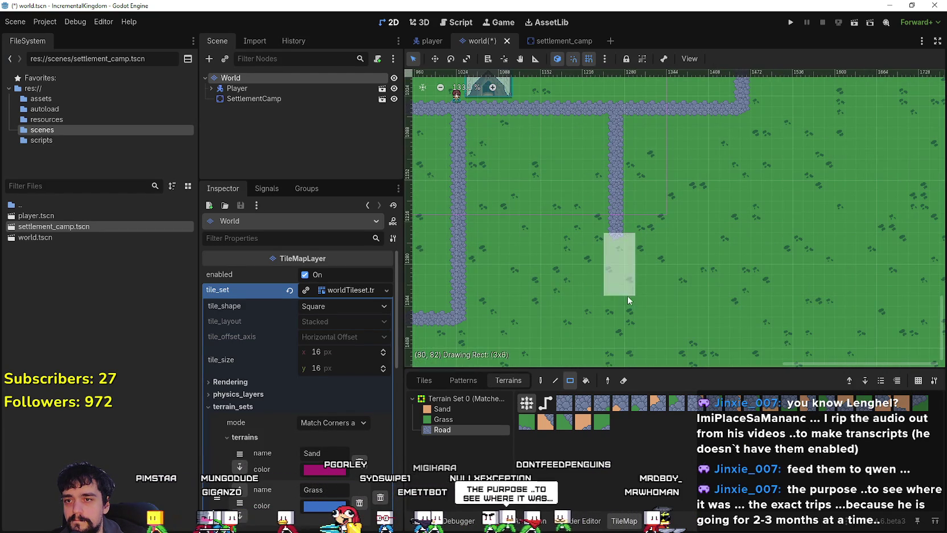
drag(623, 308, 624, 307)
scroll(624, 308, down, 4)
scroll(599, 253, up, 4)
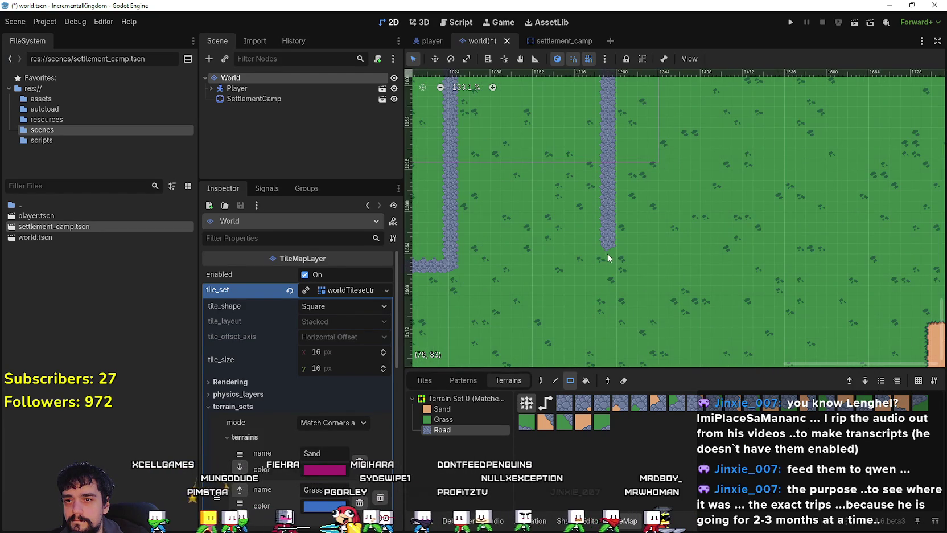
drag(602, 255, 847, 253)
scroll(639, 197, right, 5)
mouse_move(626, 196)
mouse_down()
mouse_move(628, 331)
mouse_move(722, 310)
mouse_move(766, 313)
mouse_up()
scroll(628, 332, down, 1)
scroll(626, 310, up, 1)
scroll(711, 312, down, 3)
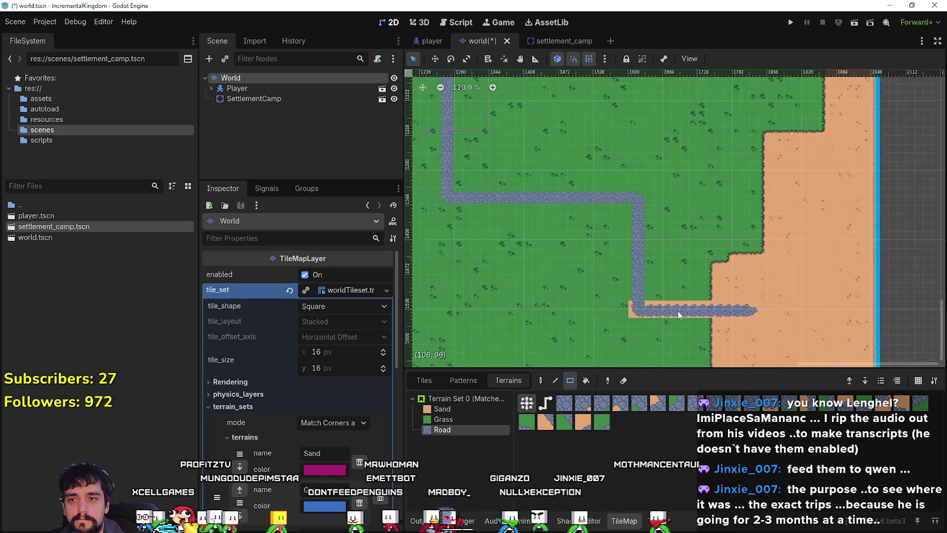
scroll(648, 314, up, 2)
Step: Undo the last road strip and redraw the end of the road
key(ctrl+z)
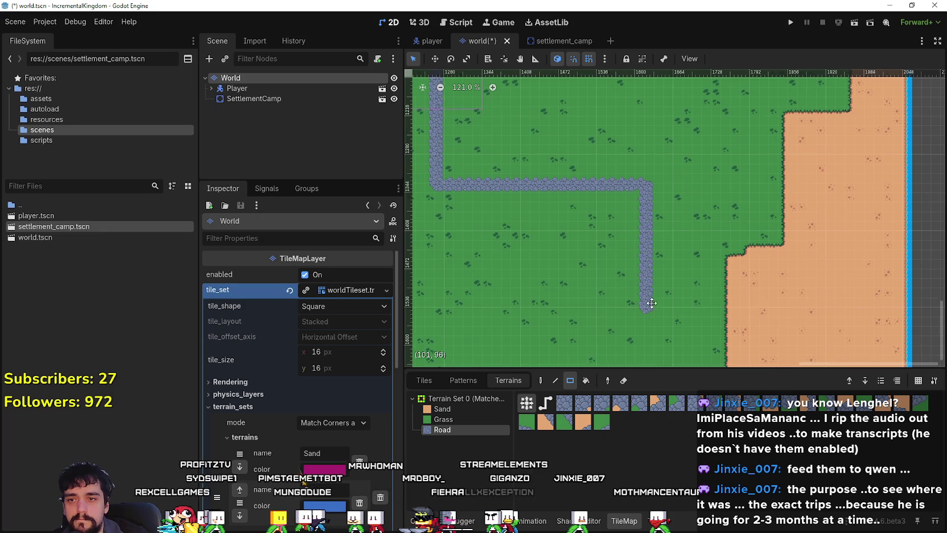
scroll(655, 222, up, 3)
mouse_move(649, 211)
mouse_down()
mouse_move(745, 228)
mouse_move(802, 225)
mouse_move(751, 224)
mouse_move(800, 235)
mouse_move(717, 248)
mouse_move(731, 202)
mouse_up()
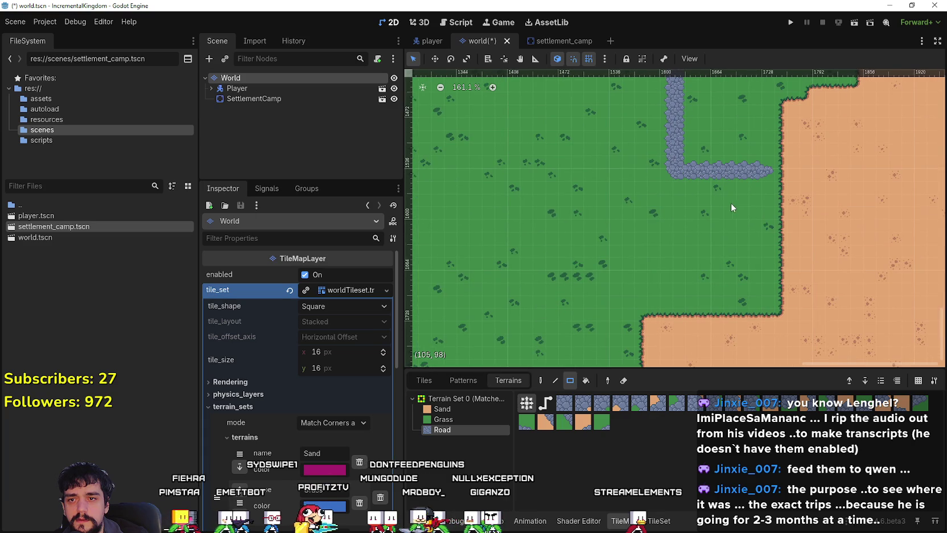
scroll(712, 205, down, 3)
Step: Paint grass over the sand beside the road end and the lower sand area
click(443, 419)
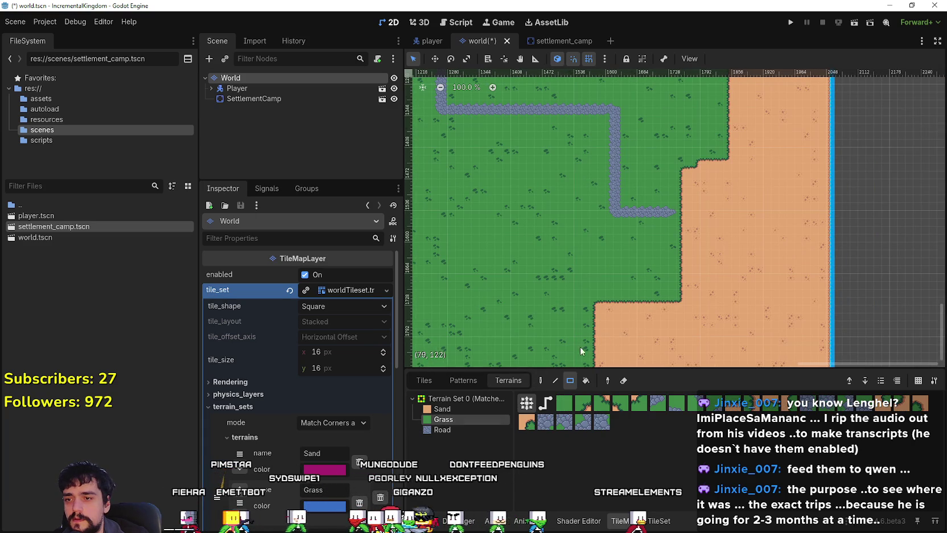
drag(679, 262, 761, 168)
drag(689, 214, 766, 128)
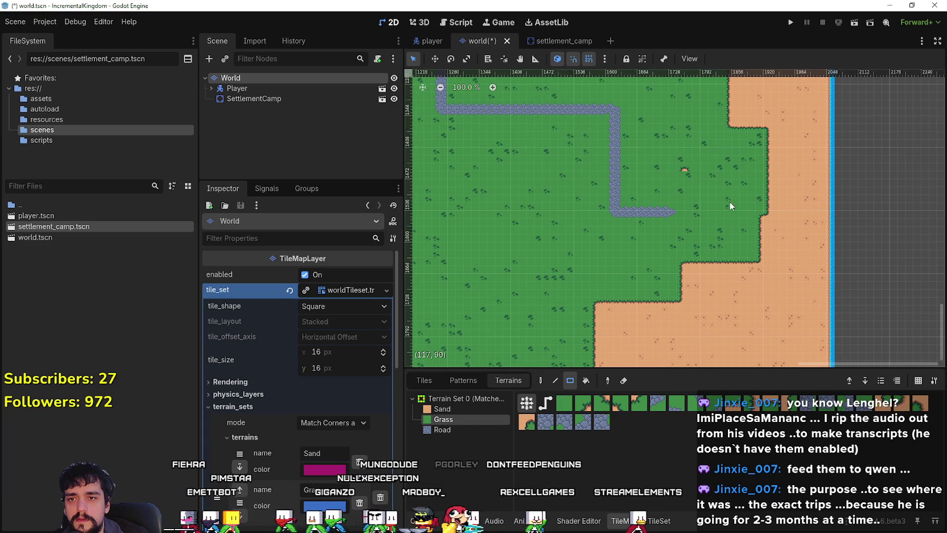
scroll(713, 157, down, 1)
mouse_move(740, 296)
mouse_down()
mouse_move(683, 273)
mouse_move(699, 237)
mouse_move(652, 304)
mouse_up()
scroll(652, 304, up, 6)
Step: Extend the road east to its new end and save the world scene
click(489, 431)
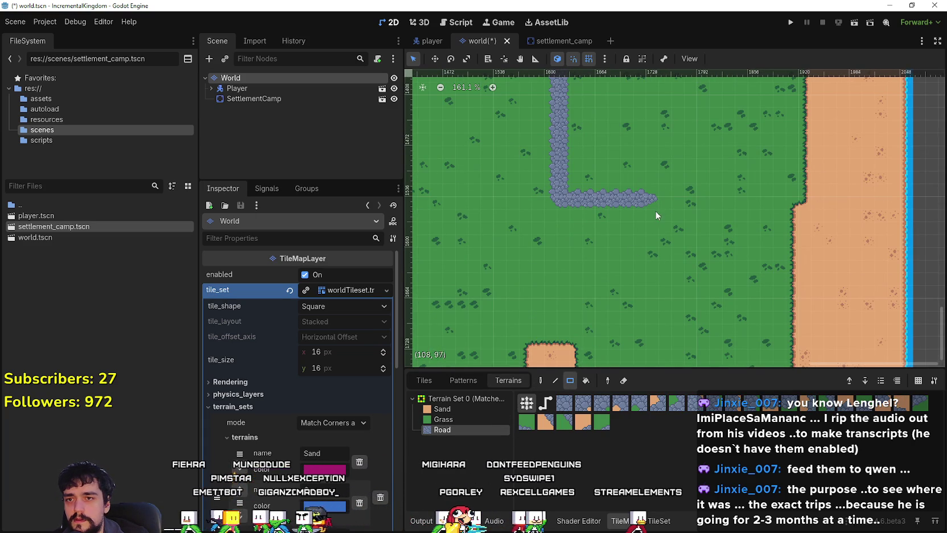
drag(657, 201, 751, 203)
scroll(564, 247, down, 11)
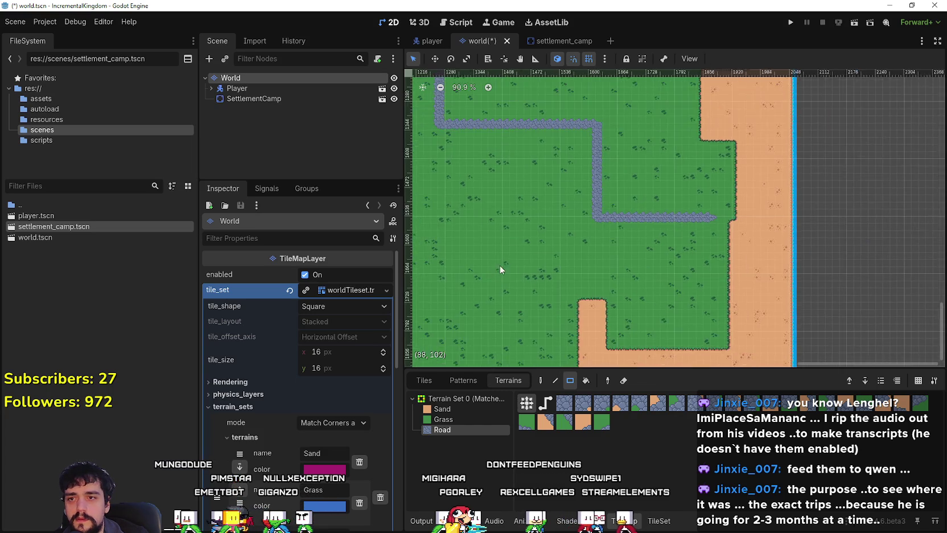
scroll(623, 273, down, 2)
scroll(623, 273, up, 2)
scroll(667, 265, down, 2)
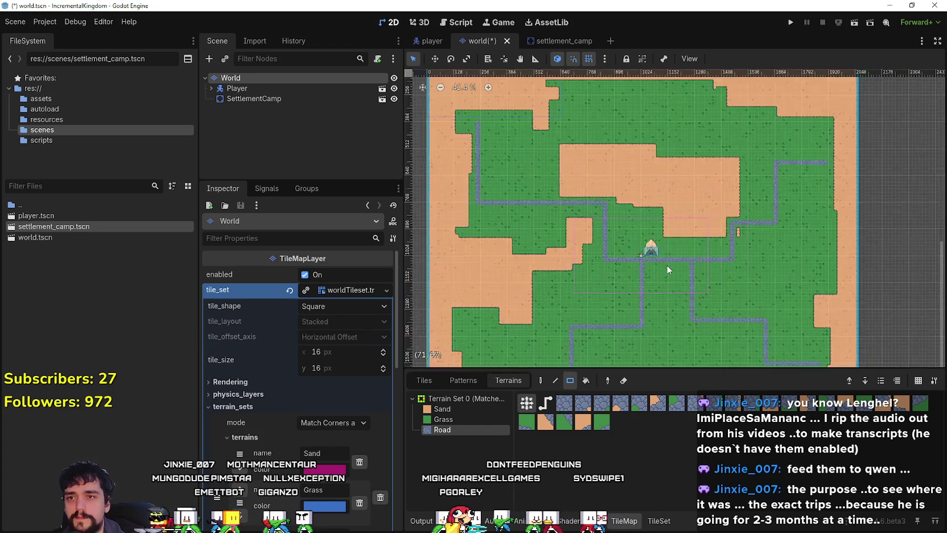
scroll(662, 275, up, 1)
key(ctrl+s)
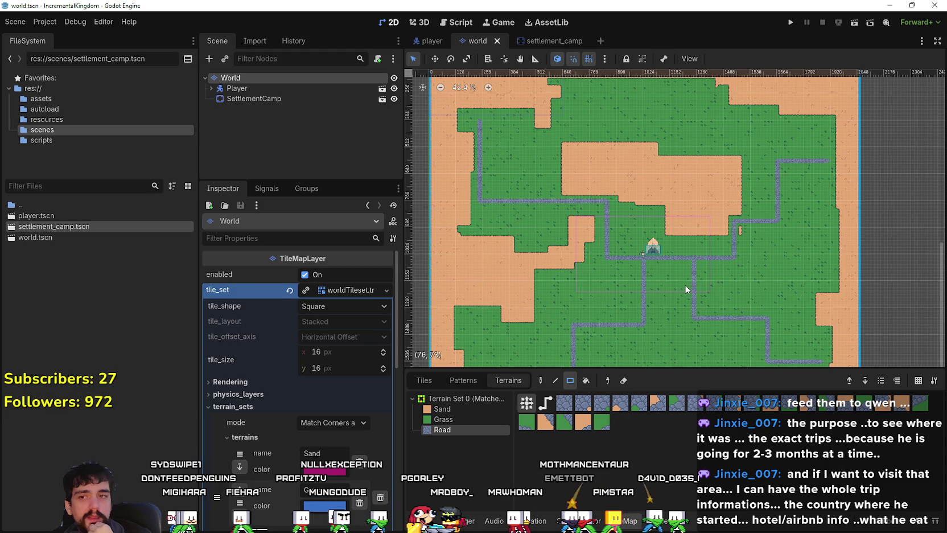
Step: Zoom around the map to review the new road network
scroll(792, 233, up, 2)
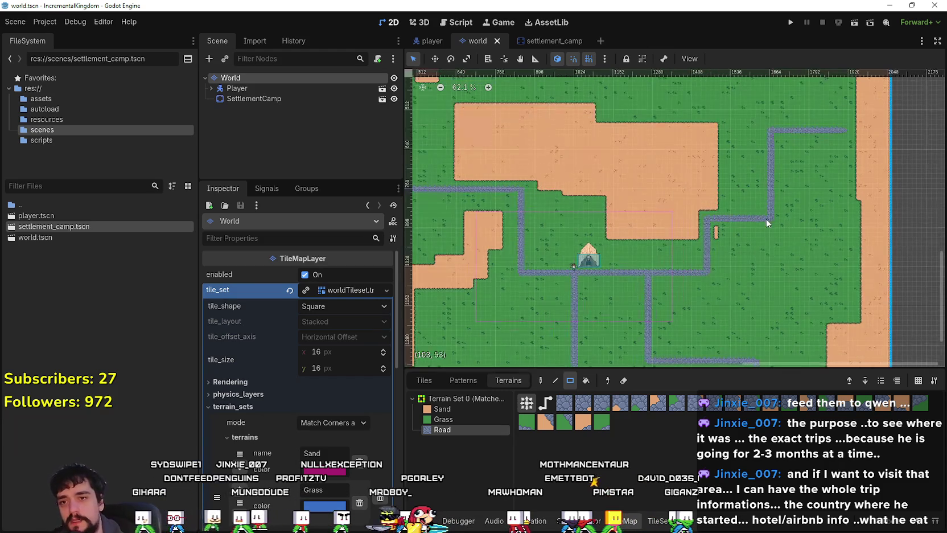
scroll(718, 207, up, 1)
scroll(679, 214, down, 3)
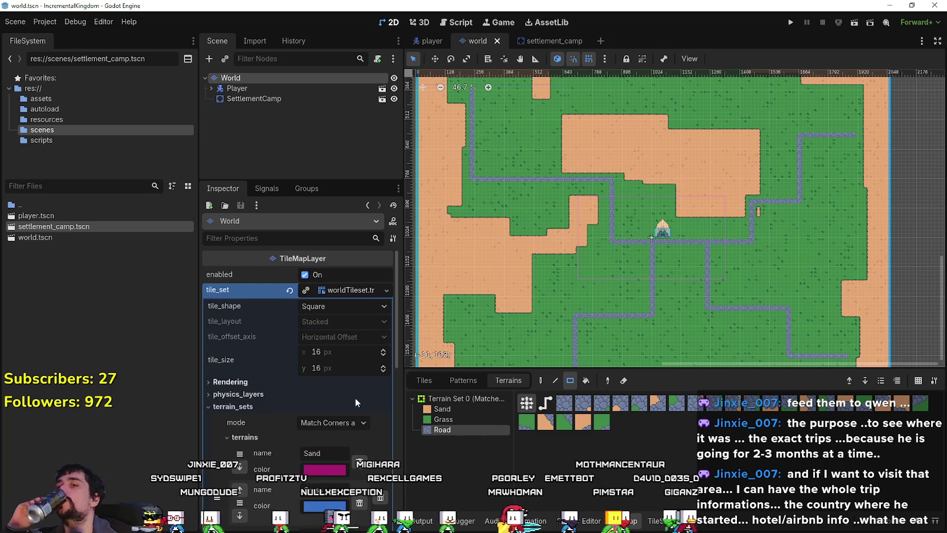
scroll(361, 395, down, 3)
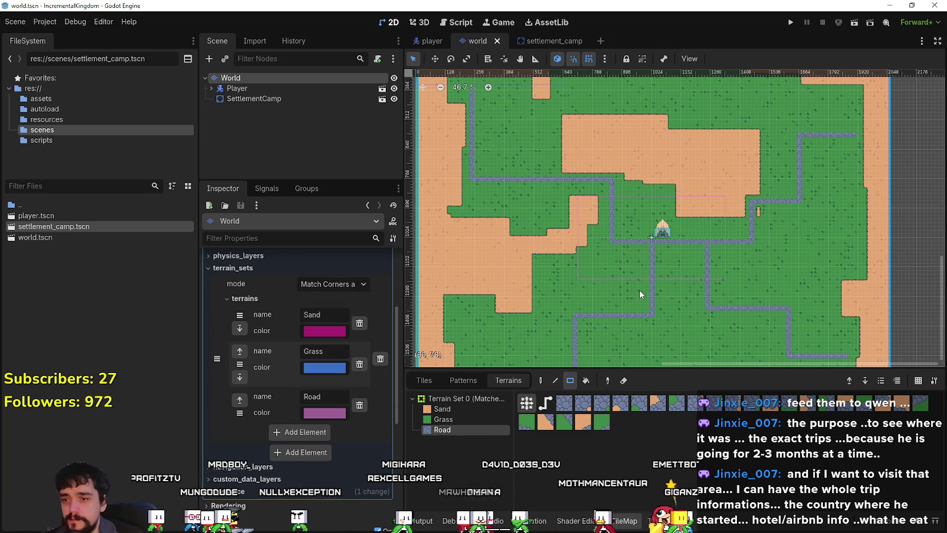
scroll(639, 289, up, 1)
scroll(641, 336, up, 1)
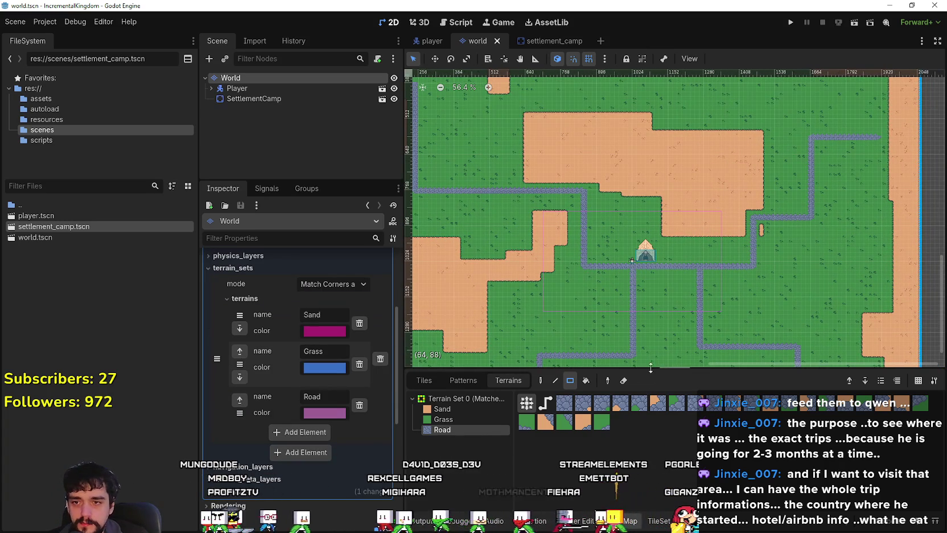
drag(650, 369, 651, 410)
scroll(639, 333, down, 3)
scroll(655, 286, down, 4)
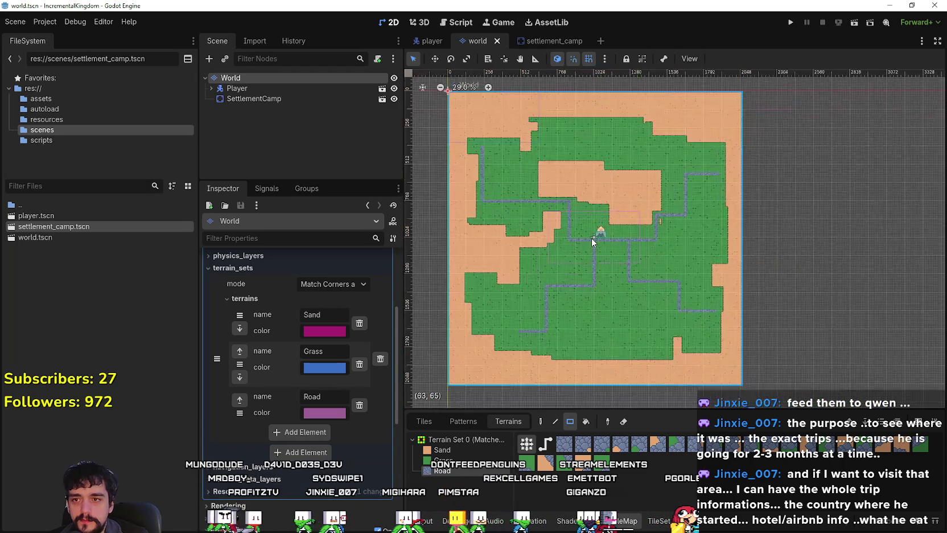
scroll(626, 263, up, 2)
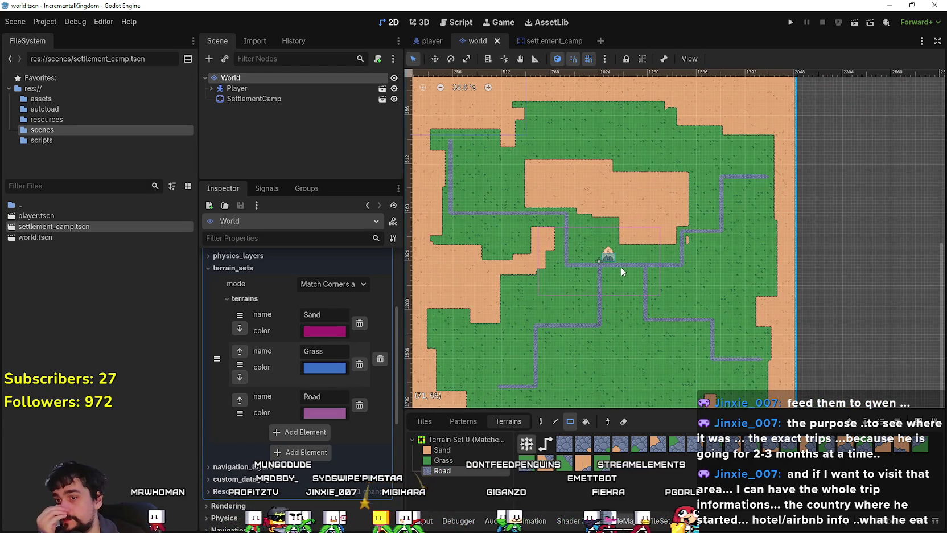
scroll(709, 249, up, 1)
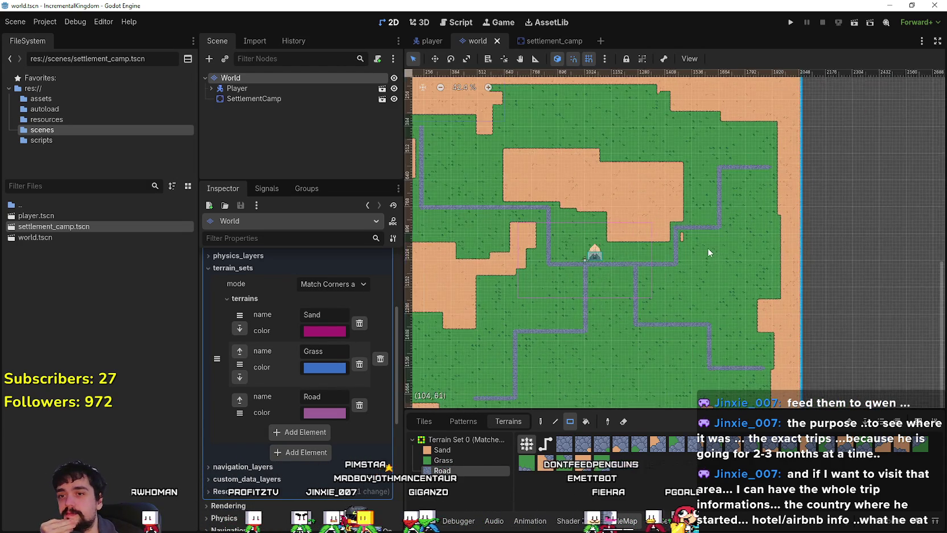
scroll(671, 242, up, 3)
scroll(623, 293, up, 10)
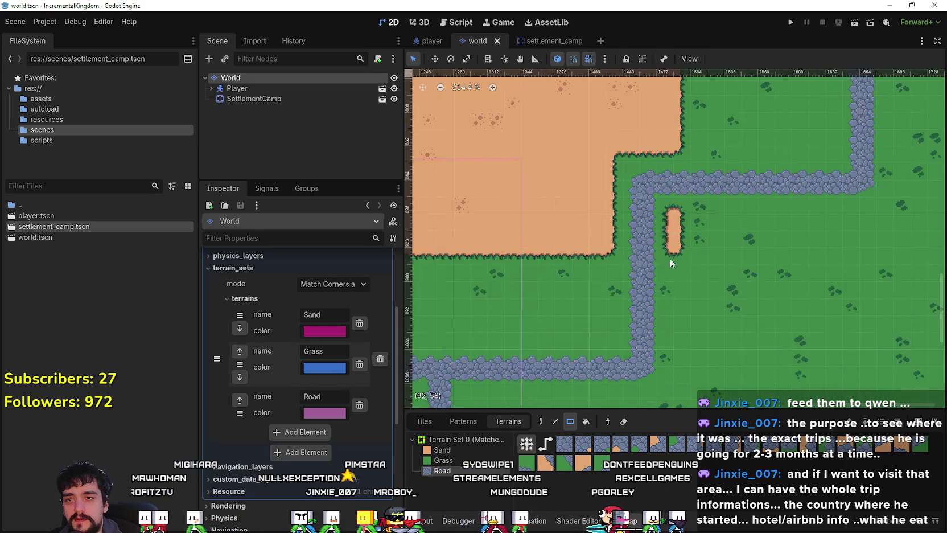
scroll(670, 262, down, 12)
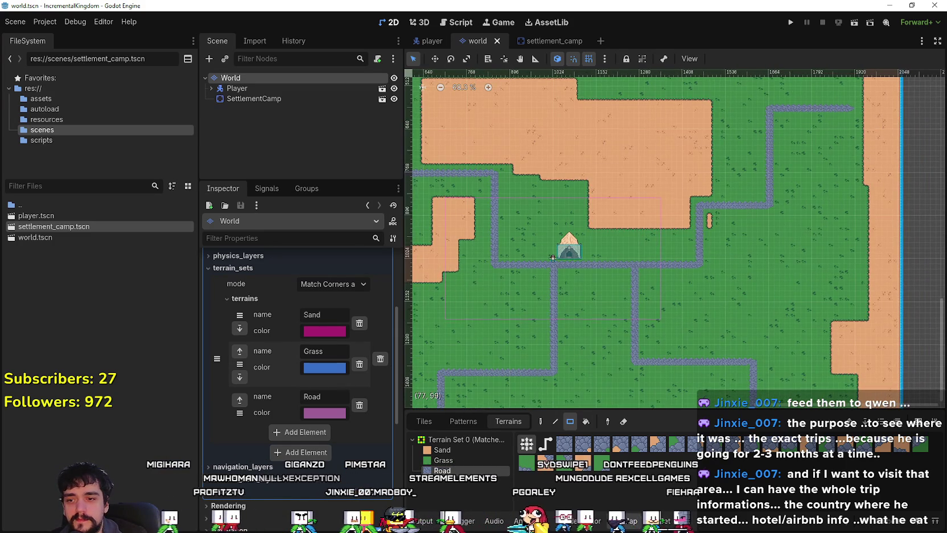
scroll(573, 264, down, 2)
Step: Select the SettlementCamp node and the scenes folder
mouse_move(574, 263)
mouse_down()
mouse_move(683, 182)
mouse_move(626, 352)
mouse_up()
scroll(642, 300, up, 2)
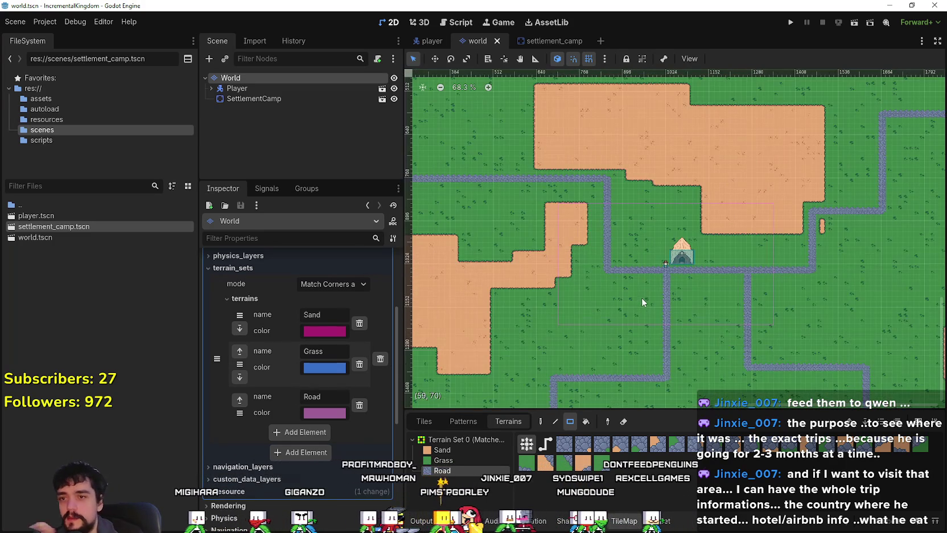
scroll(642, 306, down, 1)
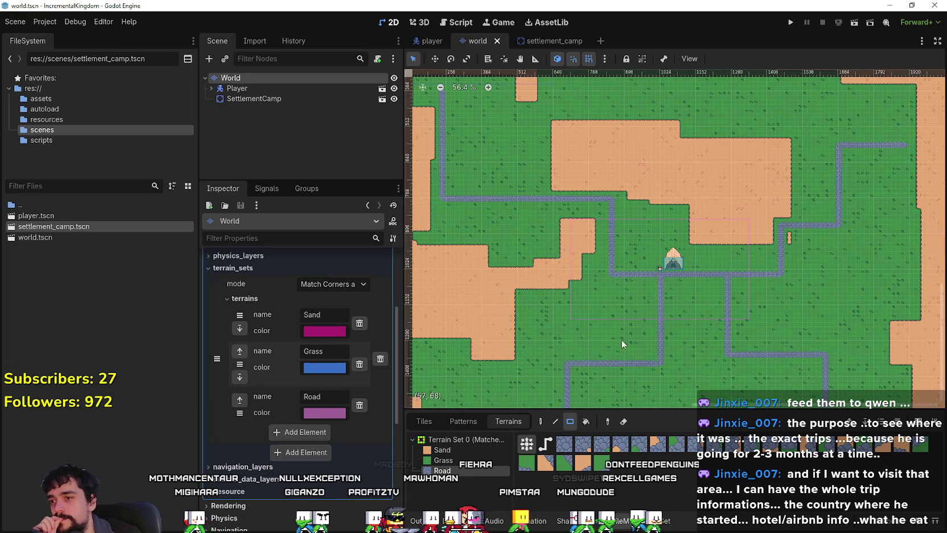
click(260, 101)
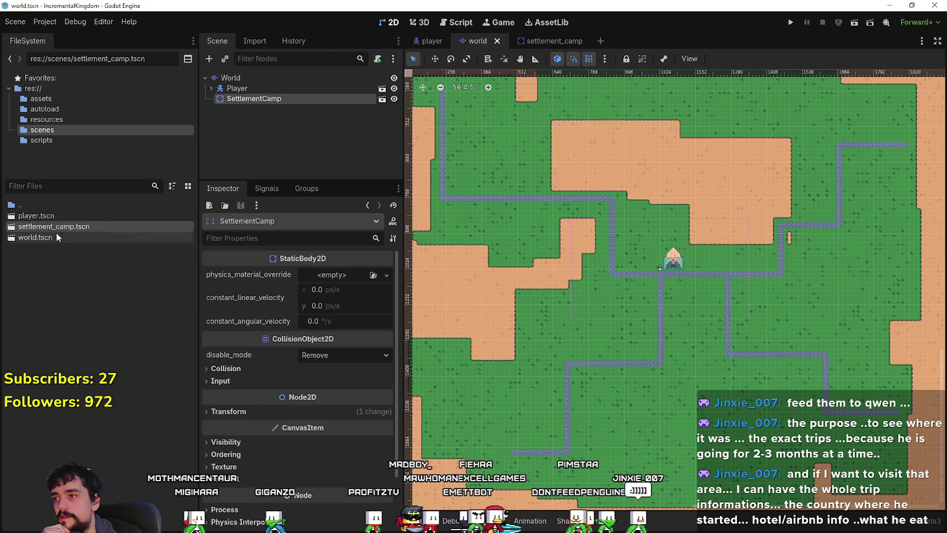
click(67, 127)
Step: Create portal.tscn in the scenes folder with a StaticBody2D root named Portal
right_click(70, 301)
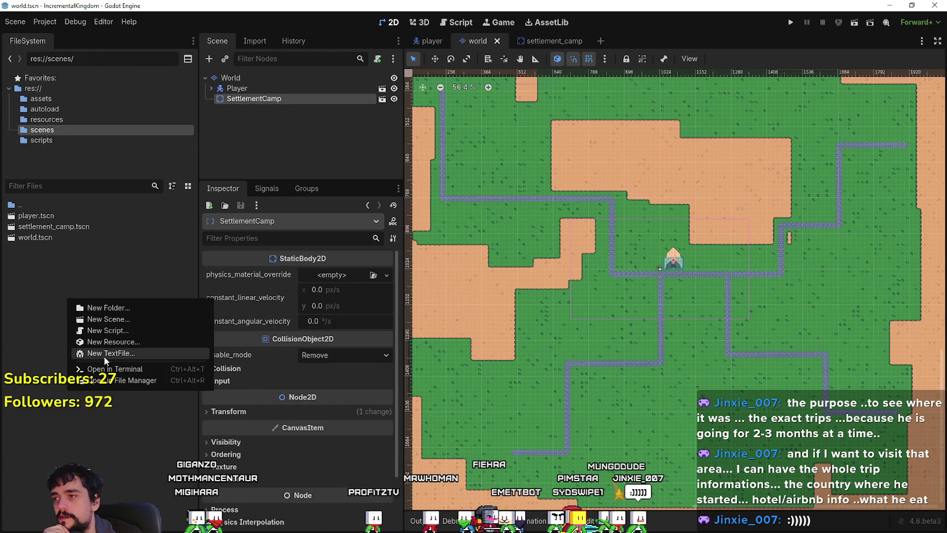
click(121, 321)
text(P)
key(BackSpace)
text(Portal)
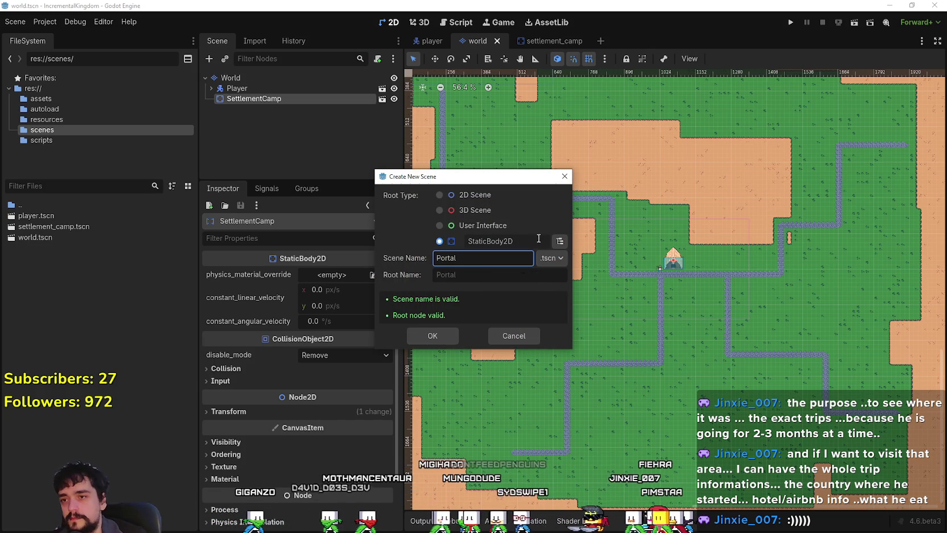
click(435, 338)
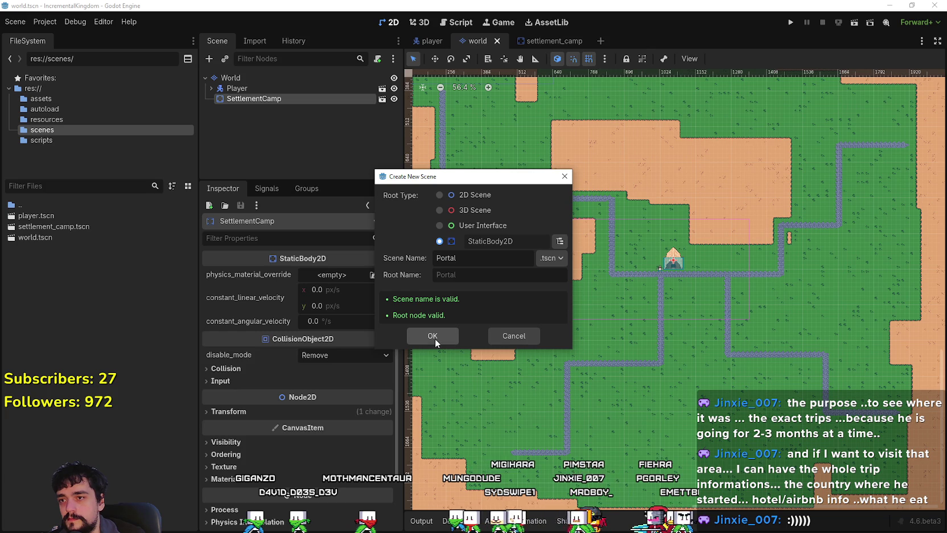
double_click(478, 243)
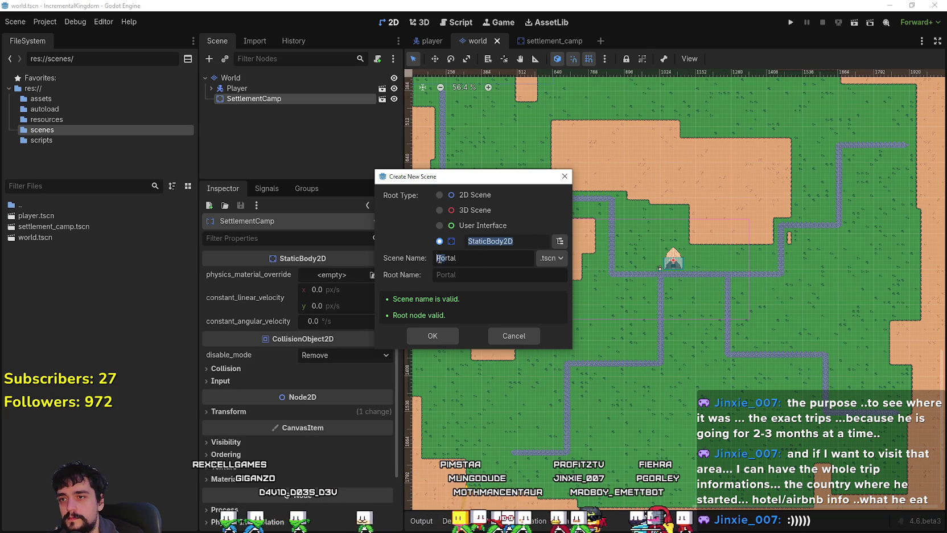
text(p)
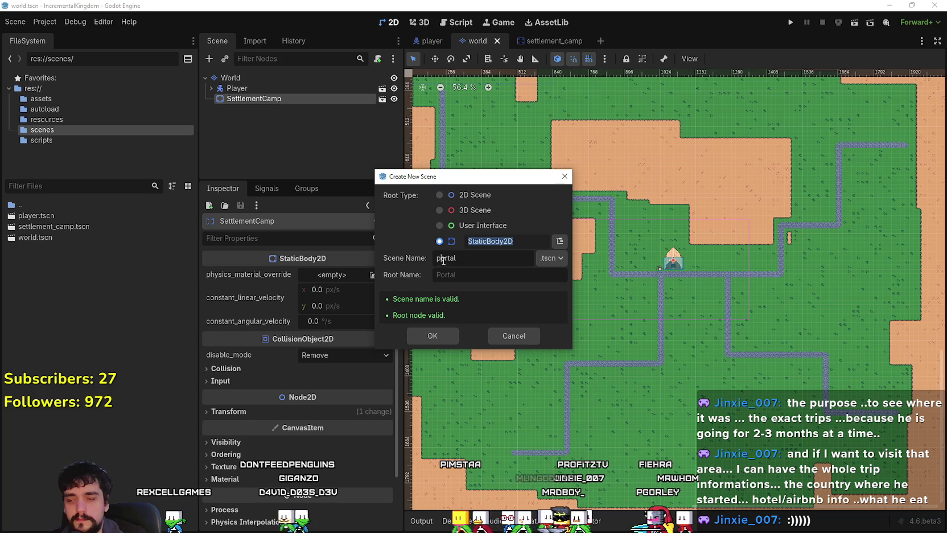
key(Tab)
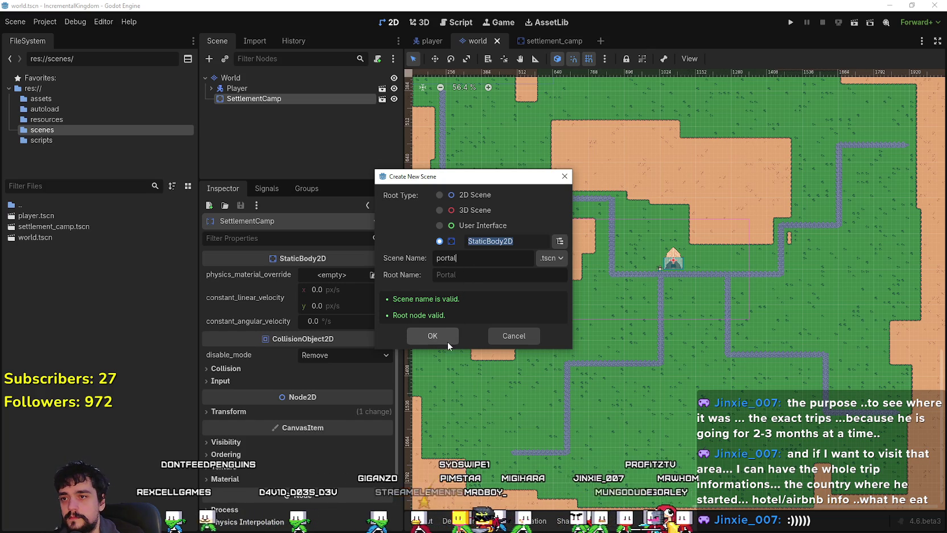
click(444, 336)
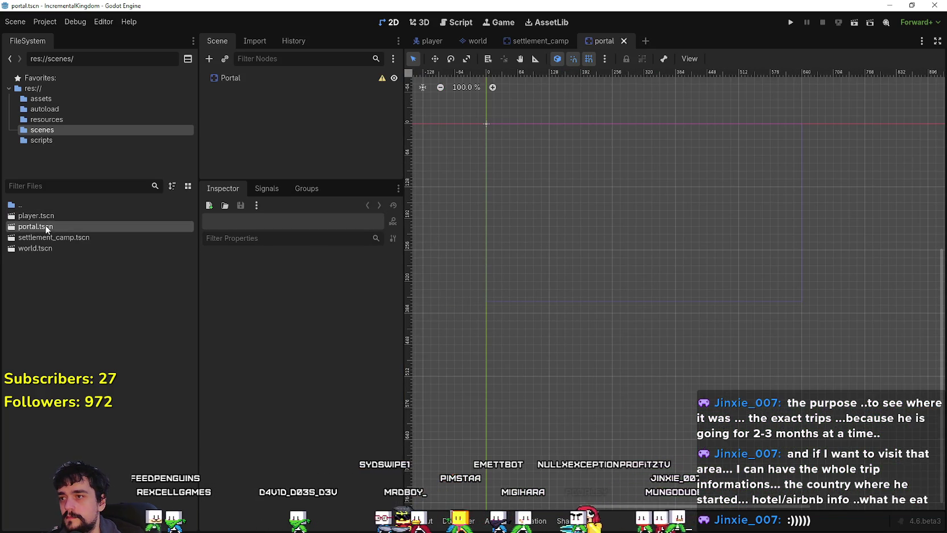
Step: Copy the settlement camp's CollisionShape2D and Sprite2D nodes
scroll(501, 92, up, 5)
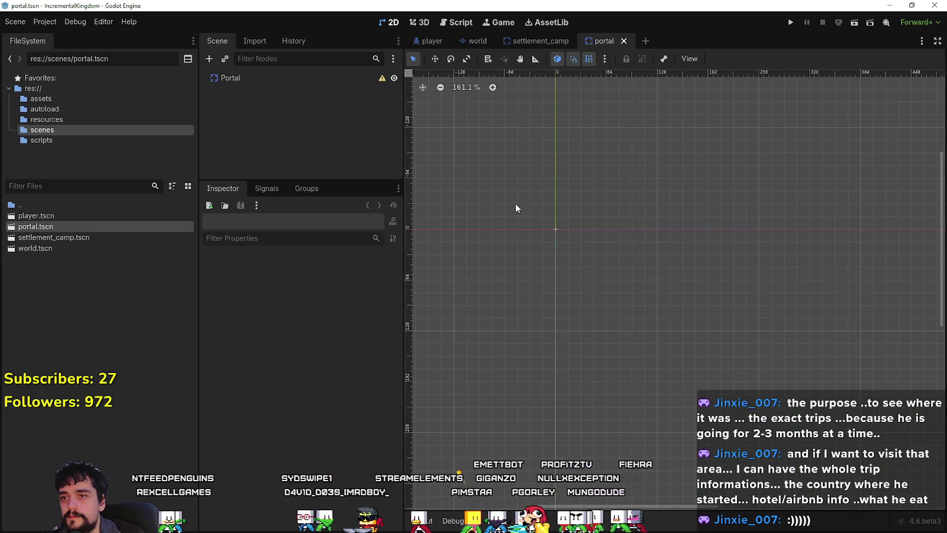
click(296, 78)
click(540, 40)
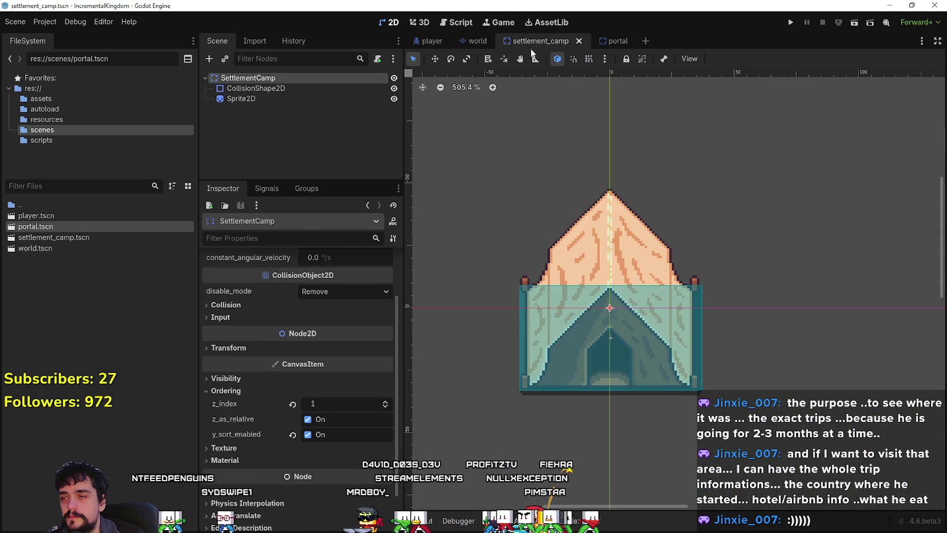
click(279, 88)
click(271, 100)
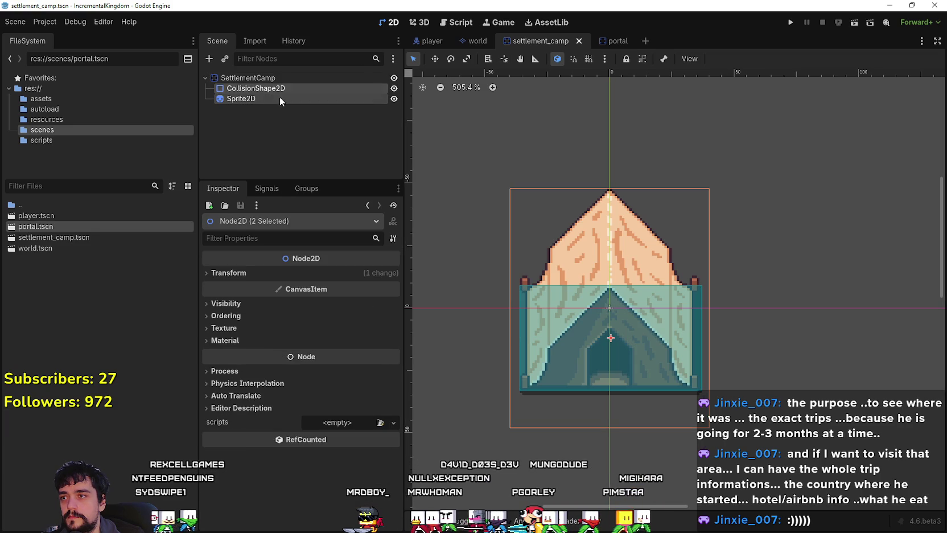
click(612, 40)
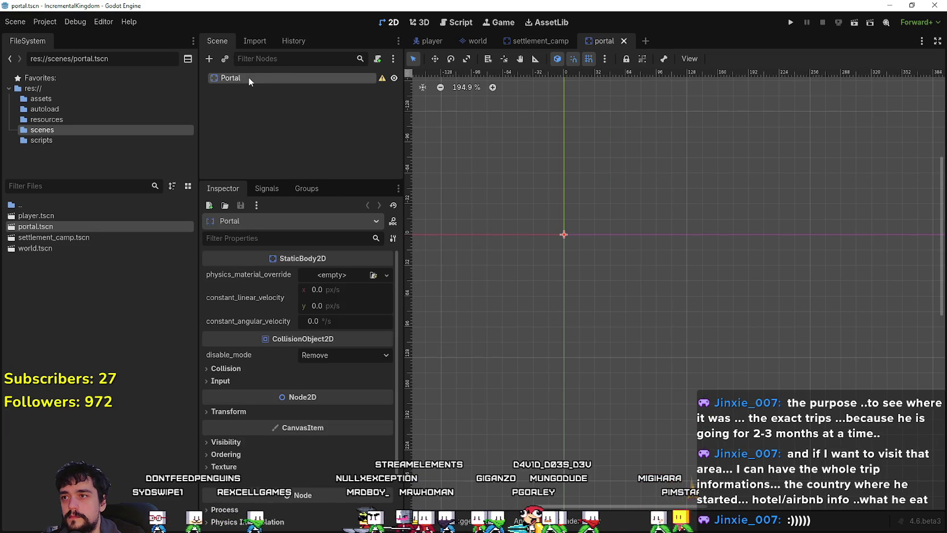
click(548, 45)
right_click(277, 87)
click(356, 106)
Step: Paste the copied nodes under the Portal root and select the pasted Sprite2D
click(618, 41)
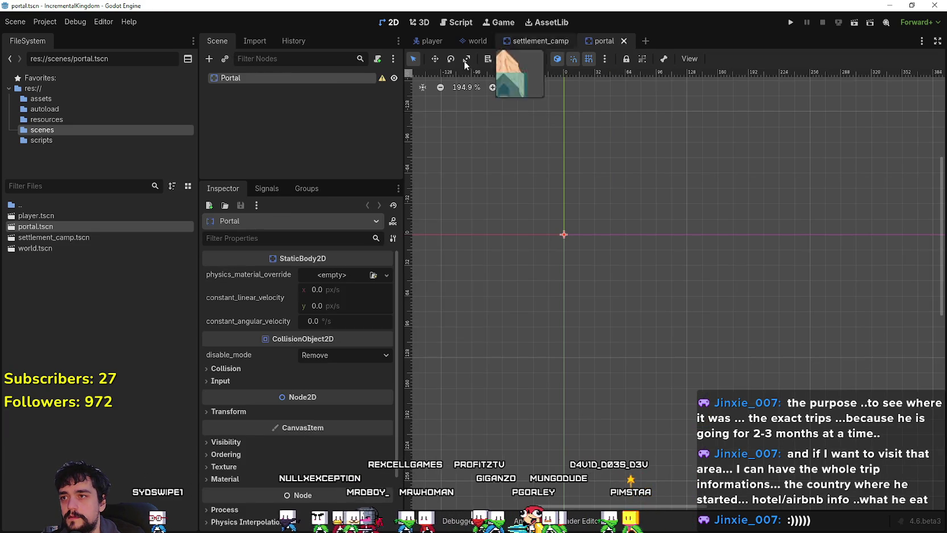
right_click(283, 81)
click(320, 150)
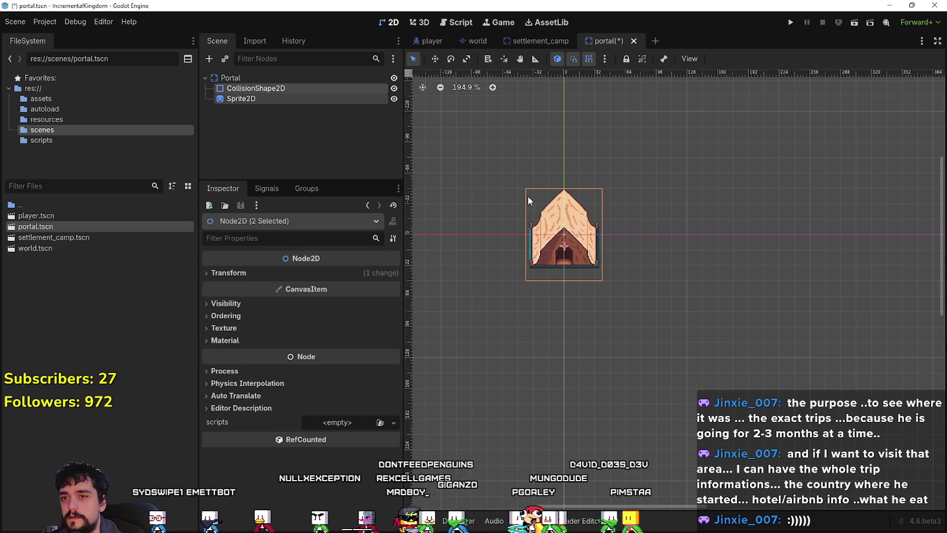
scroll(576, 241, up, 1)
click(267, 99)
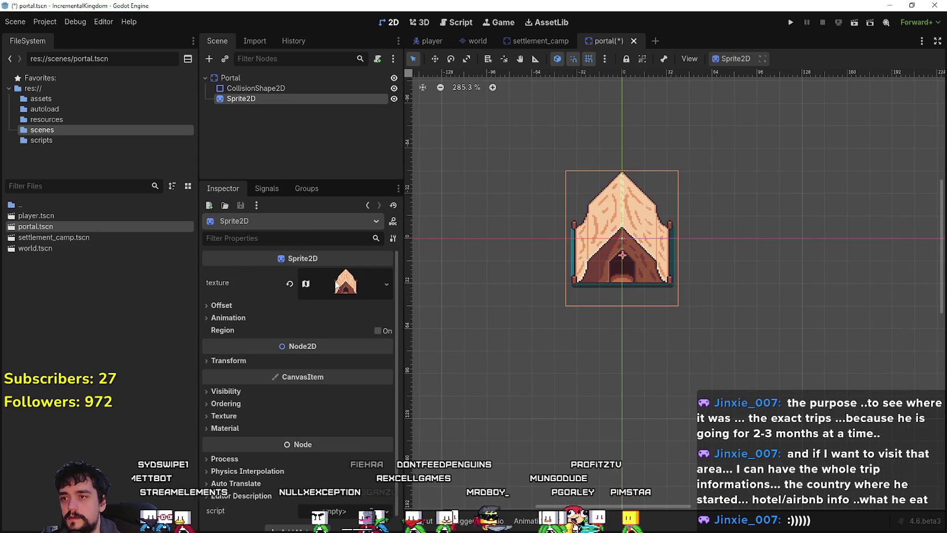
Step: Clear the sprite's tent texture and give CollisionShape2D a new RectangleShape2D
click(312, 282)
click(290, 283)
click(316, 275)
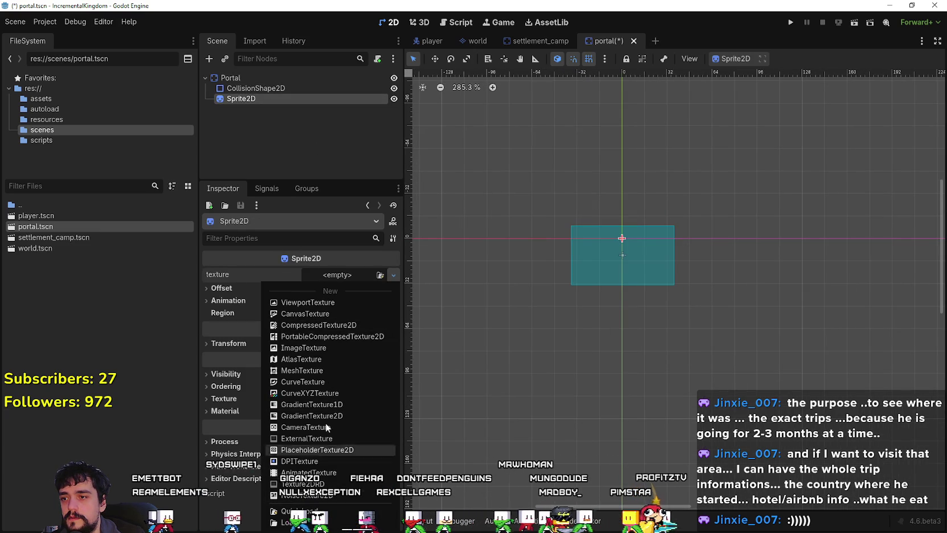
click(255, 89)
click(256, 88)
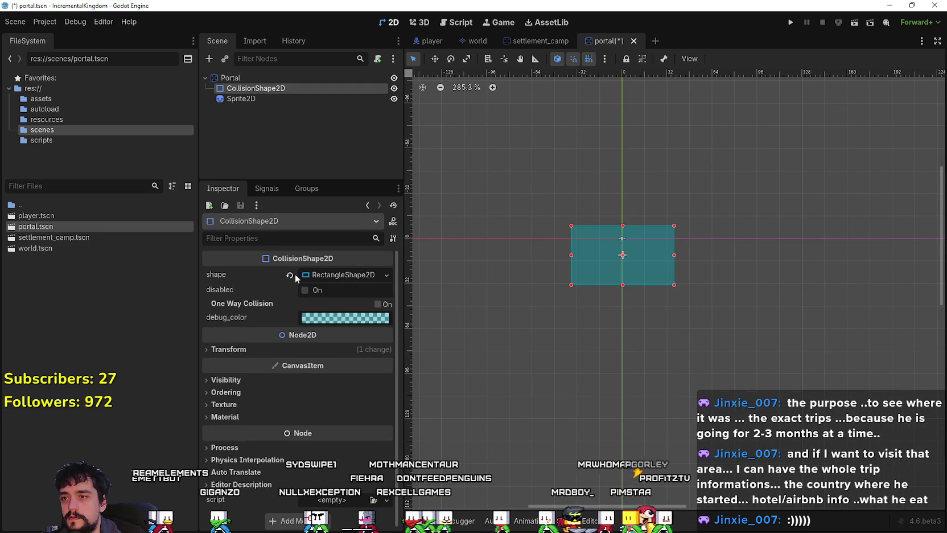
click(319, 277)
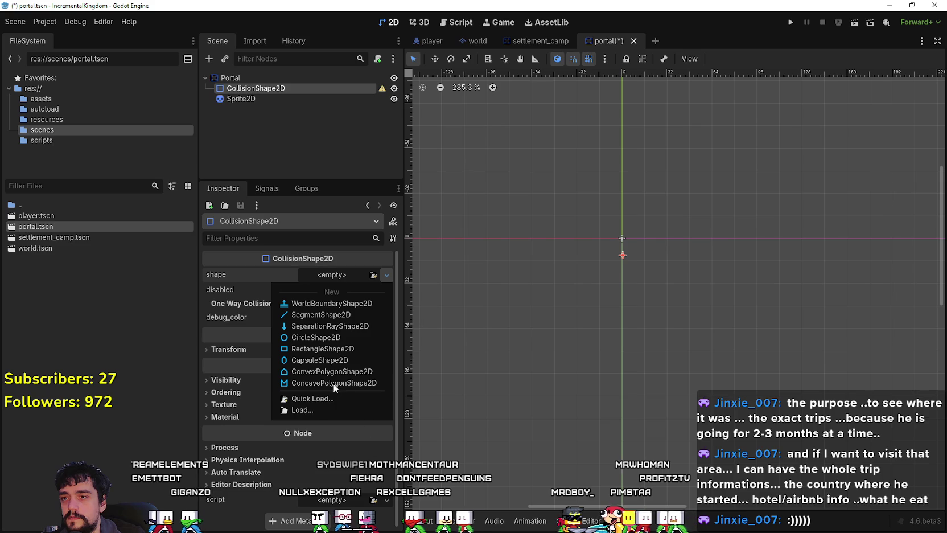
click(324, 349)
Step: Give Sprite2D a new AtlasTexture from the 2048×2048 sheet, then choose to delete Sprite2D
click(276, 101)
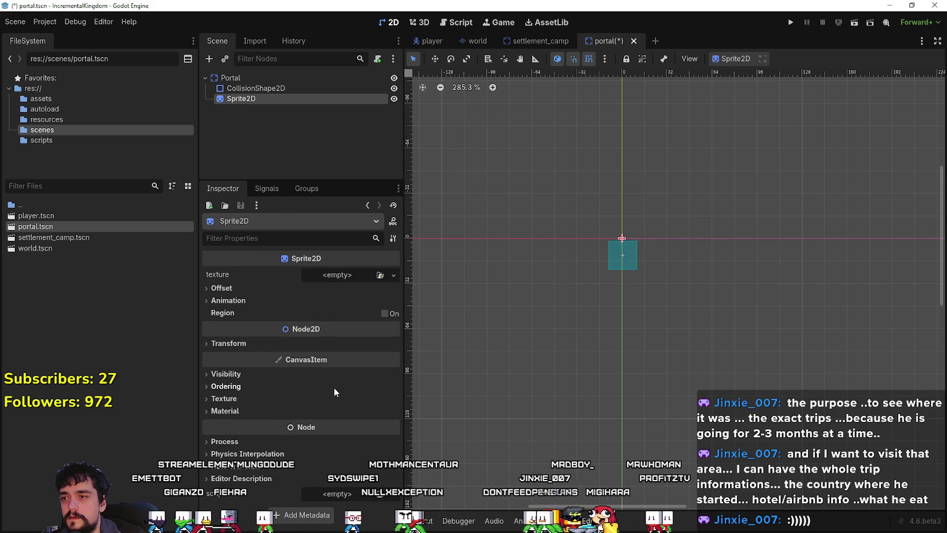
click(338, 273)
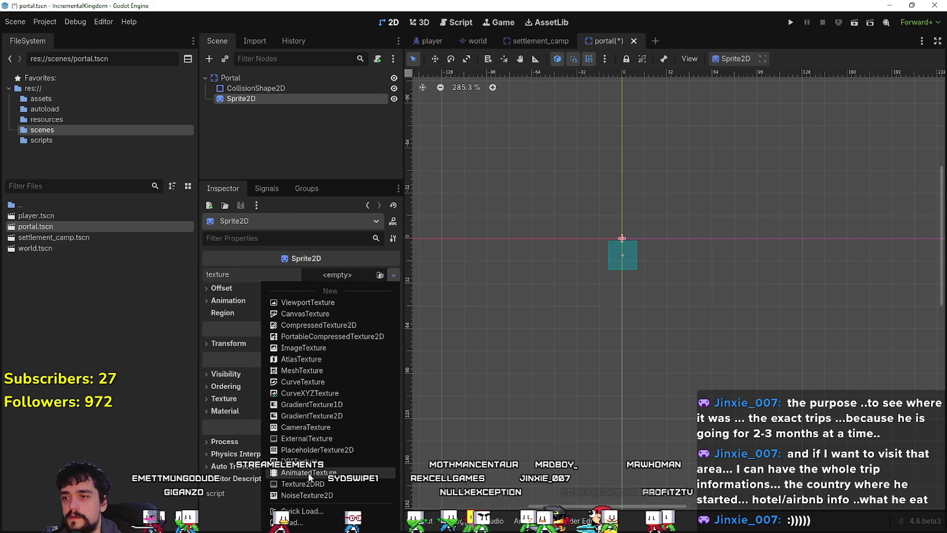
click(317, 359)
click(321, 429)
click(329, 388)
click(315, 512)
key(Return)
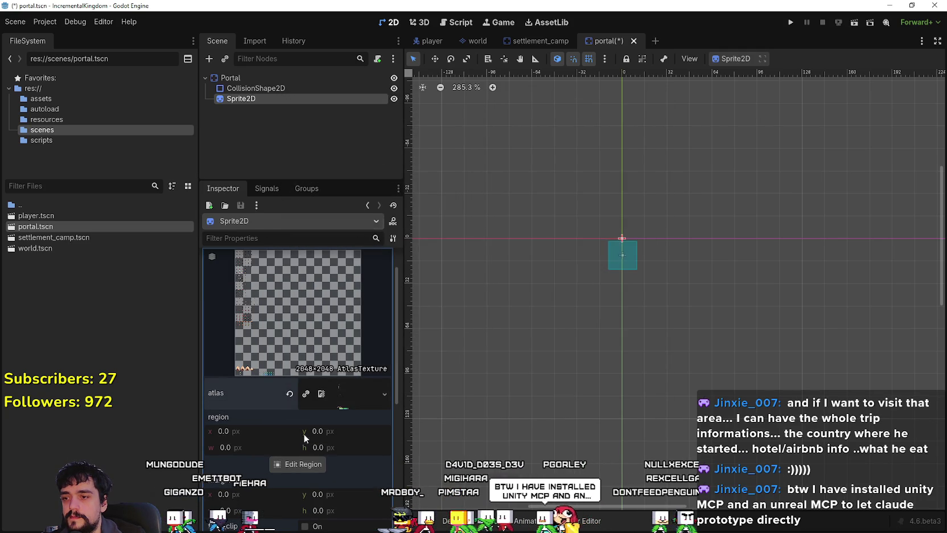
click(296, 464)
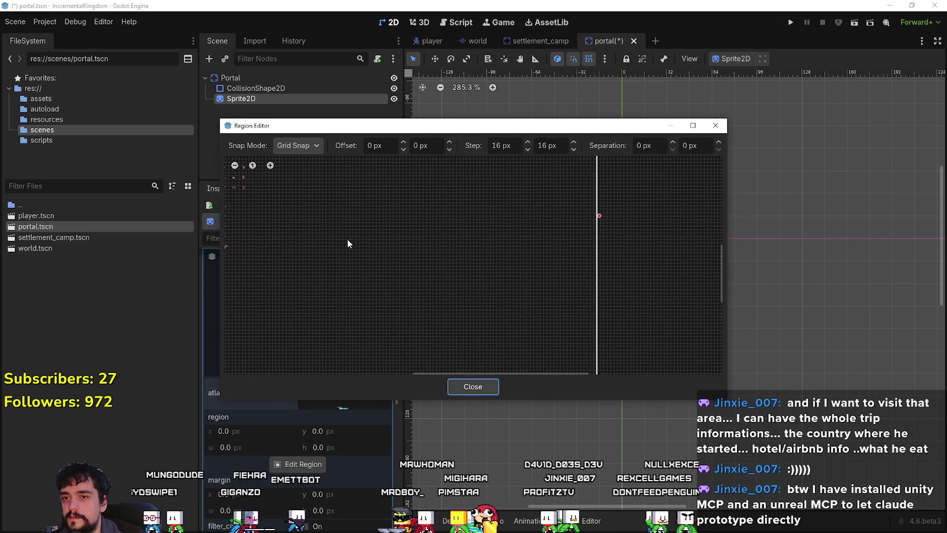
key(Escape)
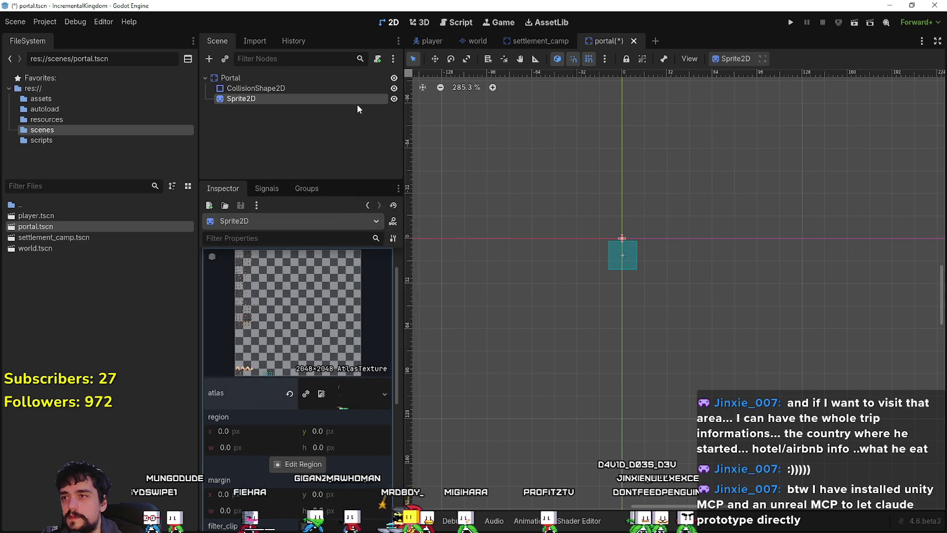
right_click(326, 100)
click(364, 388)
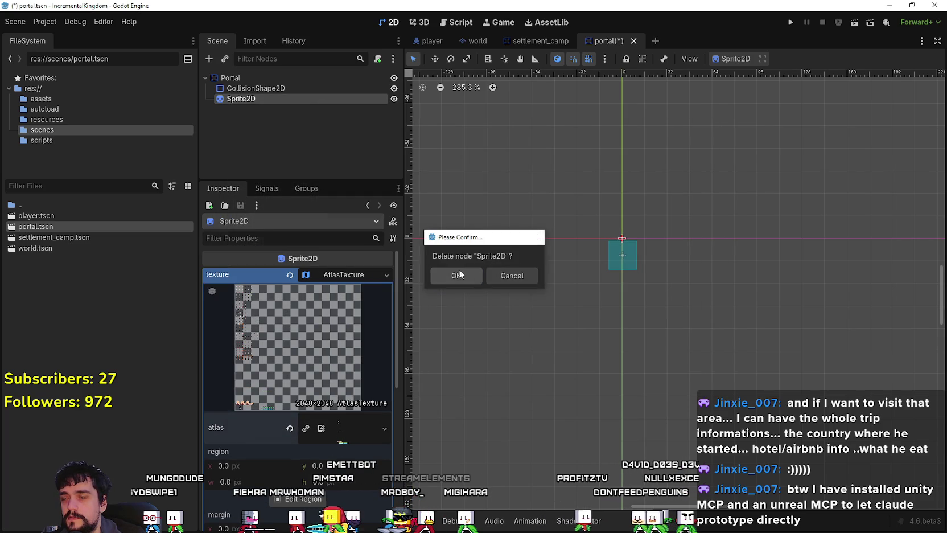
Step: Confirm deleting Sprite2D and add an AnimatedSprite2D child under Portal
click(464, 276)
right_click(254, 78)
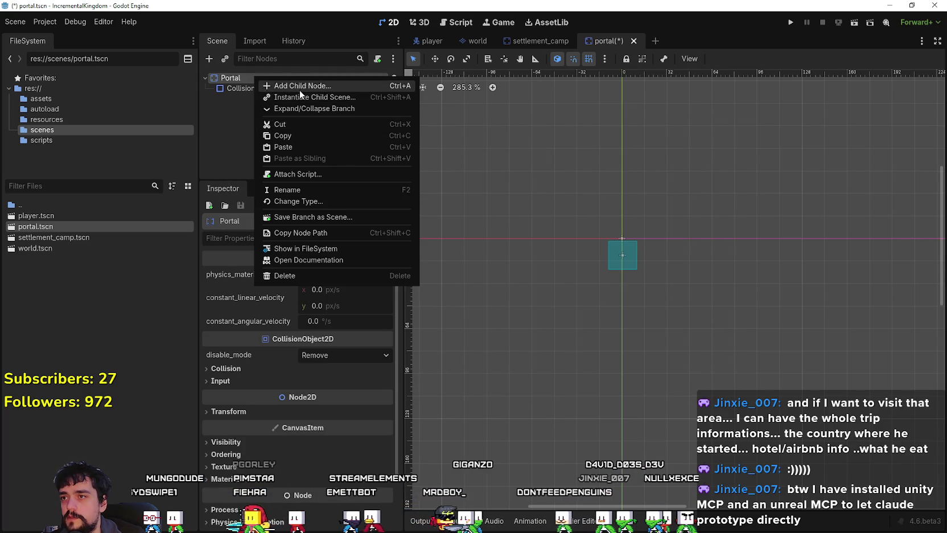
click(298, 87)
key(Up)
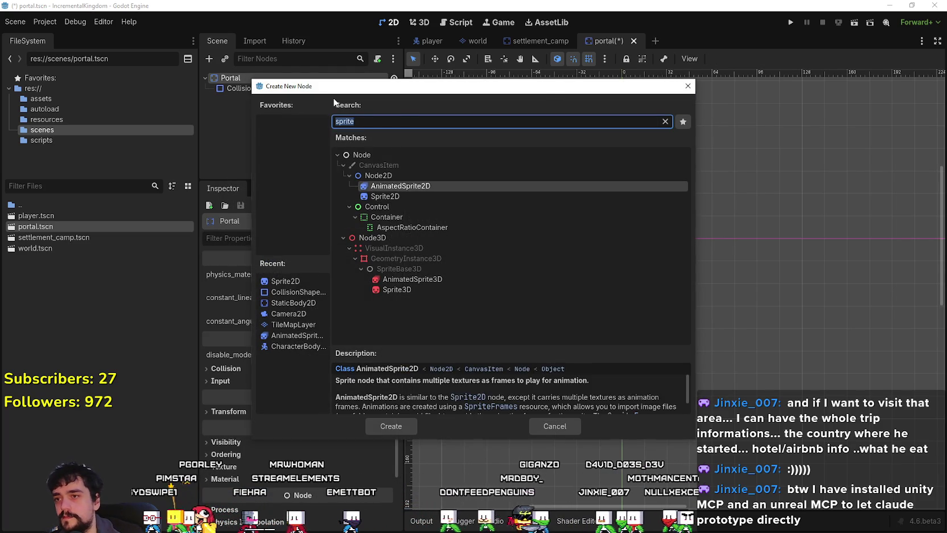
key(Return)
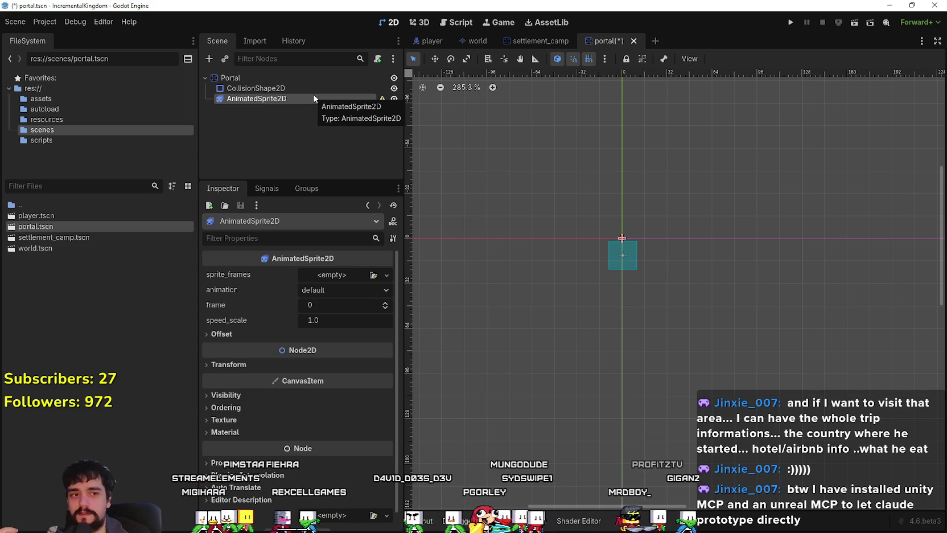
scroll(596, 259, up, 8)
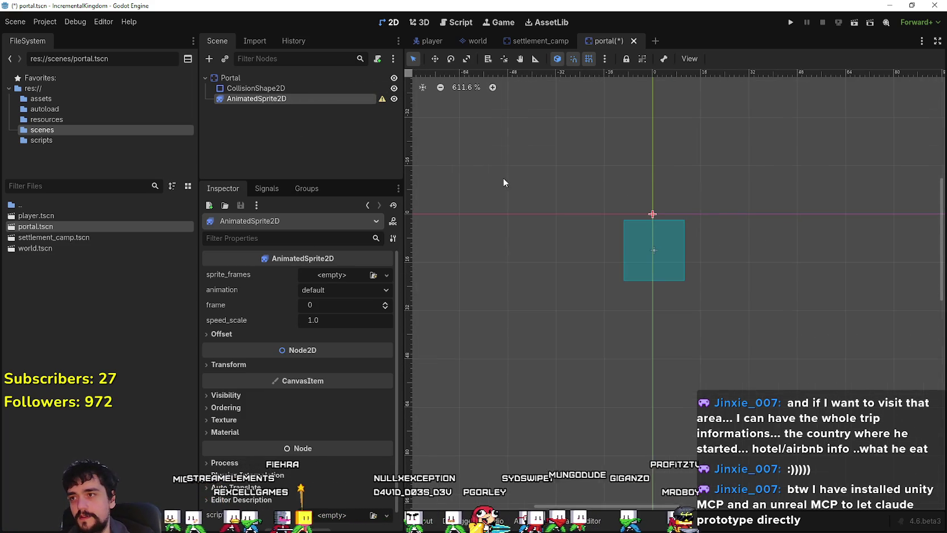
Step: Create a new SpriteFrames resource in the AnimatedSprite2D's sprite_frames property
click(323, 278)
click(339, 303)
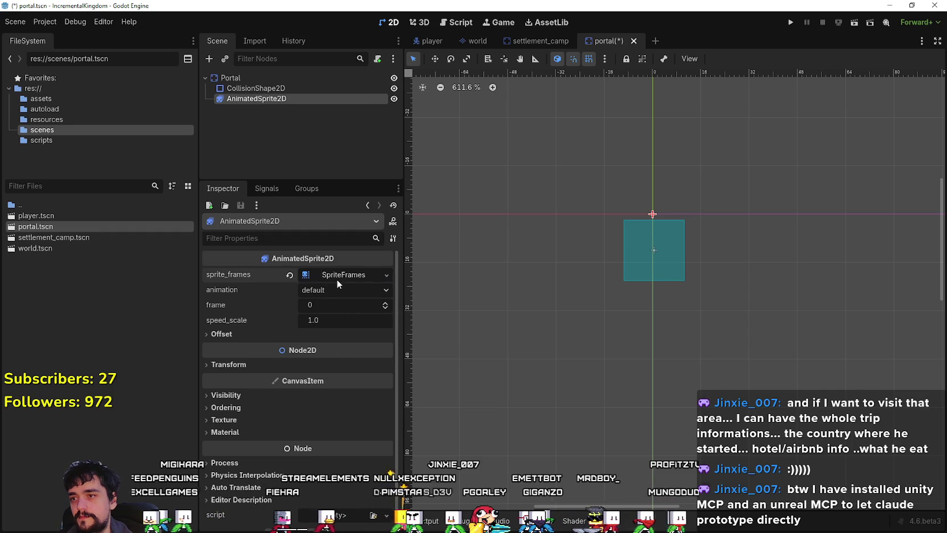
click(336, 276)
Step: Save the SpriteFrames as portalSprite.tres and begin renaming the default animation
right_click(335, 274)
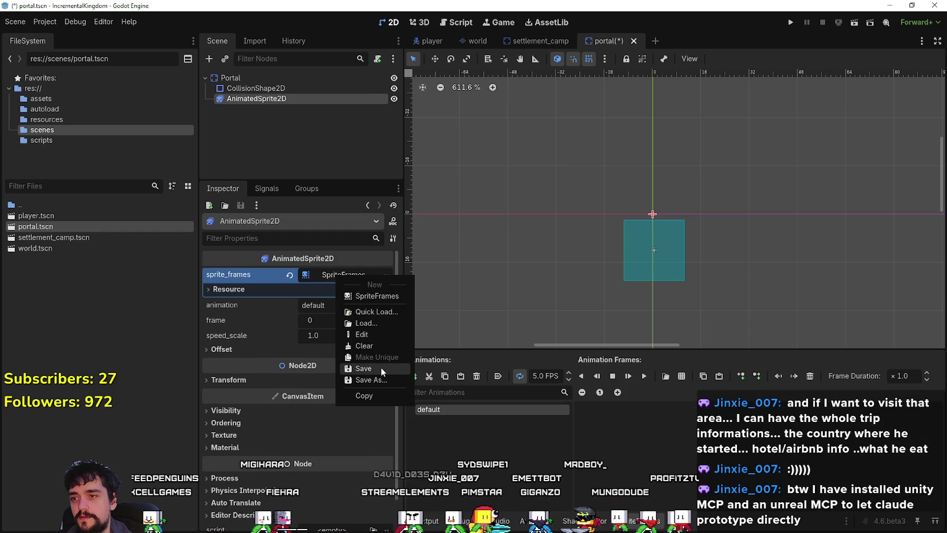
click(371, 379)
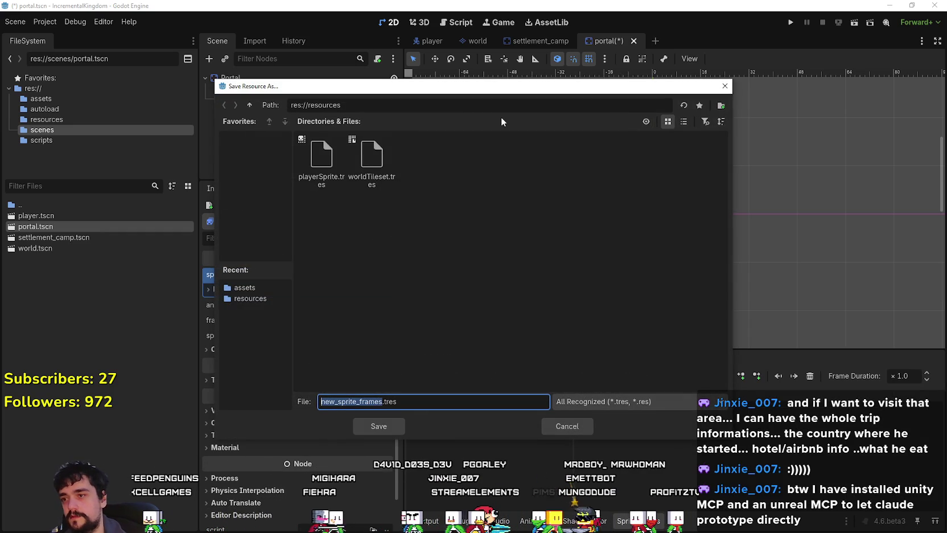
click(336, 170)
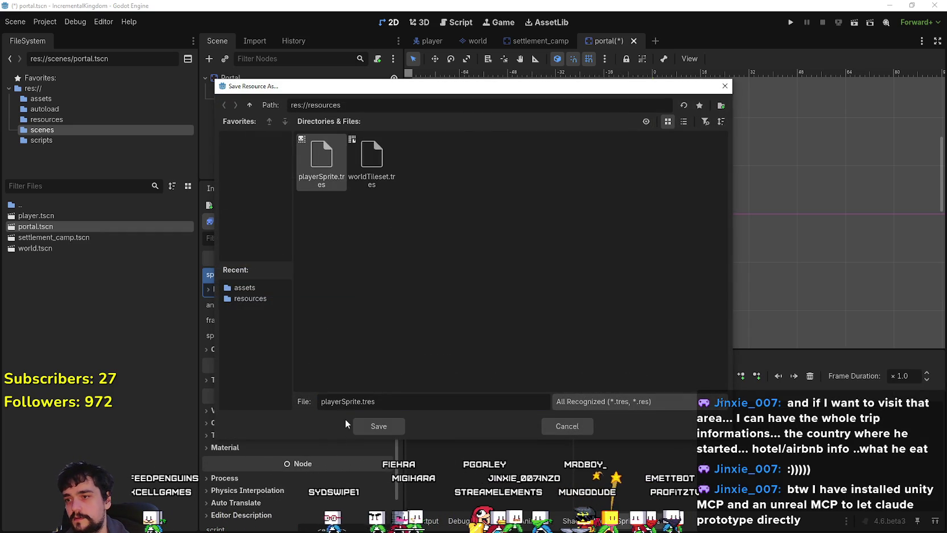
drag(291, 401, 285, 408)
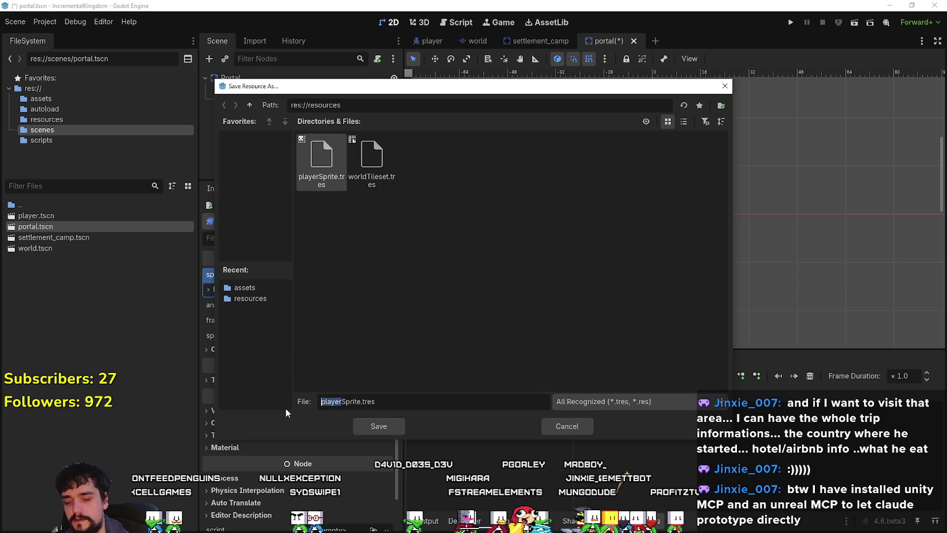
text(portal)
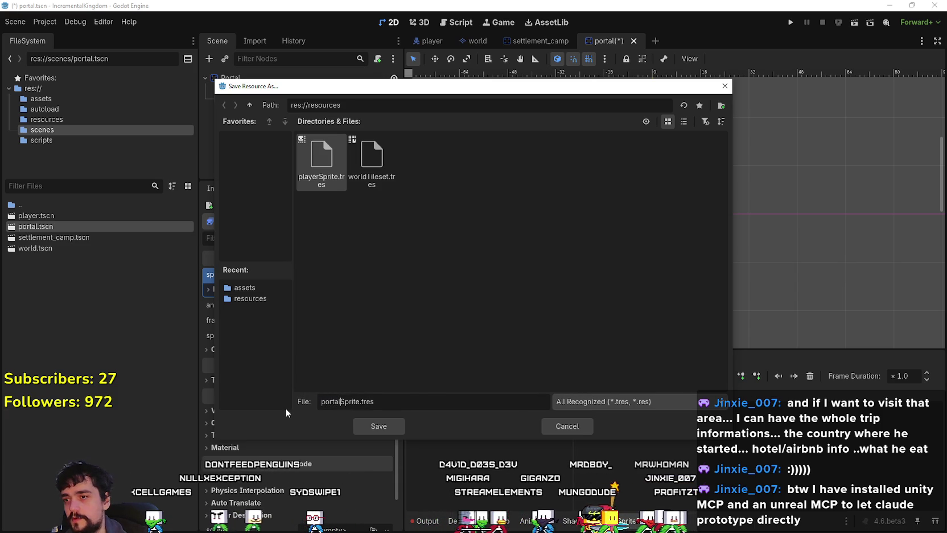
key(Return)
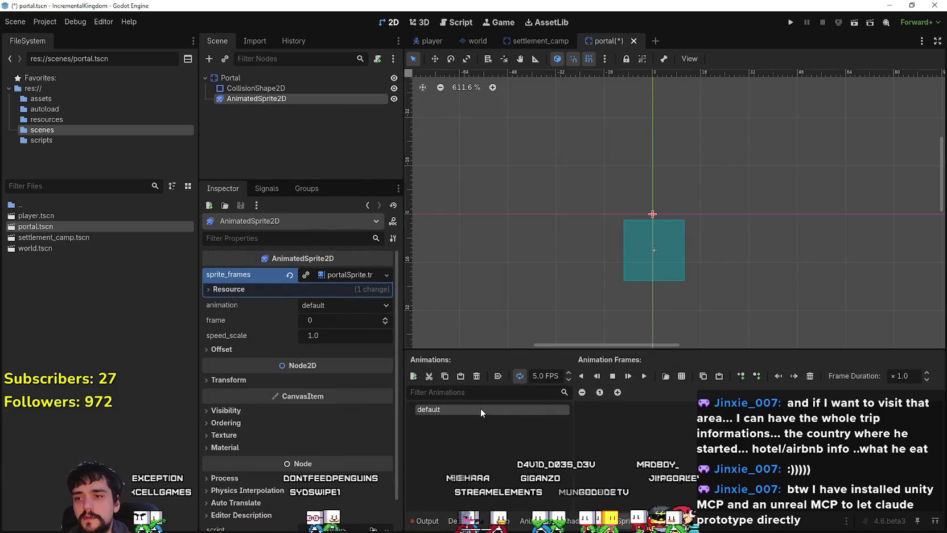
double_click(481, 408)
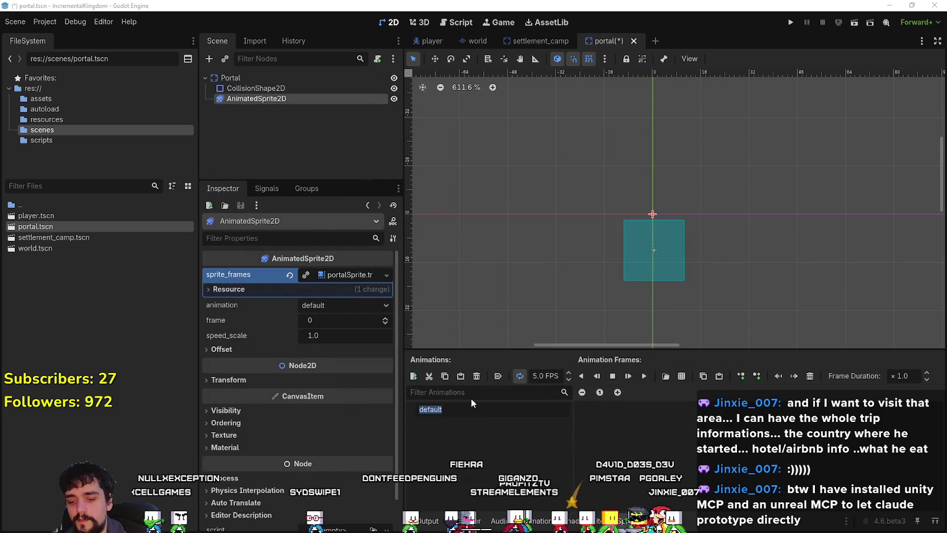
Step: Rename the animation to idle and open atlas_texture.png as a sprite sheet
text(idle)
key(Return)
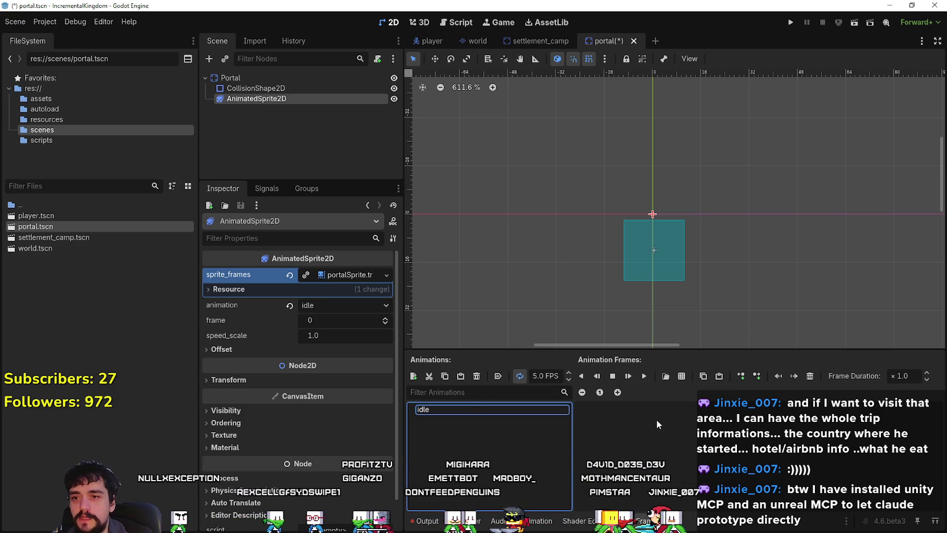
click(681, 376)
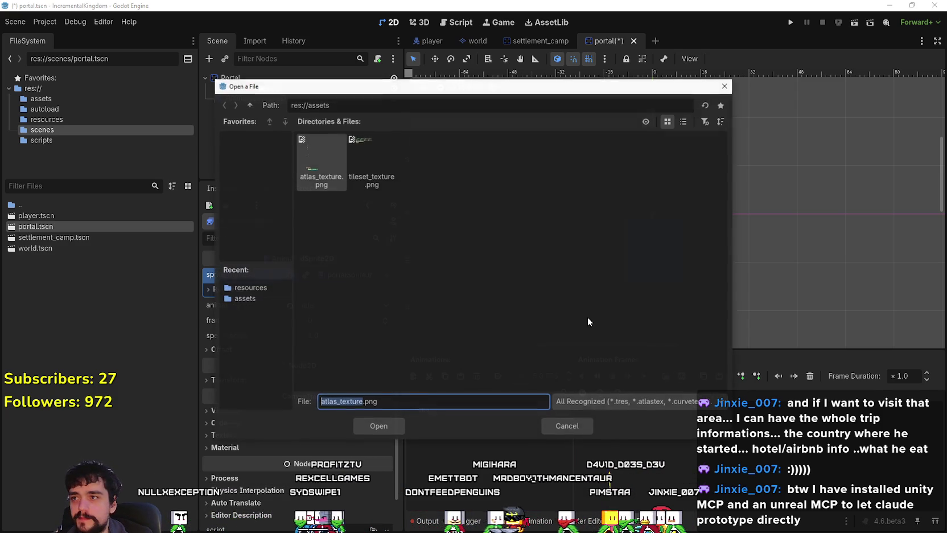
click(331, 164)
click(379, 426)
Step: Show the sprite sheet at 100% and switch to Aseprite to check the sprites
click(206, 127)
scroll(263, 322, down, 8)
scroll(262, 311, down, 5)
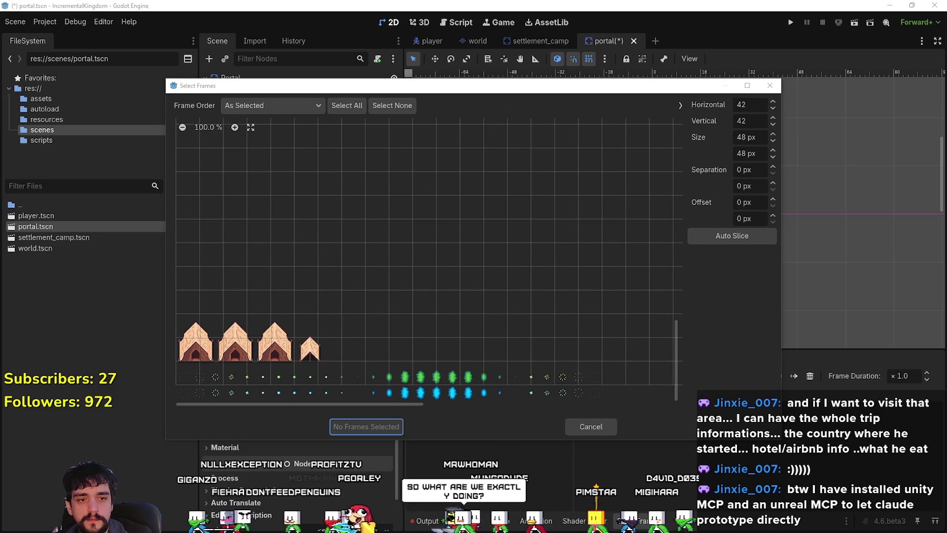
key(alt+Tab)
scroll(373, 259, down, 3)
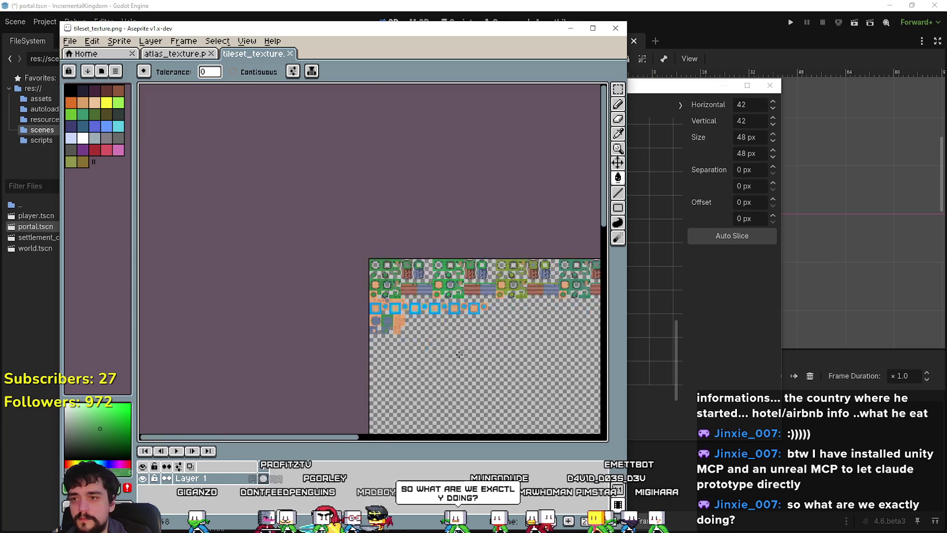
Step: Inspect the portal gems in atlas_texture.png with the Rectangular Marquee, then return to Godot
click(208, 54)
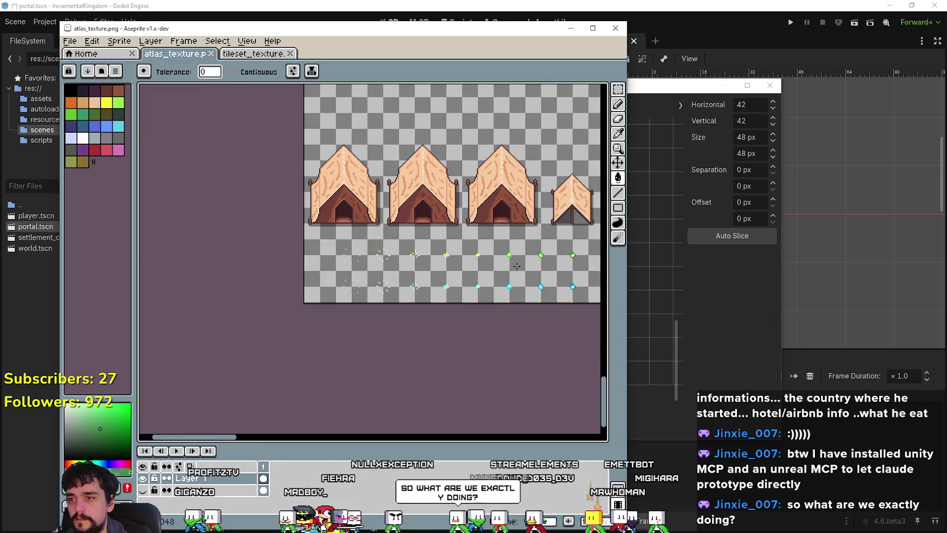
scroll(521, 312, up, 4)
scroll(329, 276, down, 1)
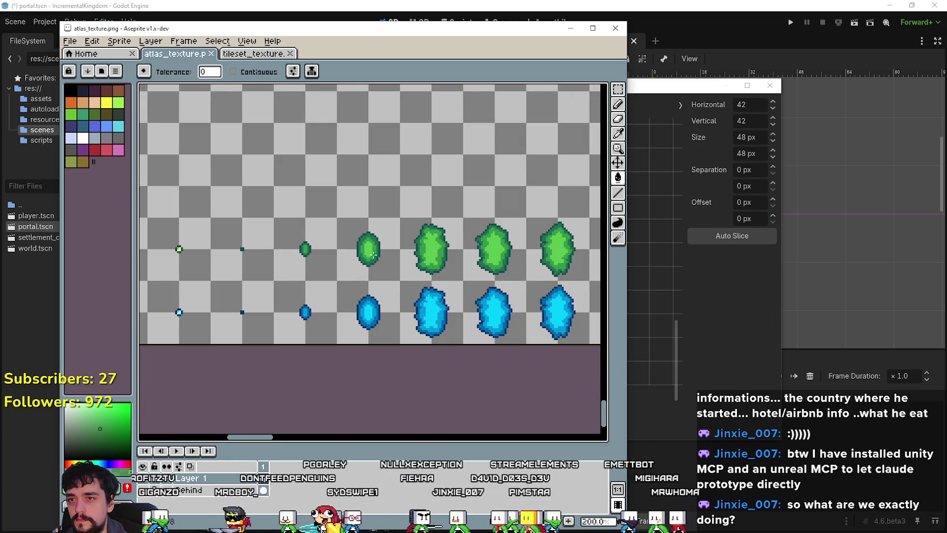
click(617, 89)
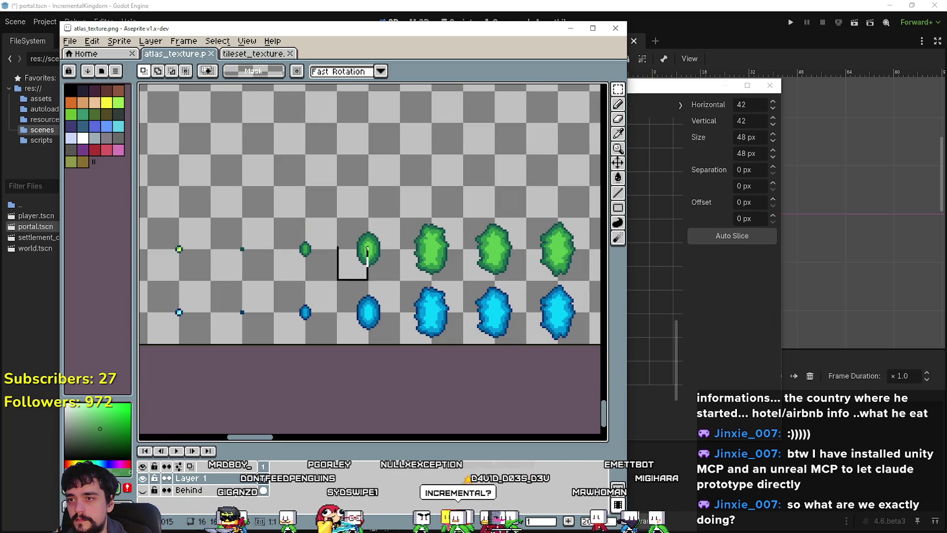
click(717, 146)
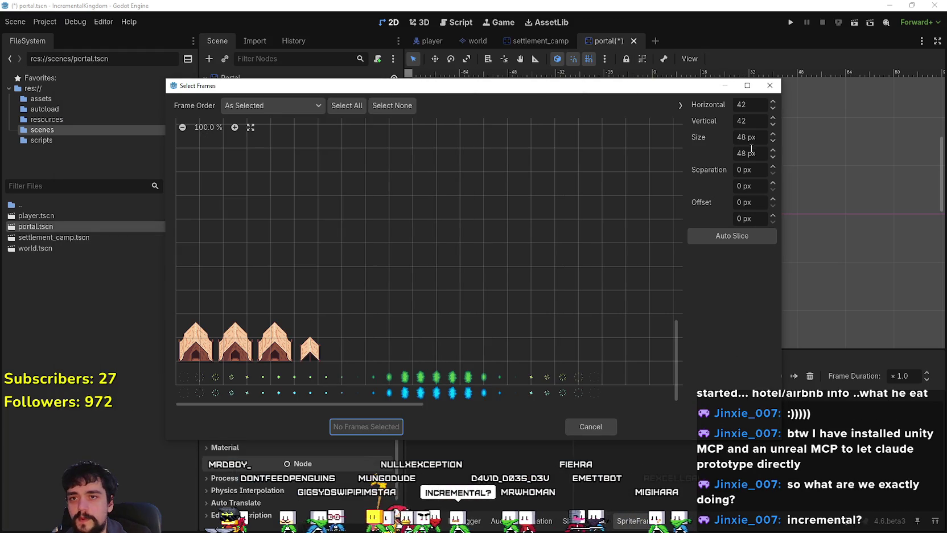
Step: Cut the sheet into 32×32 px frames and add the five green portal frames to idle
text(32)
key(Tab)
text(32)
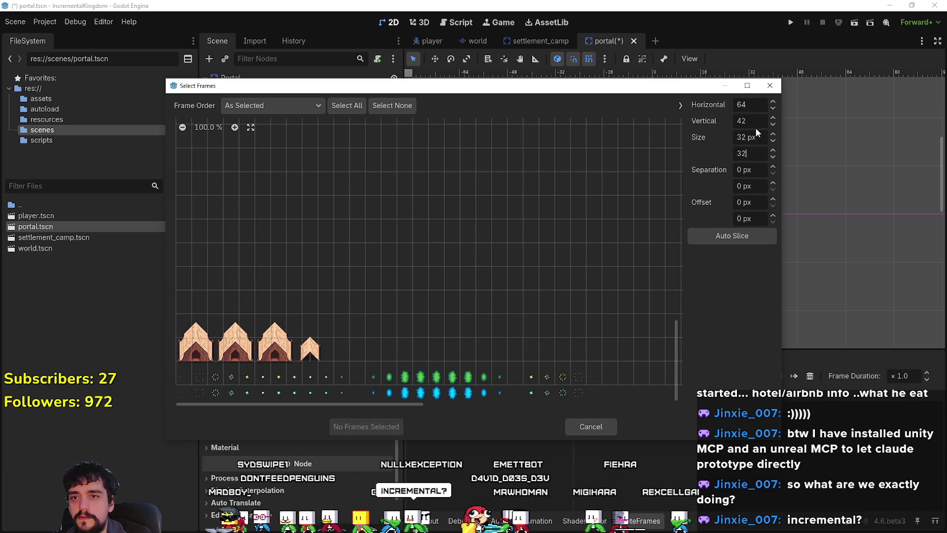
click(755, 140)
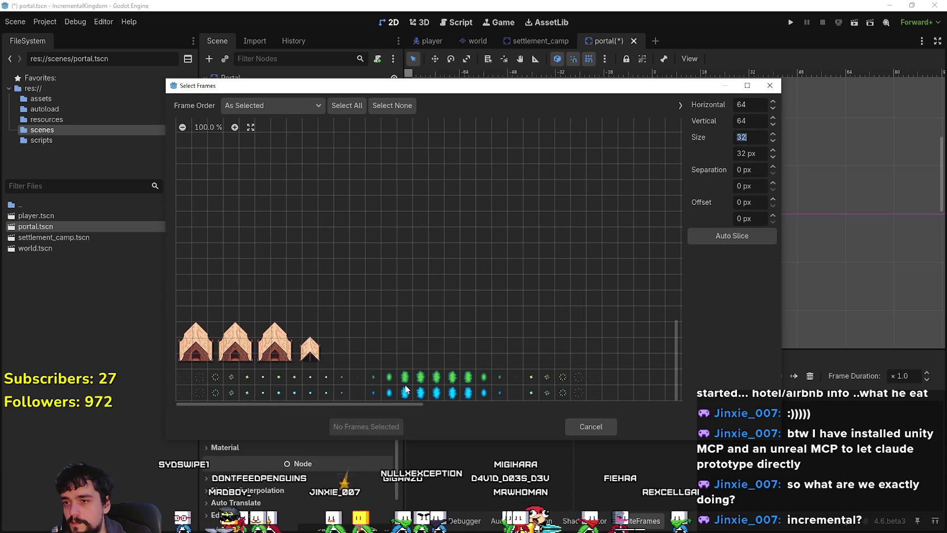
drag(406, 378, 442, 380)
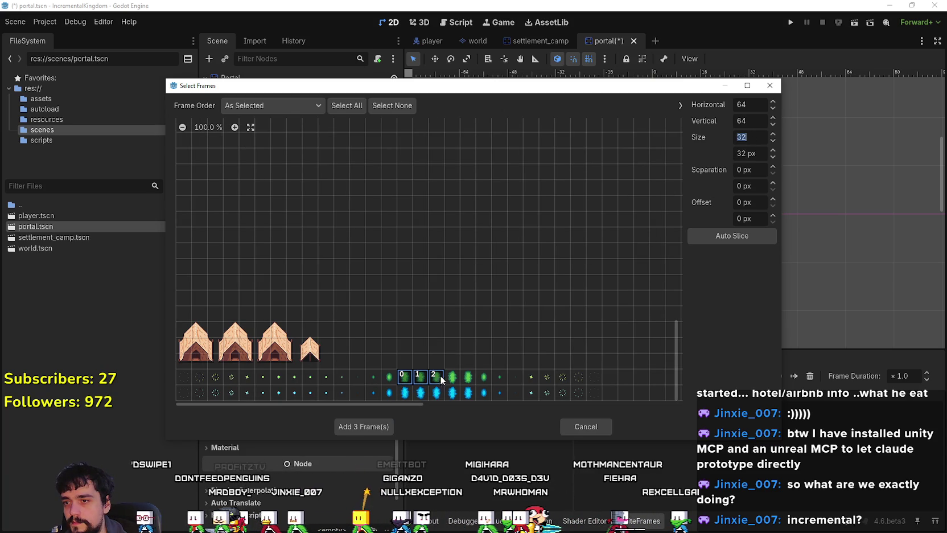
click(385, 427)
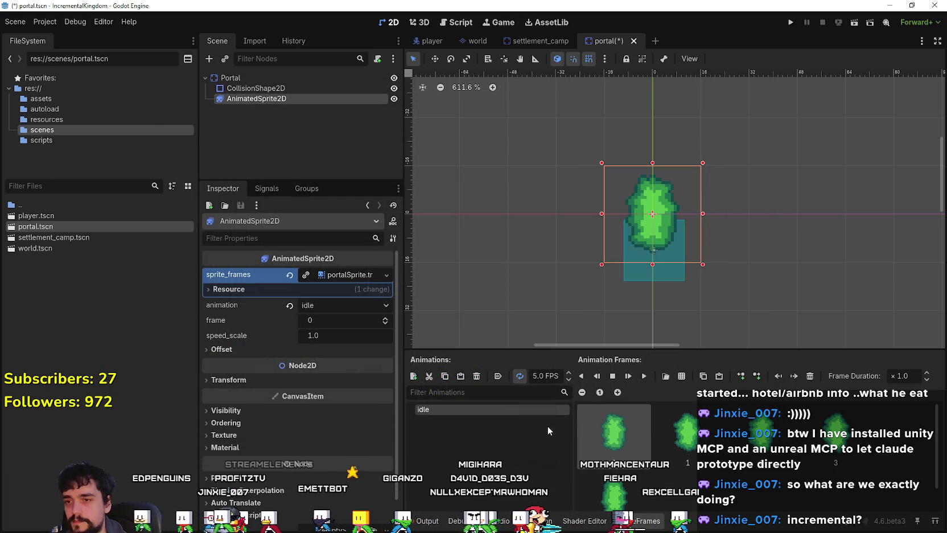
Step: Set idle to autoplay on load and preview it playing
click(498, 377)
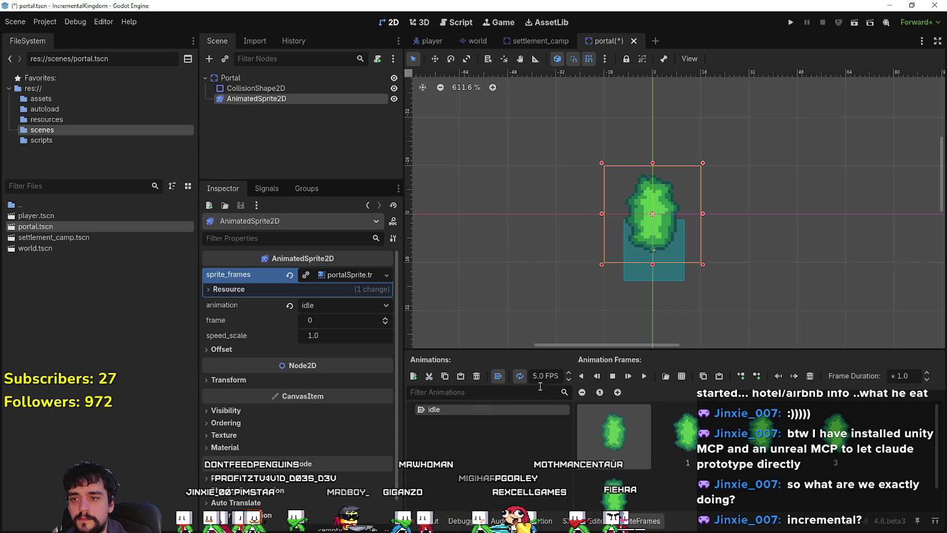
click(629, 376)
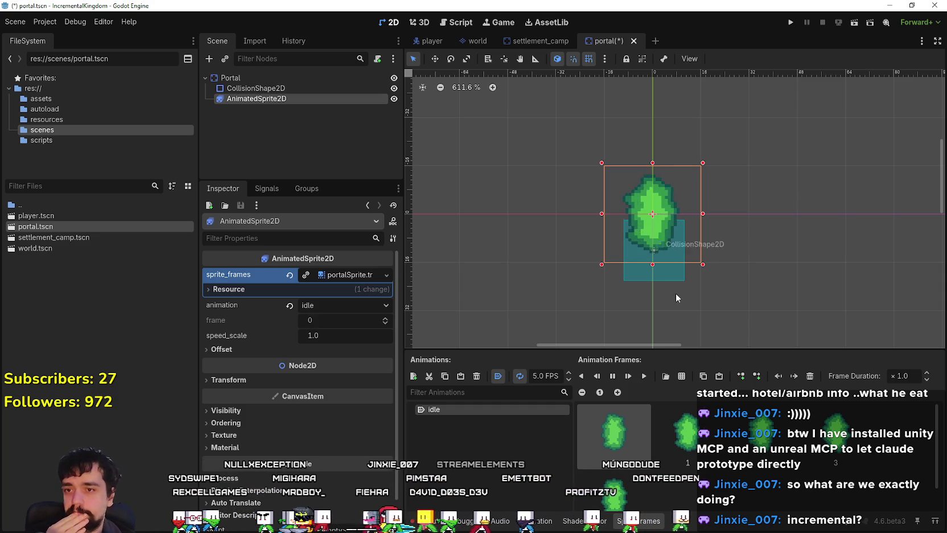
drag(672, 295, 609, 261)
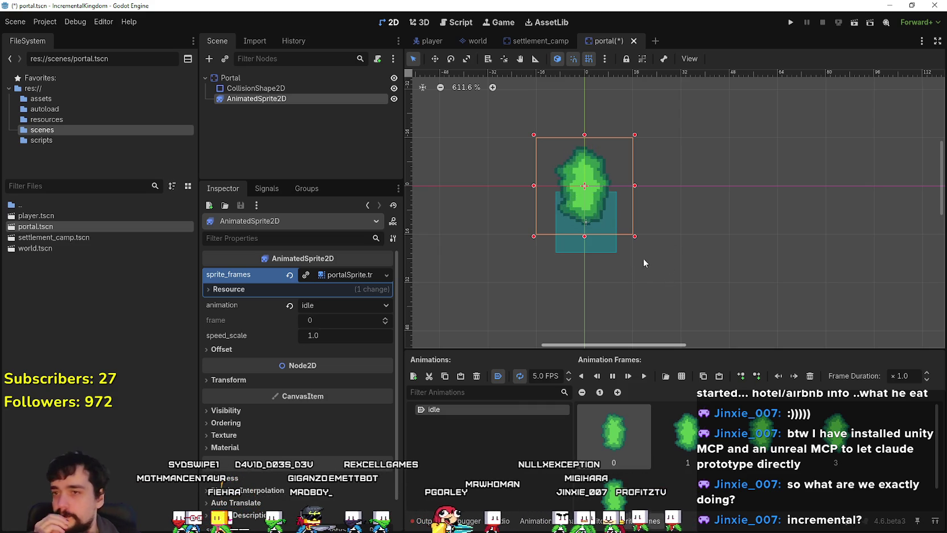
Step: Select the CollisionShape2D, zoom in on the portal and turn off grid snapping
click(614, 250)
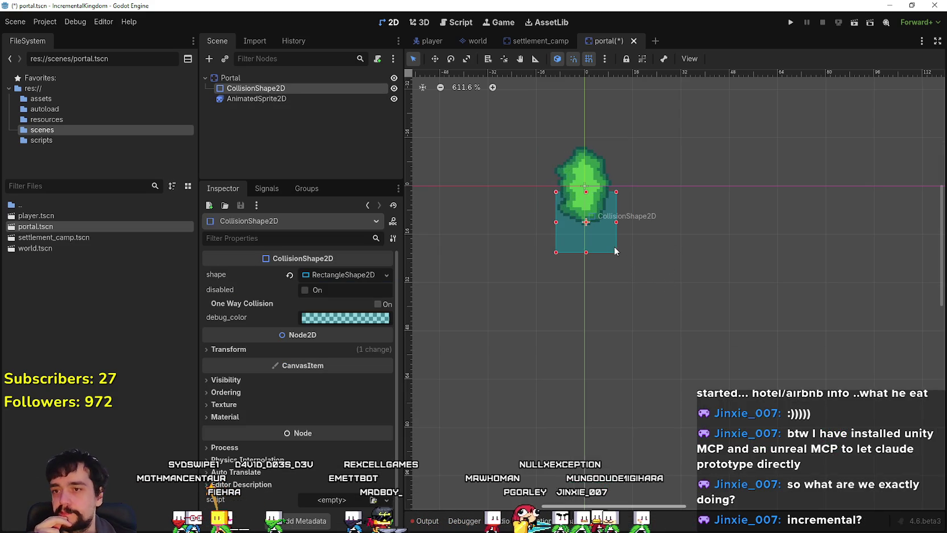
scroll(603, 245, up, 3)
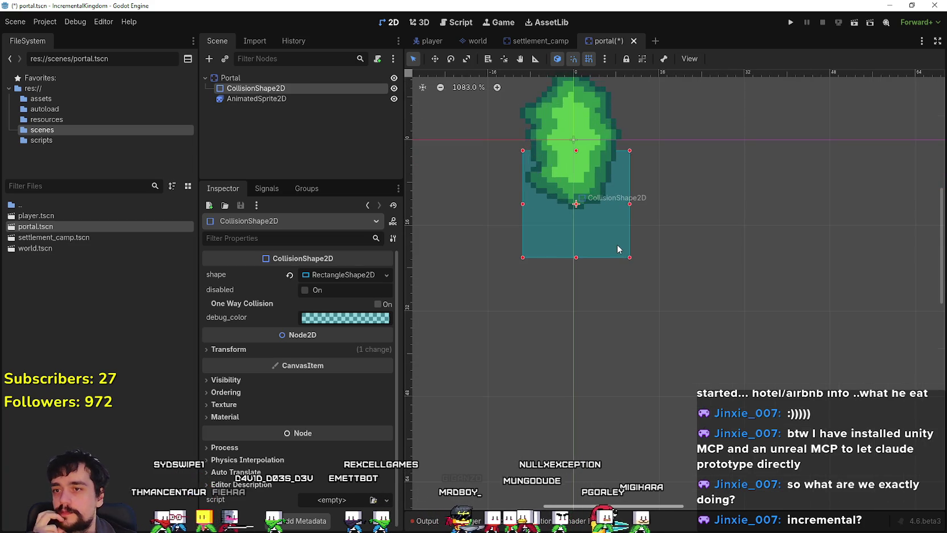
drag(613, 227, 628, 291)
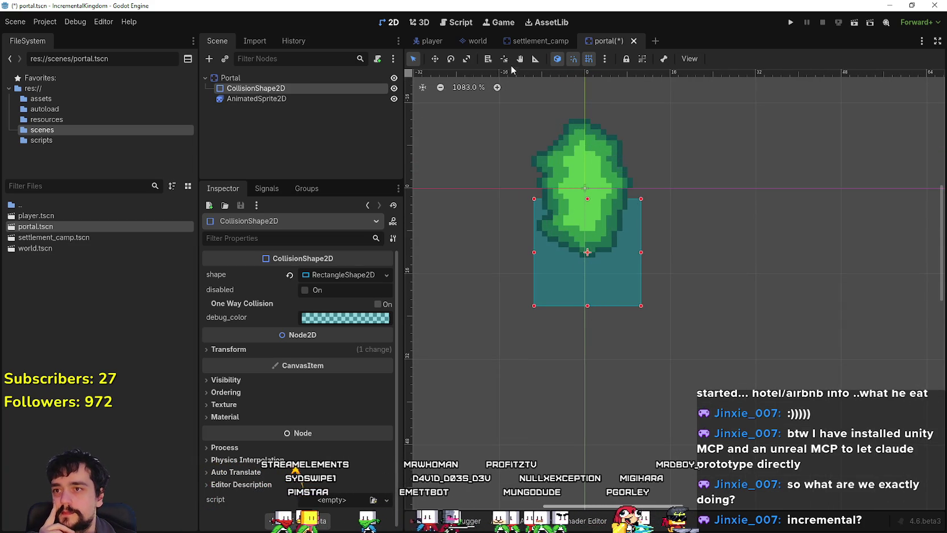
scroll(605, 329, up, 1)
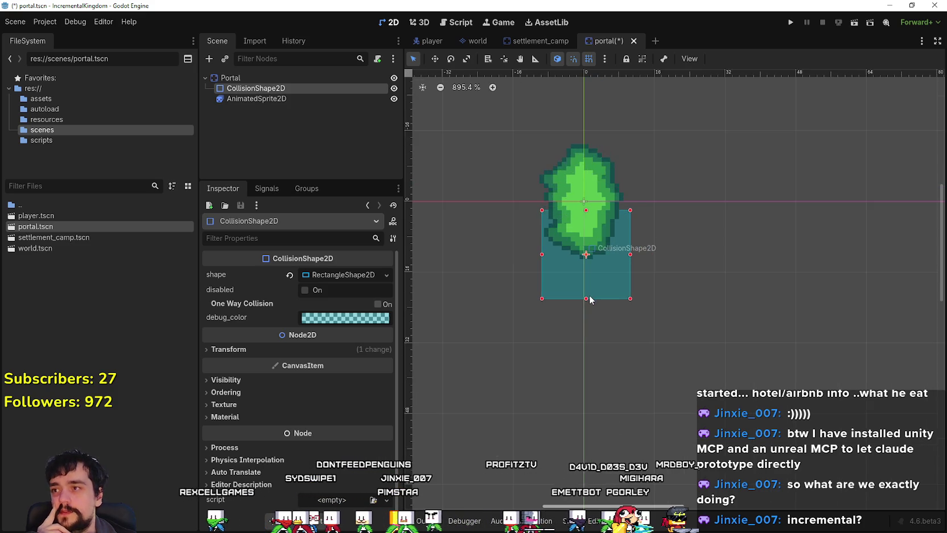
scroll(589, 299, down, 4)
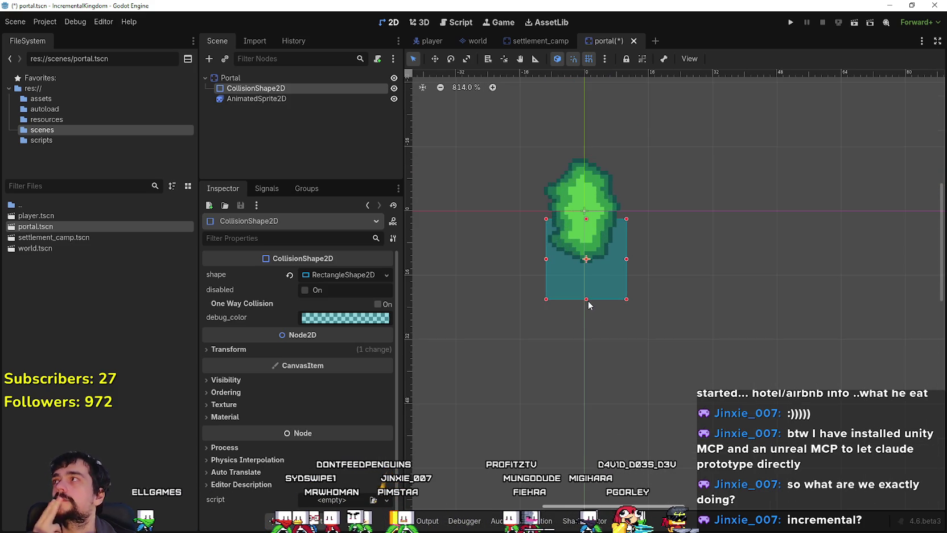
scroll(594, 300, up, 3)
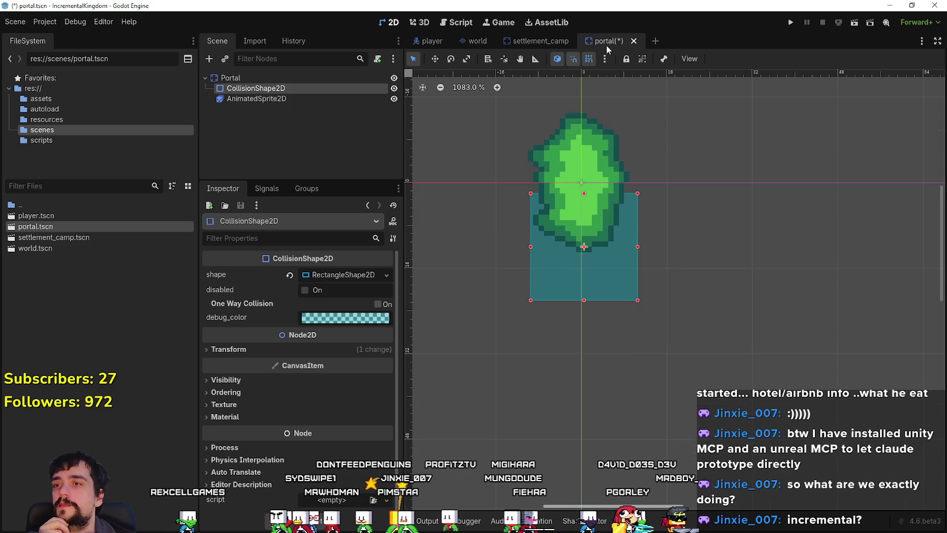
click(589, 59)
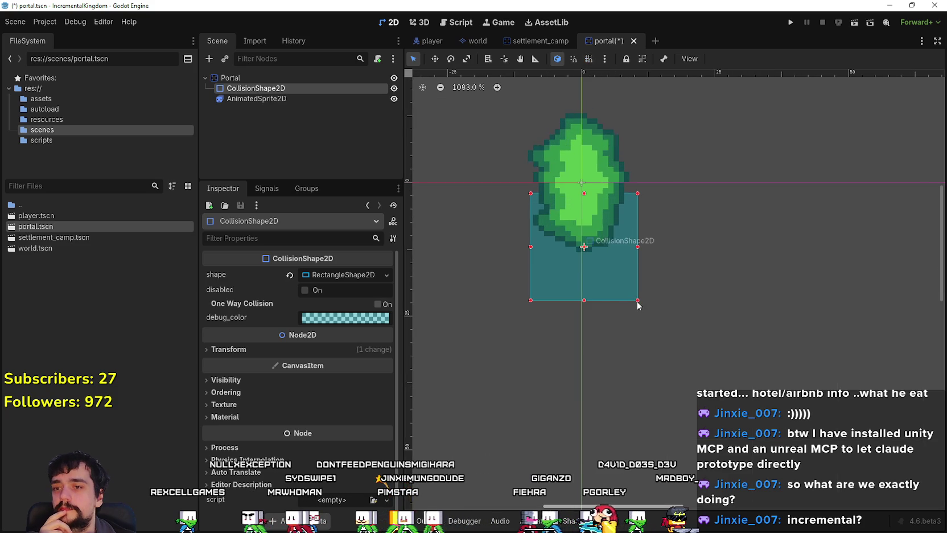
Step: Resize the collision rectangle to cover the gem's lower half and re-enable snapping
drag(584, 300, 585, 257)
drag(637, 224, 625, 225)
drag(531, 225, 536, 225)
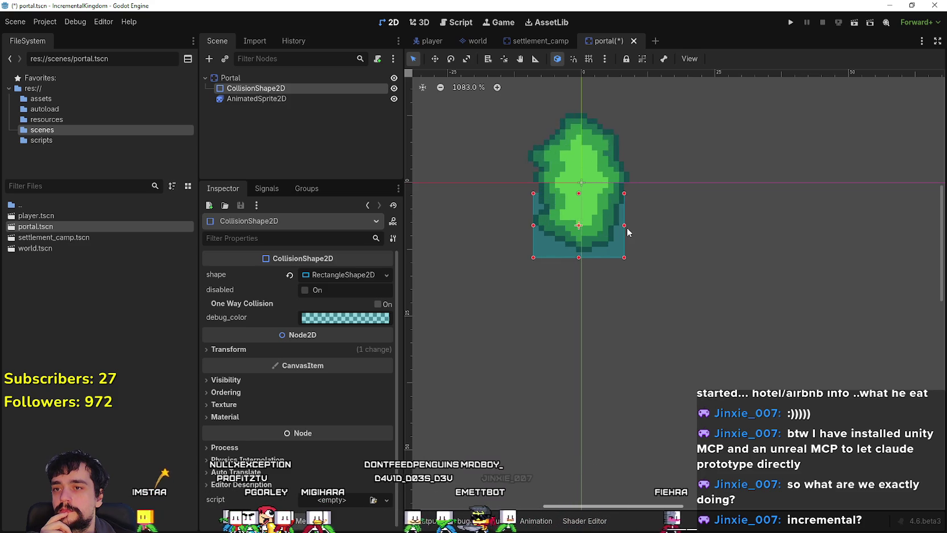
drag(626, 226, 630, 225)
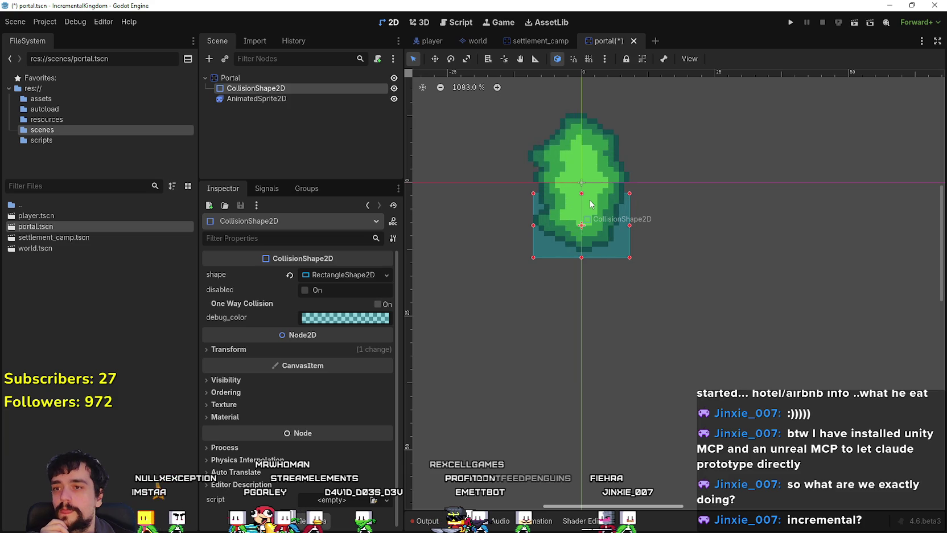
scroll(589, 200, down, 4)
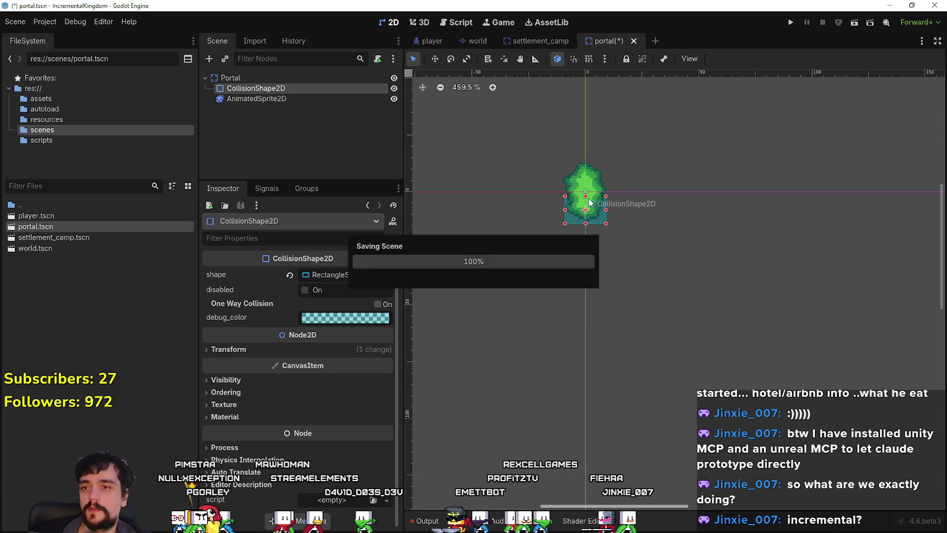
click(584, 59)
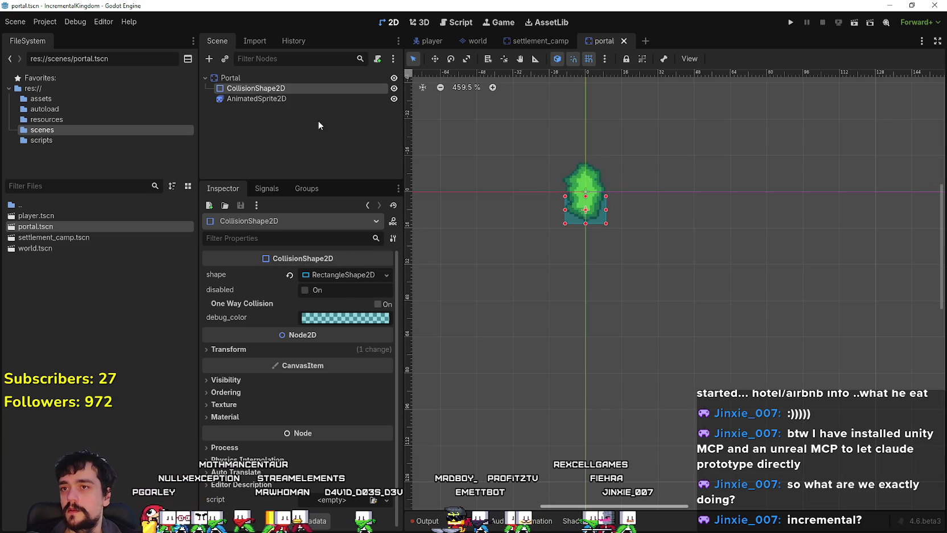
click(276, 97)
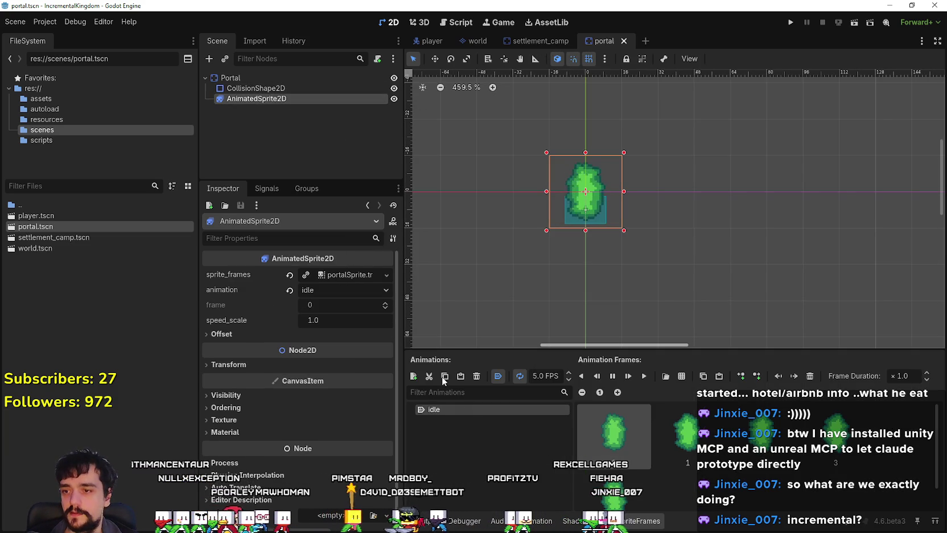
Step: Add a new animation named open
click(414, 376)
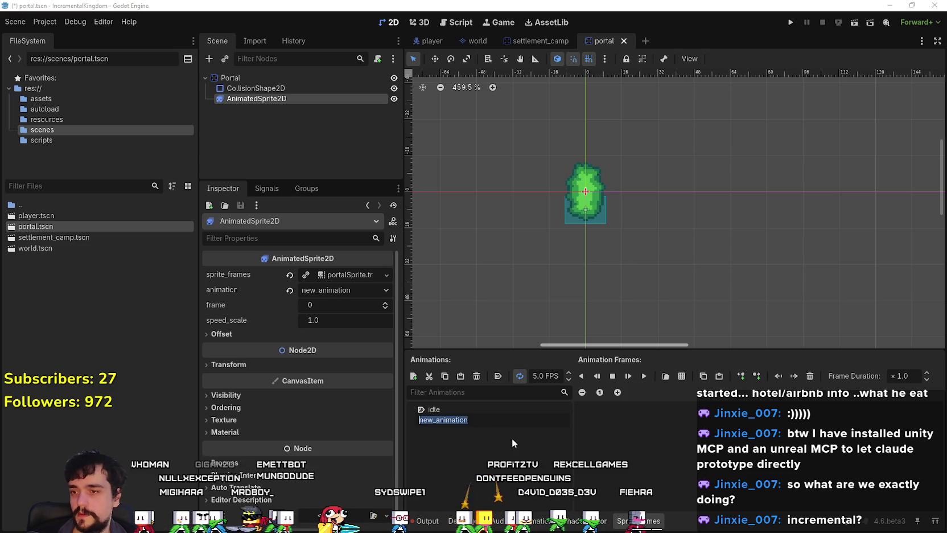
text(open)
key(Return)
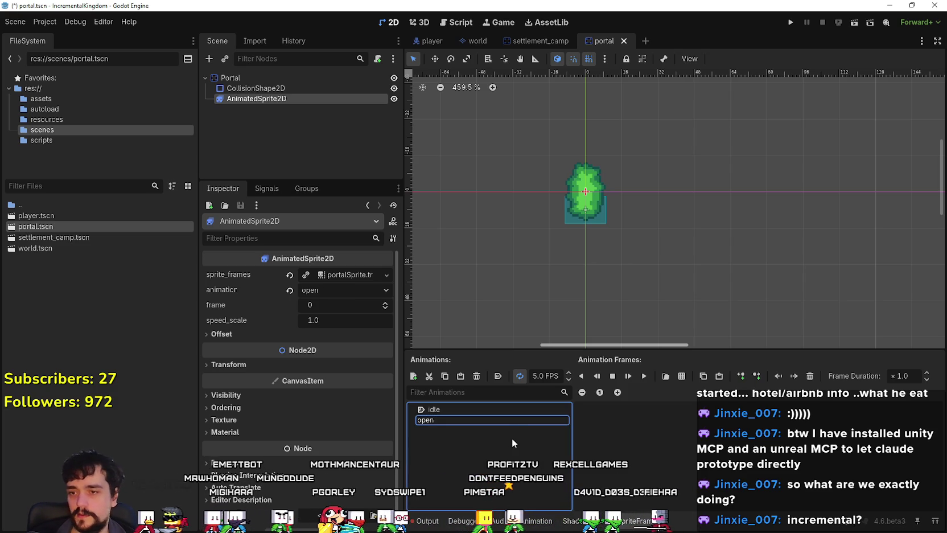
click(625, 427)
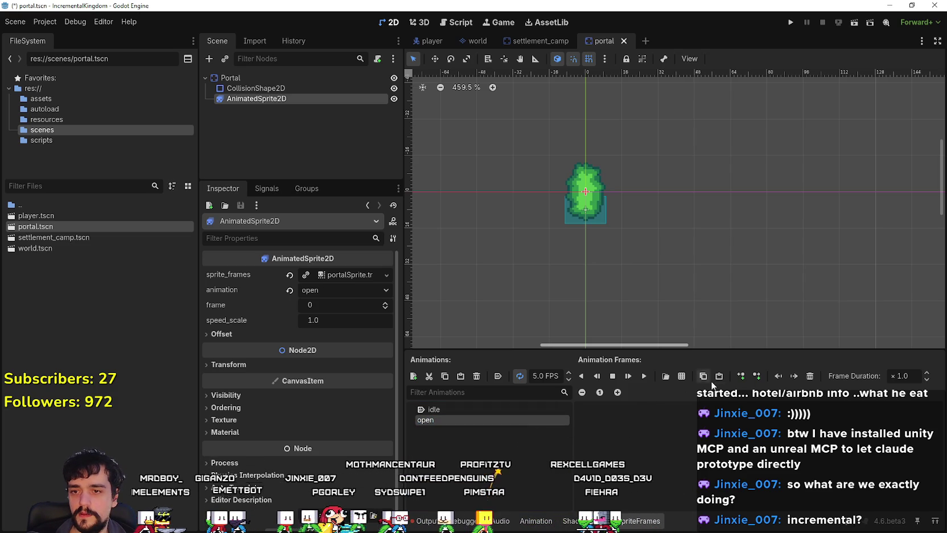
Step: Load the sprite sheet at 100% and add 13 green portal frames to open
click(682, 375)
click(325, 163)
click(376, 485)
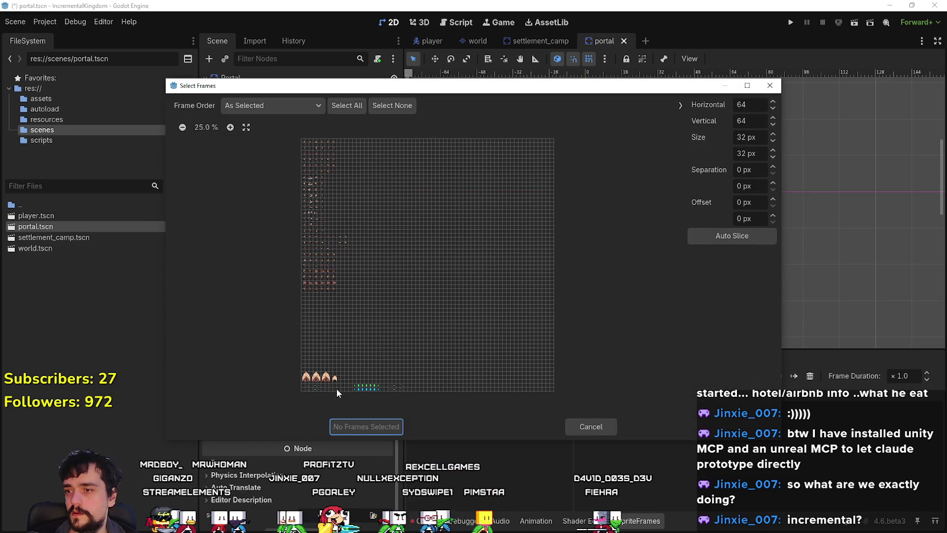
click(206, 129)
scroll(225, 288, down, 15)
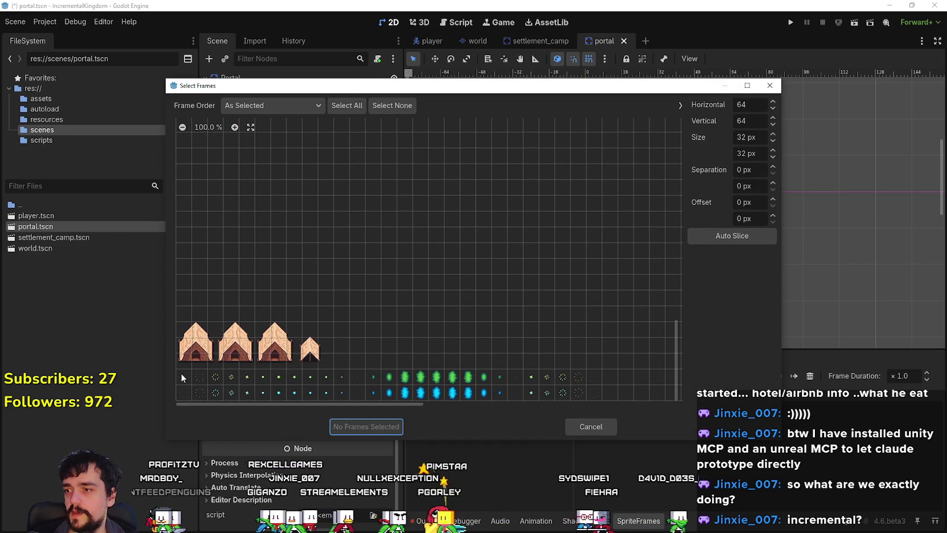
drag(189, 378, 261, 386)
drag(320, 387, 357, 382)
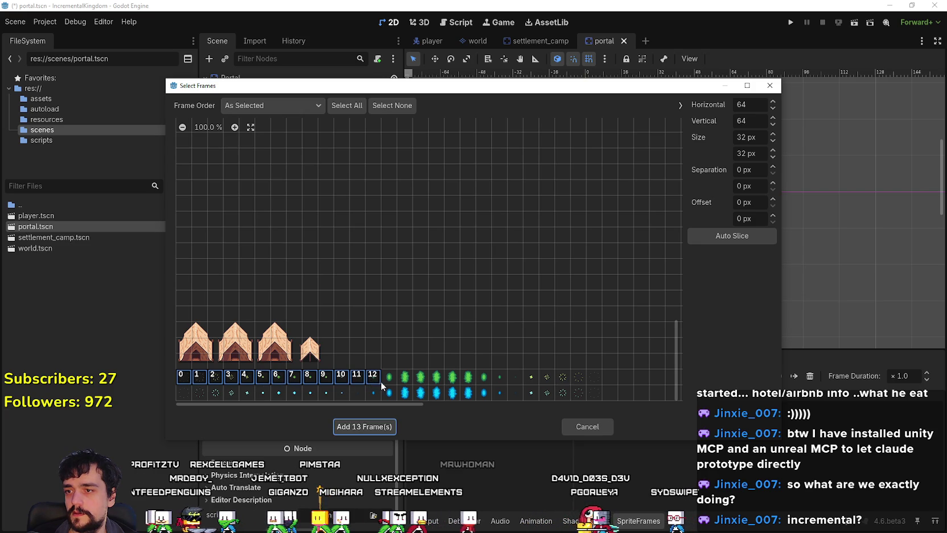
click(368, 424)
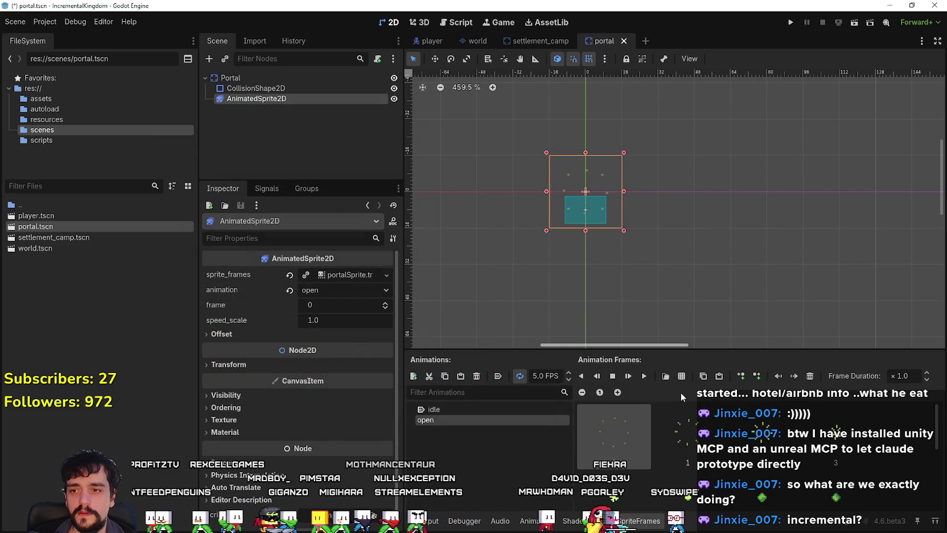
Step: Preview the open animation playing, then add another new empty animation
click(645, 376)
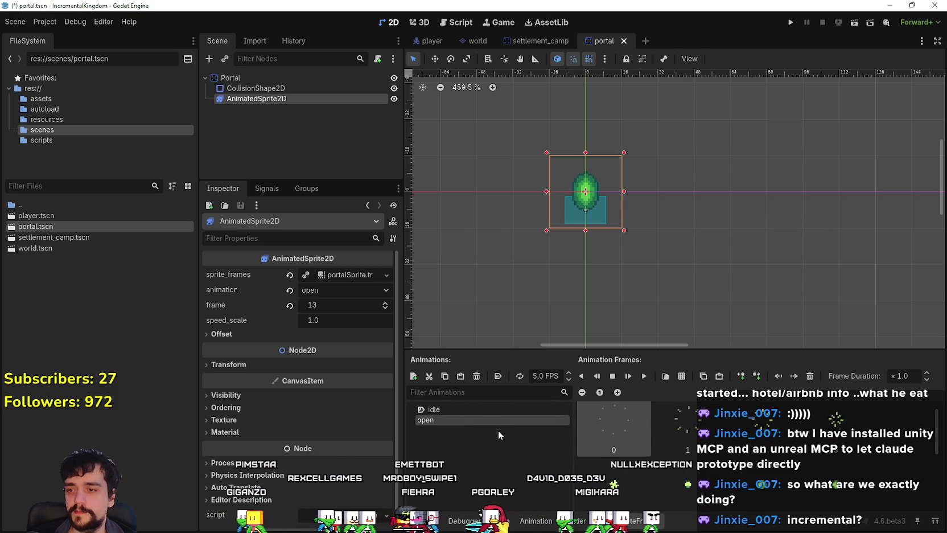
scroll(671, 450, down, 2)
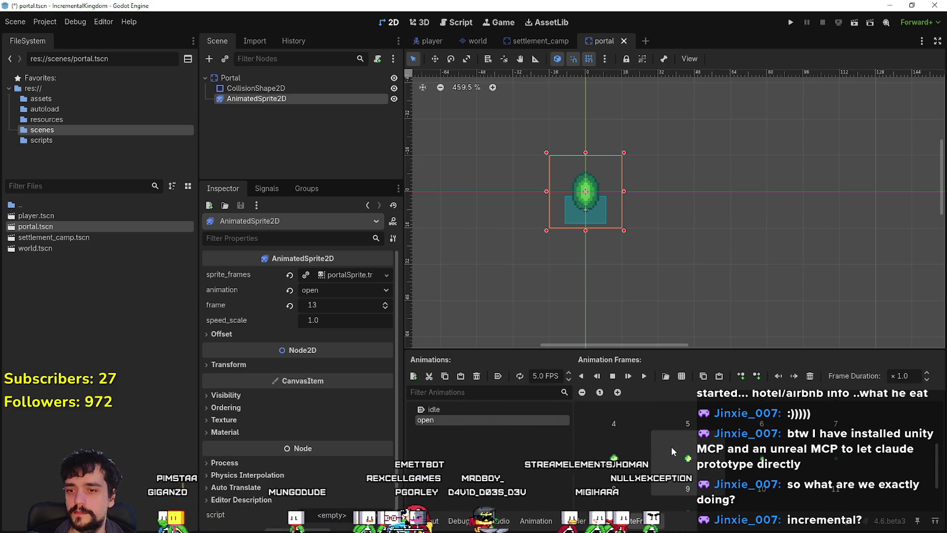
scroll(671, 446, up, 2)
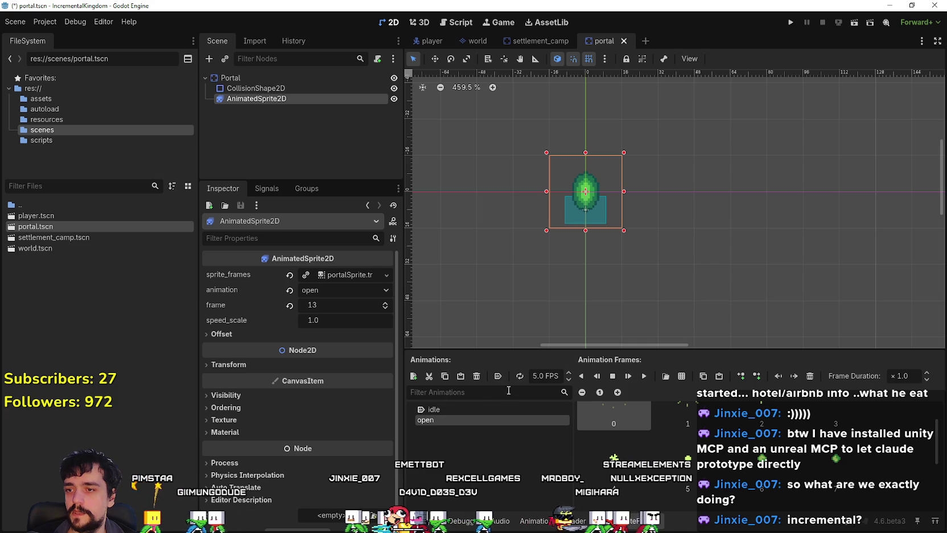
click(412, 376)
Step: Create a 'close' animation and fill it with 9 frames from the atlas_texture.png sprite sheet
text(close)
key(Return)
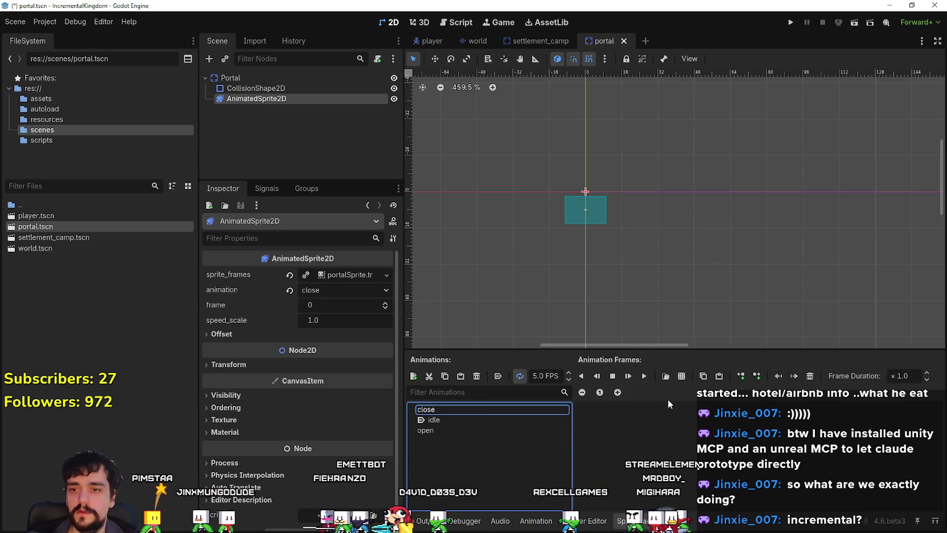
click(682, 377)
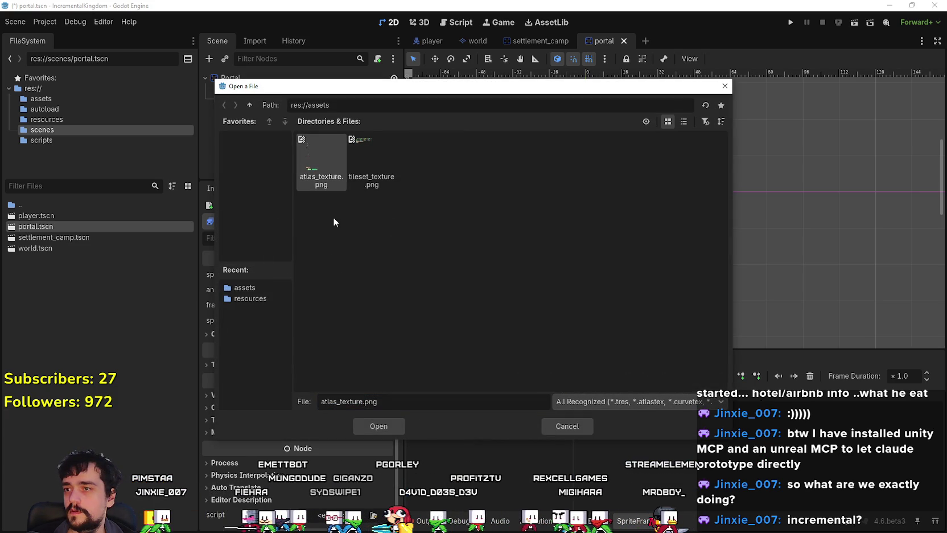
click(377, 424)
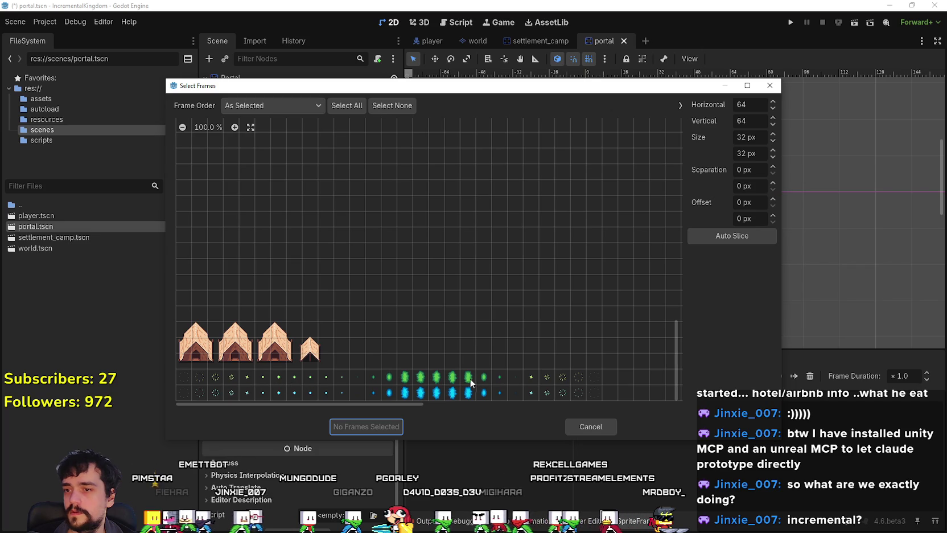
click(484, 378)
drag(485, 378, 599, 377)
click(611, 377)
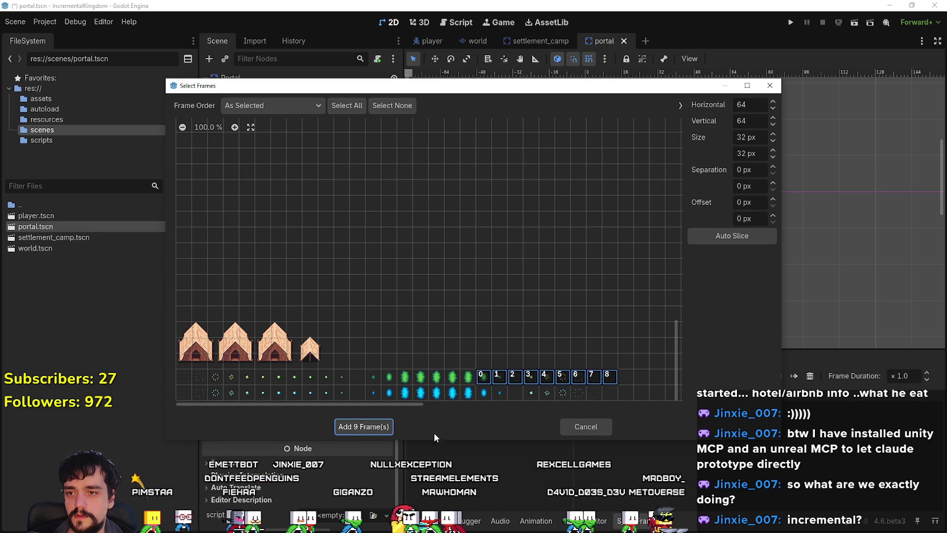
click(369, 426)
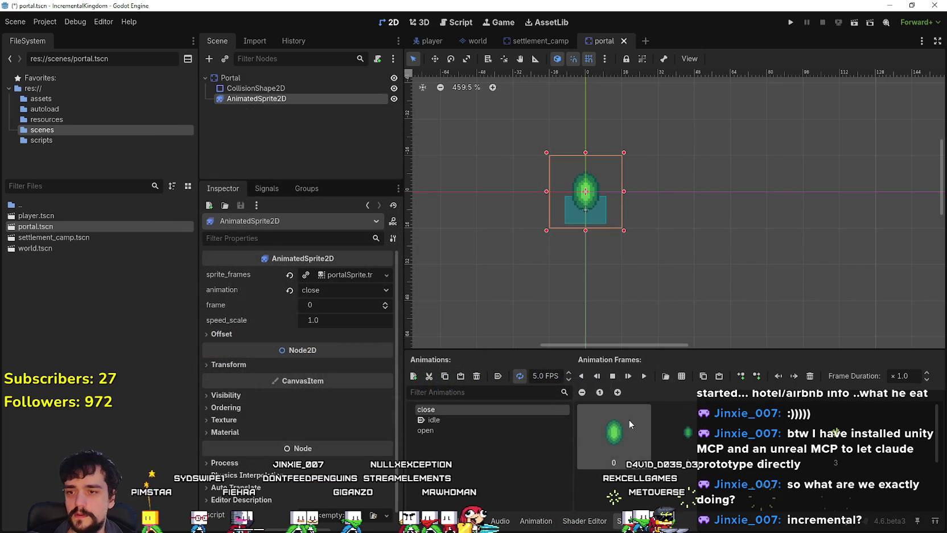
Step: Preview the close, open and idle animations, then leave idle as the sprite's animation
click(645, 379)
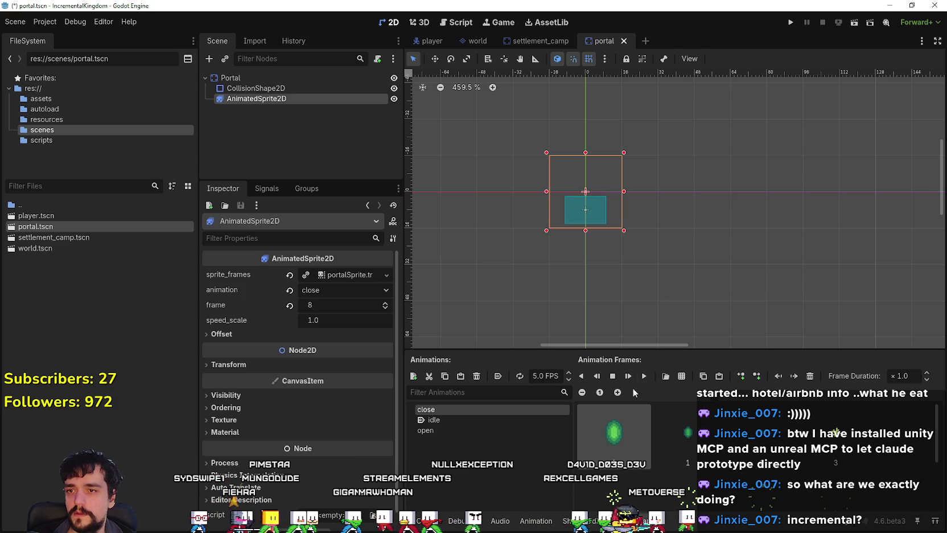
click(444, 431)
click(644, 376)
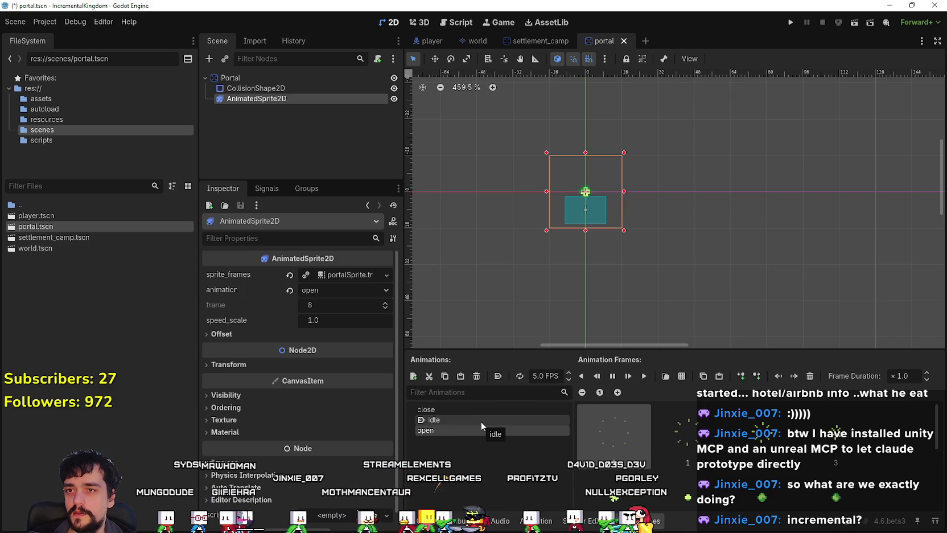
click(481, 422)
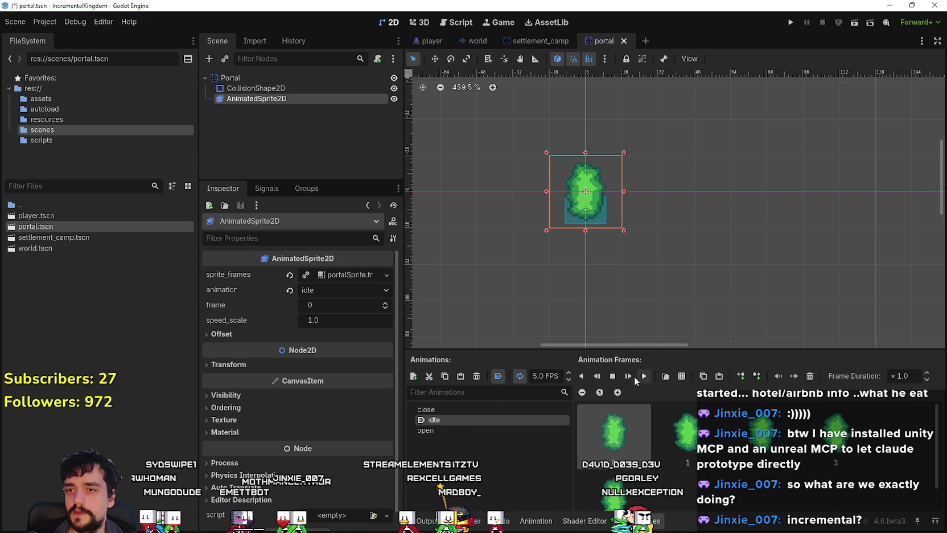
click(456, 409)
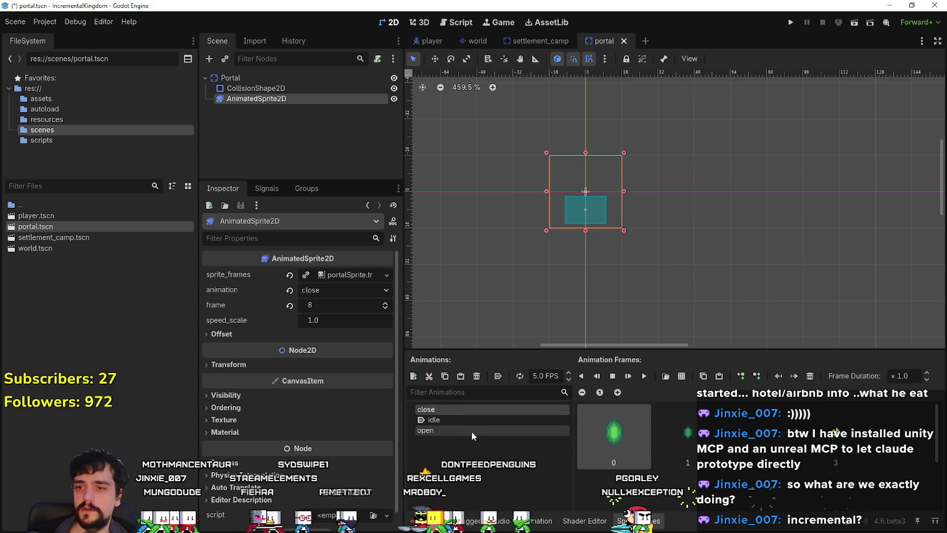
scroll(751, 450, down, 2)
scroll(749, 450, down, 1)
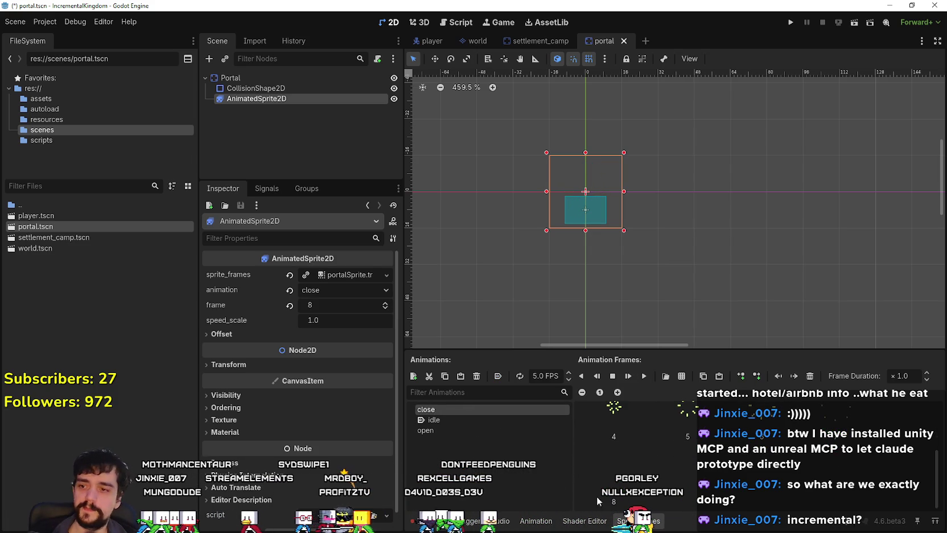
click(470, 420)
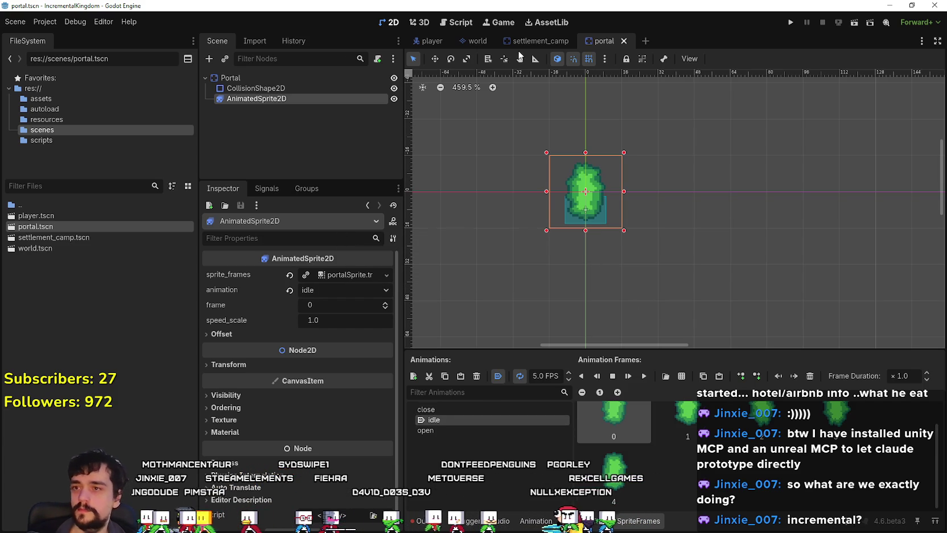
Step: In the world scene, instance portal.tscn as a child of the World node
click(477, 41)
scroll(523, 169, up, 3)
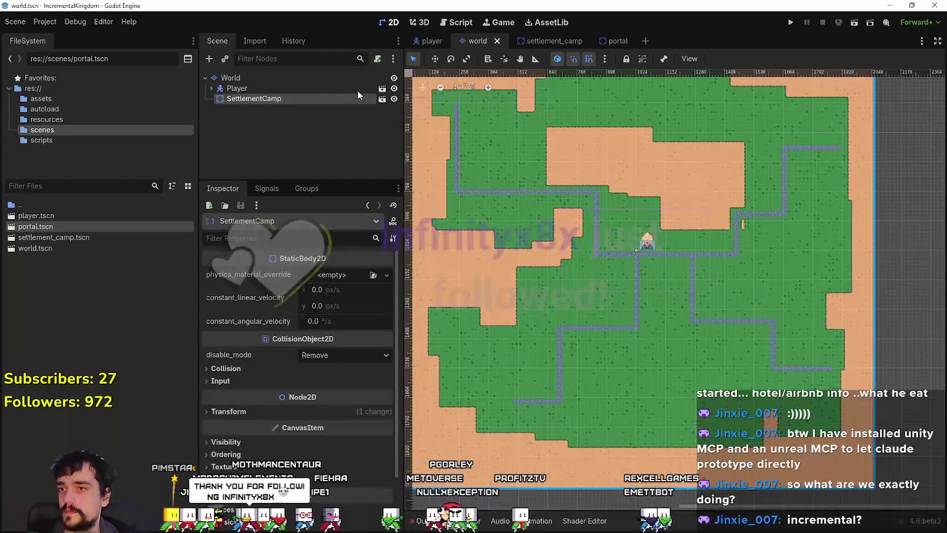
right_click(270, 80)
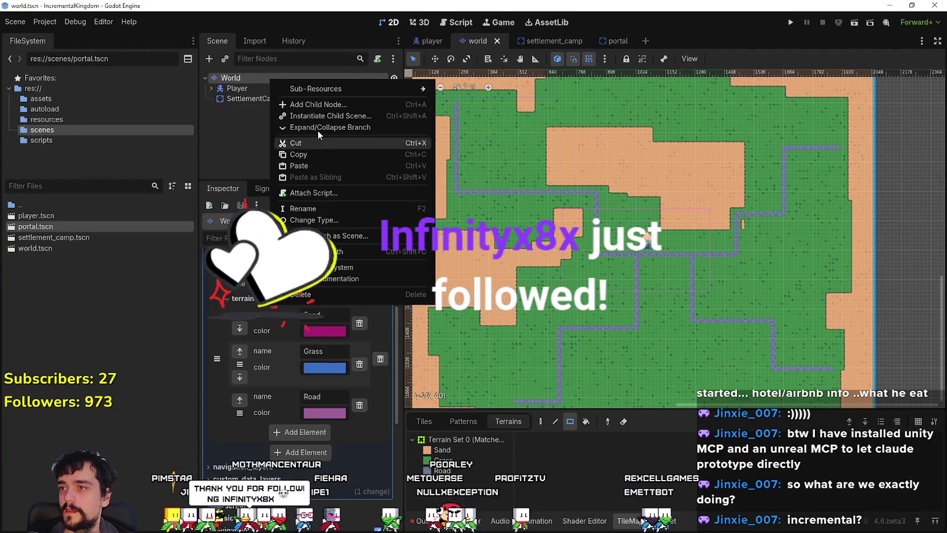
click(329, 103)
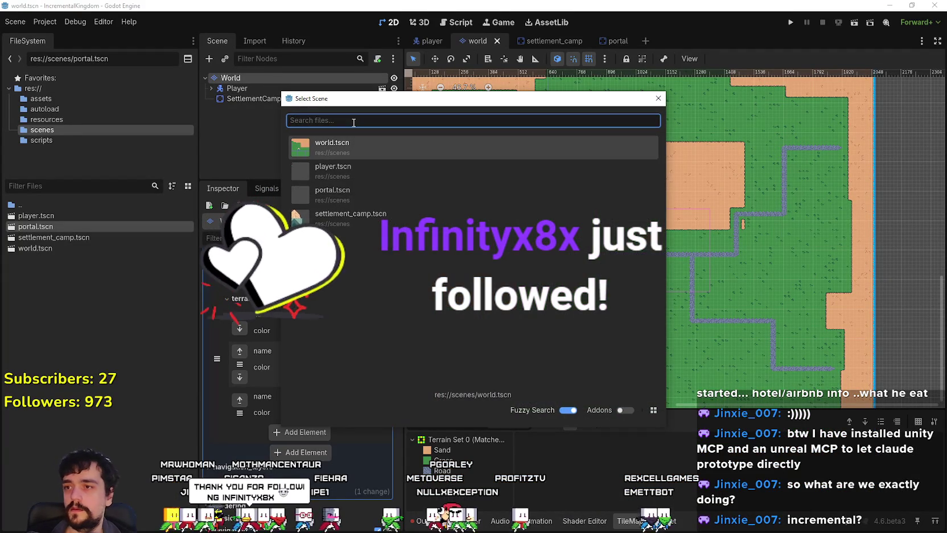
key(Down)
key(Down)
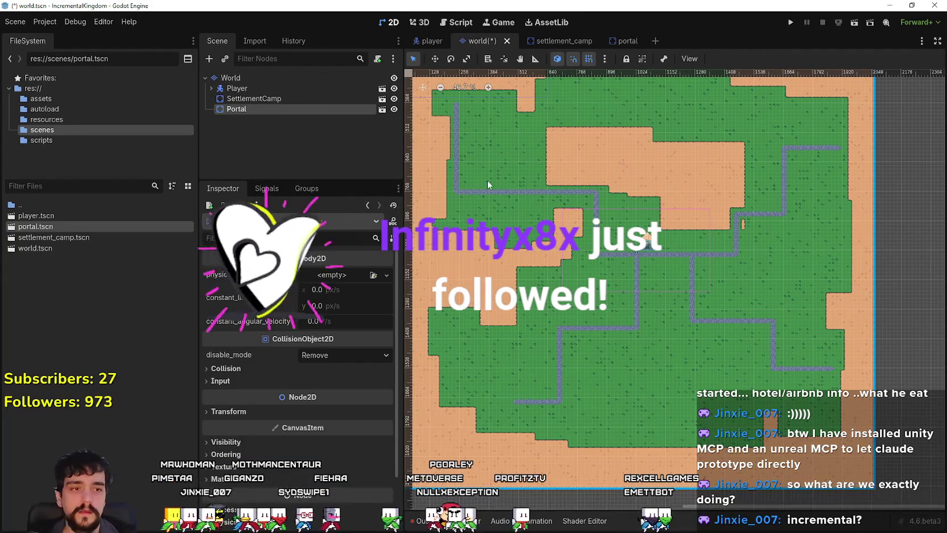
scroll(503, 152, down, 1)
scroll(503, 153, up, 3)
scroll(504, 152, left, 3)
scroll(504, 126, down, 4)
Step: Move the Portal instance onto the stone road, then select the root in the portal scene
click(435, 59)
scroll(522, 179, up, 6)
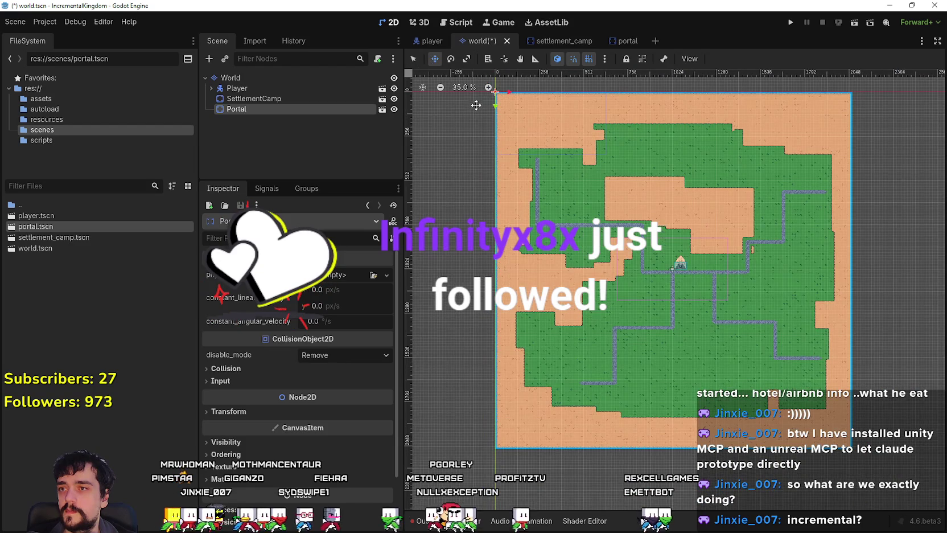
scroll(554, 194, up, 2)
scroll(554, 195, up, 3)
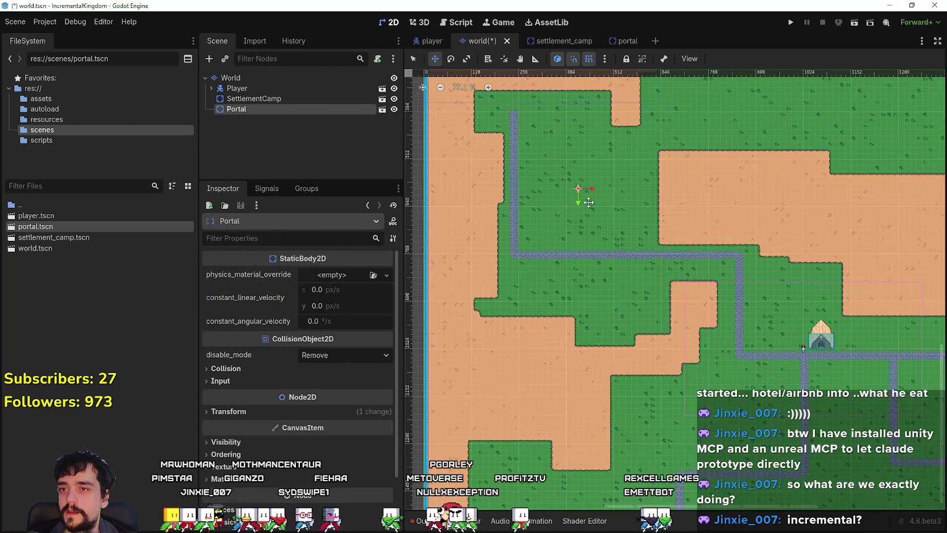
scroll(596, 218, up, 4)
scroll(567, 179, up, 5)
mouse_move(566, 172)
mouse_down()
mouse_move(708, 282)
mouse_move(706, 312)
mouse_up()
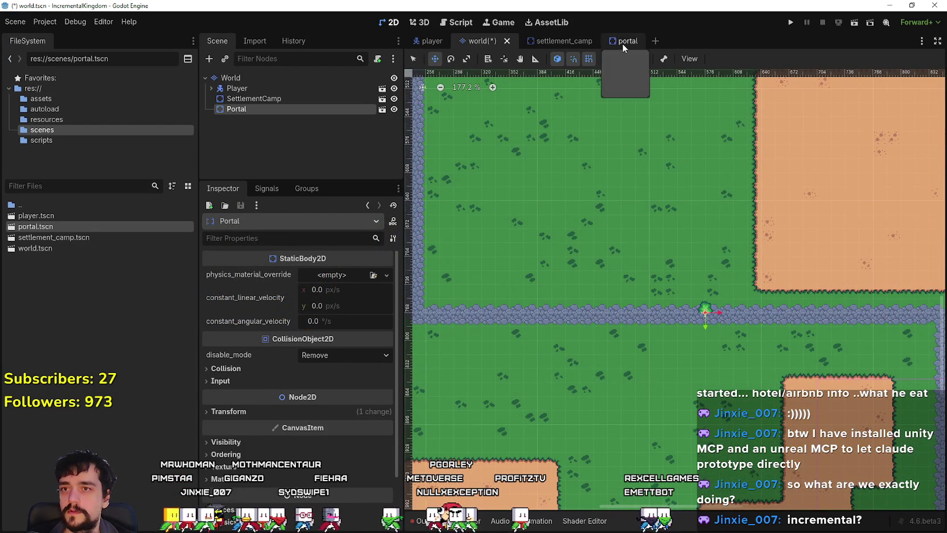
click(623, 42)
click(245, 78)
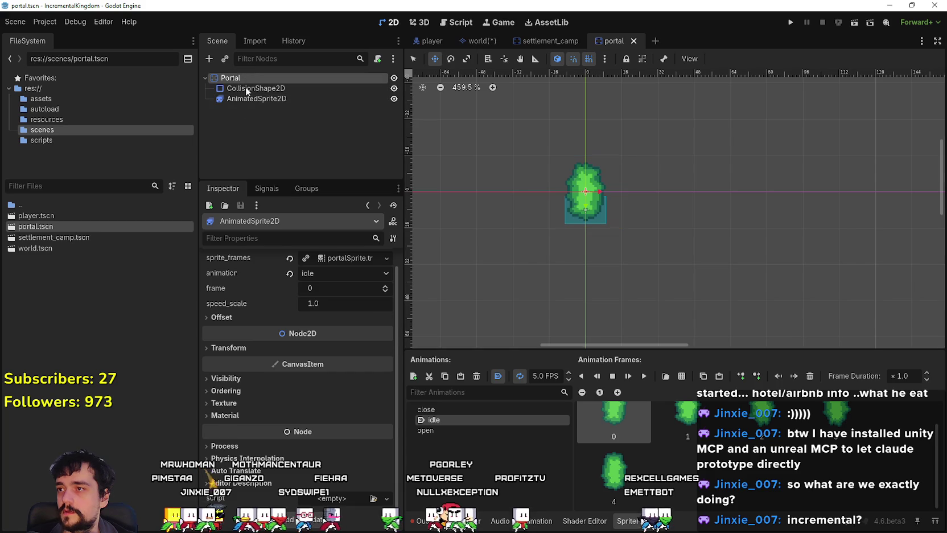
Step: Raise the portal's z_index to 1 and save the portal scene
scroll(259, 452, down, 2)
click(252, 421)
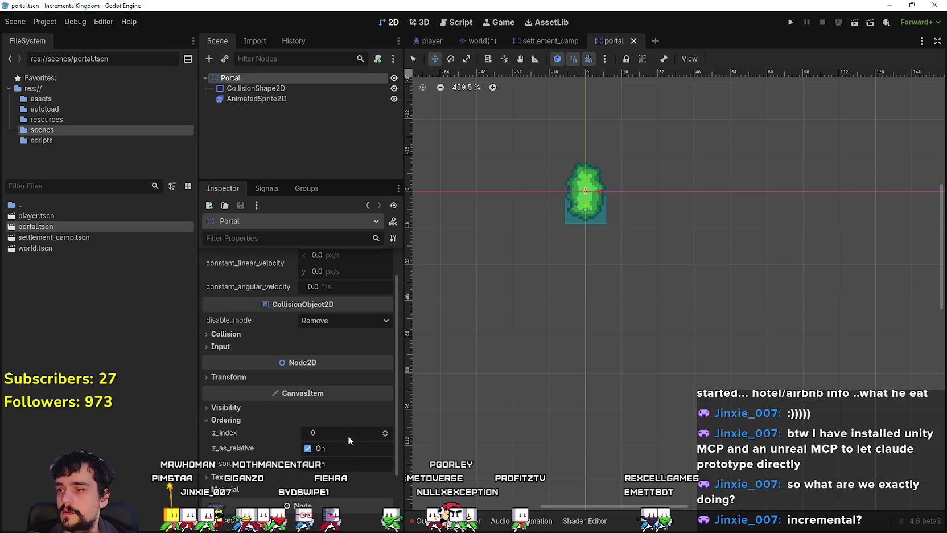
click(386, 432)
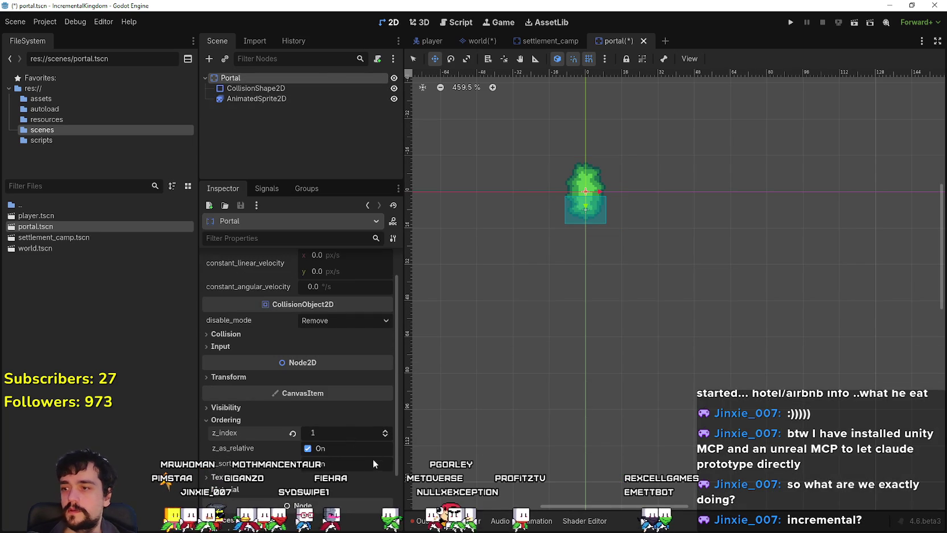
key(ctrl+s)
Step: In the world scene, move the portal up off the road to the road's edge
click(473, 41)
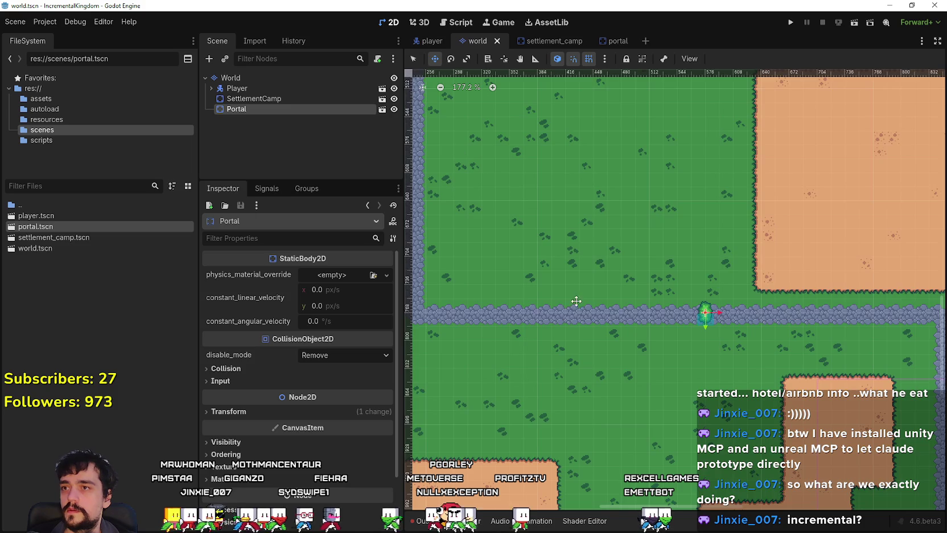
scroll(564, 286, down, 2)
scroll(554, 224, up, 1)
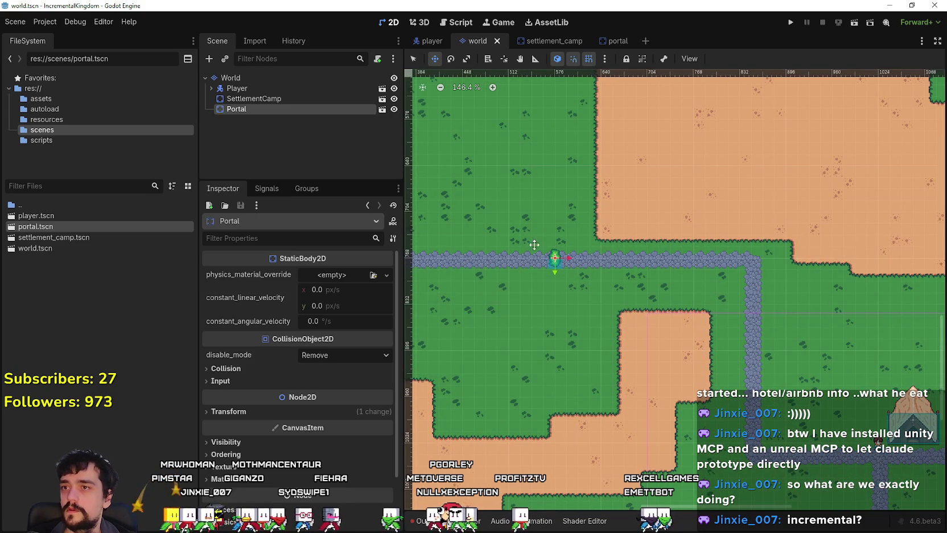
mouse_move(558, 267)
mouse_down()
mouse_move(574, 209)
mouse_move(595, 316)
mouse_move(554, 214)
mouse_up()
scroll(574, 209, up, 2)
mouse_move(531, 179)
mouse_down()
mouse_move(706, 339)
mouse_move(584, 159)
mouse_move(530, 151)
mouse_up()
scroll(690, 319, down, 2)
scroll(608, 281, down, 2)
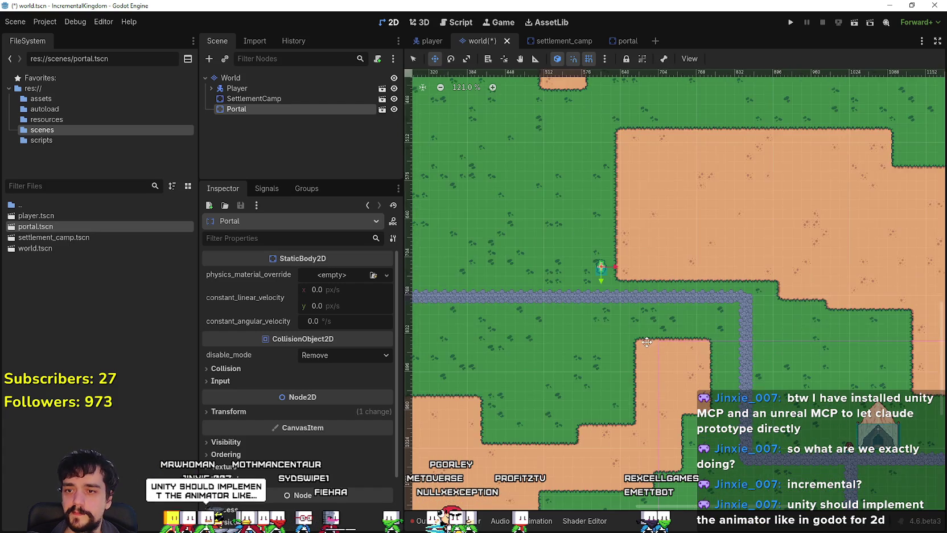
scroll(601, 225, up, 5)
drag(598, 226, 620, 227)
Step: Shift the portal along the sand edge toward the road and enable grid snapping
scroll(620, 228, up, 2)
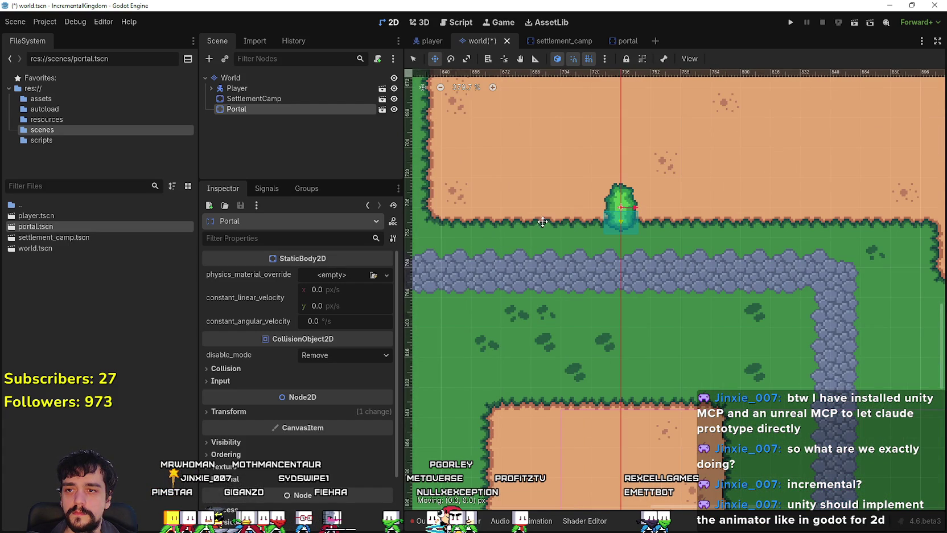
scroll(612, 220, down, 1)
mouse_move(612, 221)
mouse_down()
mouse_move(544, 222)
mouse_move(568, 222)
mouse_up()
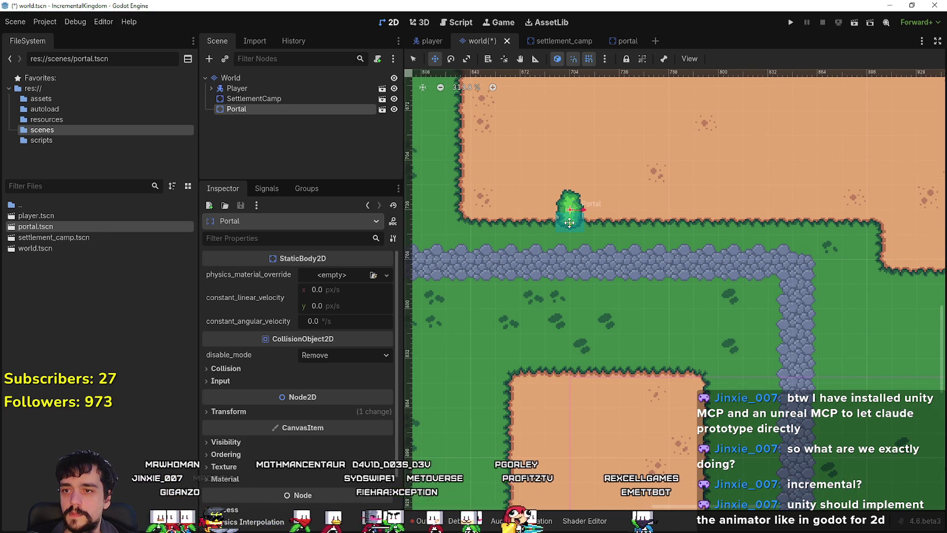
scroll(568, 223, up, 1)
scroll(582, 235, up, 3)
scroll(583, 236, up, 2)
mouse_move(582, 236)
mouse_down()
mouse_move(595, 239)
mouse_move(583, 250)
mouse_move(586, 272)
mouse_move(541, 272)
mouse_move(537, 239)
mouse_move(497, 271)
mouse_move(547, 267)
mouse_move(531, 220)
mouse_move(506, 233)
mouse_move(507, 248)
mouse_move(533, 246)
mouse_move(501, 295)
mouse_move(489, 250)
mouse_move(536, 435)
mouse_move(509, 459)
mouse_move(555, 288)
mouse_move(579, 120)
mouse_up()
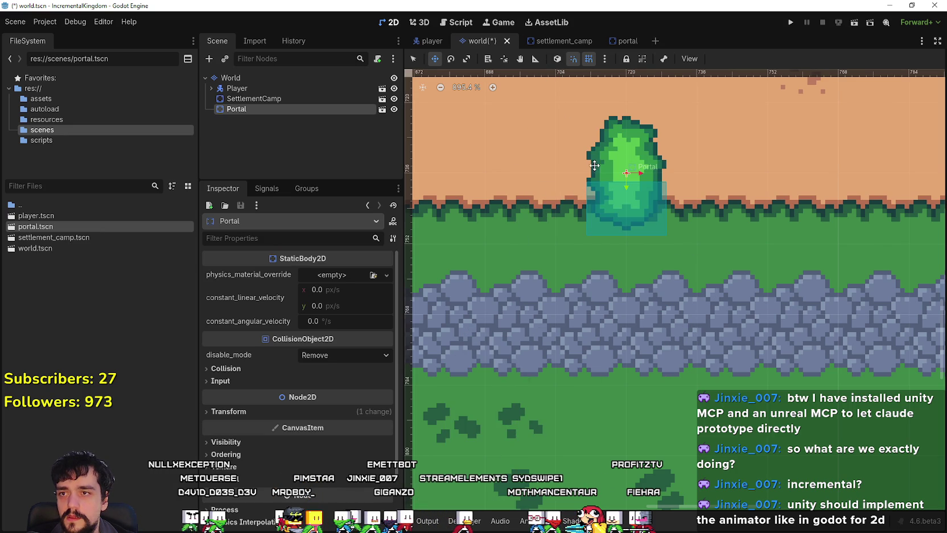
mouse_move(556, 241)
mouse_down()
mouse_move(555, 230)
mouse_move(622, 310)
mouse_move(549, 313)
mouse_move(538, 245)
mouse_move(481, 245)
mouse_move(540, 322)
mouse_move(528, 173)
mouse_up()
click(554, 59)
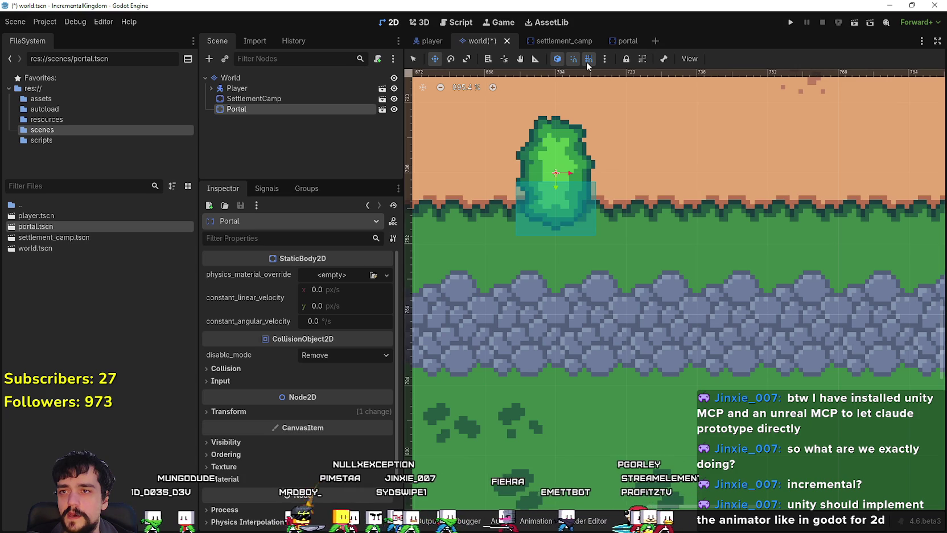
Step: Configure the snap grid settings and try moving the portal down slightly
click(604, 60)
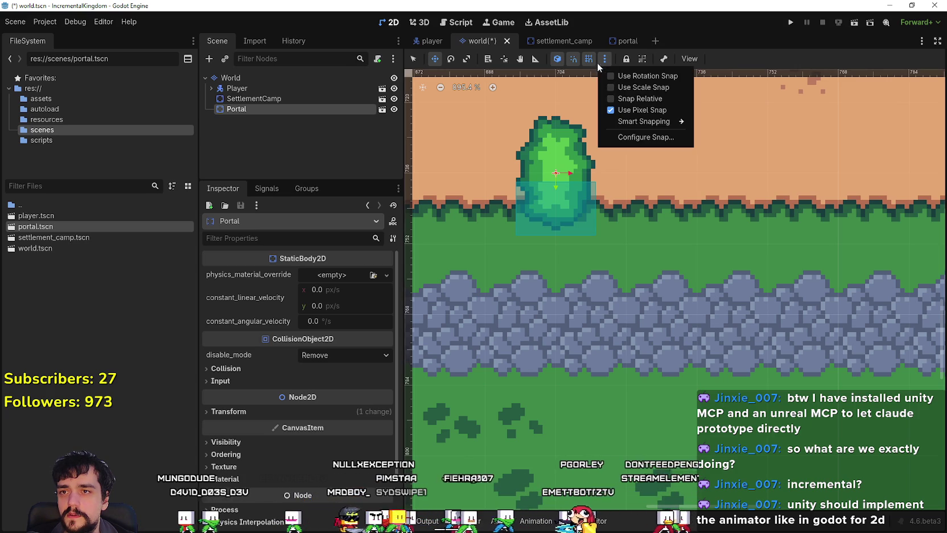
click(646, 138)
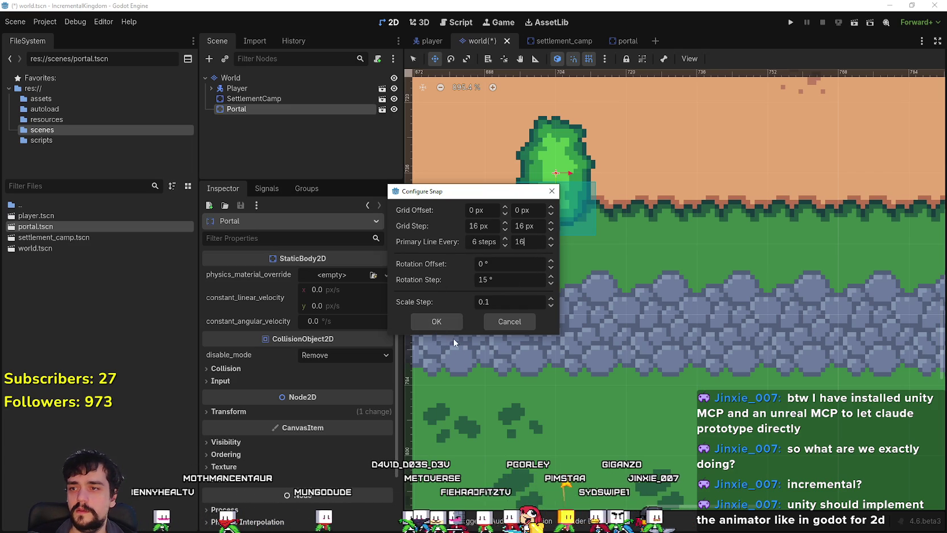
click(435, 323)
mouse_move(537, 211)
mouse_down()
mouse_move(561, 233)
mouse_move(506, 239)
mouse_move(563, 251)
mouse_move(561, 276)
mouse_move(529, 323)
mouse_move(530, 250)
mouse_move(513, 292)
mouse_move(518, 341)
mouse_move(492, 374)
mouse_move(572, 205)
mouse_move(556, 177)
mouse_move(638, 182)
mouse_move(662, 196)
mouse_up()
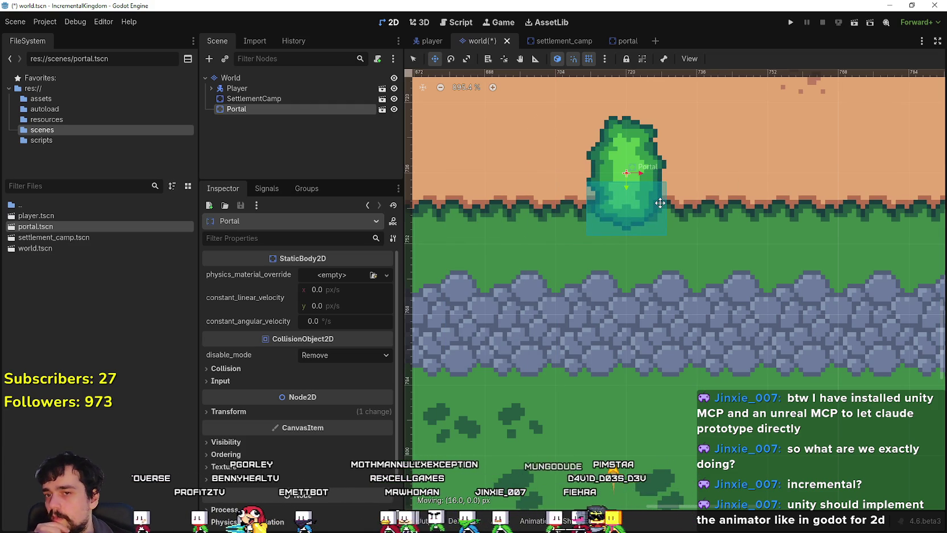
mouse_move(667, 224)
mouse_down()
mouse_move(682, 289)
mouse_move(644, 298)
mouse_move(583, 283)
mouse_move(534, 211)
mouse_up()
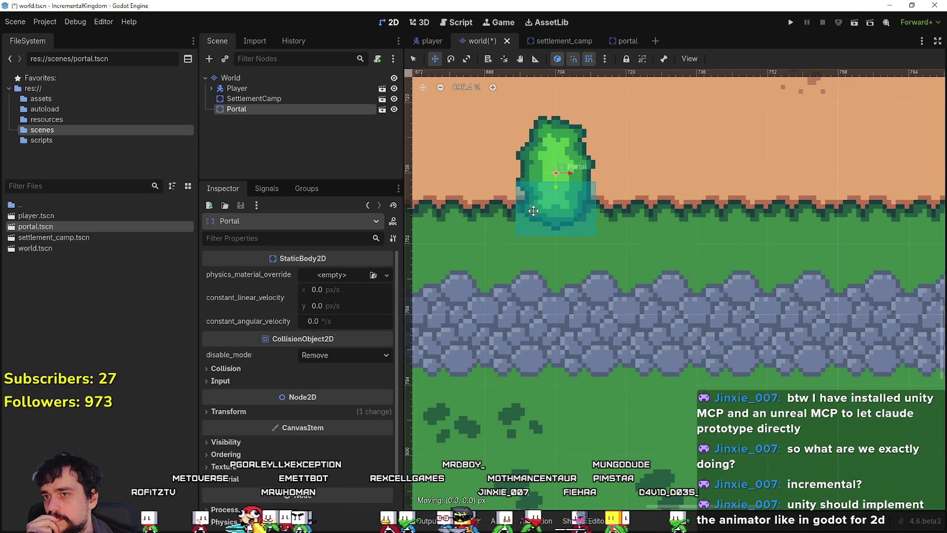
Step: Readjust snapping, move the portal one grid step down-left onto the grass, and open portal.tscn
click(604, 59)
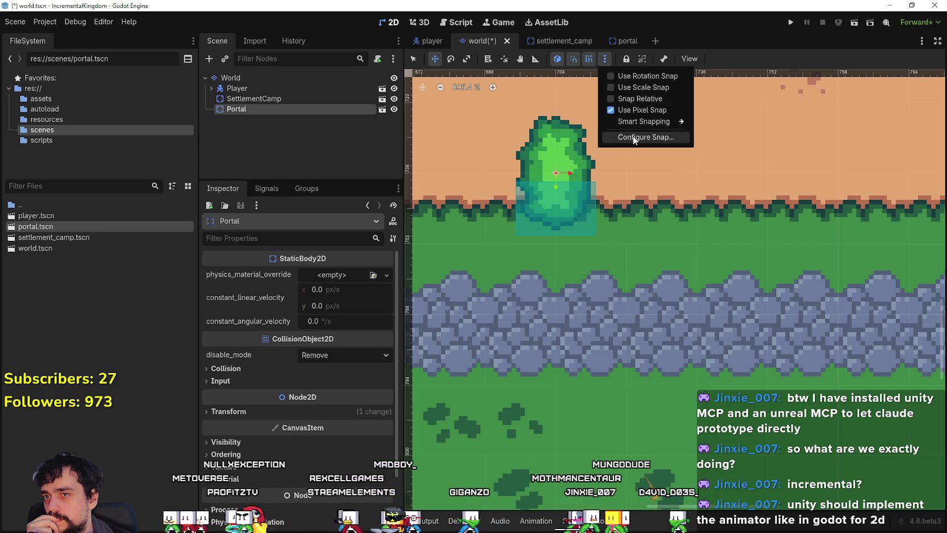
click(634, 137)
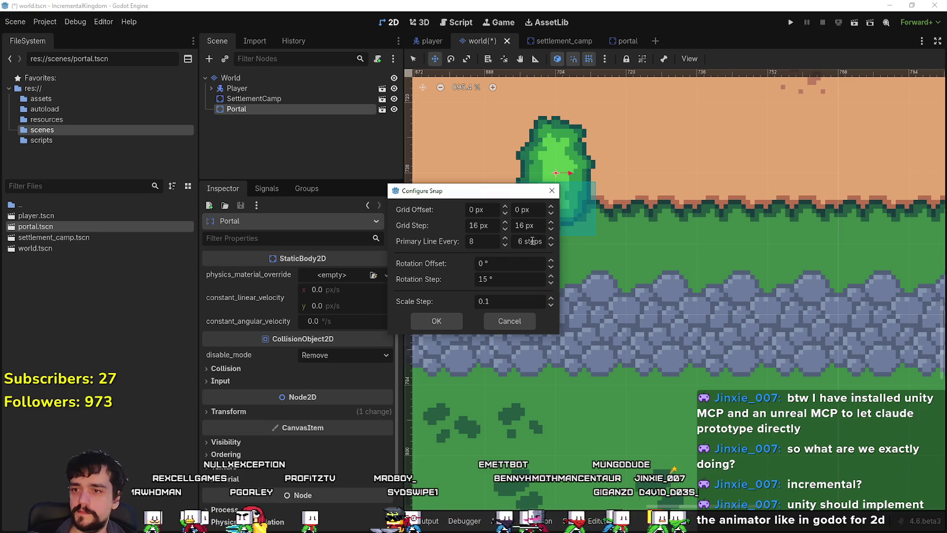
click(434, 322)
mouse_move(556, 207)
mouse_down()
mouse_move(538, 246)
mouse_move(506, 269)
mouse_move(552, 295)
mouse_move(505, 297)
mouse_up()
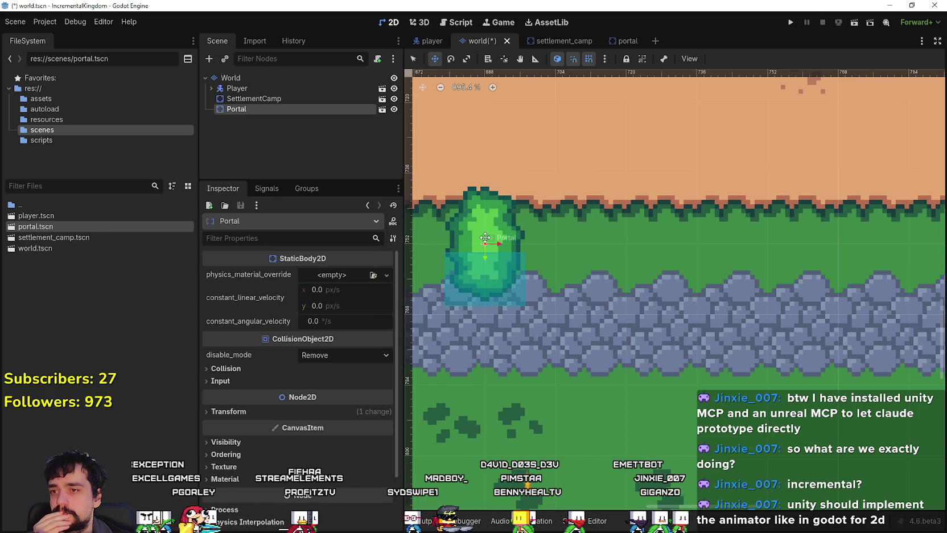
double_click(521, 277)
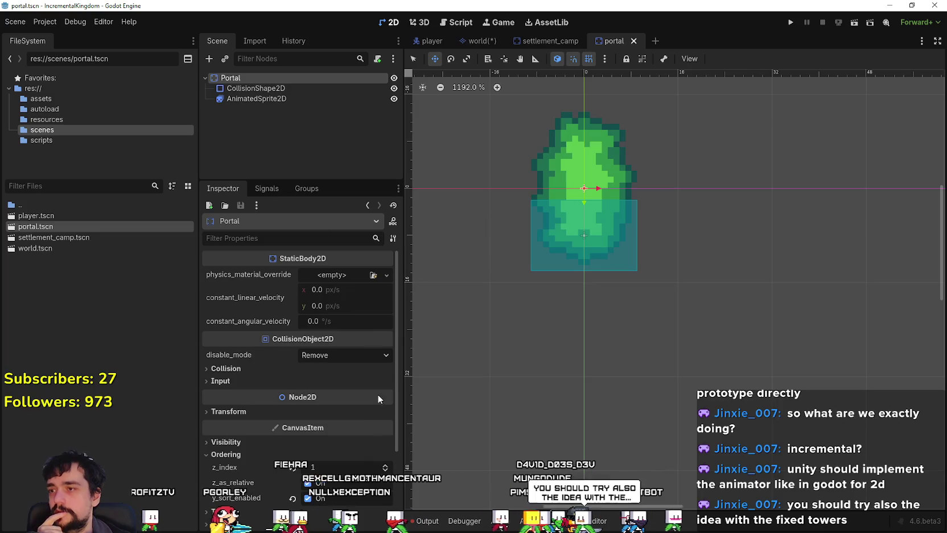
Step: Expand the portal's Material, Texture and Transform sections in the Inspector
scroll(363, 427, down, 3)
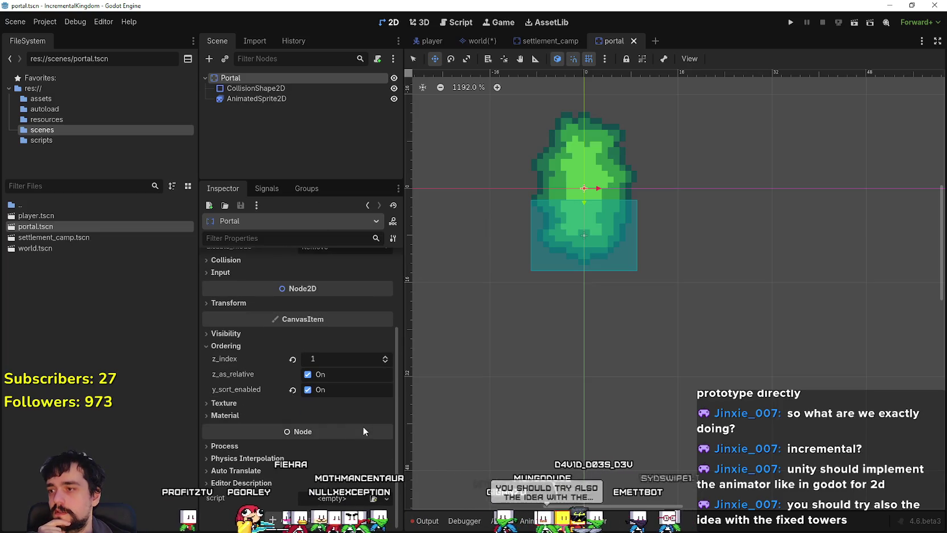
click(304, 414)
click(294, 402)
click(243, 336)
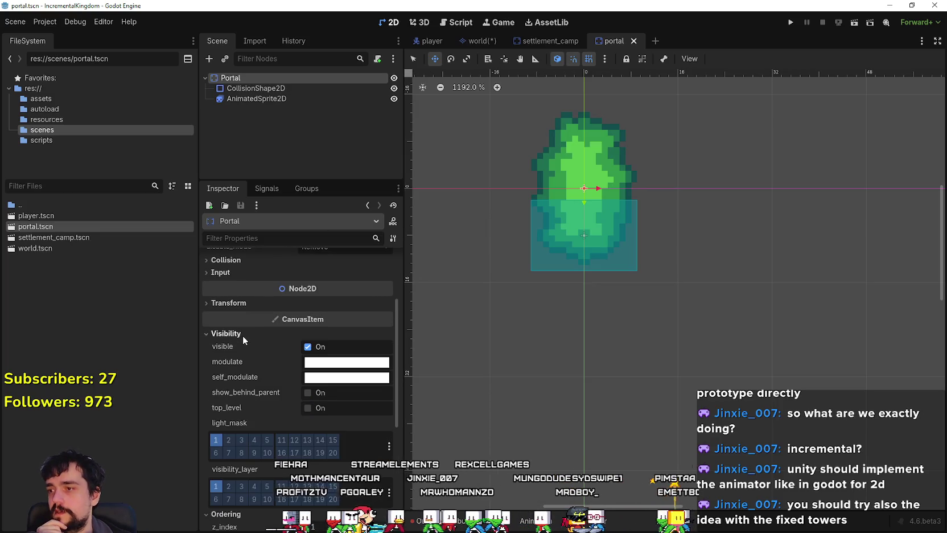
click(243, 333)
click(245, 301)
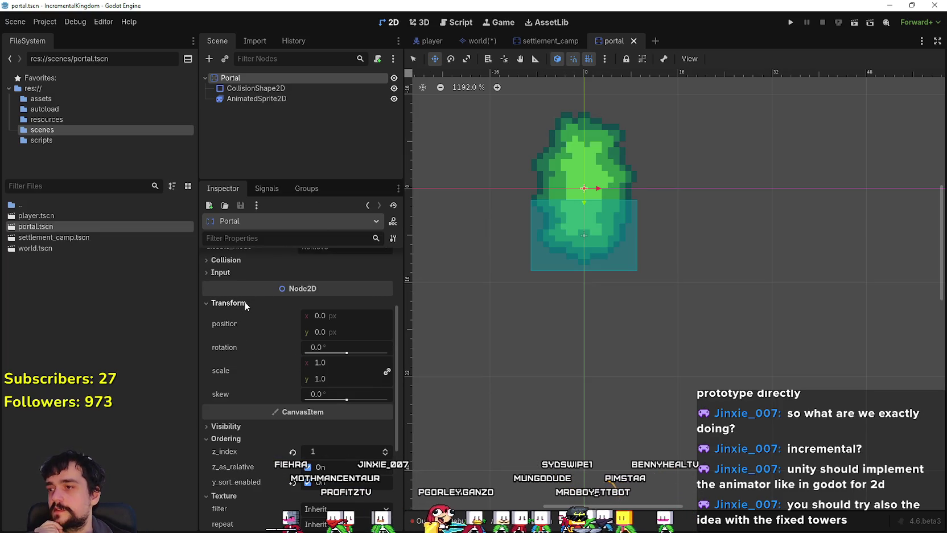
scroll(264, 377, up, 3)
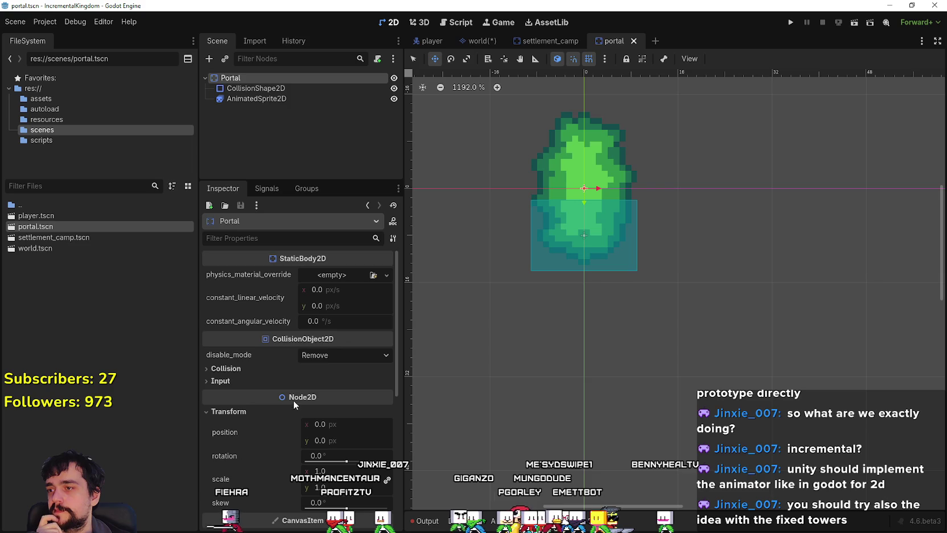
scroll(294, 393, down, 7)
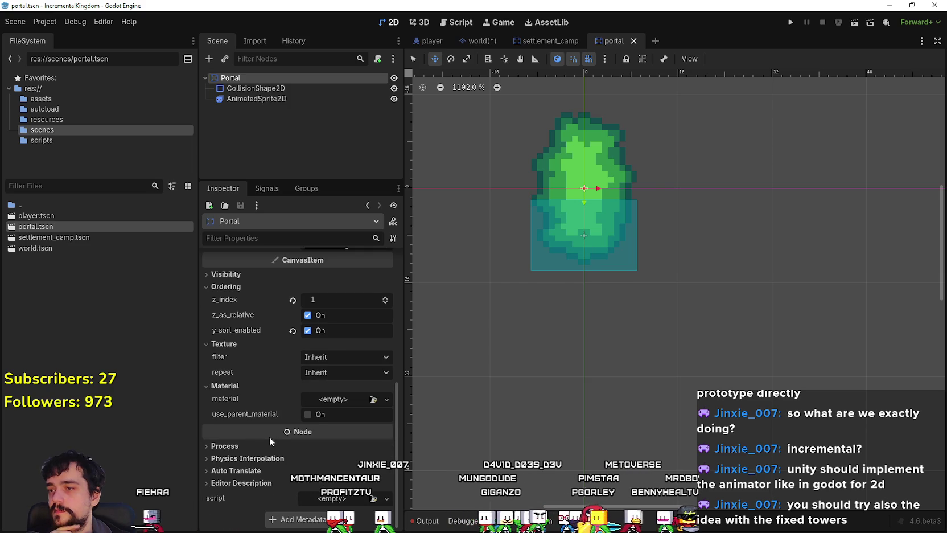
scroll(614, 186, down, 5)
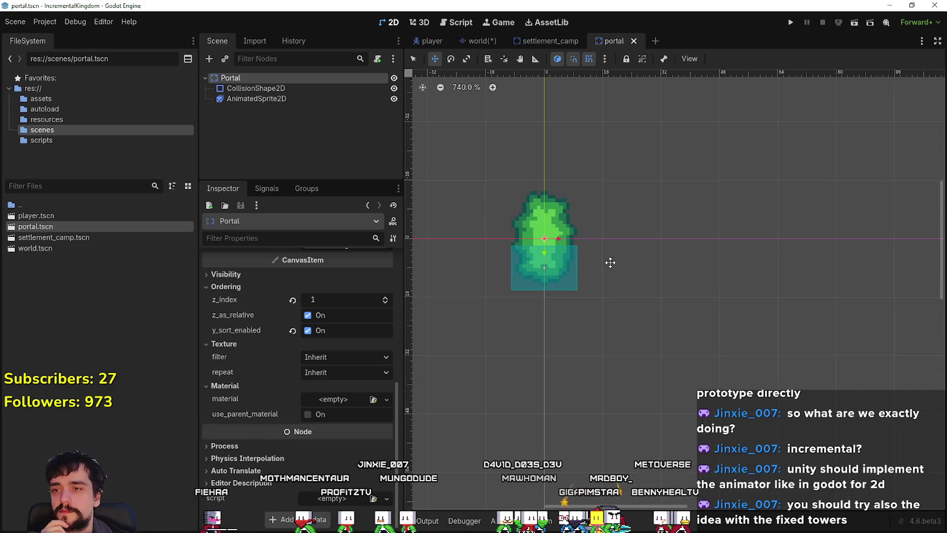
scroll(589, 252, up, 4)
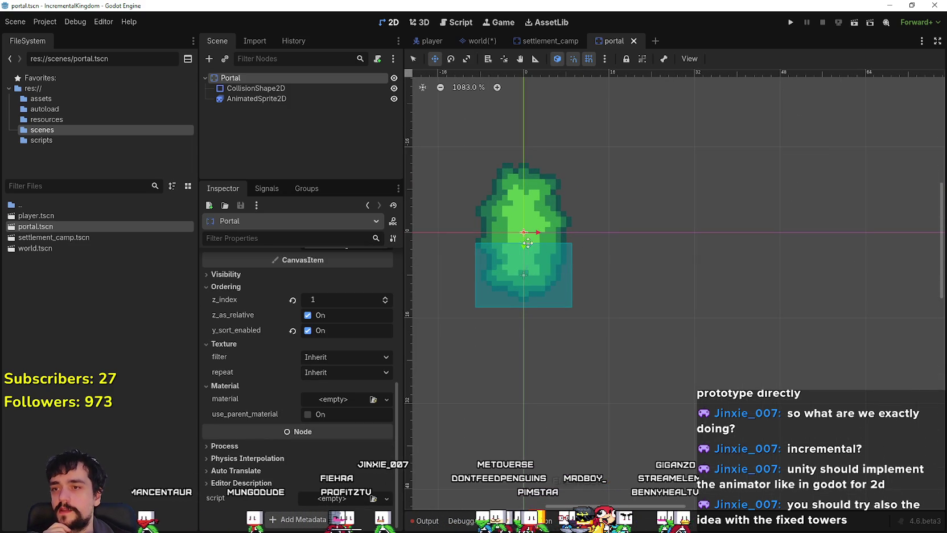
Step: Check the view and snapping option menus without changing anything
click(691, 57)
click(690, 56)
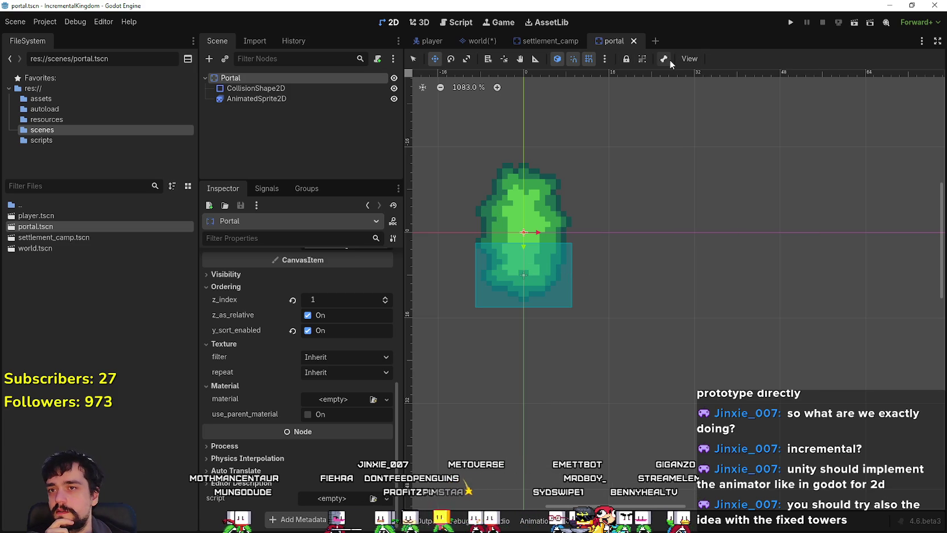
click(610, 59)
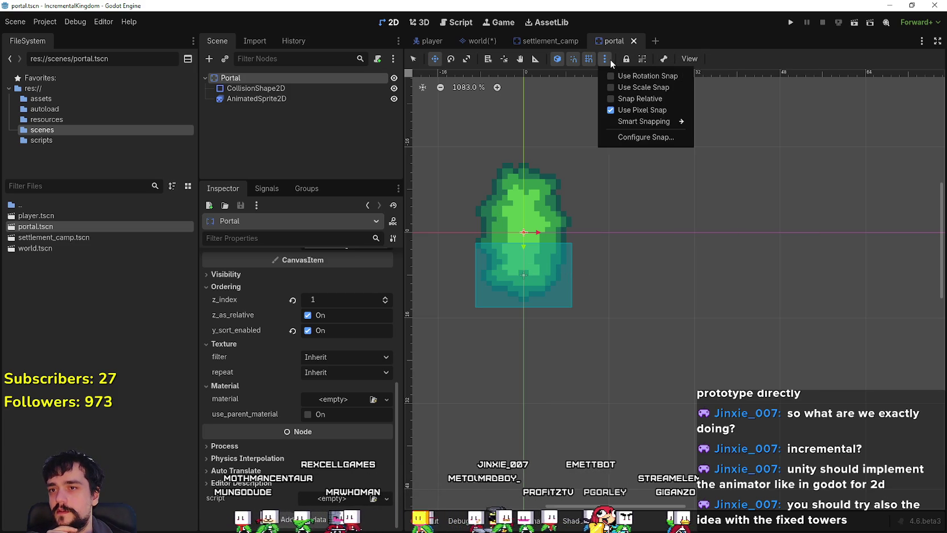
click(610, 59)
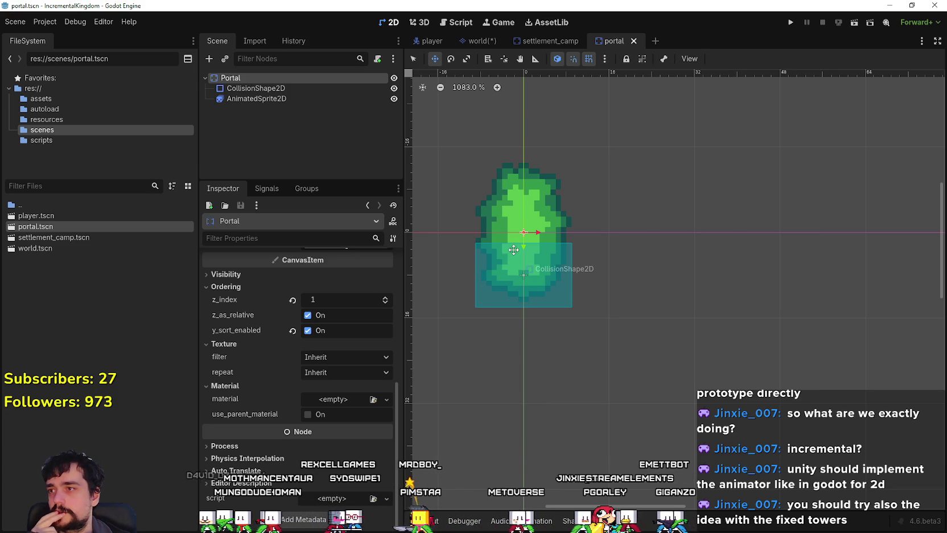
scroll(516, 258, up, 3)
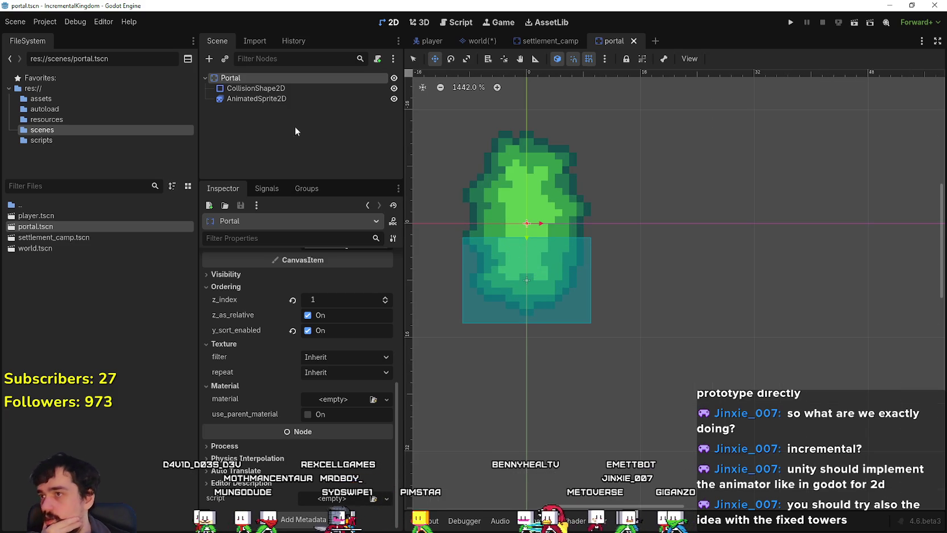
scroll(588, 294, down, 2)
Step: Select the Portal root node in the Scene dock
click(256, 89)
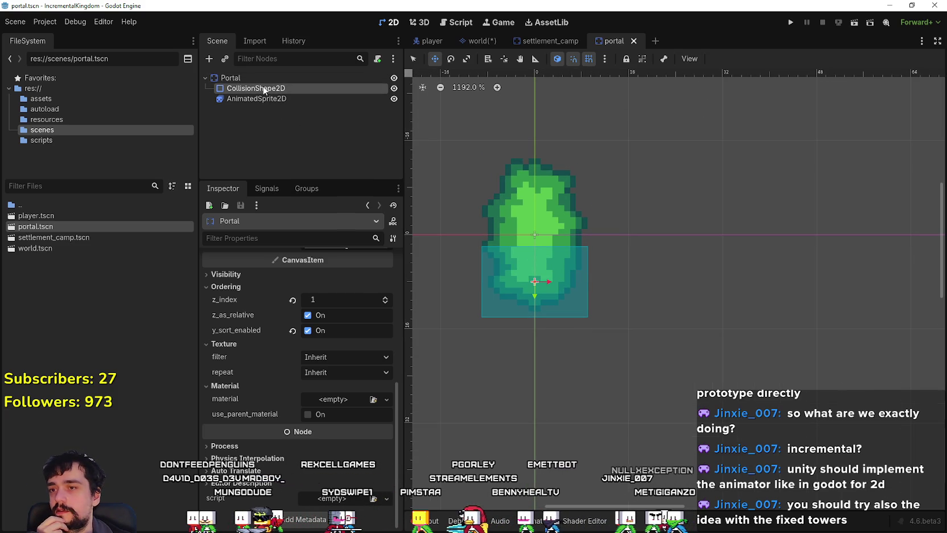
shift+click(264, 98)
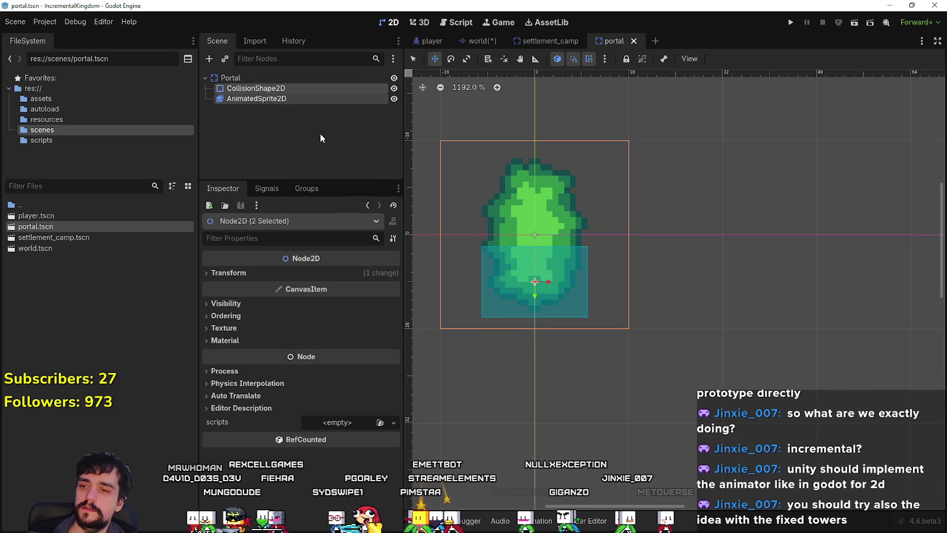
click(228, 78)
scroll(541, 263, up, 1)
scroll(323, 405, up, 5)
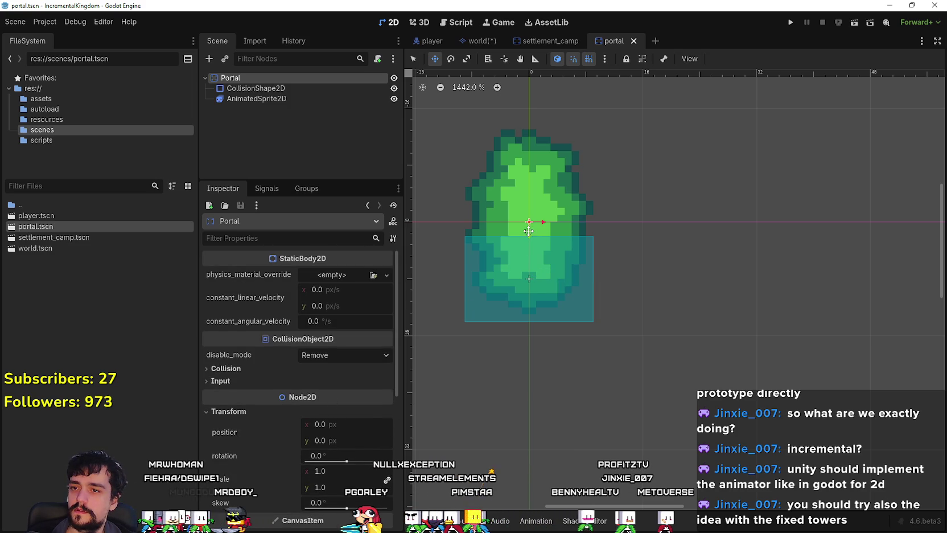
Step: Set the Portal root position to (8, 8) px and save the portal scene
click(350, 424)
text(16)
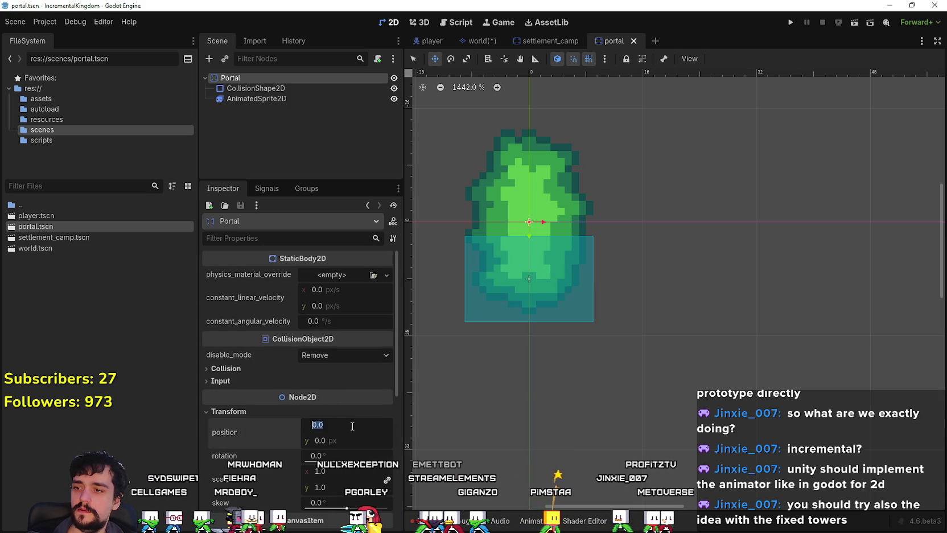
key(Return)
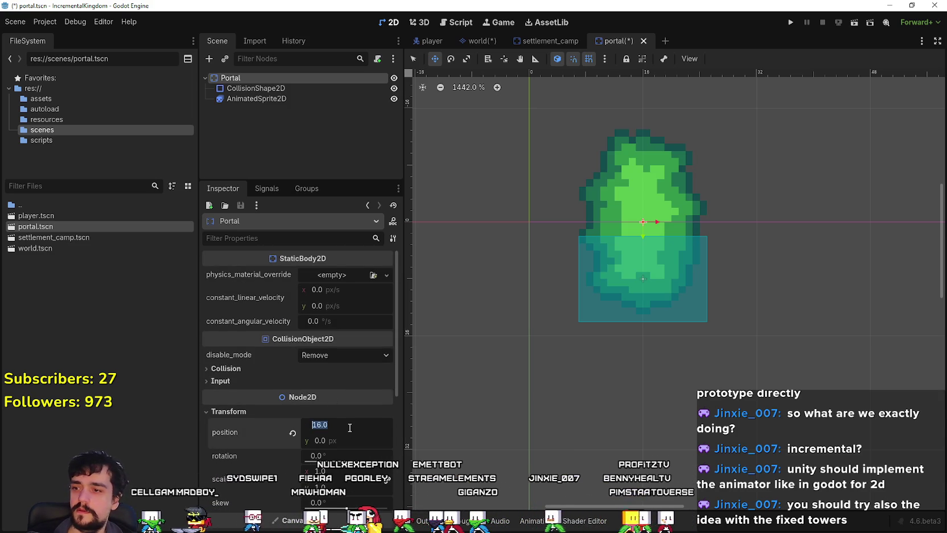
click(349, 439)
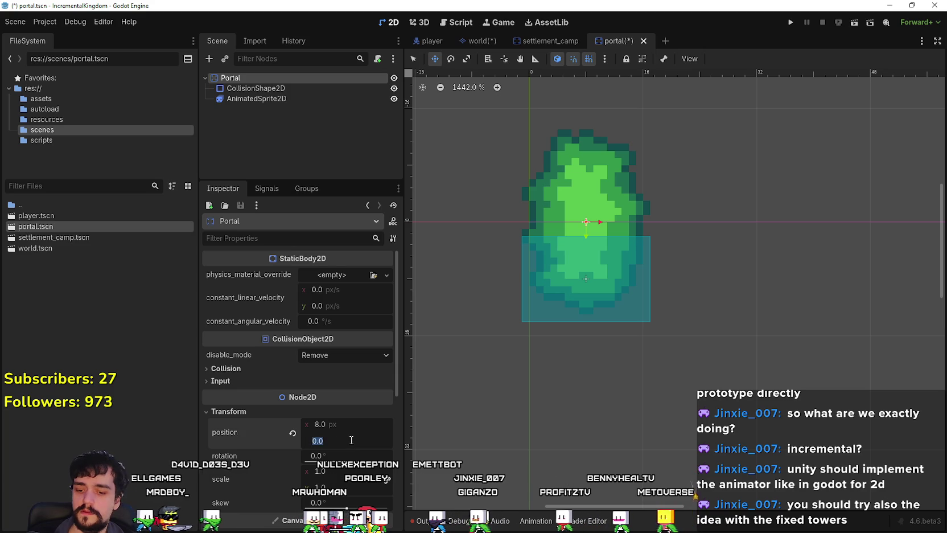
text(8)
key(Return)
scroll(729, 359, down, 2)
key(ctrl+s)
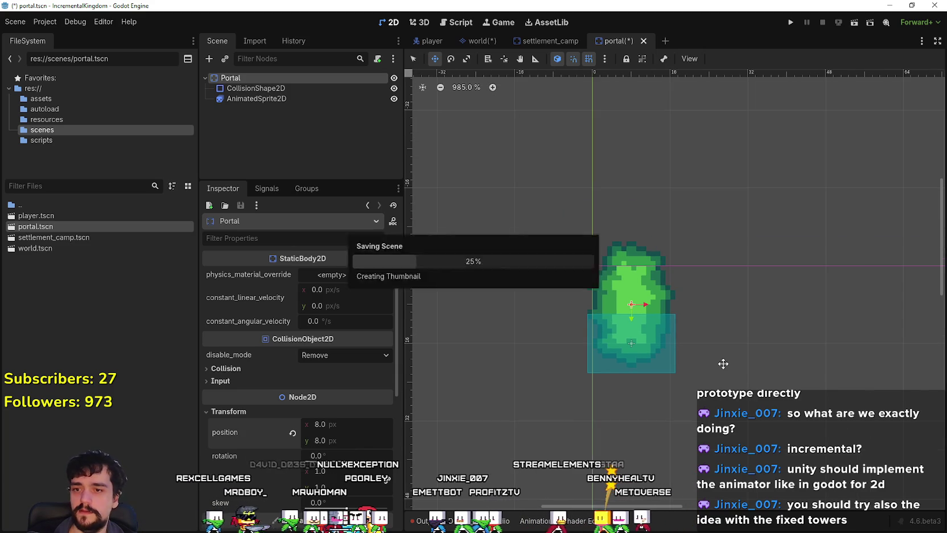
click(477, 40)
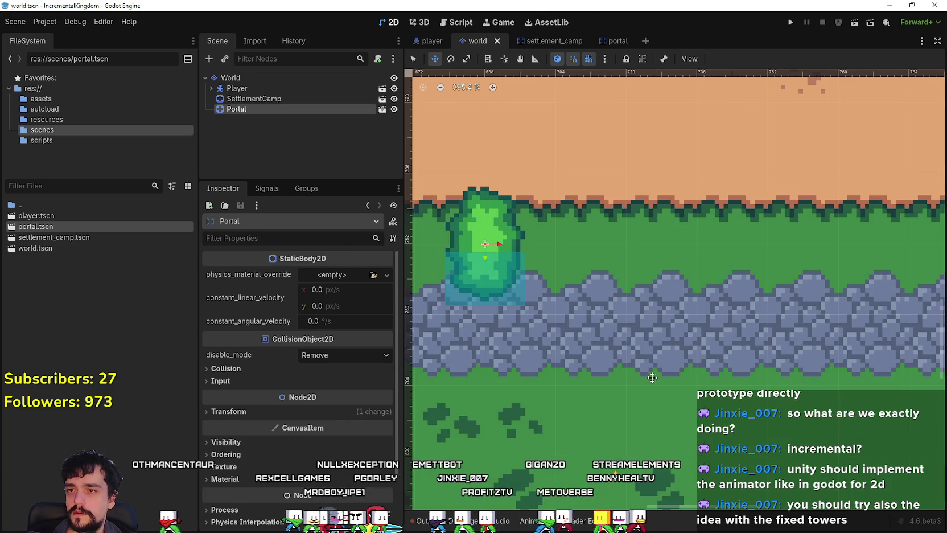
Step: Move the portal one grid step and save the world scene
scroll(567, 294, up, 2)
click(571, 280)
mouse_move(570, 281)
mouse_down()
mouse_move(638, 285)
mouse_move(616, 306)
mouse_move(646, 309)
mouse_move(619, 292)
mouse_move(557, 303)
mouse_move(564, 270)
mouse_up()
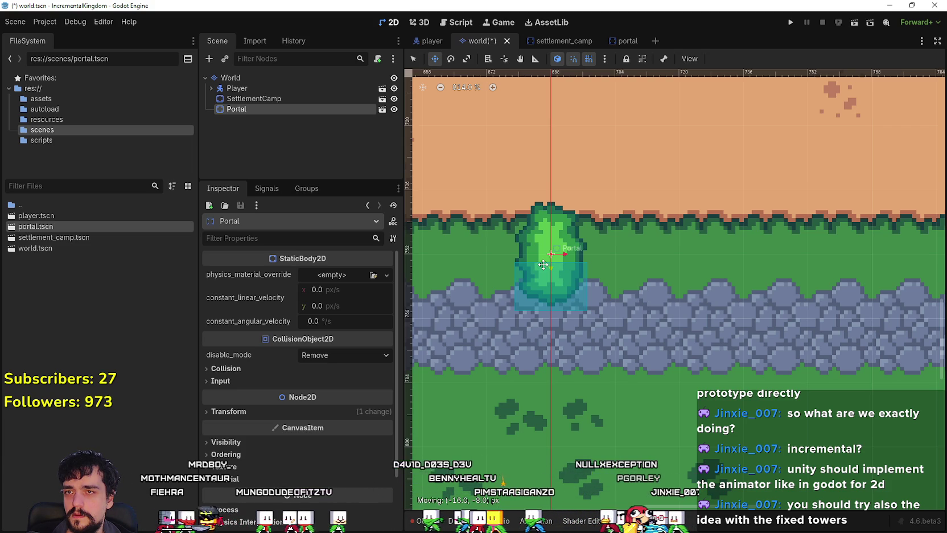
key(ctrl+s)
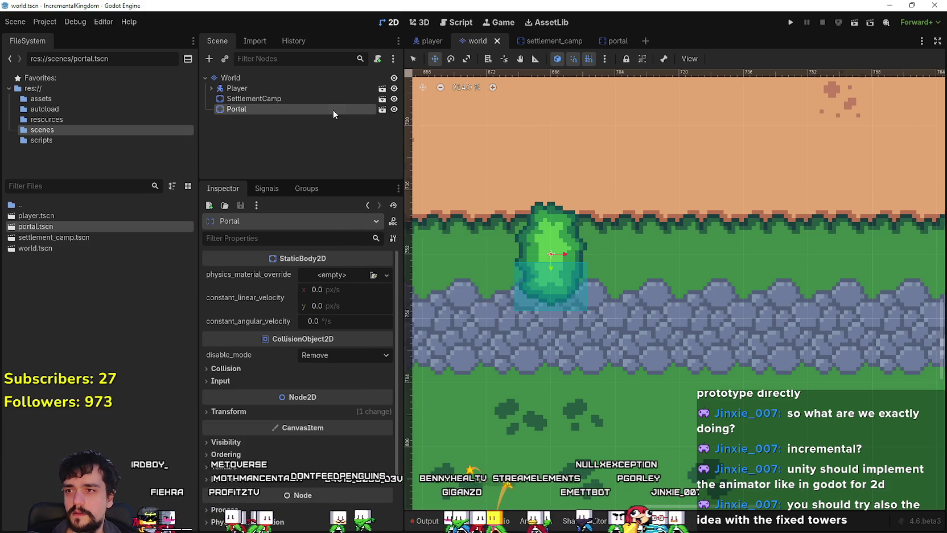
Step: Delete the Portal node from the world scene
right_click(331, 108)
click(373, 415)
click(444, 273)
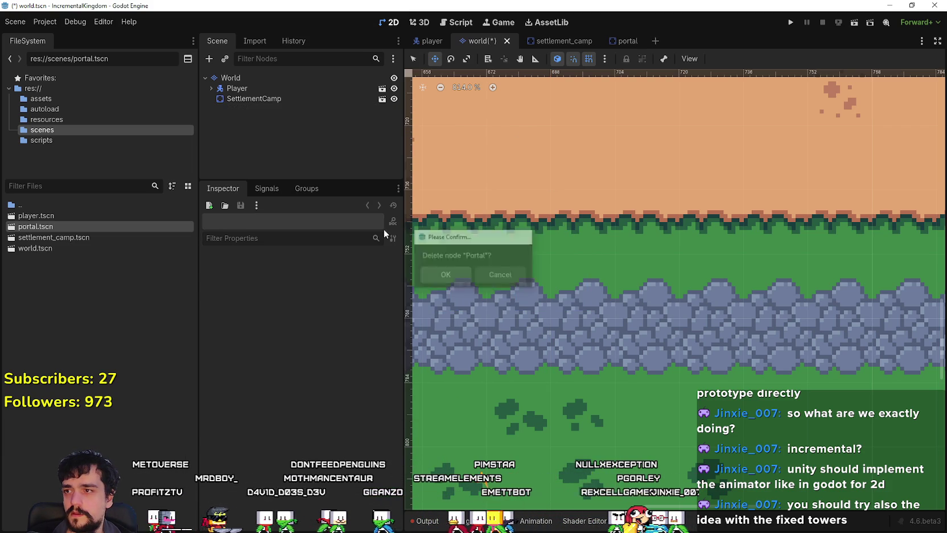
Step: Instance portal.tscn under World and drag it onto the grass just below the stone road
right_click(246, 75)
click(313, 112)
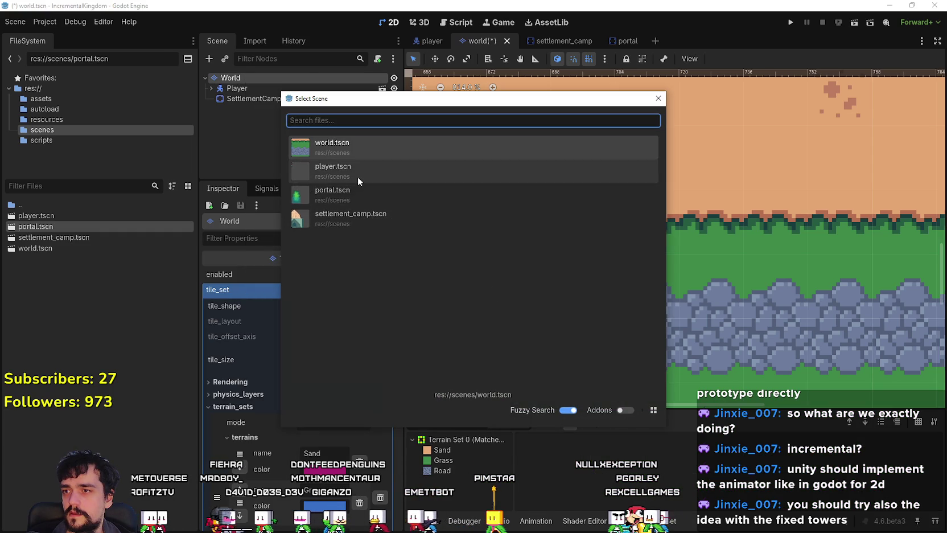
double_click(358, 195)
scroll(460, 228, down, 6)
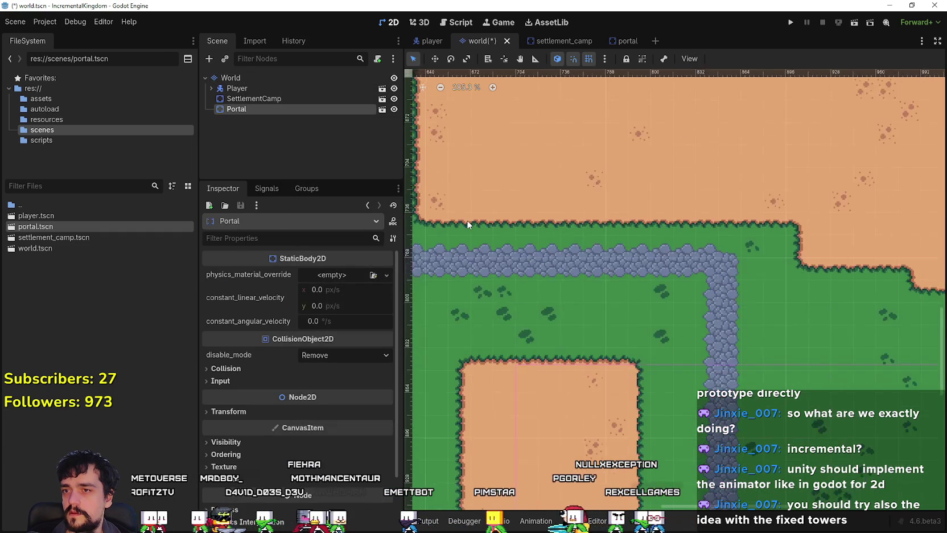
scroll(571, 299, down, 3)
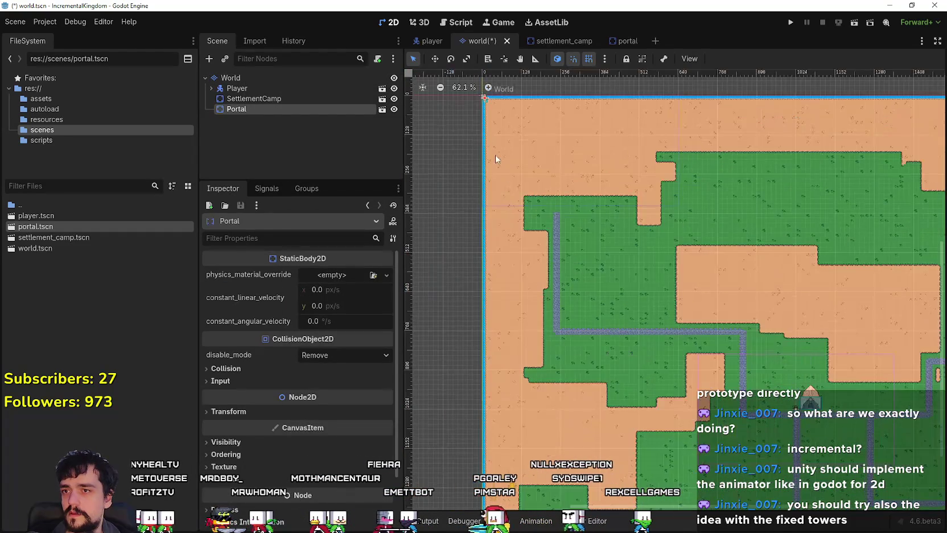
click(435, 58)
scroll(514, 111, up, 1)
drag(485, 109, 484, 112)
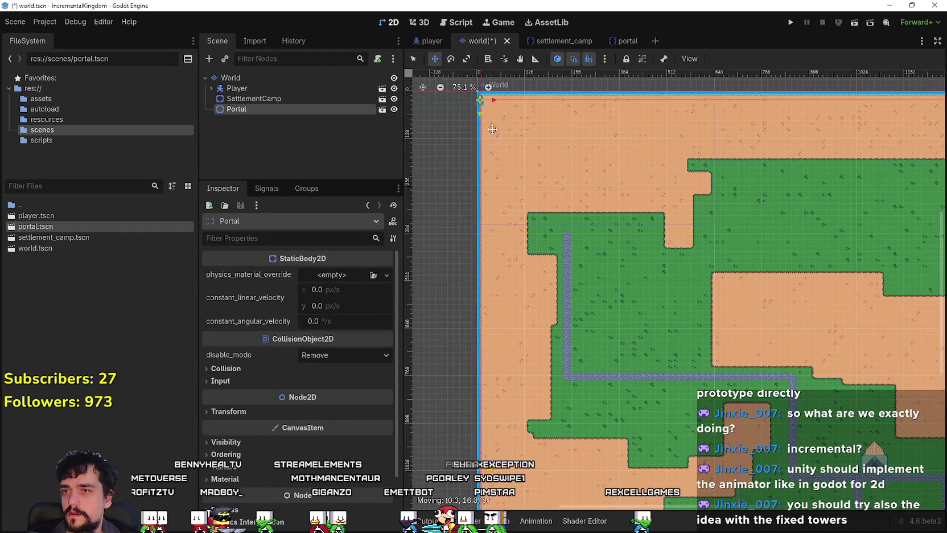
scroll(729, 401, up, 12)
mouse_move(730, 403)
mouse_down()
mouse_move(686, 364)
mouse_move(695, 371)
mouse_move(586, 354)
mouse_move(596, 299)
mouse_up()
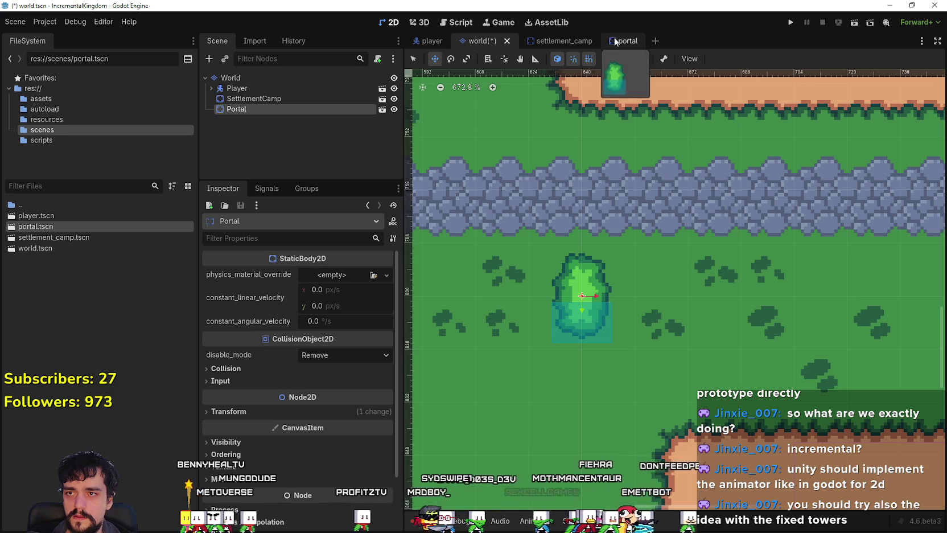
Step: Revert the portal root's position to (0, 0) and save portal.tscn
click(616, 41)
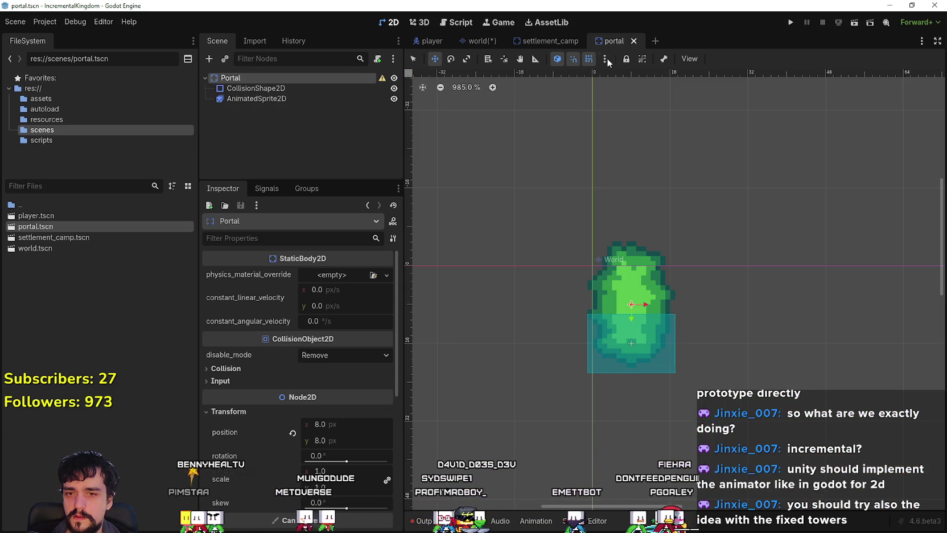
scroll(585, 339, down, 4)
scroll(300, 412, down, 3)
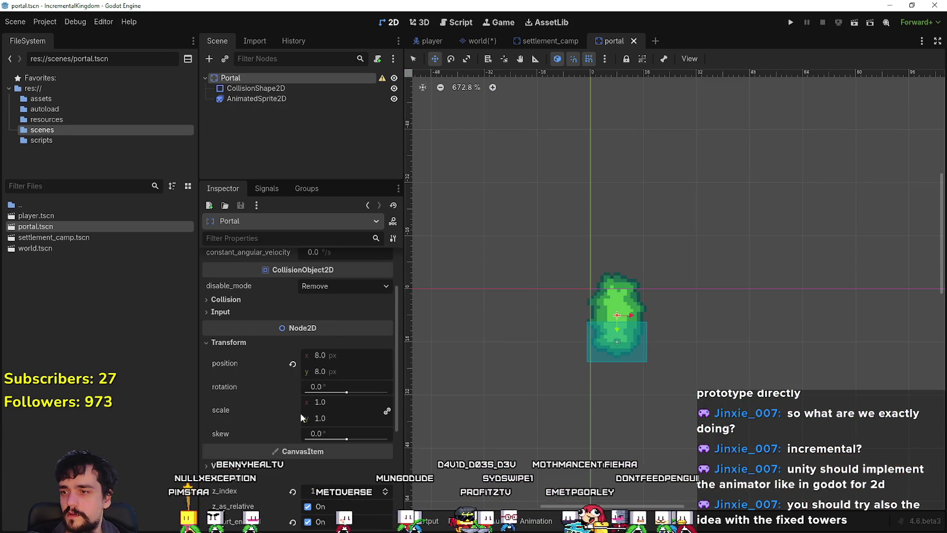
click(293, 364)
click(292, 466)
scroll(290, 462, down, 5)
scroll(295, 371, up, 5)
scroll(620, 259, up, 2)
key(ctrl+s)
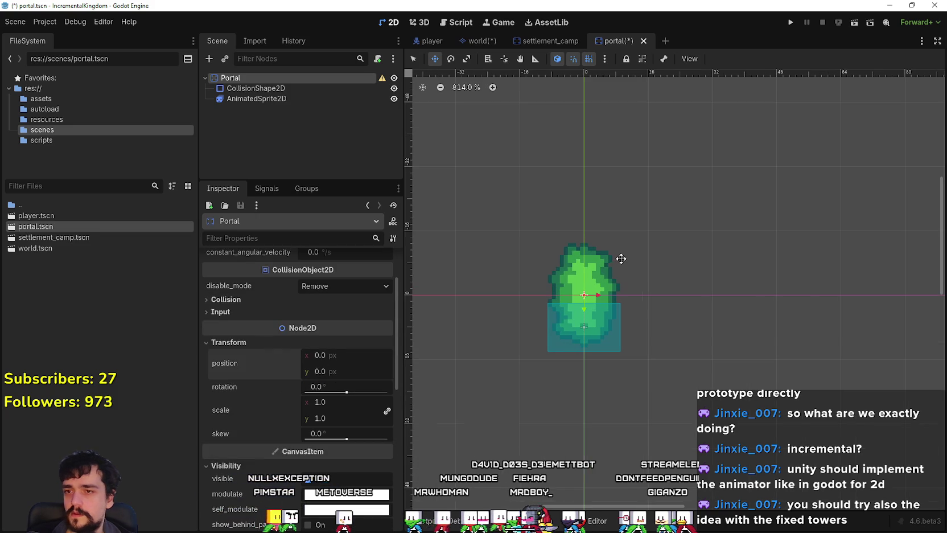
click(478, 40)
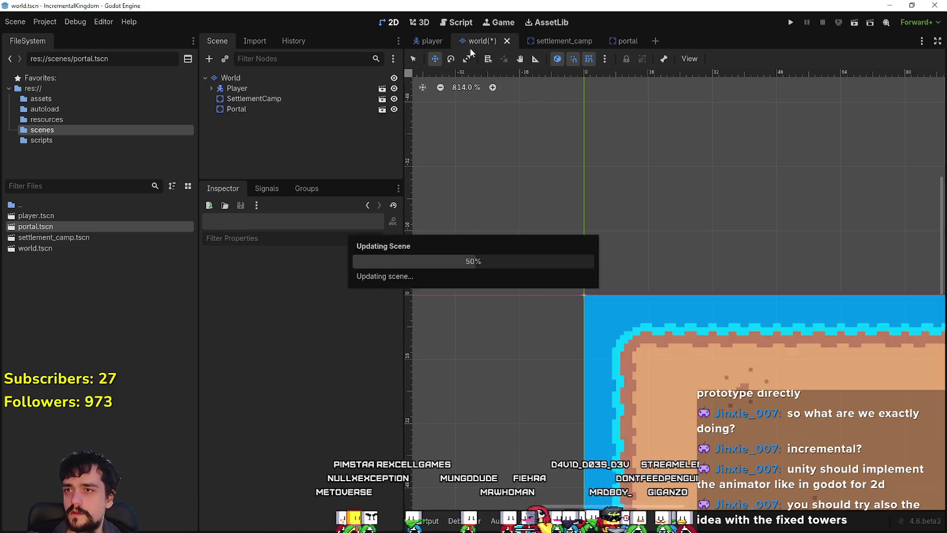
scroll(686, 328, down, 3)
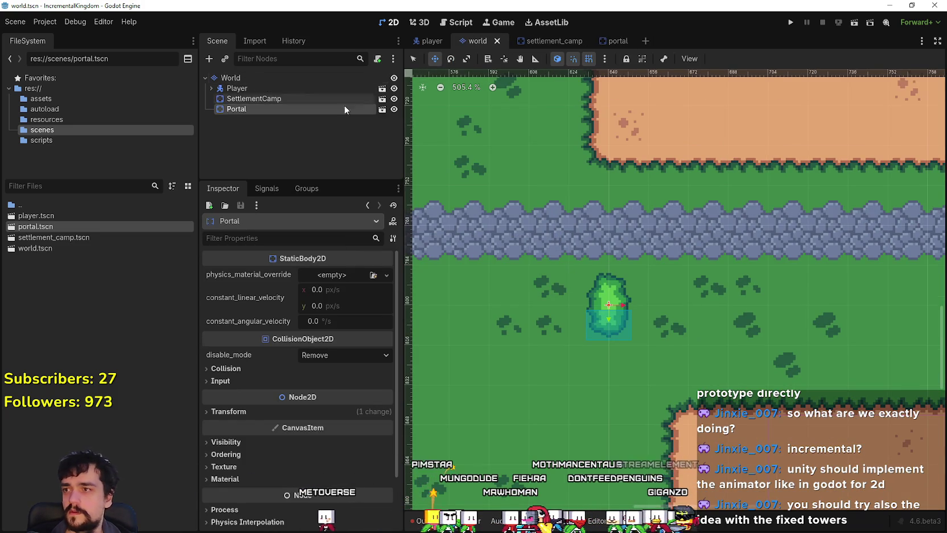
Step: Drag the portal above the road and nudge it with arrow keys to (616, 744)
mouse_move(581, 295)
mouse_down()
mouse_move(618, 130)
mouse_move(581, 172)
mouse_move(539, 180)
mouse_move(501, 208)
mouse_move(532, 219)
mouse_move(528, 137)
mouse_move(538, 158)
mouse_up()
scroll(501, 207, down, 2)
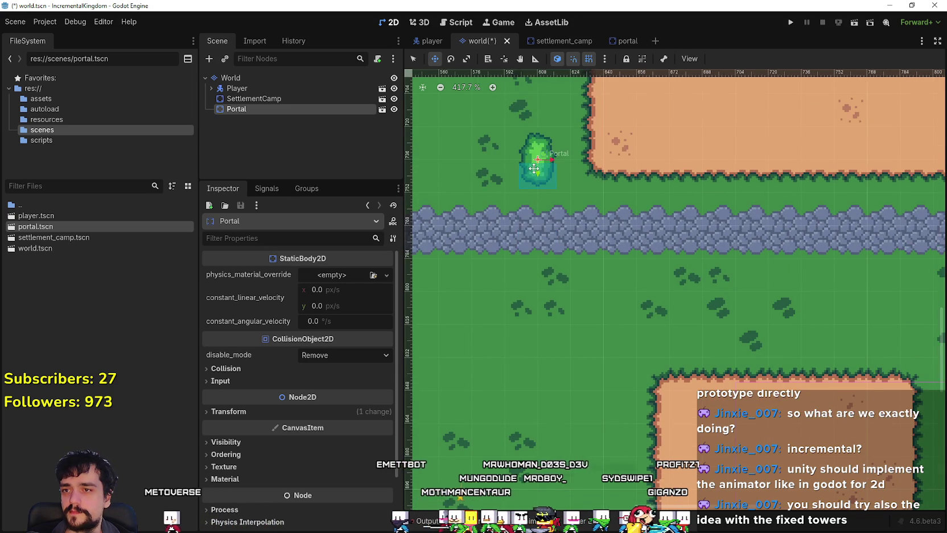
scroll(538, 159, up, 4)
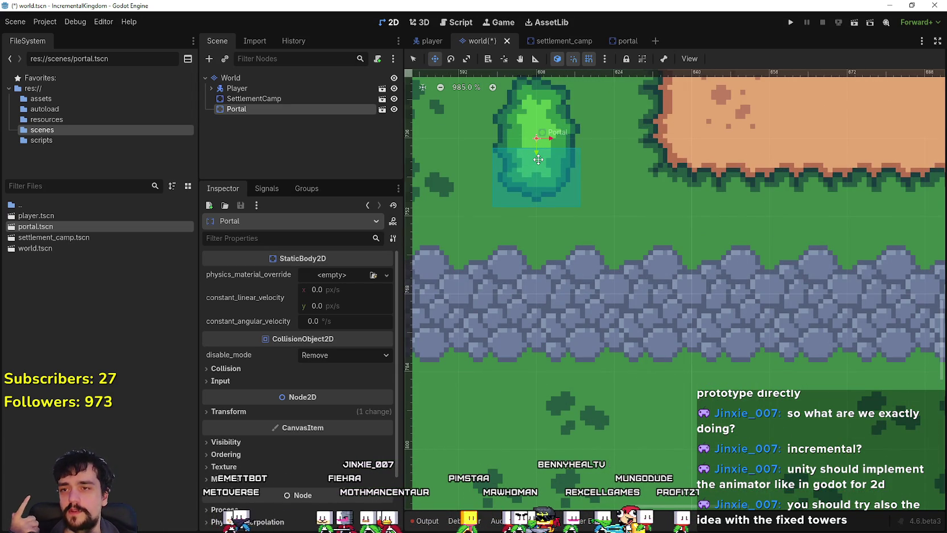
key(Right)
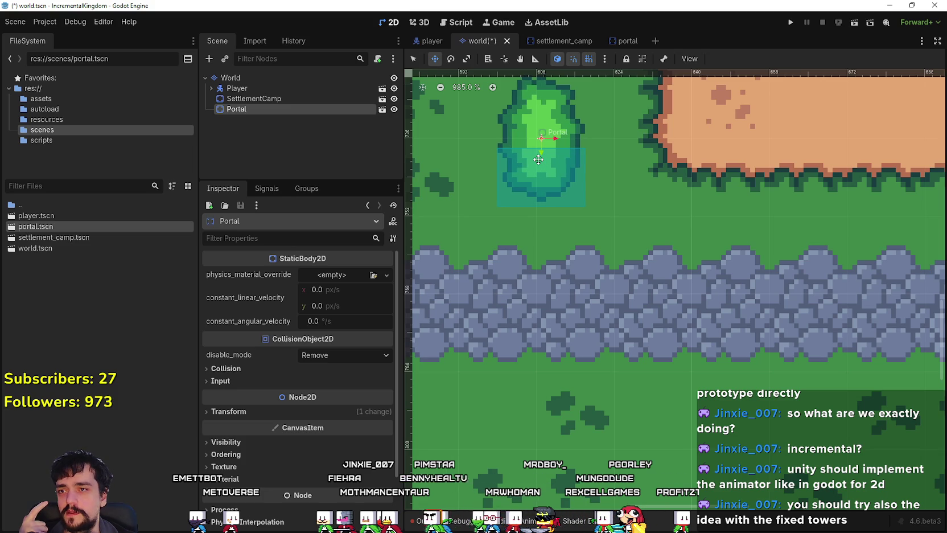
key(Right)
key(Right)
key(Right)
key(Right)
key(Right)
key(Right)
key(Down)
key(Down)
key(Down)
key(Down)
key(Down)
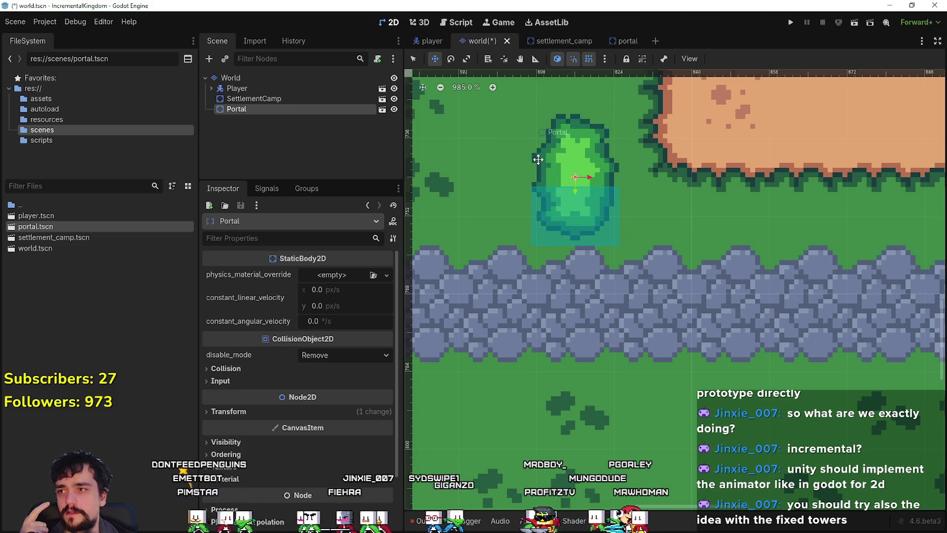
click(367, 412)
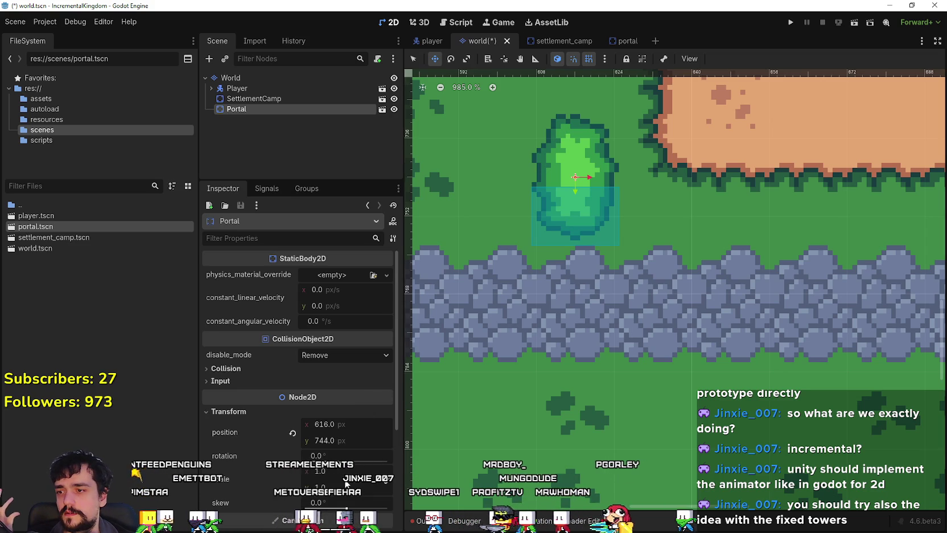
scroll(345, 484, down, 1)
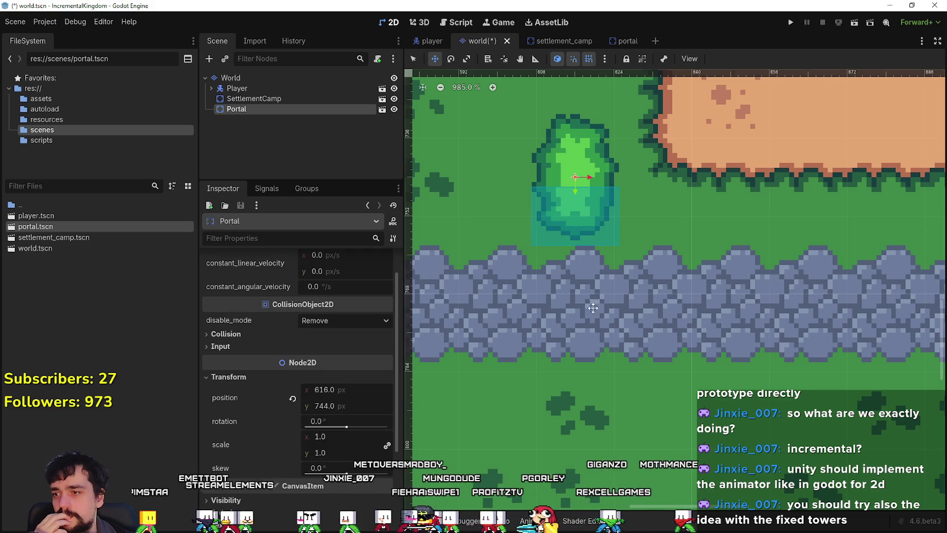
scroll(642, 226, down, 1)
scroll(711, 236, down, 1)
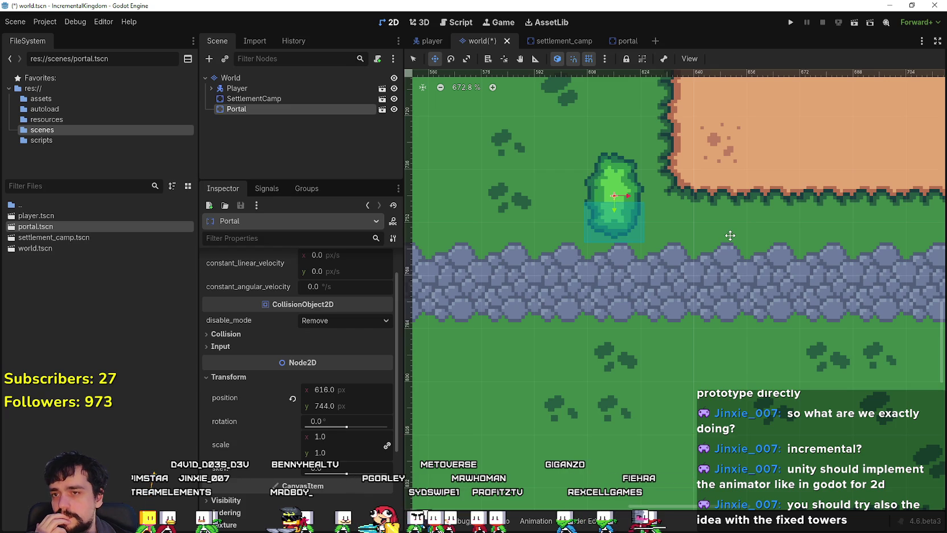
scroll(731, 235, down, 1)
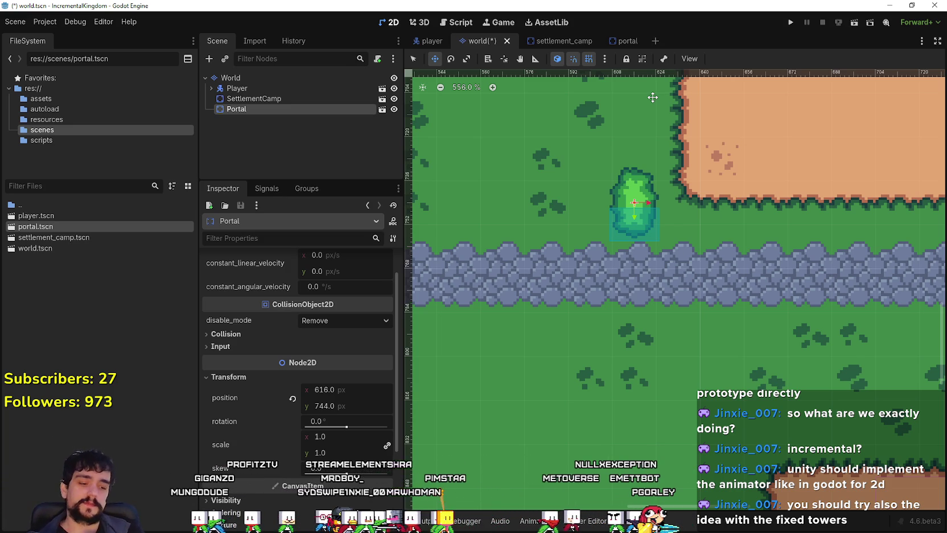
scroll(665, 195, down, 5)
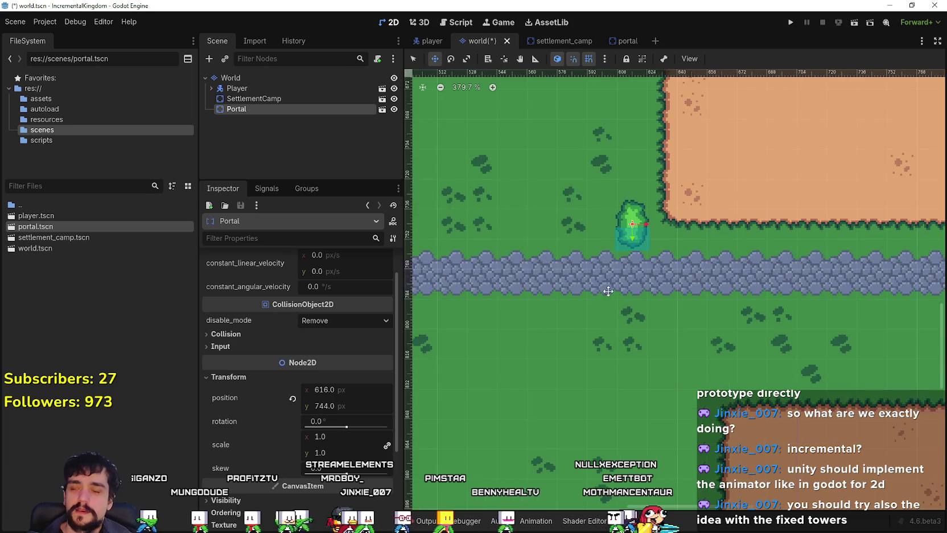
scroll(774, 324, down, 5)
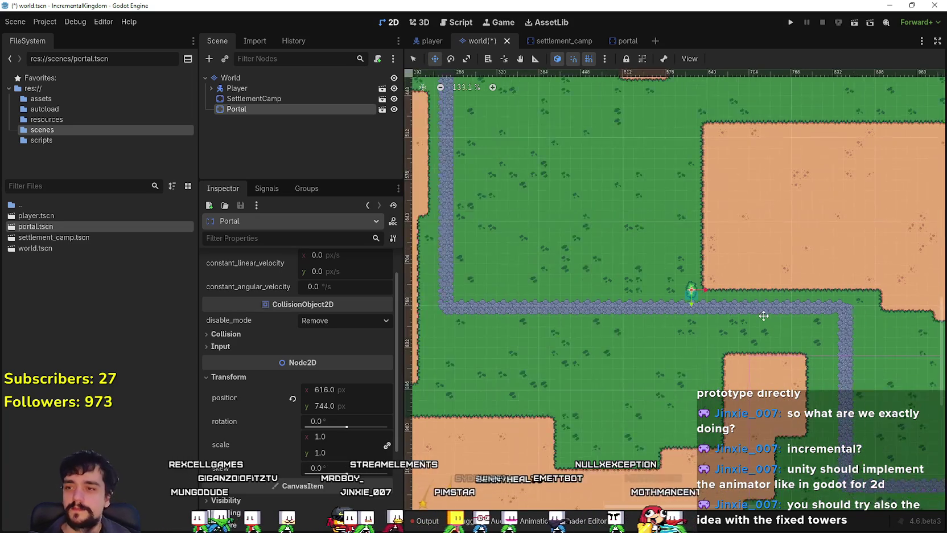
drag(849, 434, 666, 377)
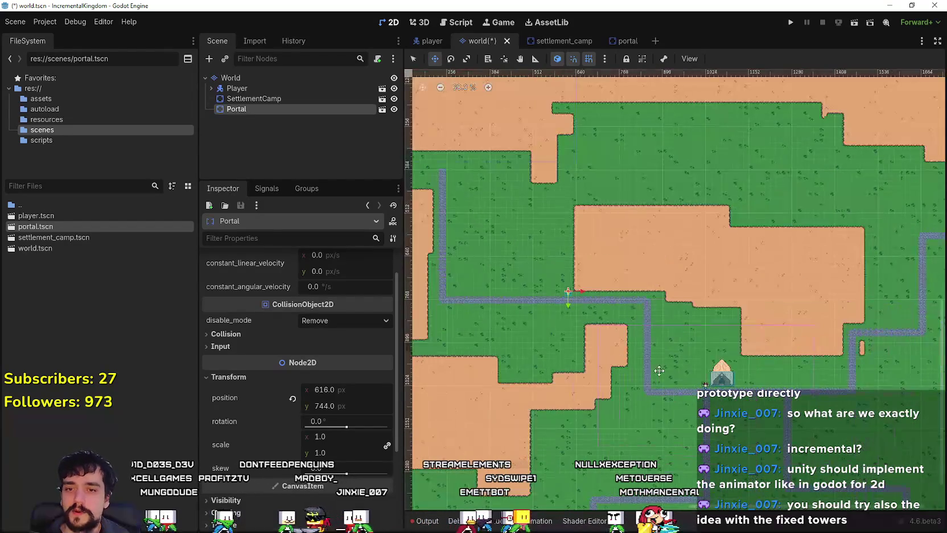
scroll(574, 308, down, 1)
scroll(575, 308, up, 5)
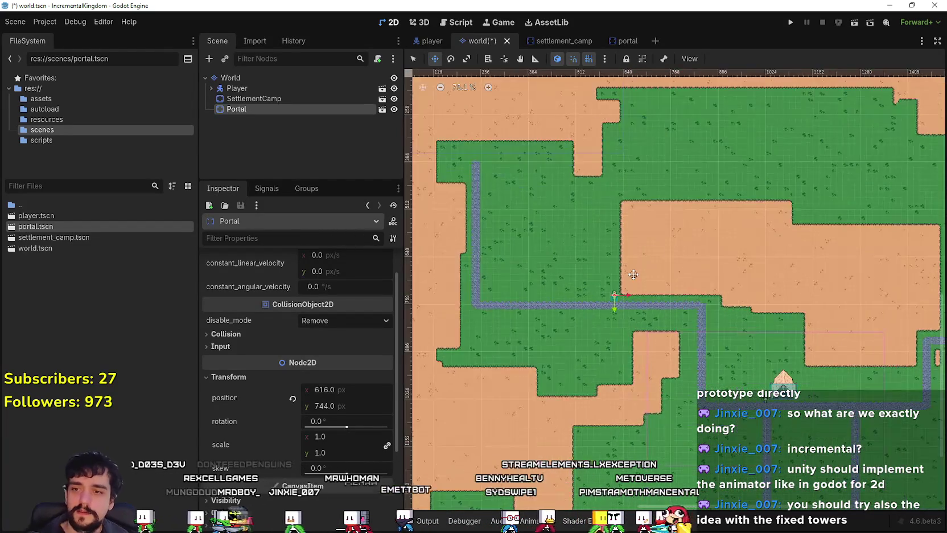
scroll(654, 251, up, 3)
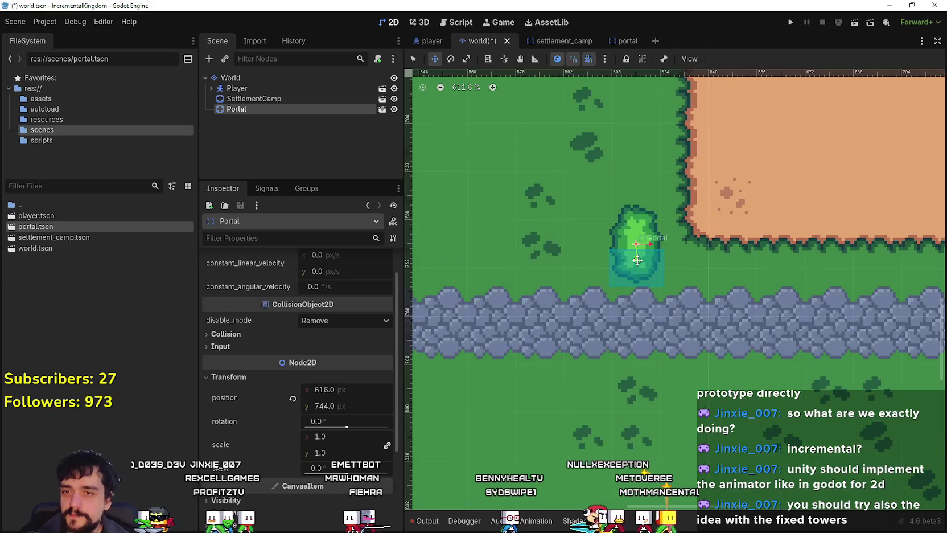
scroll(636, 256, down, 1)
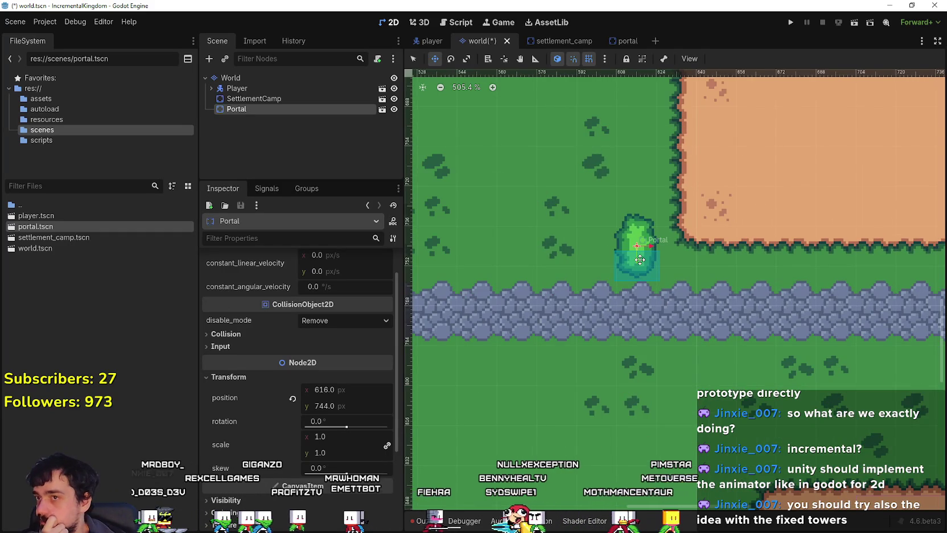
scroll(535, 296, down, 2)
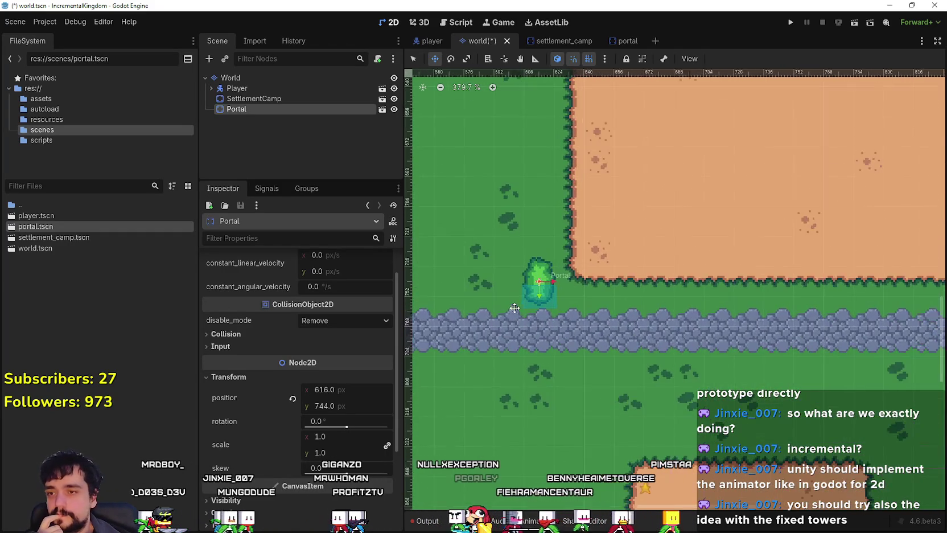
scroll(524, 299, up, 1)
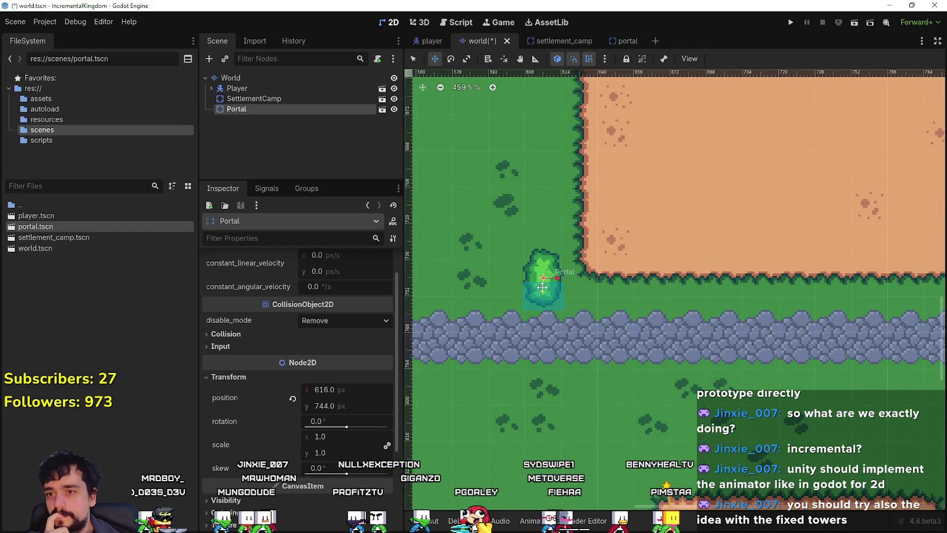
scroll(542, 289, down, 6)
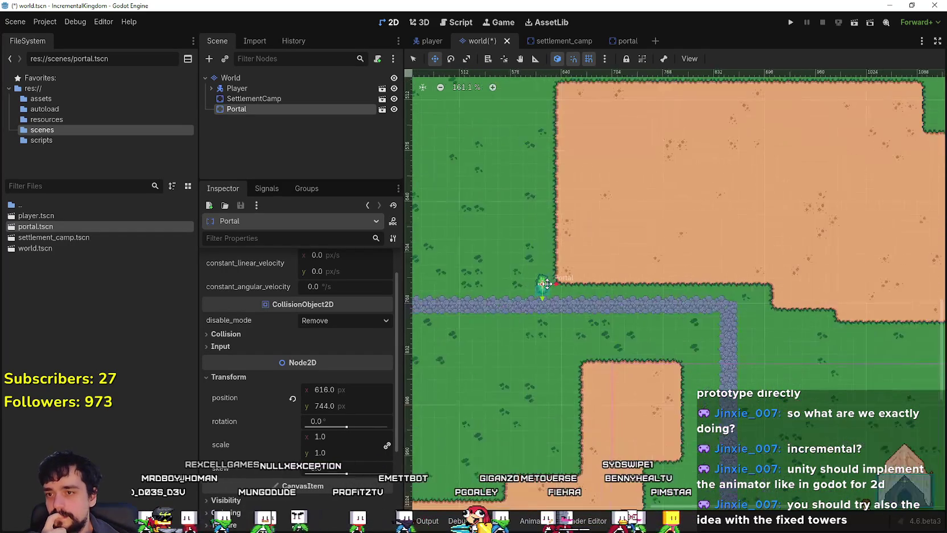
scroll(547, 284, up, 4)
scroll(541, 292, up, 5)
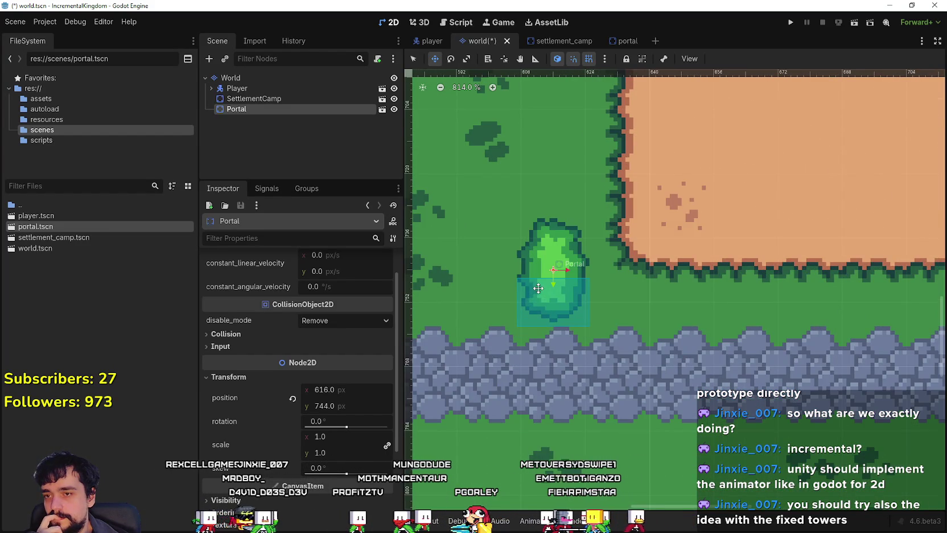
scroll(539, 286, up, 1)
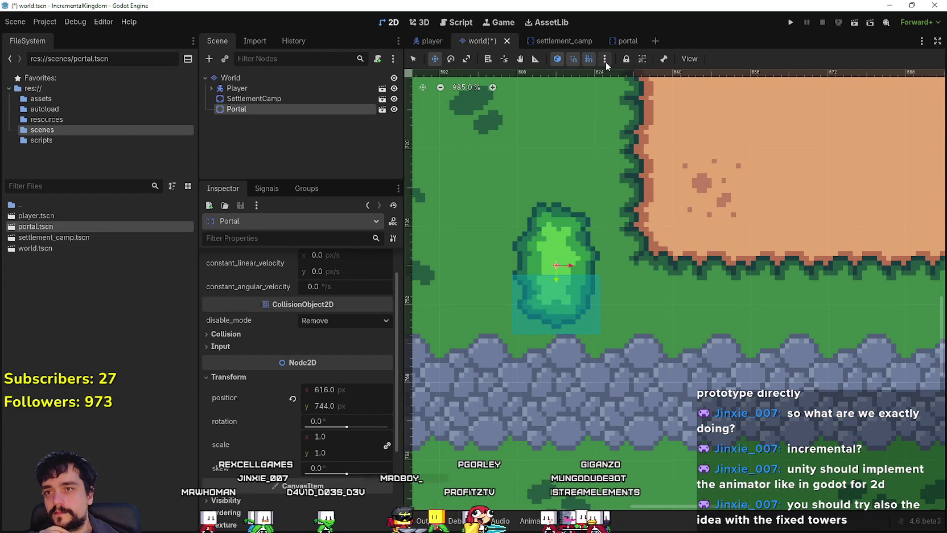
Step: Review the snap grid settings unchanged, then move the Portal up 8 px to (616, 736)
click(605, 60)
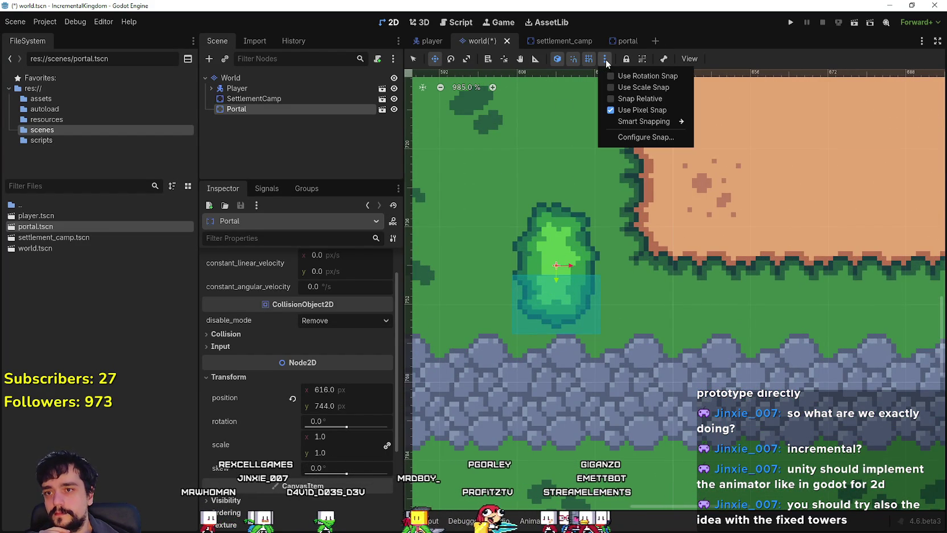
click(653, 138)
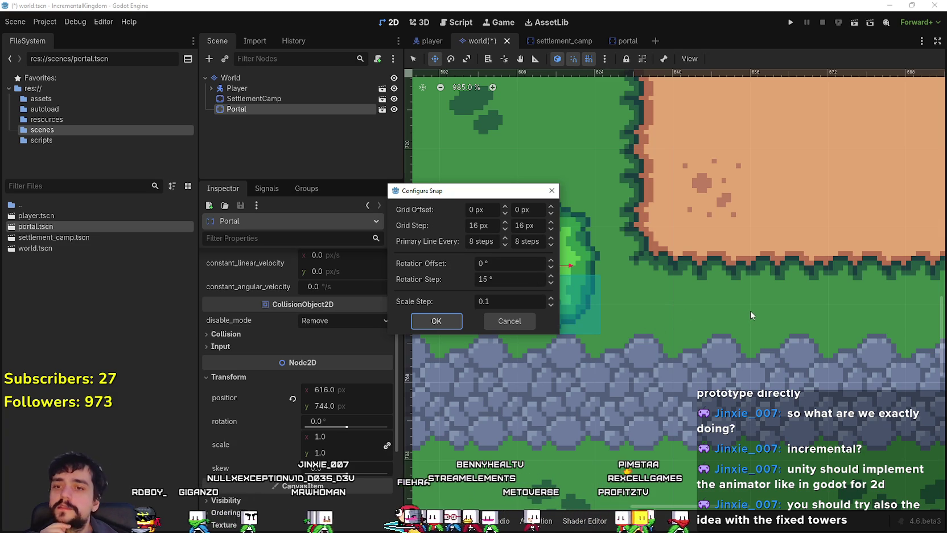
click(497, 321)
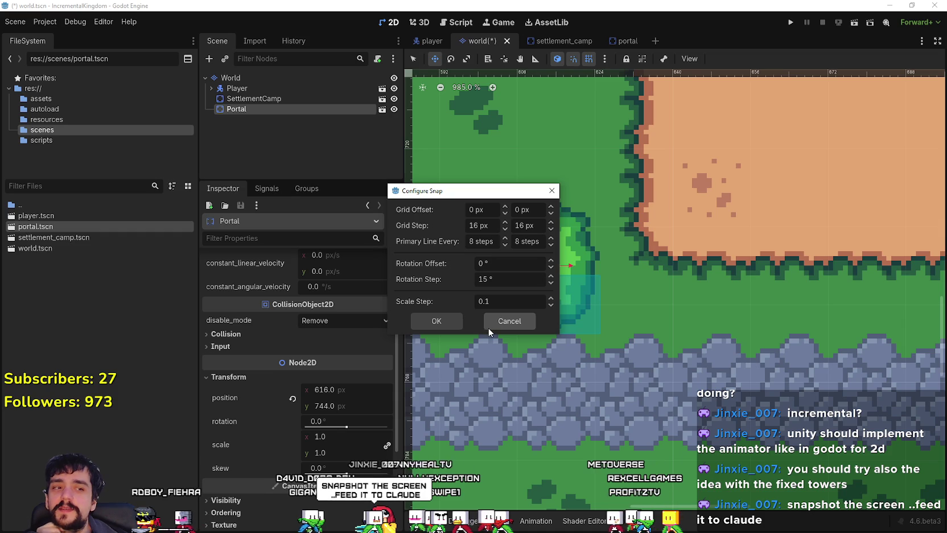
click(494, 319)
drag(555, 326, 556, 283)
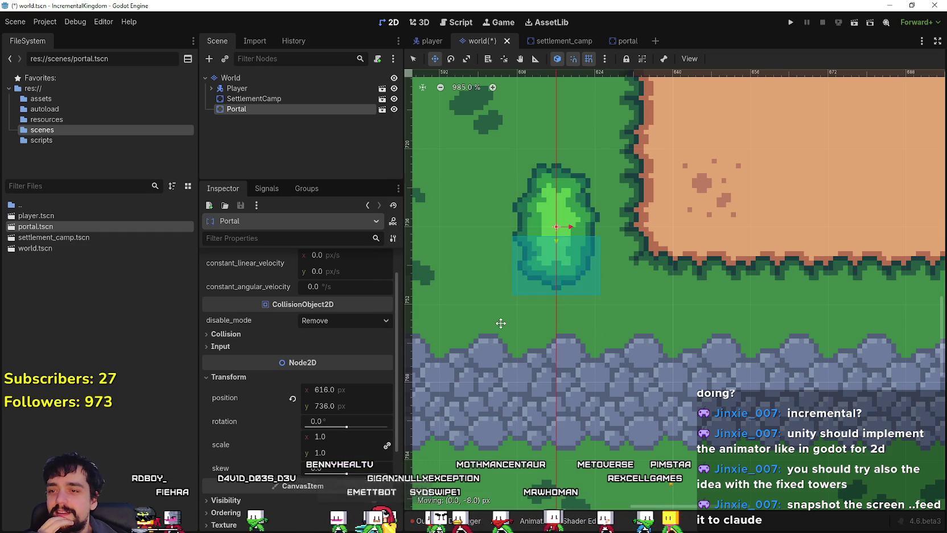
Step: Set the snap grid step to 8 px in Configure Snap
drag(546, 234, 508, 154)
scroll(548, 250, down, 2)
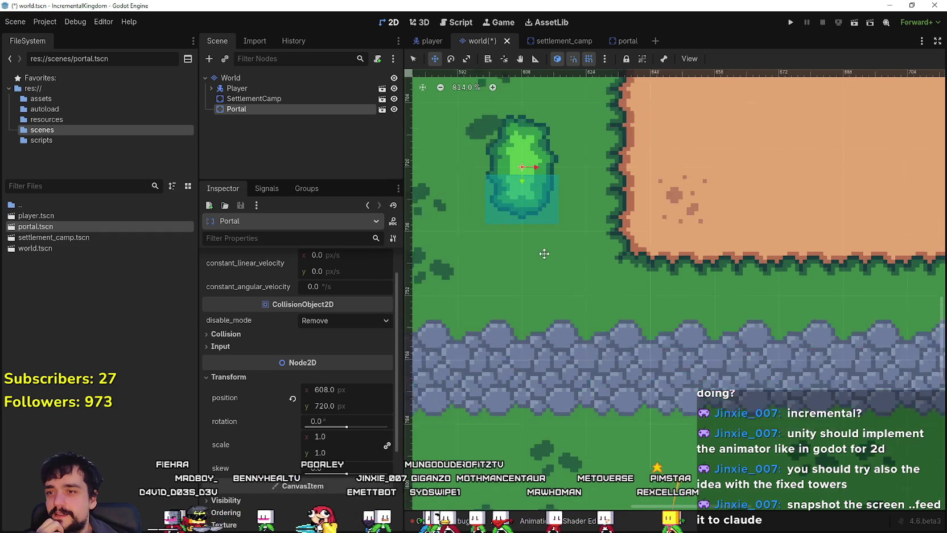
click(605, 60)
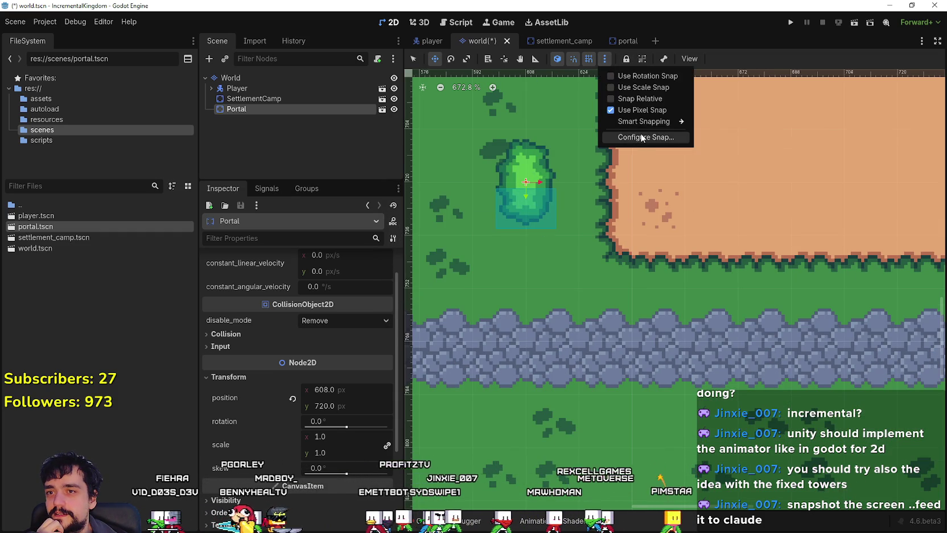
click(632, 137)
double_click(484, 226)
text(8)
click(524, 225)
click(436, 321)
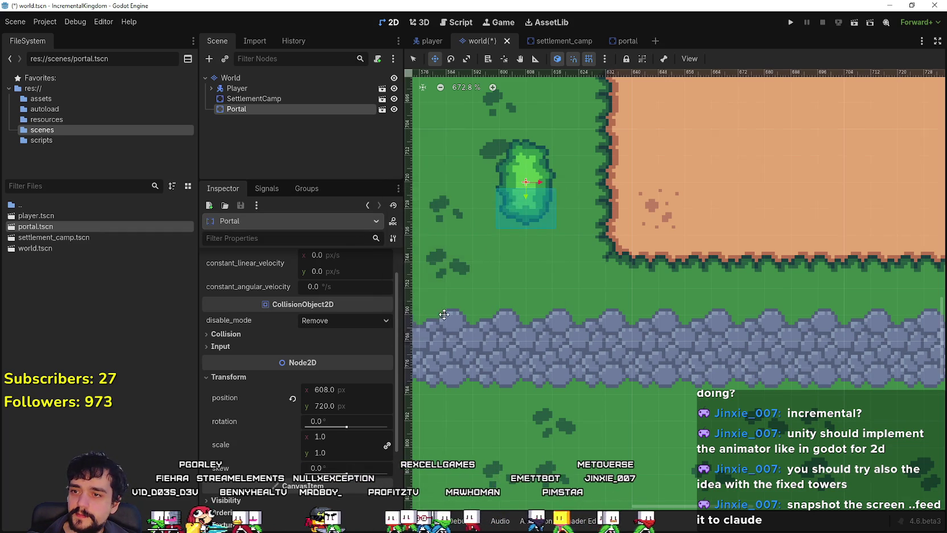
Step: Move the Portal on the finer grid to 608, 736 just above the road
scroll(502, 200, up, 1)
mouse_move(538, 197)
mouse_down()
mouse_move(539, 260)
mouse_move(561, 265)
mouse_move(555, 285)
mouse_move(537, 340)
mouse_move(492, 339)
mouse_move(461, 156)
mouse_move(478, 164)
mouse_move(598, 313)
mouse_move(474, 231)
mouse_move(499, 259)
mouse_move(590, 255)
mouse_move(504, 233)
mouse_move(505, 282)
mouse_move(558, 255)
mouse_move(476, 292)
mouse_move(472, 285)
mouse_move(652, 277)
mouse_move(526, 262)
mouse_move(652, 290)
mouse_move(554, 277)
mouse_move(511, 297)
mouse_up()
scroll(560, 265, up, 1)
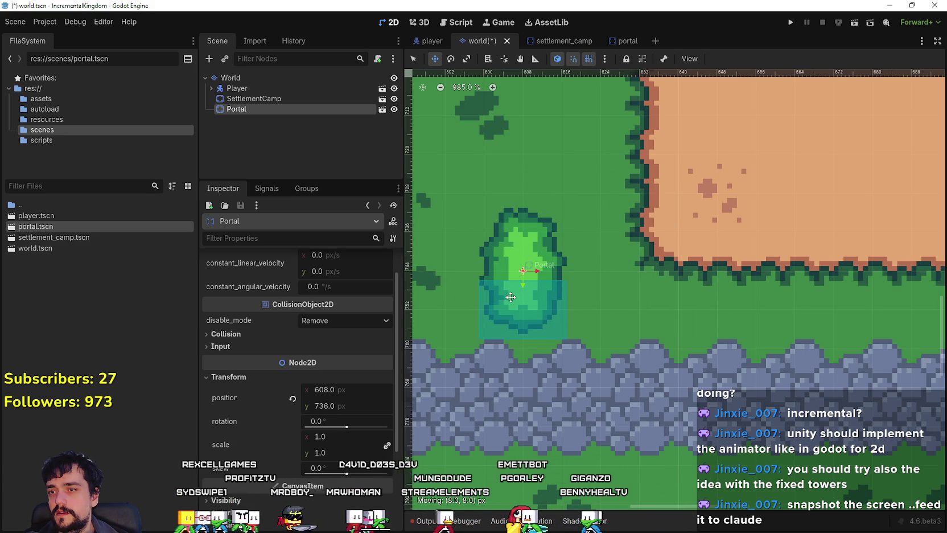
Step: Drag the Portal far left along the road, then back to the right
scroll(512, 295, down, 10)
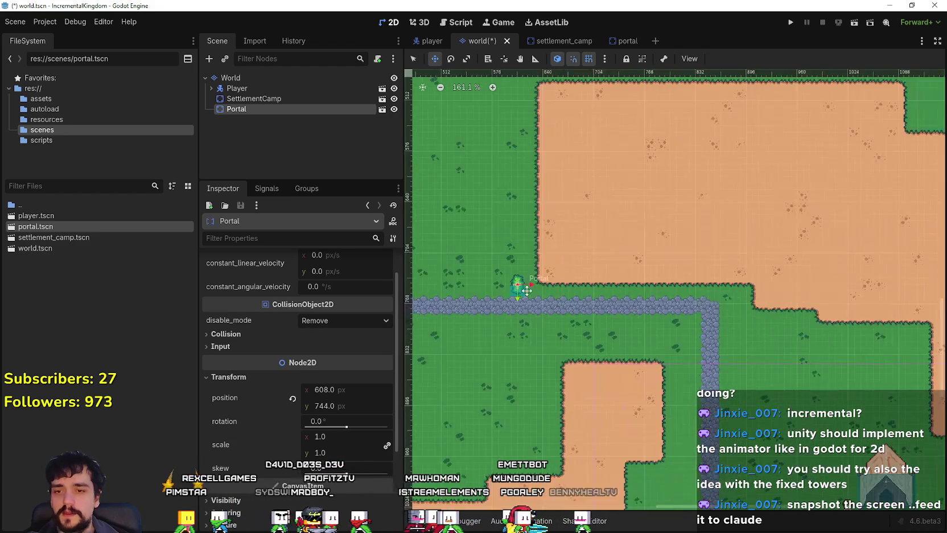
scroll(651, 248, up, 3)
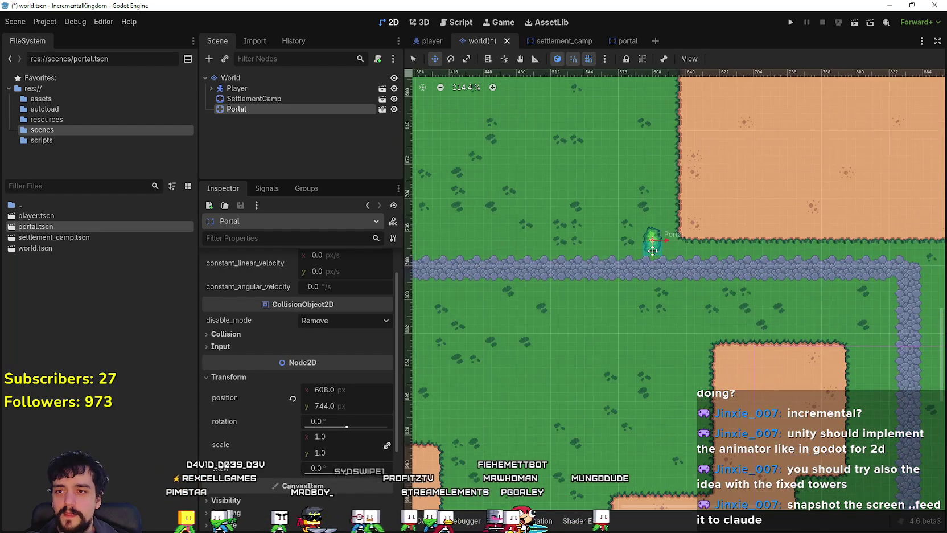
scroll(651, 249, down, 2)
mouse_move(651, 248)
mouse_down()
mouse_move(455, 245)
mouse_move(474, 254)
mouse_up()
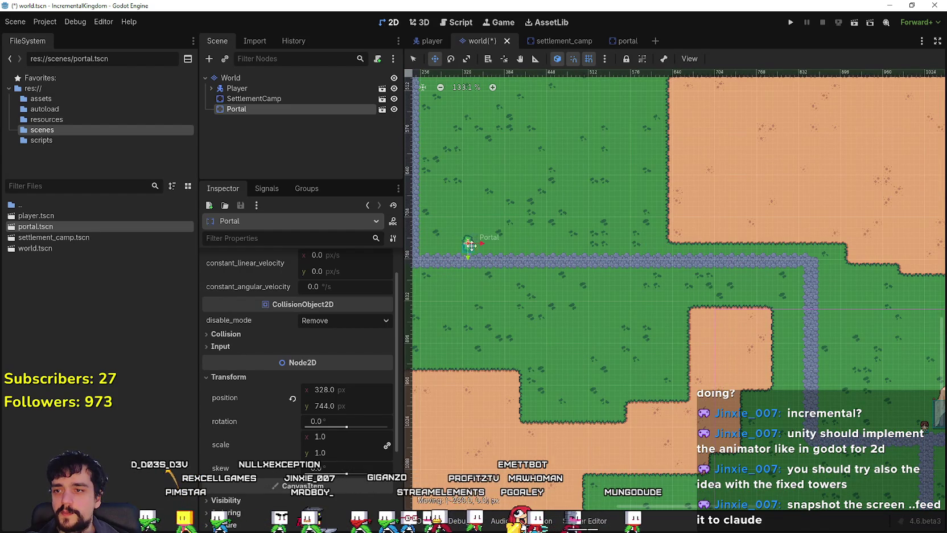
scroll(474, 254, up, 3)
drag(562, 240, 820, 240)
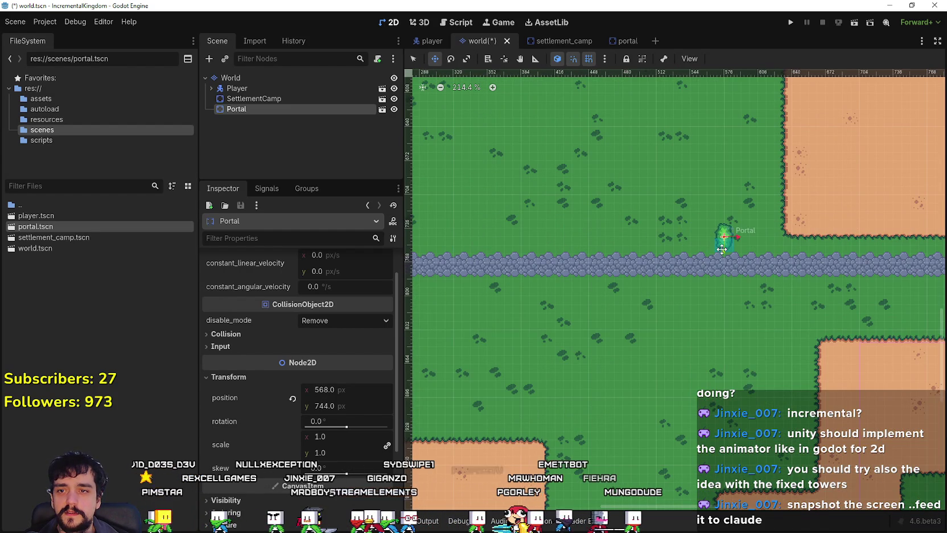
scroll(565, 255, down, 2)
scroll(565, 255, down, 3)
scroll(570, 273, right, 5)
scroll(515, 258, right, 2)
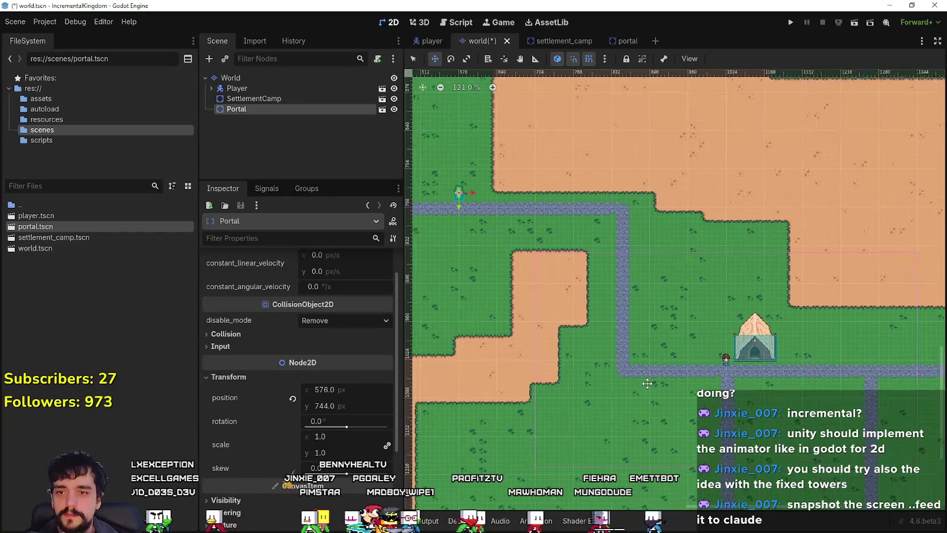
scroll(594, 357, up, 3)
Step: Settle the Portal just above the road
drag(568, 234, 570, 233)
scroll(569, 233, up, 2)
scroll(580, 239, up, 3)
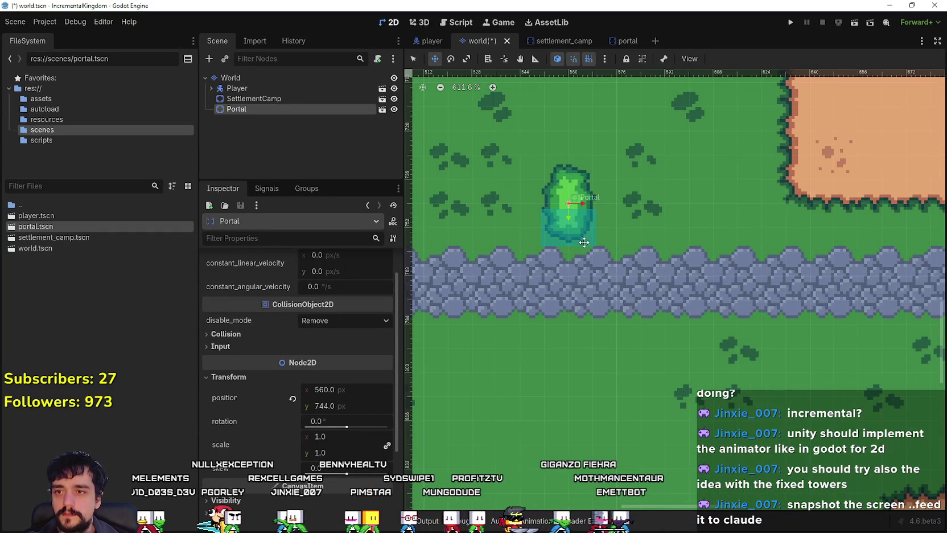
scroll(583, 236, down, 10)
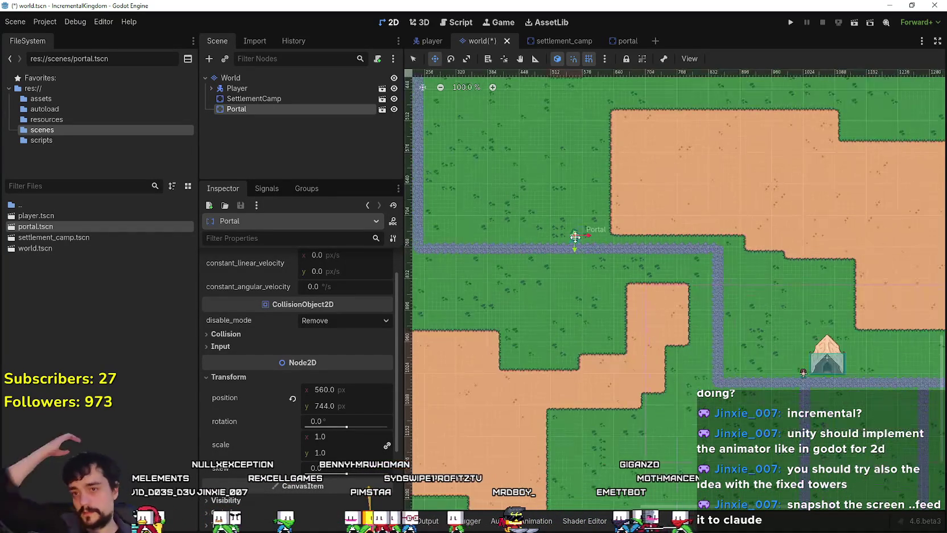
scroll(578, 234, up, 7)
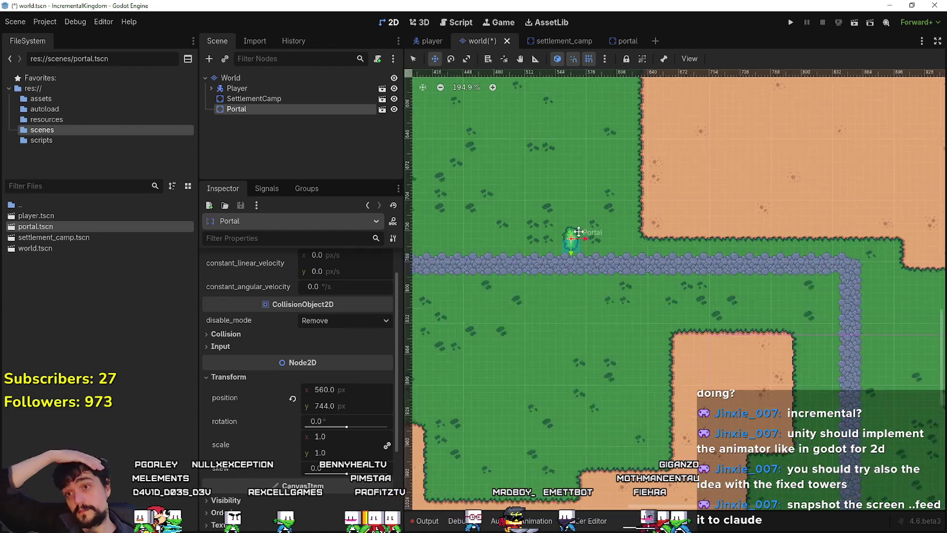
scroll(592, 242, down, 5)
scroll(589, 241, up, 4)
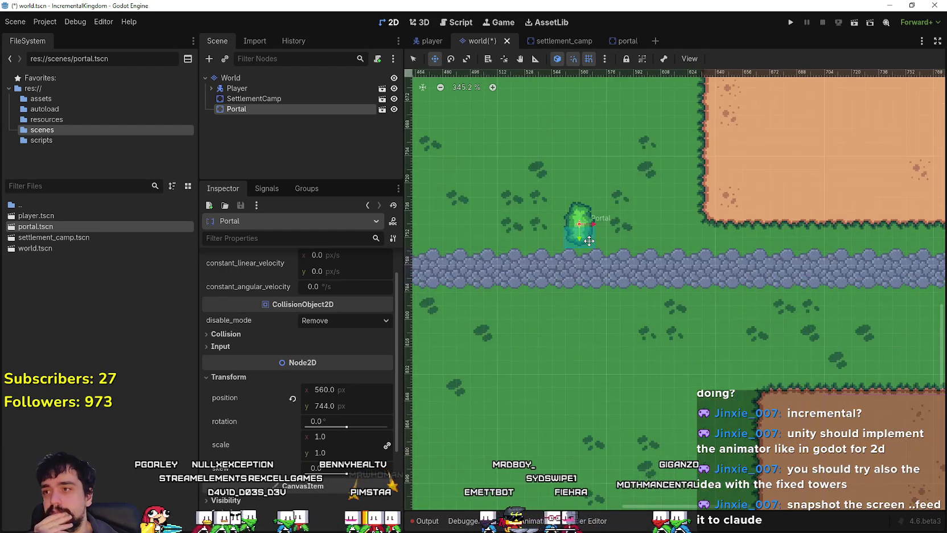
scroll(589, 241, down, 2)
scroll(470, 205, down, 3)
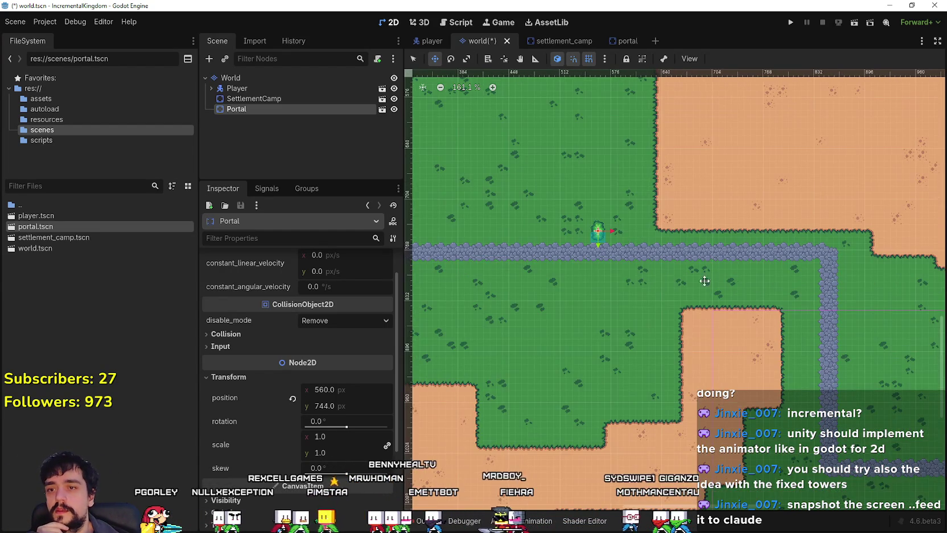
Step: Move the Portal down the road to 912, 1016 west of the tent, and run the scene
mouse_move(466, 213)
mouse_down()
mouse_move(714, 346)
mouse_move(704, 303)
mouse_move(694, 428)
mouse_move(667, 425)
mouse_move(712, 412)
mouse_move(663, 411)
mouse_up()
scroll(713, 346, up, 5)
scroll(667, 425, up, 2)
scroll(662, 412, up, 4)
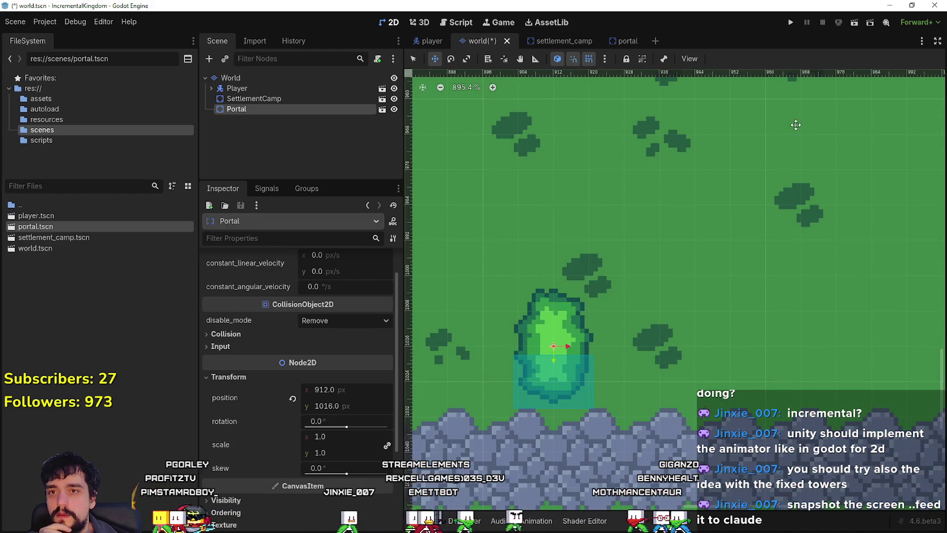
click(855, 23)
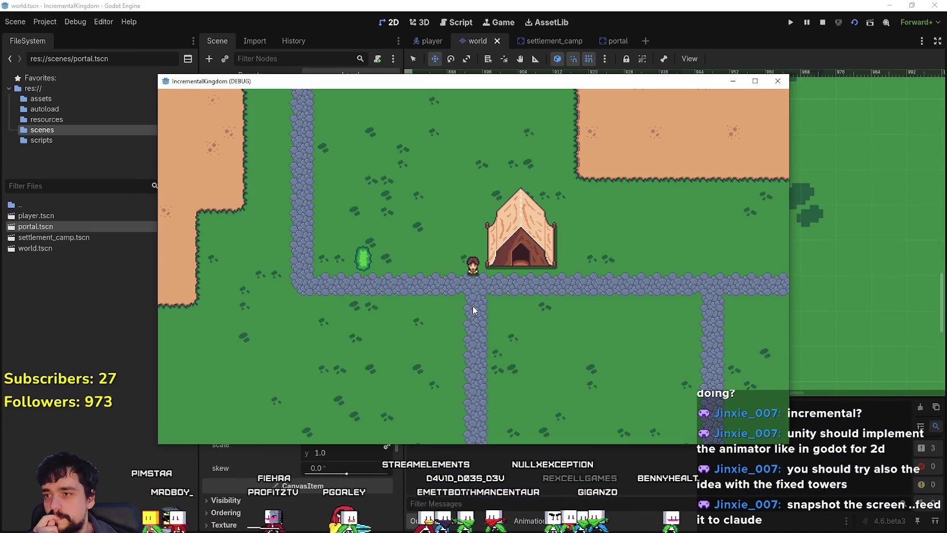
Step: Maximize the running game to inspect the Portal by the road, then close the game
click(755, 81)
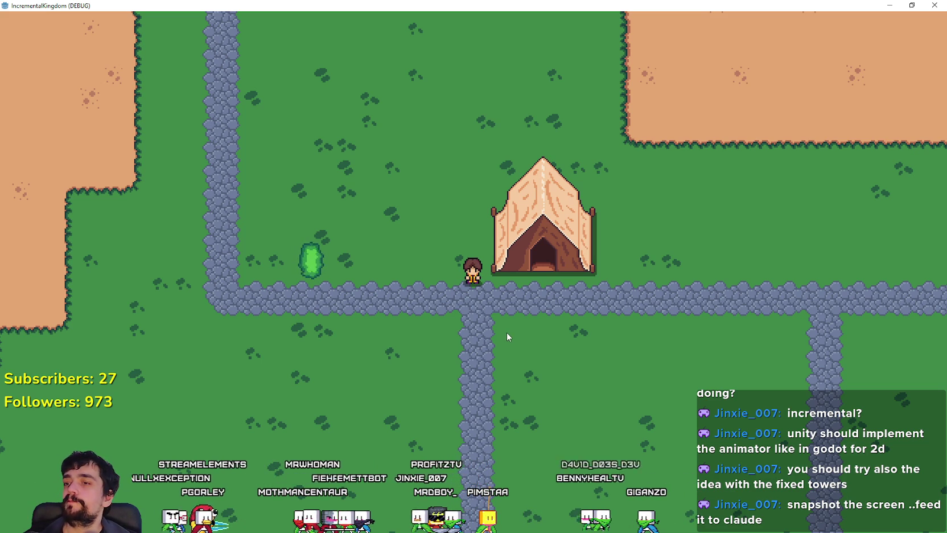
drag(421, 5, 421, 83)
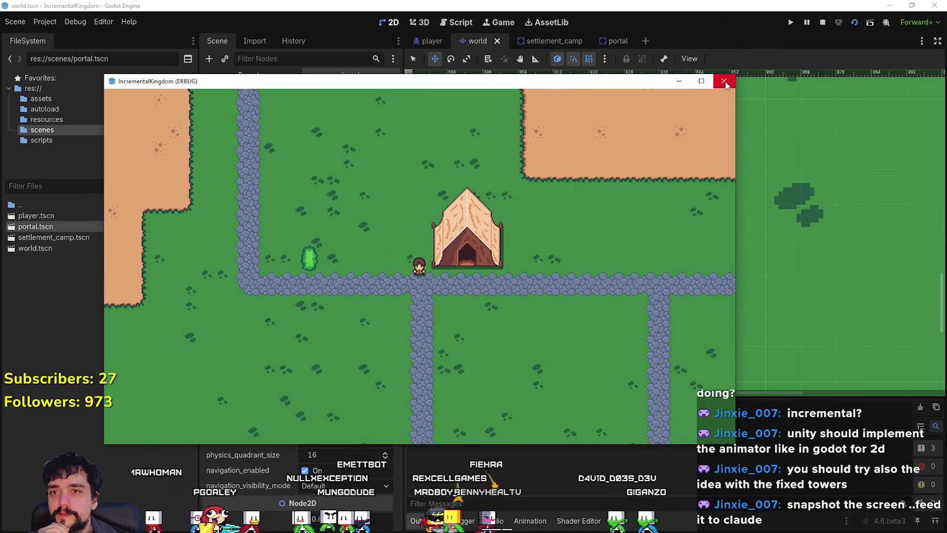
click(724, 81)
scroll(624, 308, down, 4)
scroll(623, 295, down, 5)
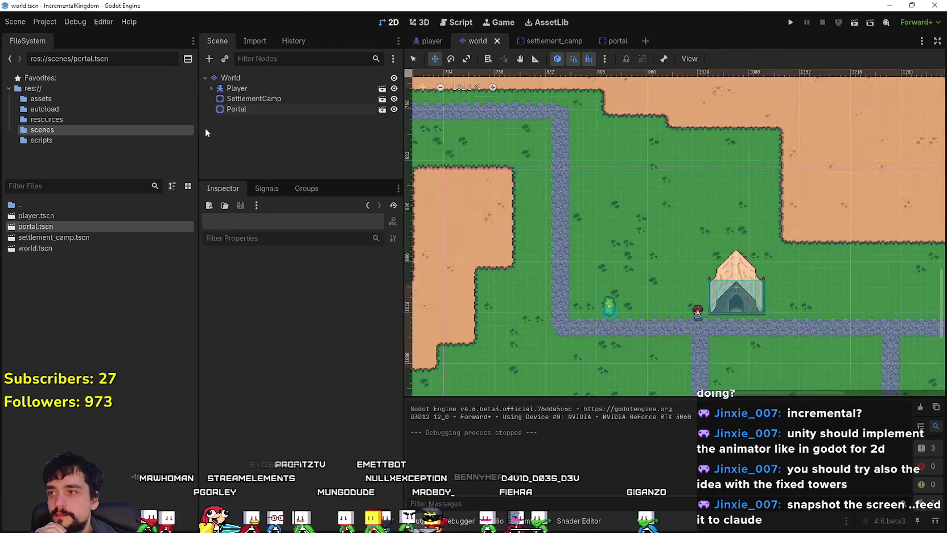
Step: Duplicate the Portal as Portal2 and place it at 1256, 1016 east of the tent
click(248, 109)
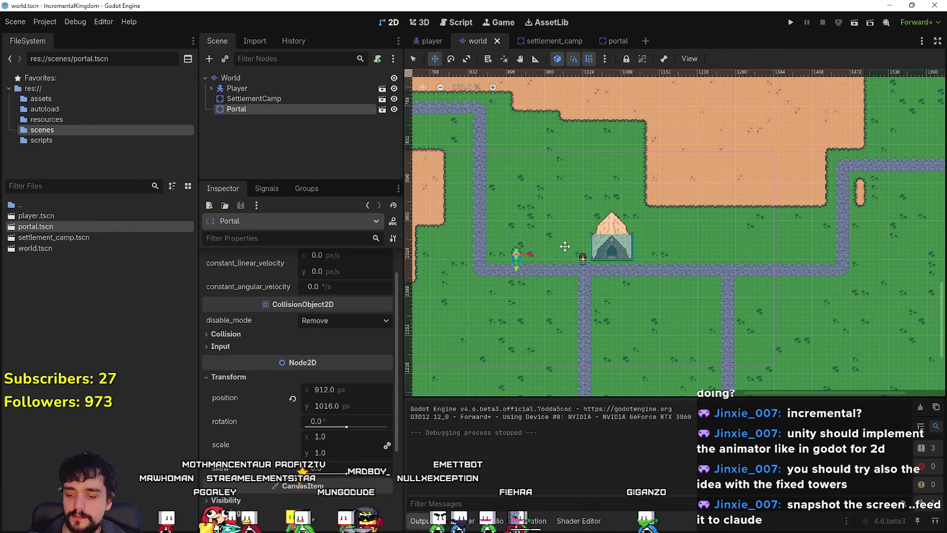
key(ctrl+d)
mouse_move(519, 267)
mouse_down()
mouse_move(732, 271)
mouse_move(795, 254)
mouse_move(806, 263)
mouse_up()
scroll(722, 272, up, 4)
scroll(722, 272, up, 1)
scroll(739, 294, down, 2)
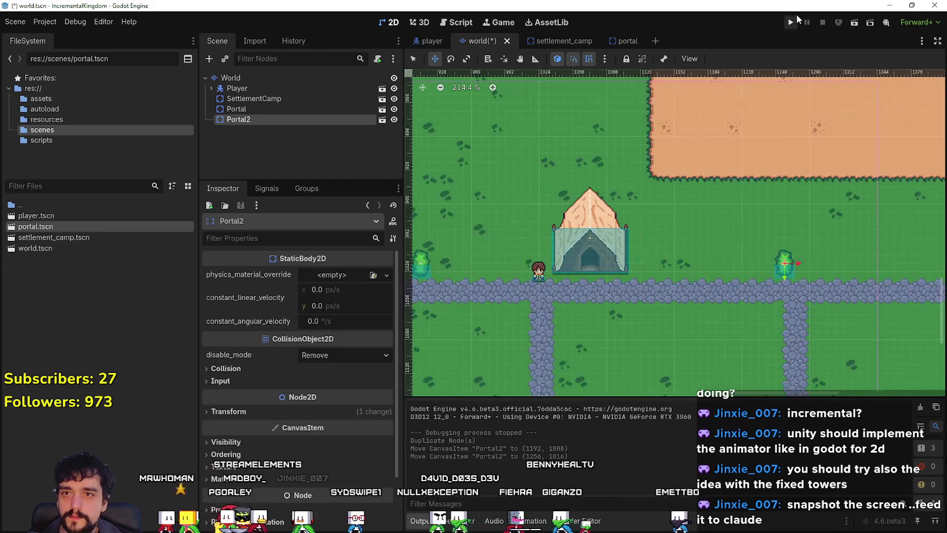
Step: Save and run the scene full screen to check both portals, then stop the game
click(848, 22)
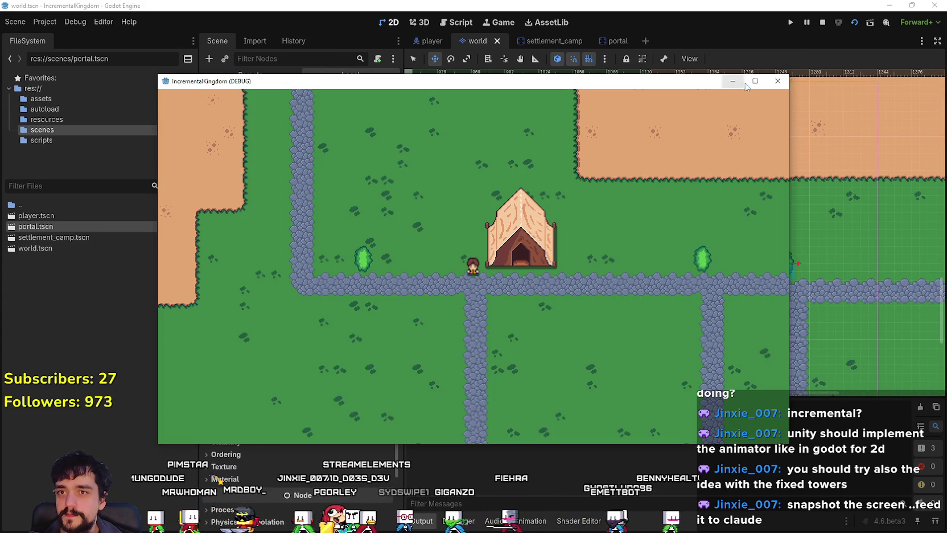
click(755, 81)
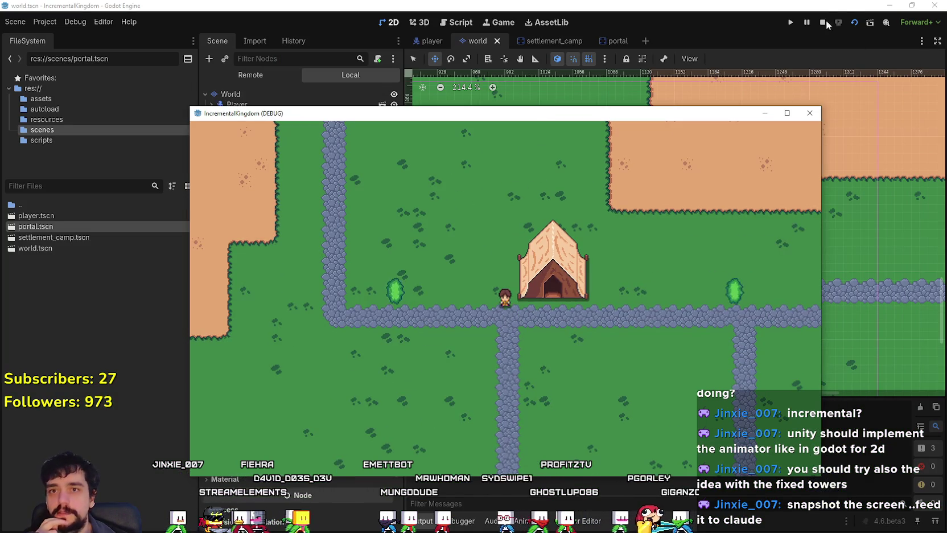
click(823, 21)
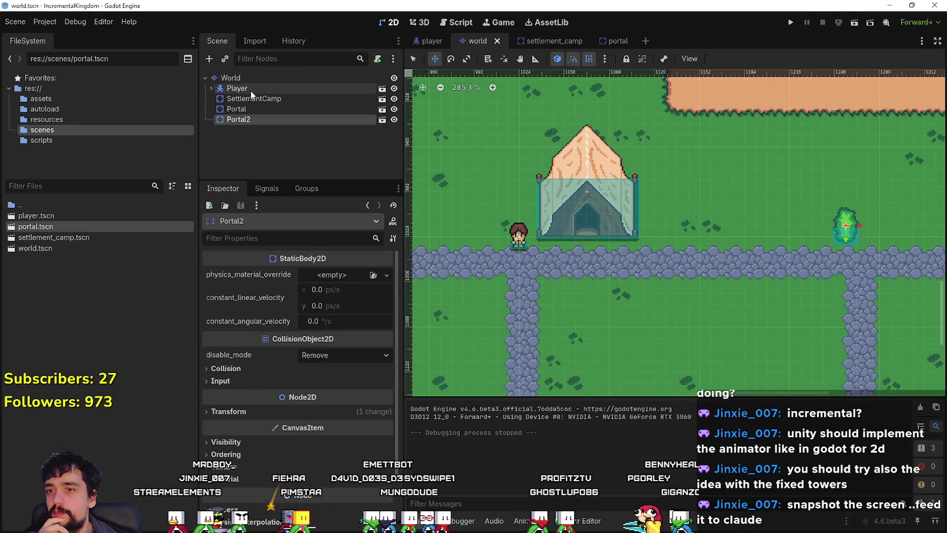
Step: Select the SettlementCamp tent and drag it slightly down toward the road
click(237, 88)
scroll(697, 229, up, 4)
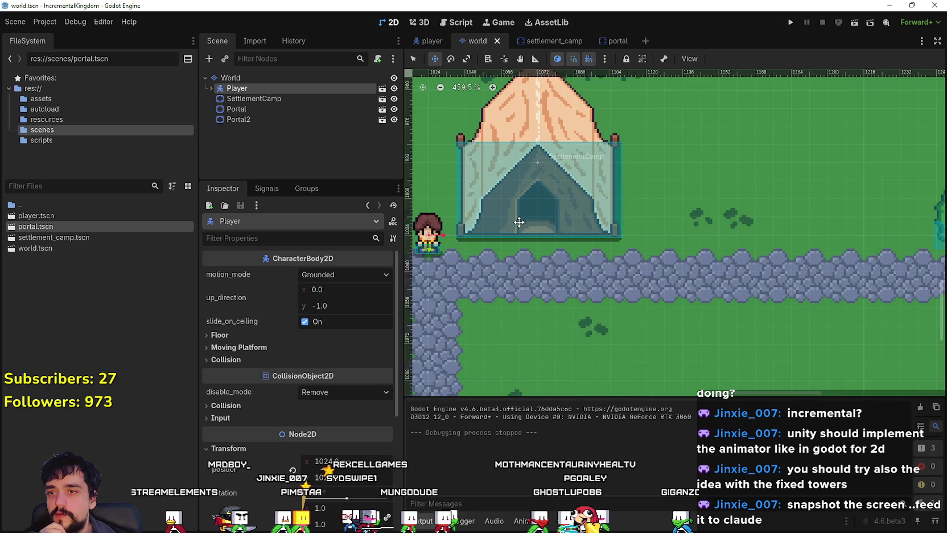
scroll(587, 207, up, 1)
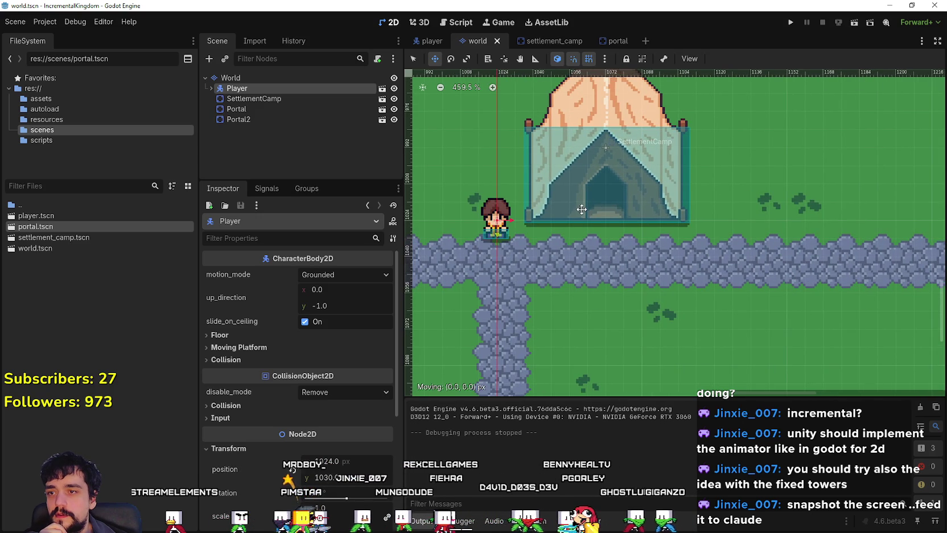
click(265, 99)
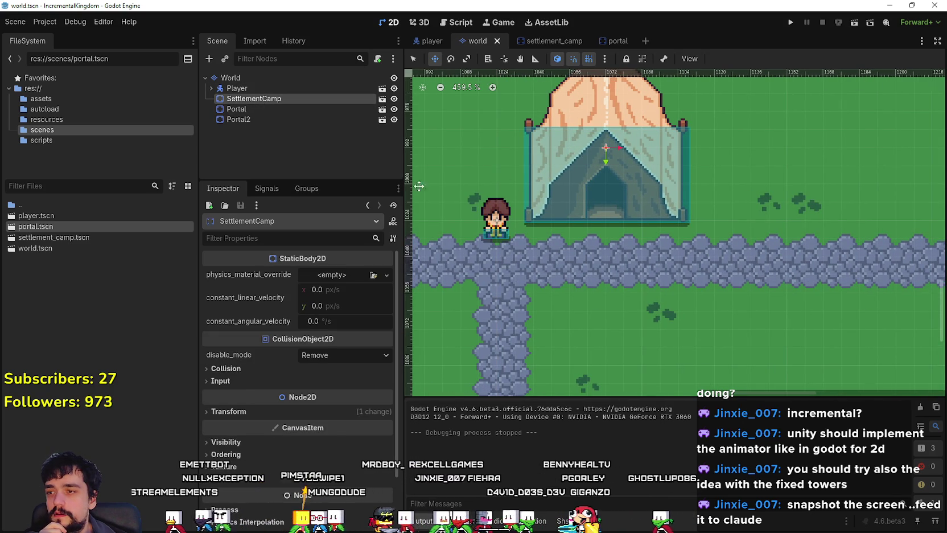
click(257, 89)
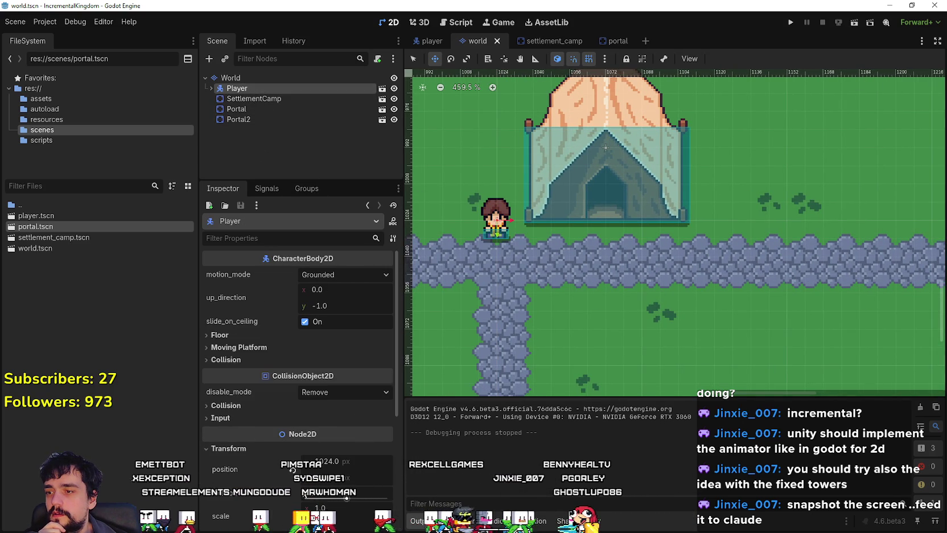
click(257, 98)
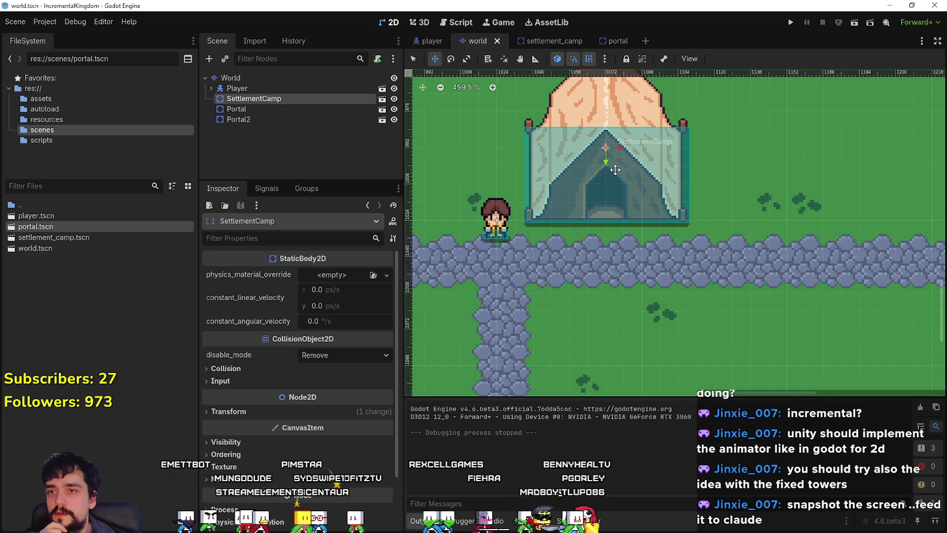
drag(596, 154, 596, 168)
scroll(643, 219, down, 2)
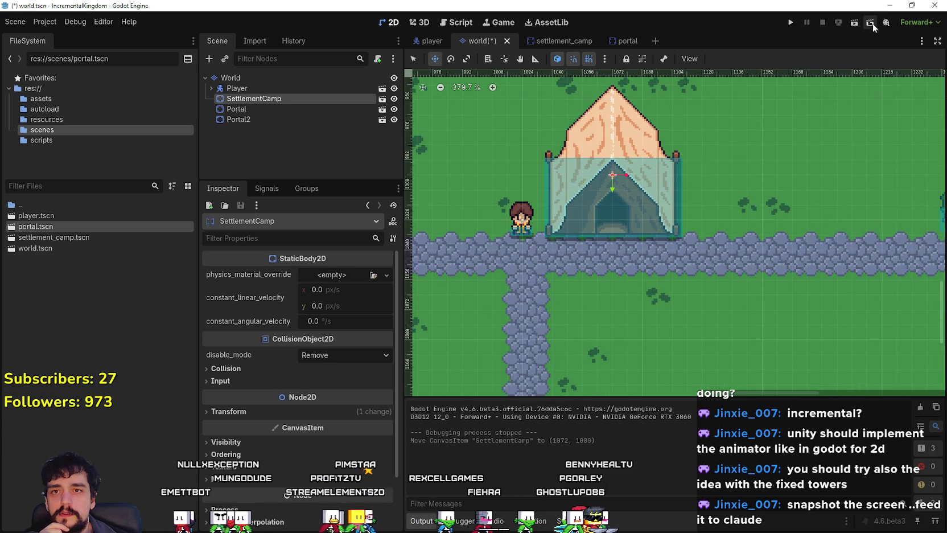
Step: Run the scene full screen to check the tent, then stop the game
click(856, 23)
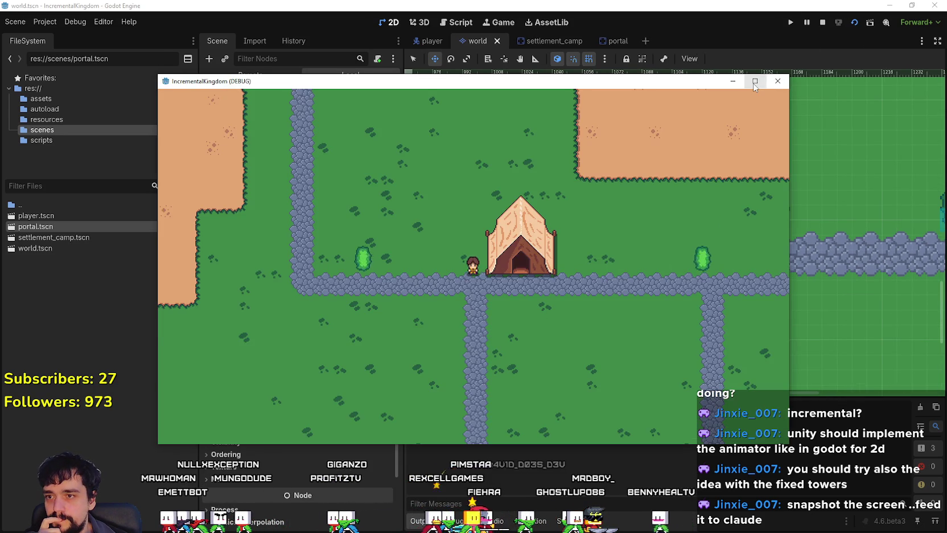
click(754, 83)
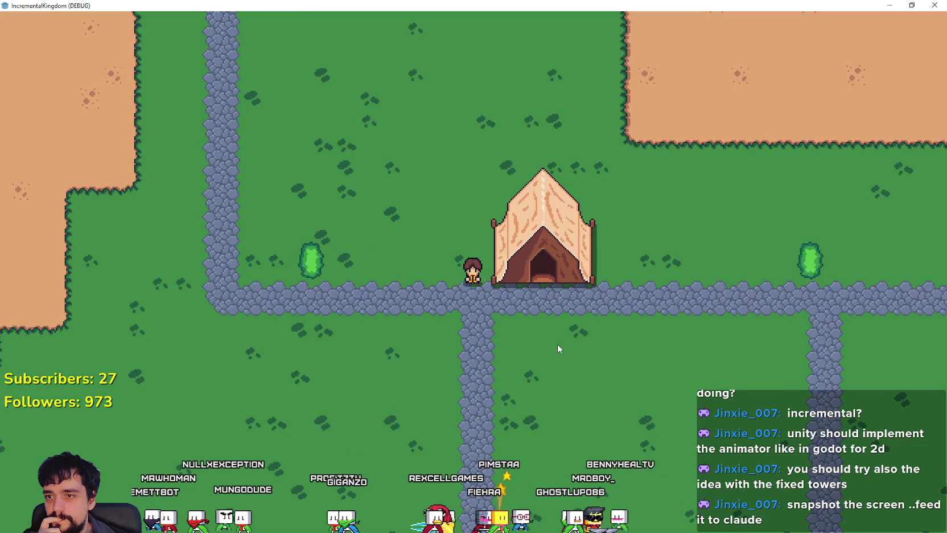
key(super+Down)
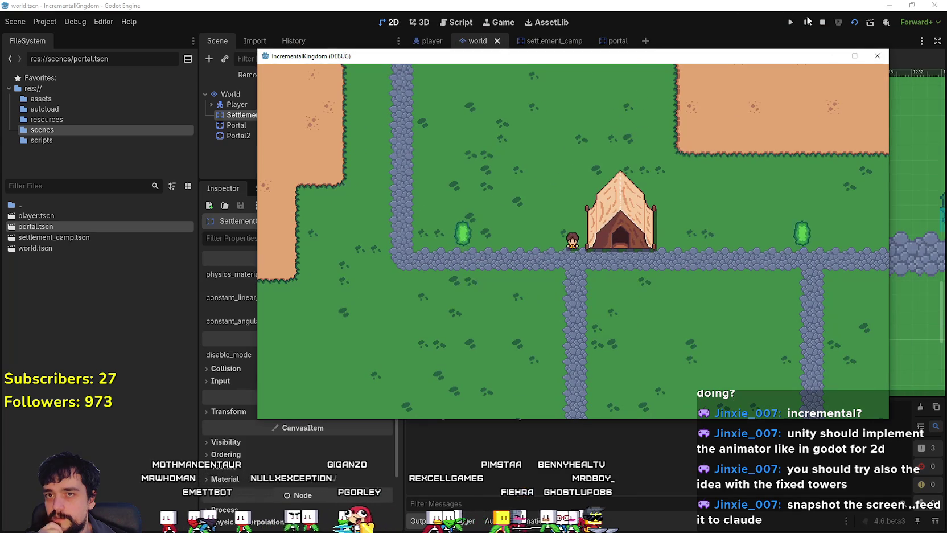
click(822, 22)
Step: Nudge the tent down 8 px onto the road edge, fine-tuning with the arrow keys
scroll(605, 211, up, 3)
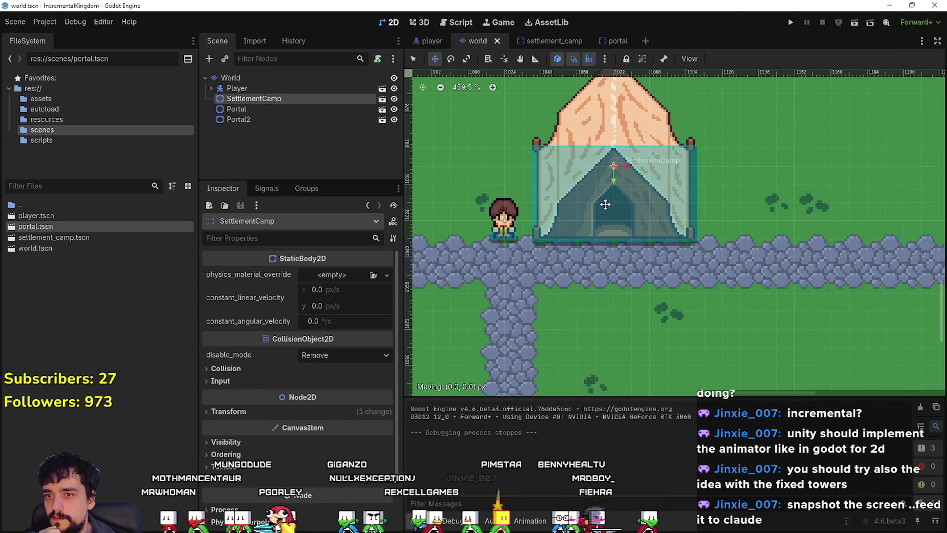
drag(602, 206, 598, 216)
scroll(595, 225, up, 5)
key(Up)
key(Up)
key(Up)
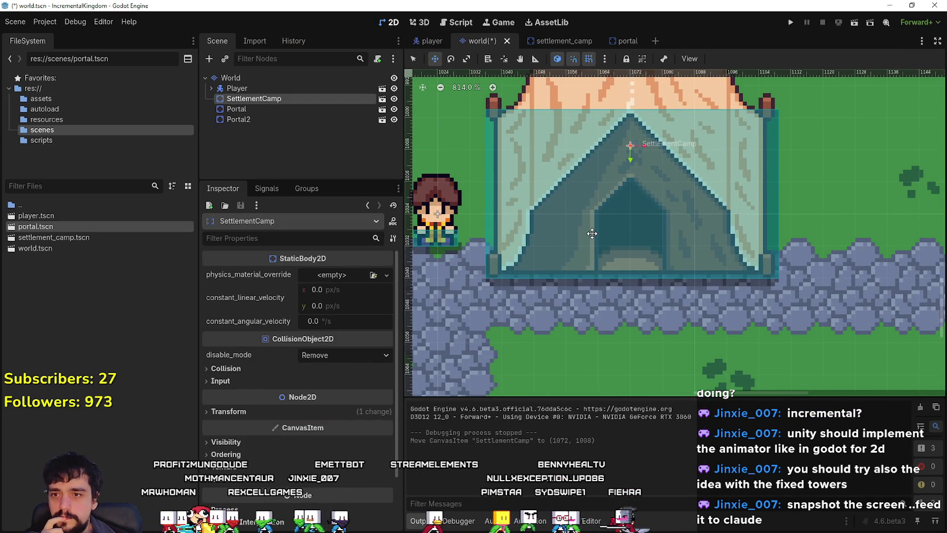
key(Down)
key(Down)
key(Down)
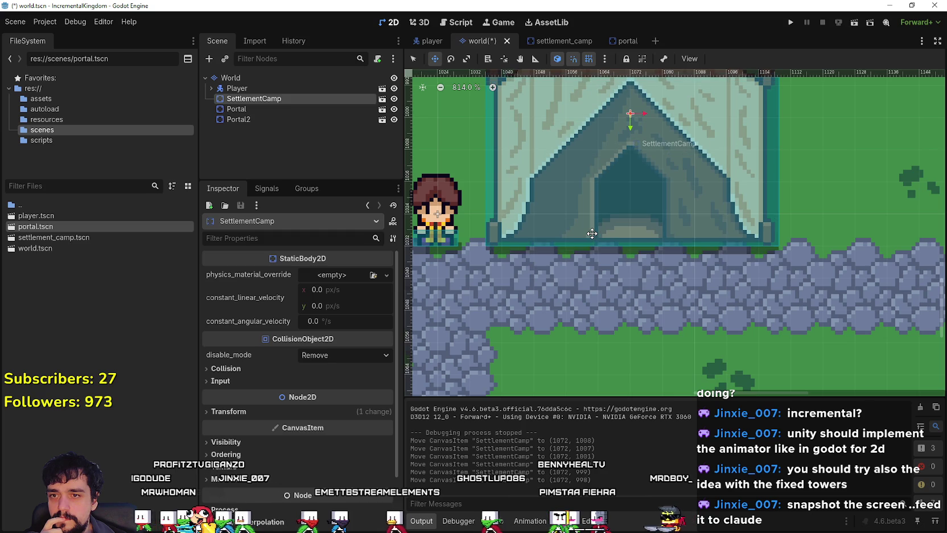
key(Down)
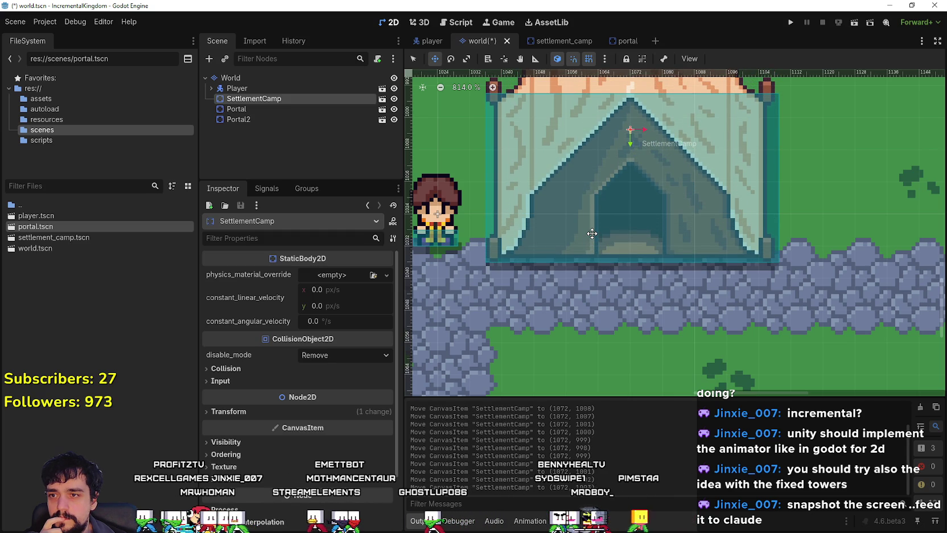
scroll(592, 233, down, 5)
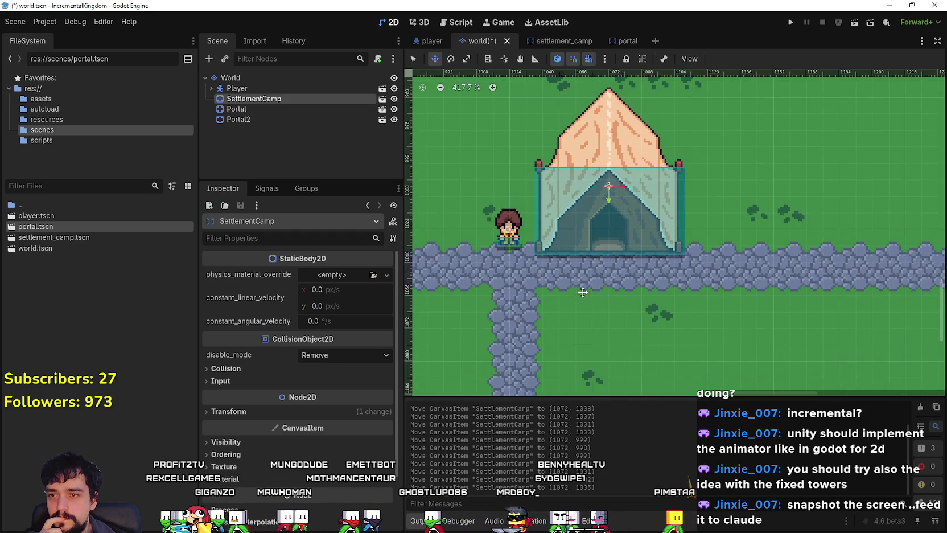
Step: Save and re-run the scene full screen to recheck the tent, then stop it
click(855, 23)
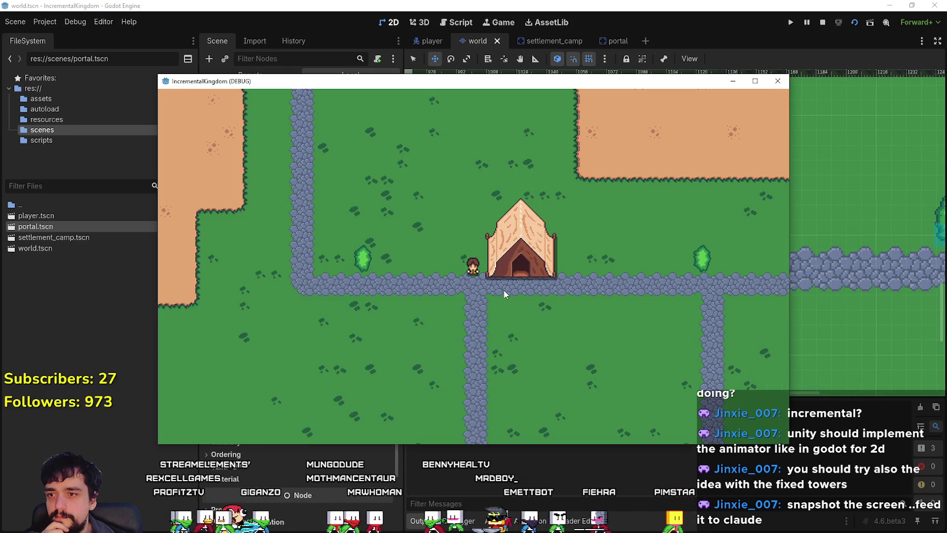
click(755, 81)
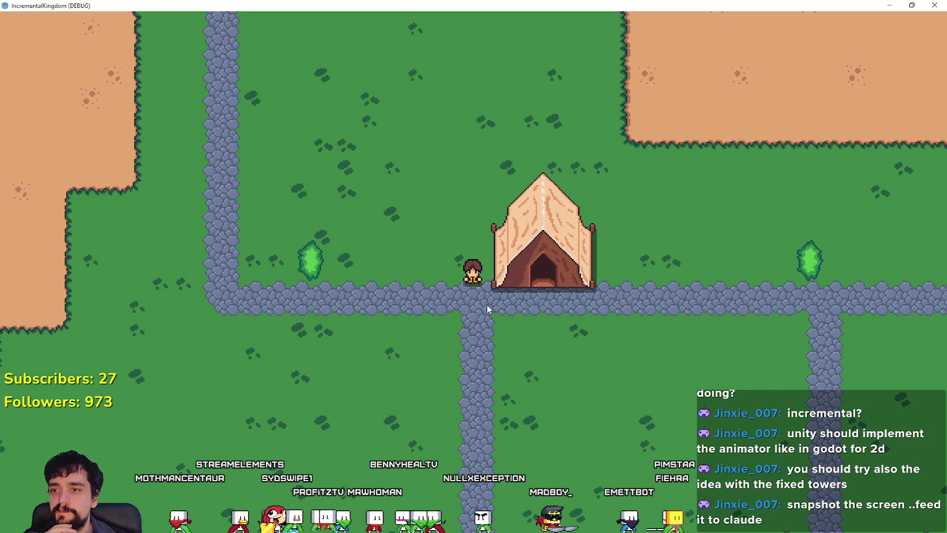
drag(476, 5, 478, 84)
click(824, 24)
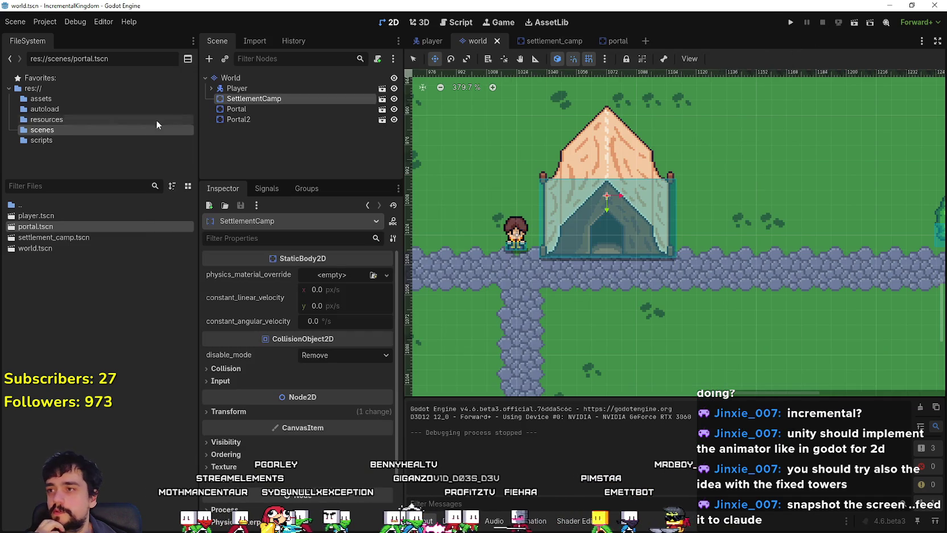
Step: Select the Player and review its motion mode choices, keeping Grounded
click(269, 88)
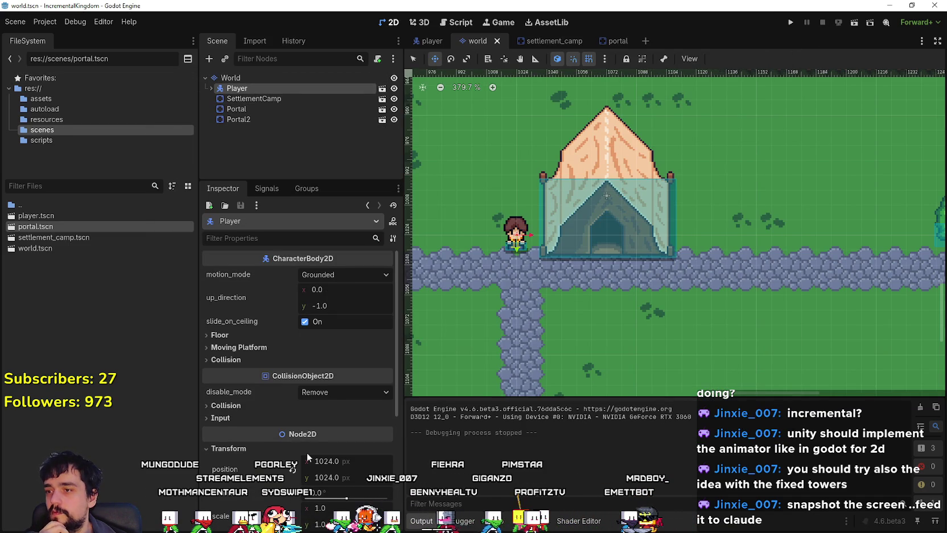
scroll(314, 440, down, 2)
scroll(331, 296, up, 2)
click(334, 275)
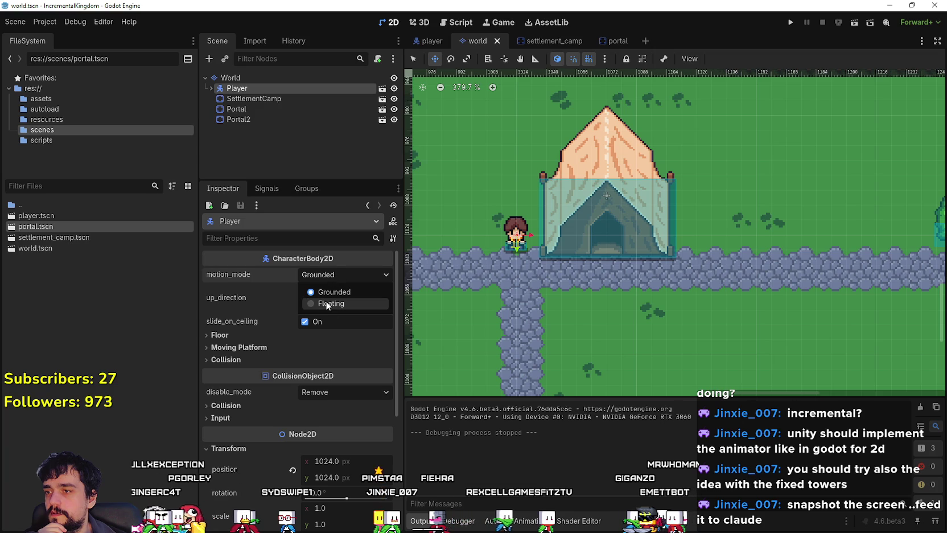
click(230, 333)
Step: Expand the Floor and Moving Platform settings, keeping on_leave as Add Velocity
click(219, 335)
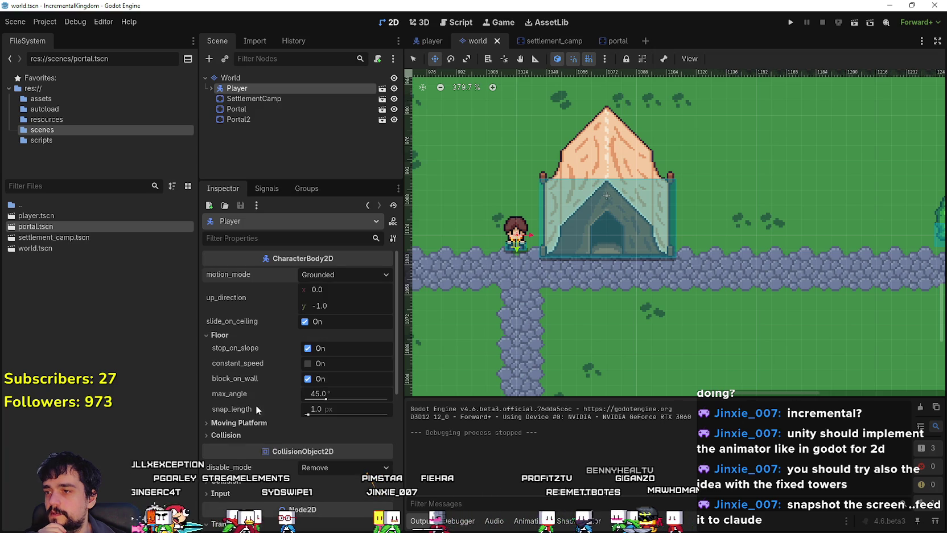
click(238, 422)
scroll(249, 444, down, 3)
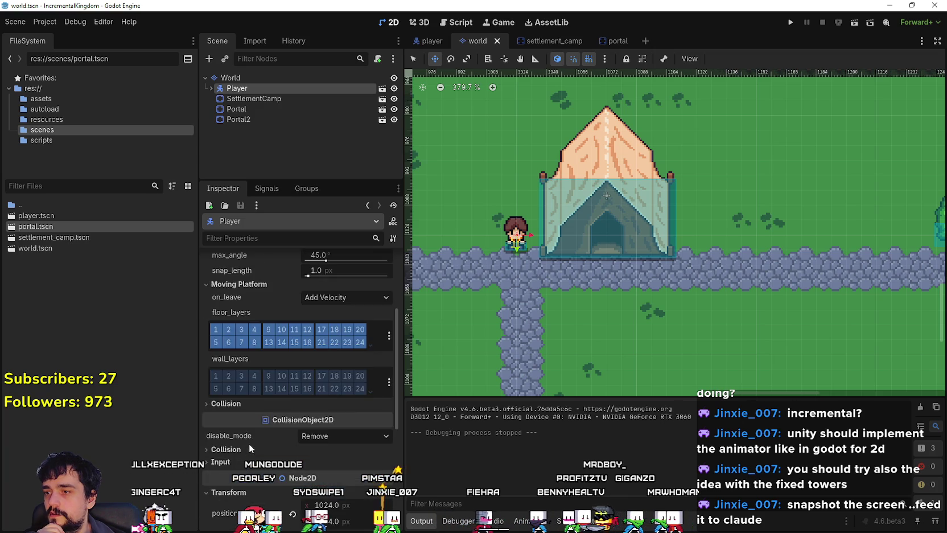
scroll(249, 444, up, 2)
click(343, 401)
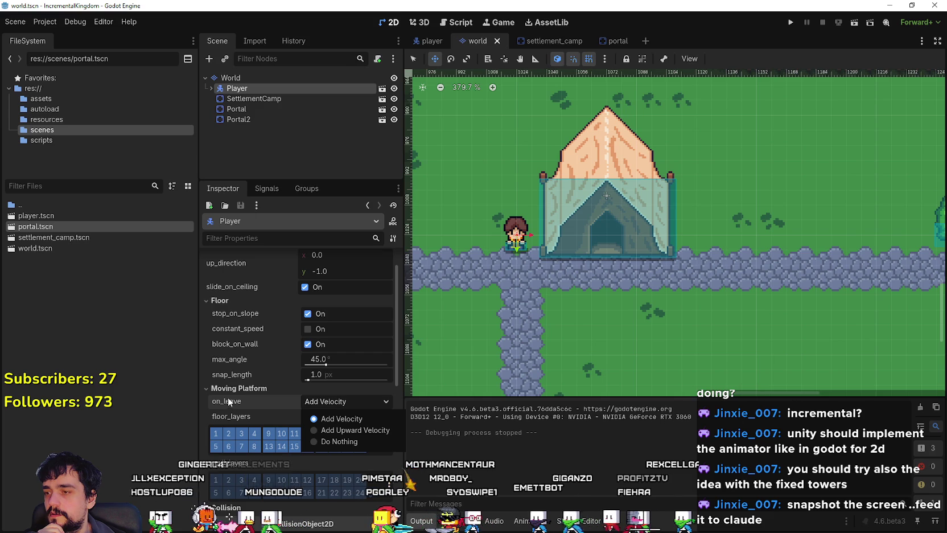
click(349, 402)
click(331, 402)
click(302, 401)
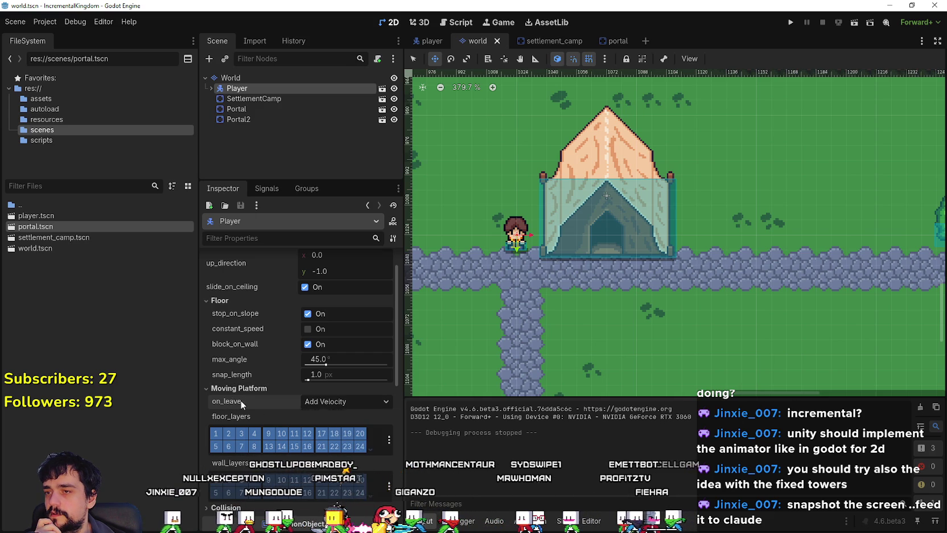
mouse_move(241, 400)
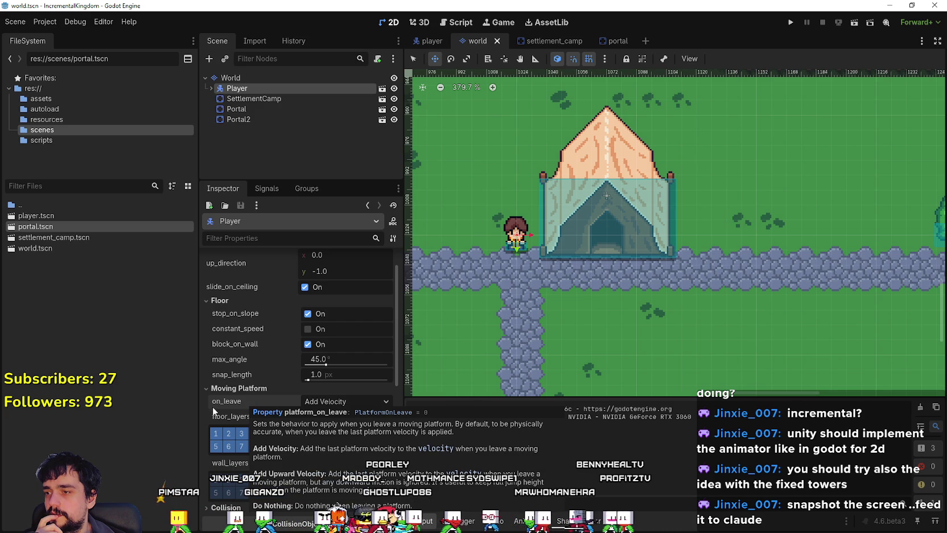
scroll(240, 404, up, 2)
scroll(261, 426, down, 2)
scroll(261, 427, down, 4)
Step: Expand the Collision and layer/mask settings, then reveal the Player's Camera2D child
click(262, 369)
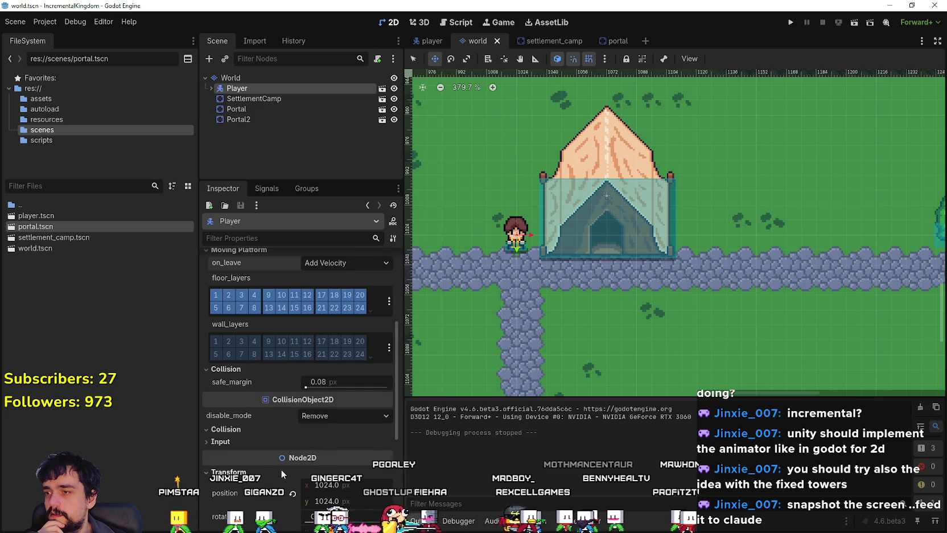
scroll(279, 456, down, 4)
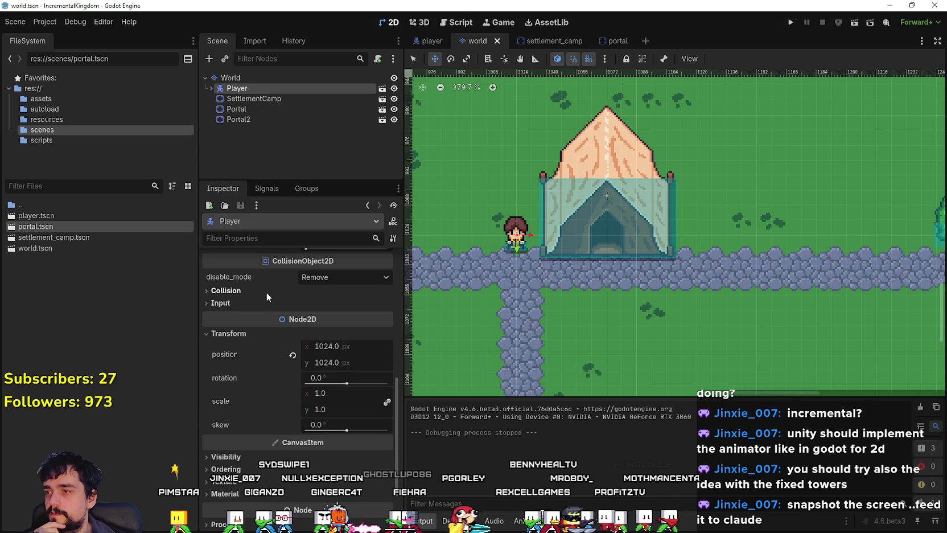
click(265, 291)
scroll(262, 444, down, 5)
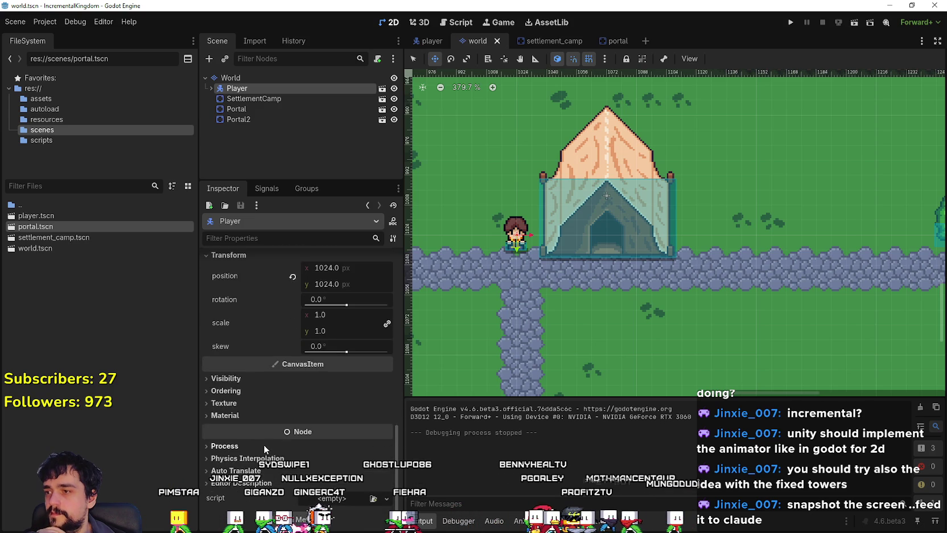
scroll(264, 442, up, 10)
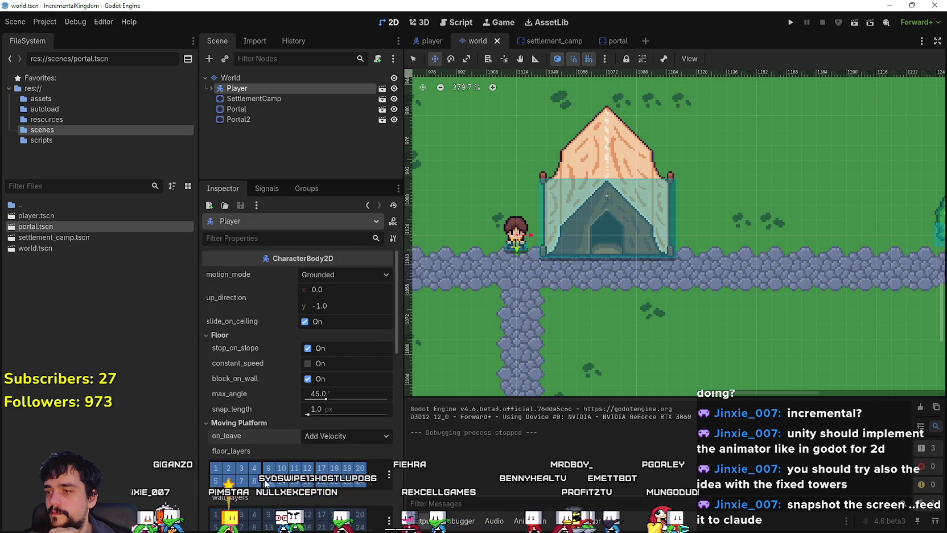
click(211, 88)
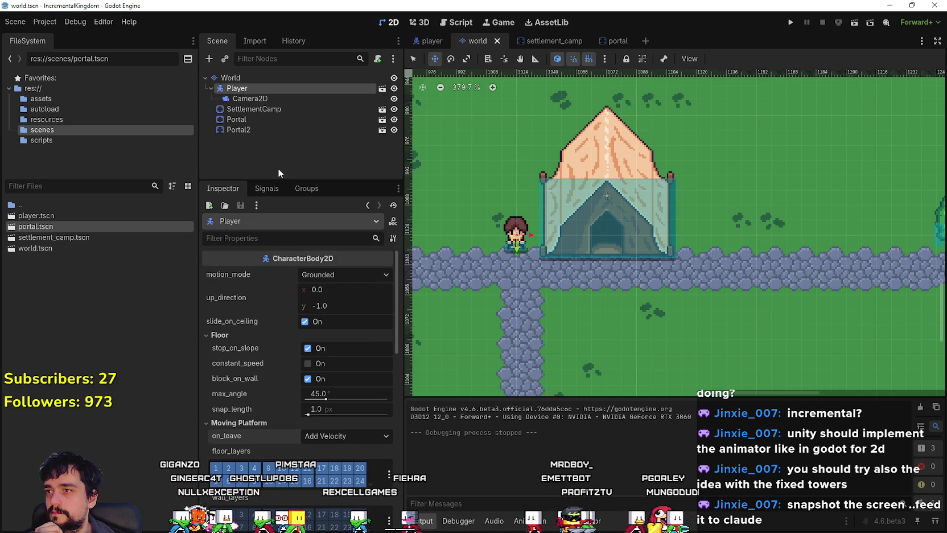
click(282, 100)
click(277, 88)
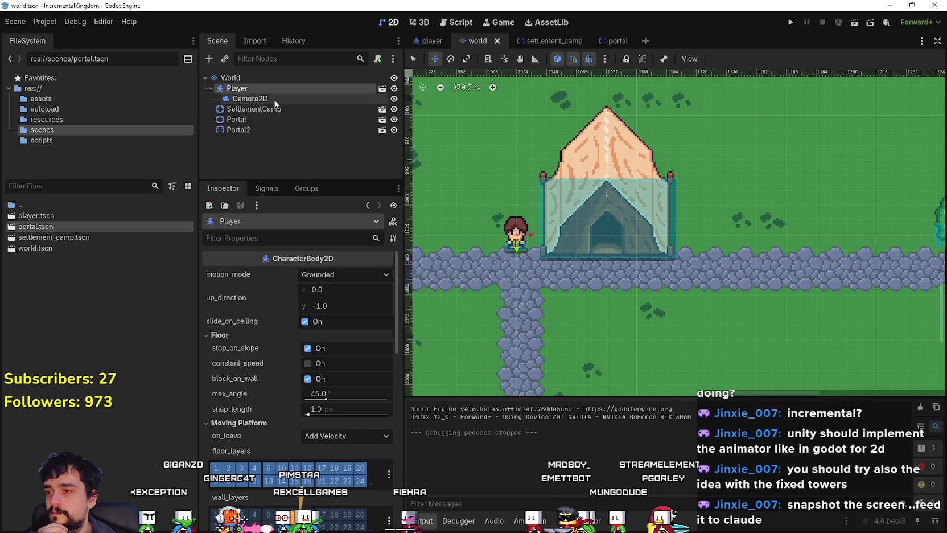
scroll(349, 433, down, 2)
scroll(350, 432, up, 2)
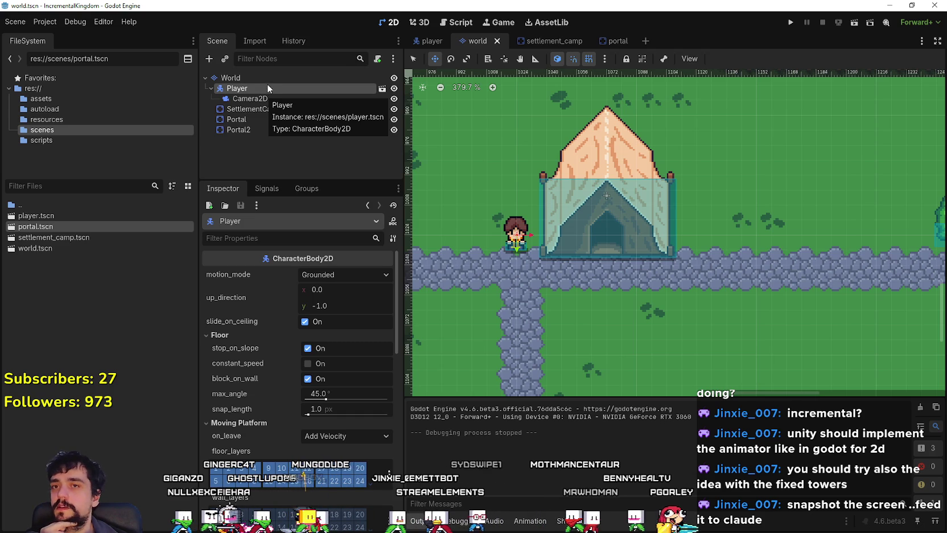
click(336, 274)
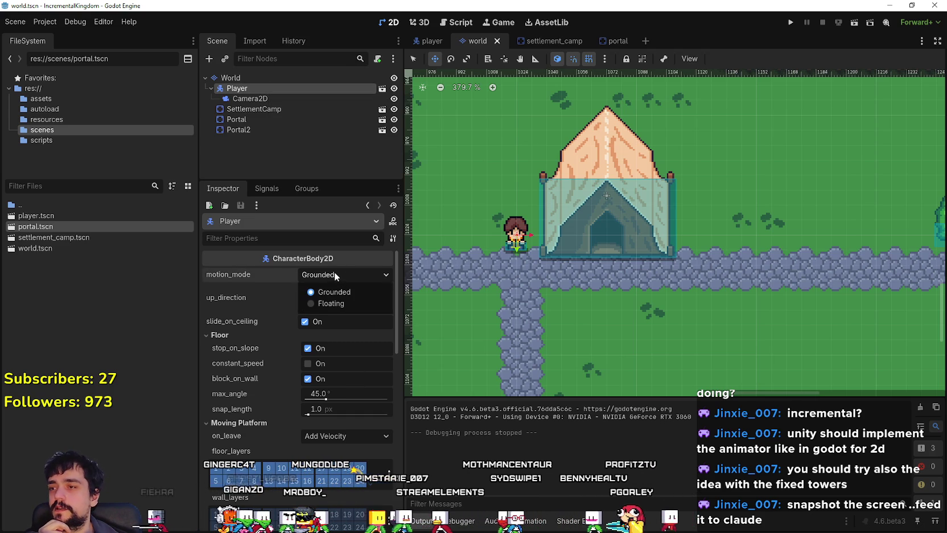
click(334, 271)
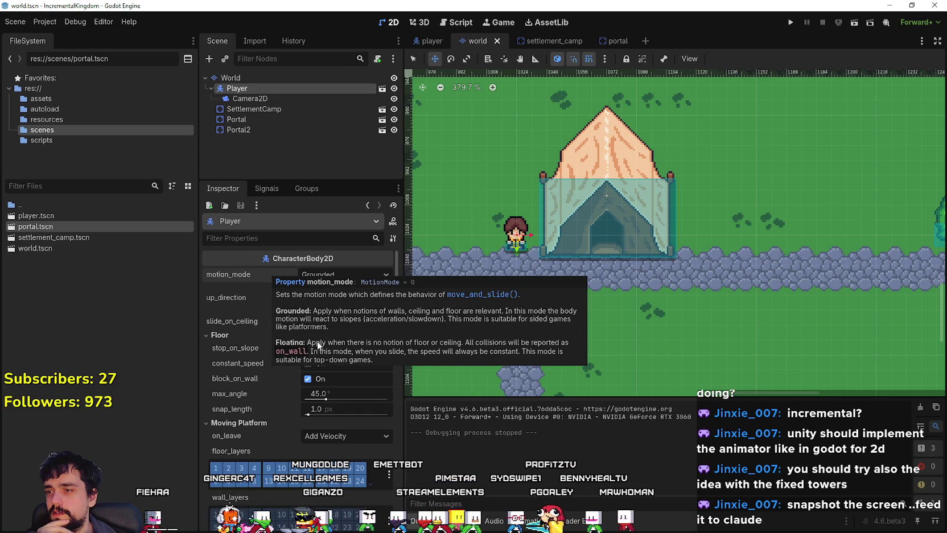
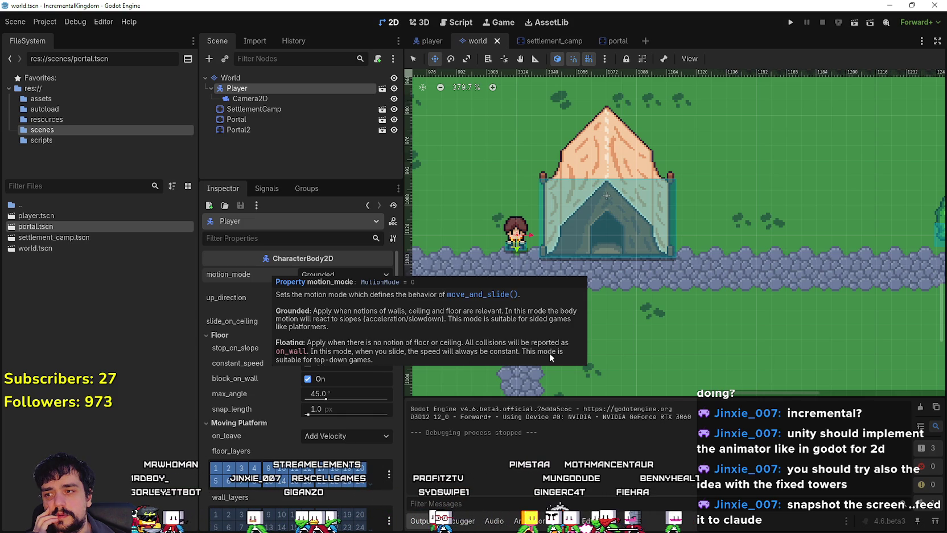
Step: Change the Player's motion_mode from Grounded to Floating and save the world scene
click(332, 273)
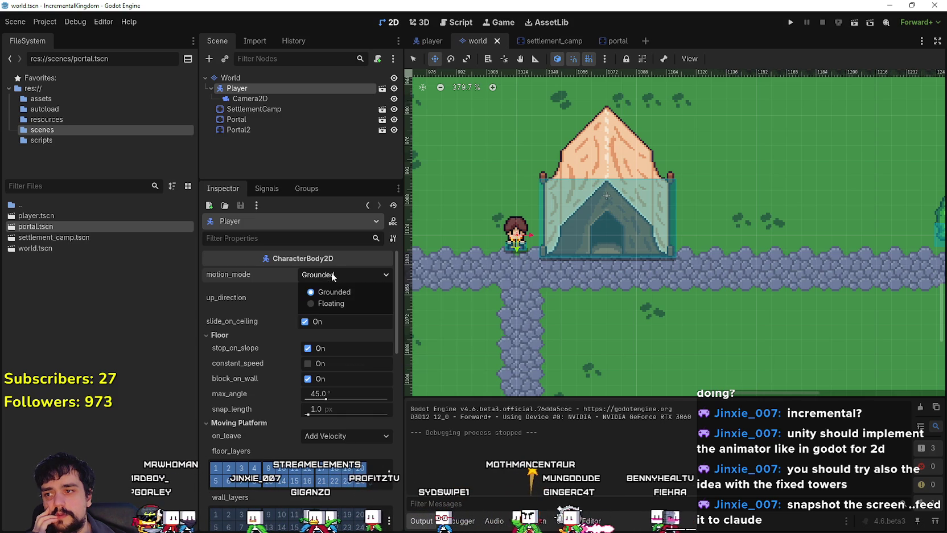
click(344, 302)
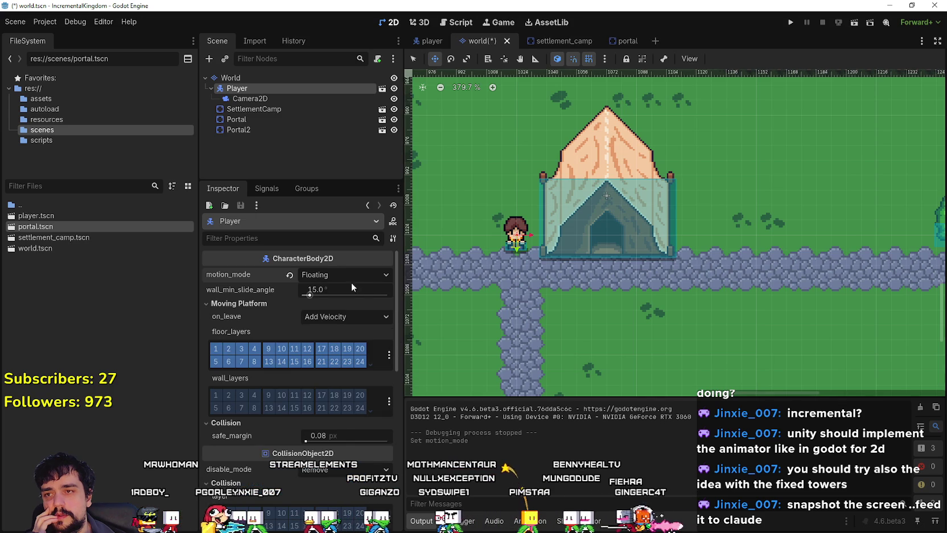
key(ctrl+s)
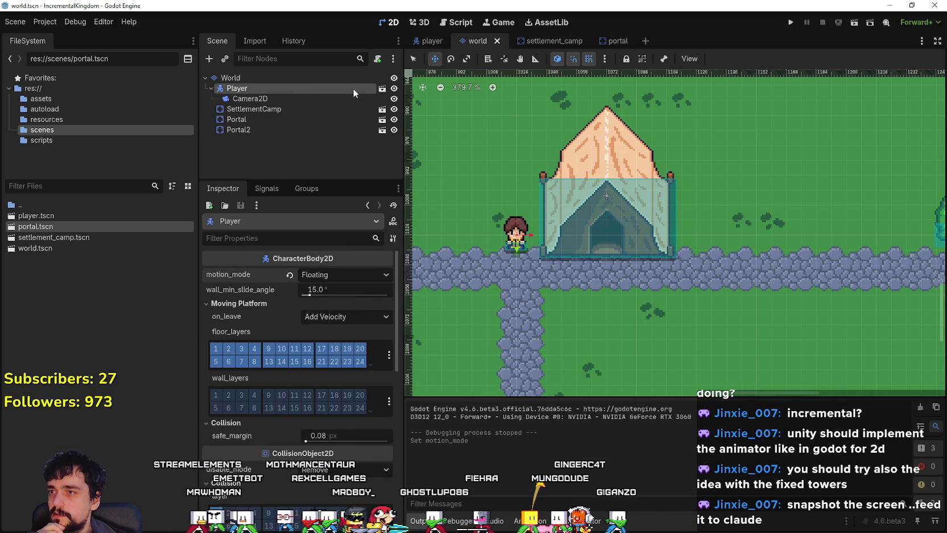
Step: Attach a new CharacterBody2D script to Player, saved as res://scripts/player.gd
right_click(298, 87)
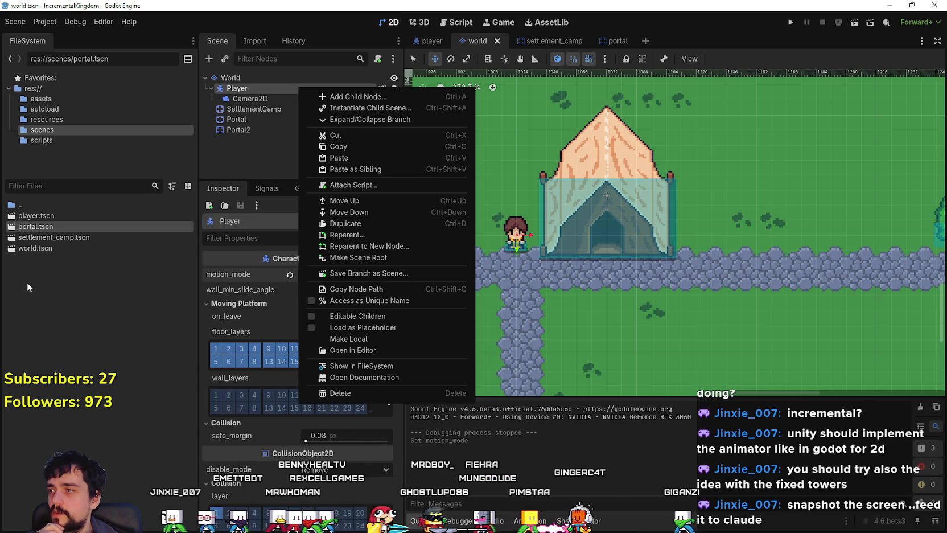
click(46, 135)
click(46, 136)
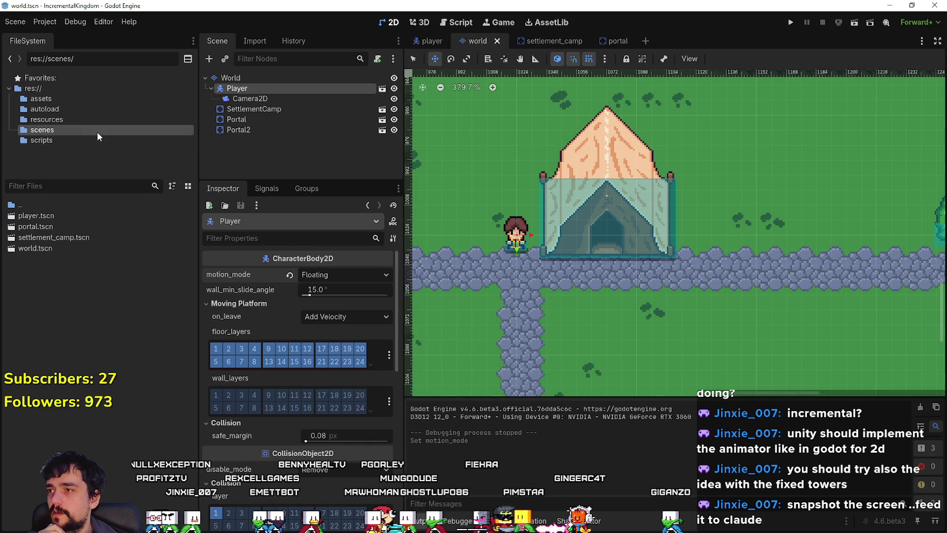
right_click(281, 90)
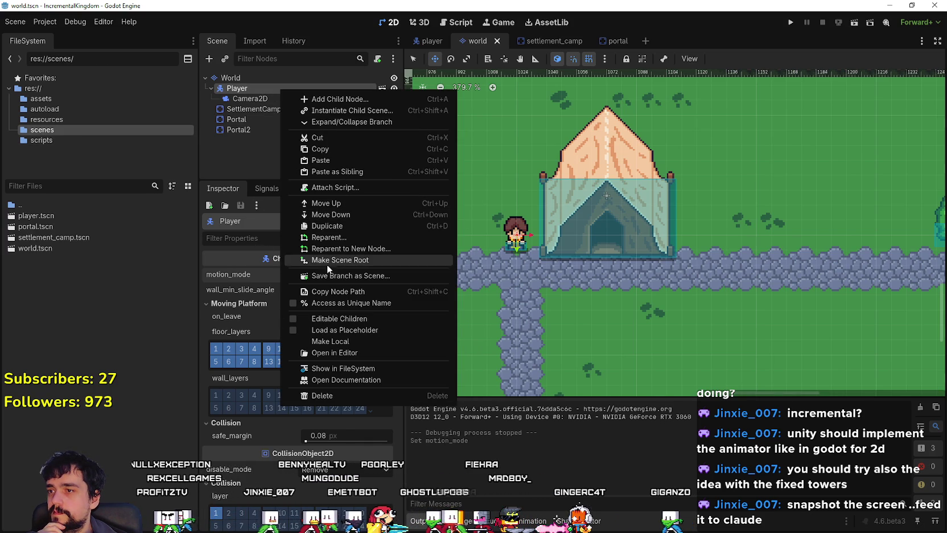
click(335, 189)
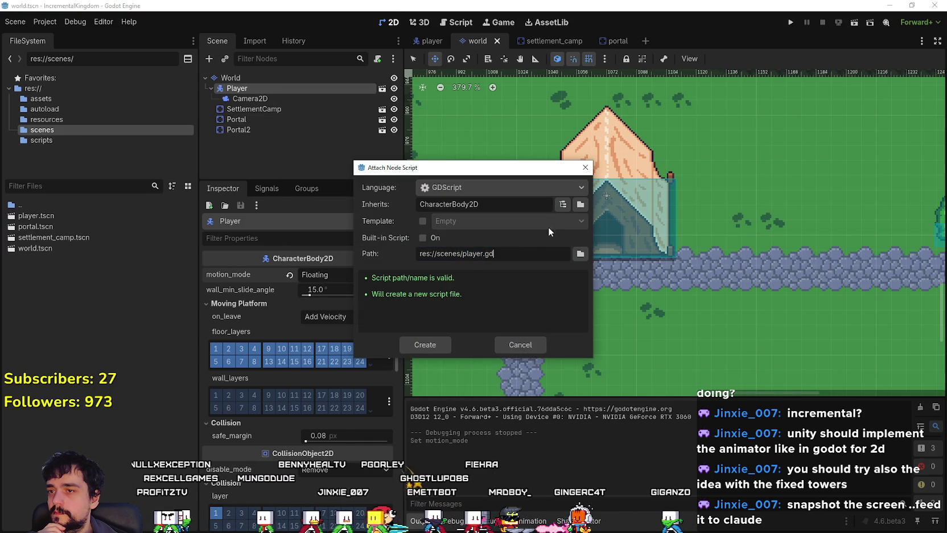
click(581, 254)
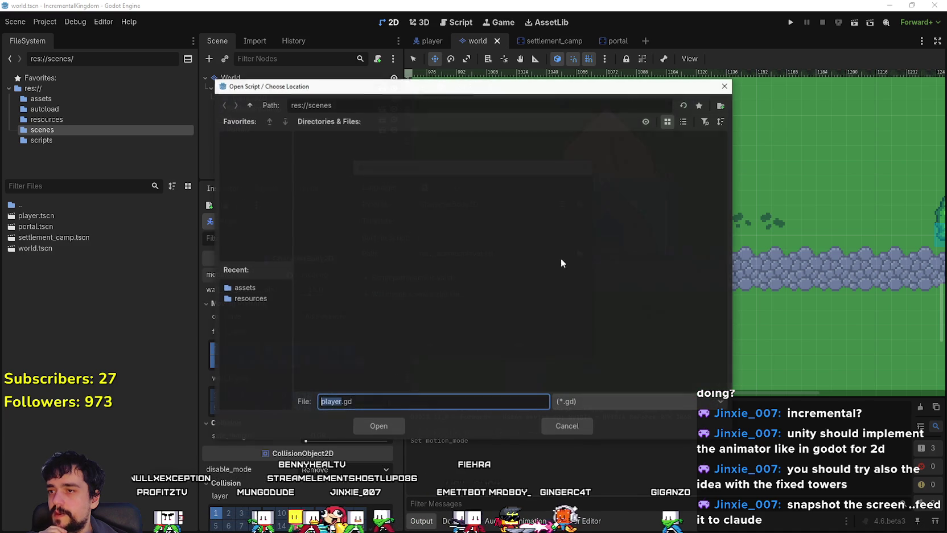
click(250, 106)
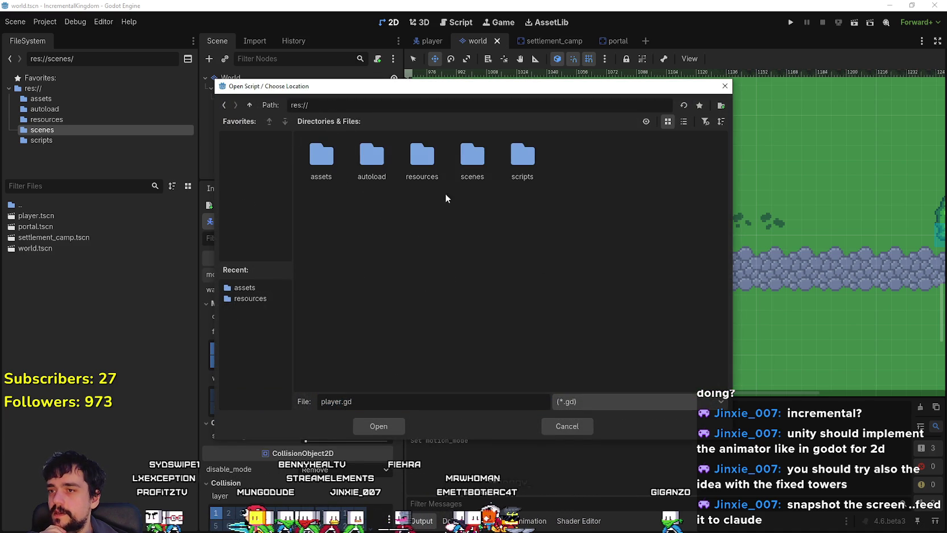
double_click(524, 162)
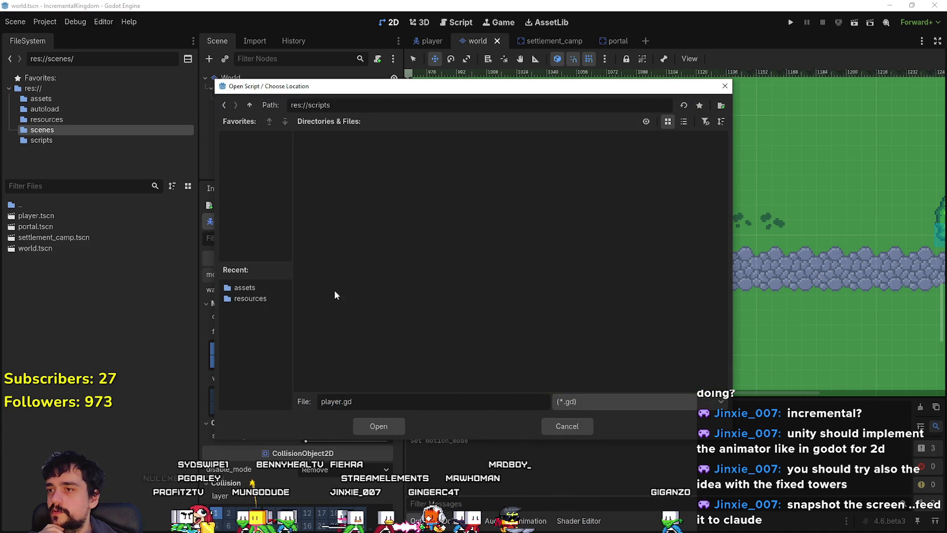
click(372, 426)
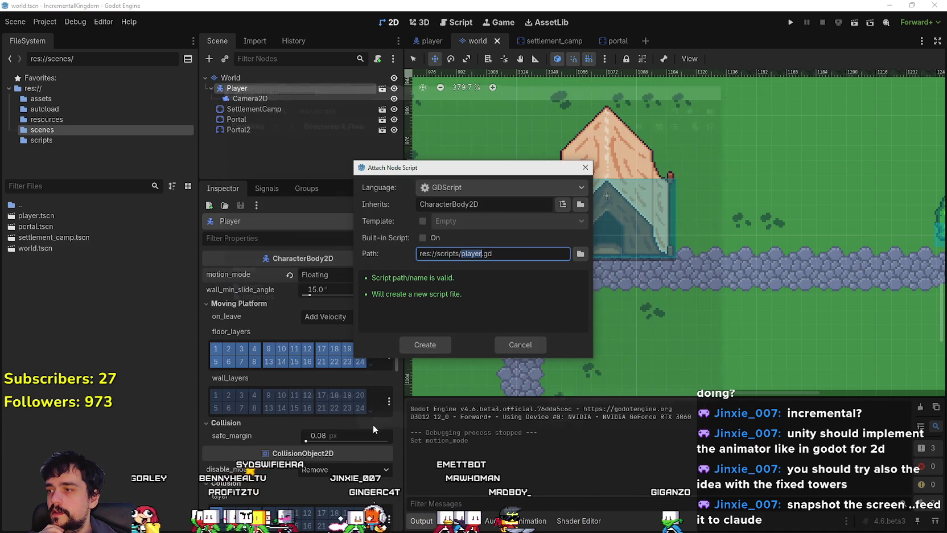
click(421, 343)
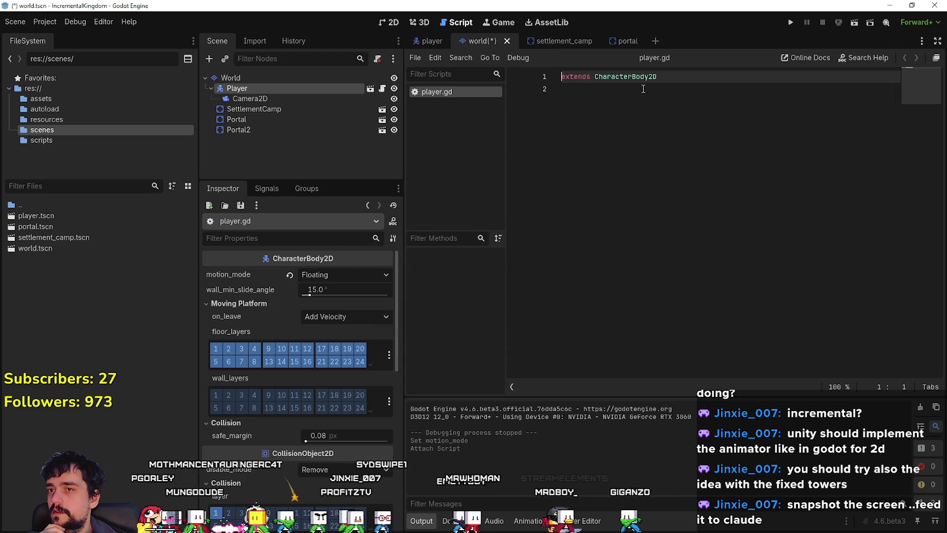
Step: Switch the FileSystem view between the scenes and scripts folders, ending on player.gd
click(48, 141)
click(52, 127)
click(53, 137)
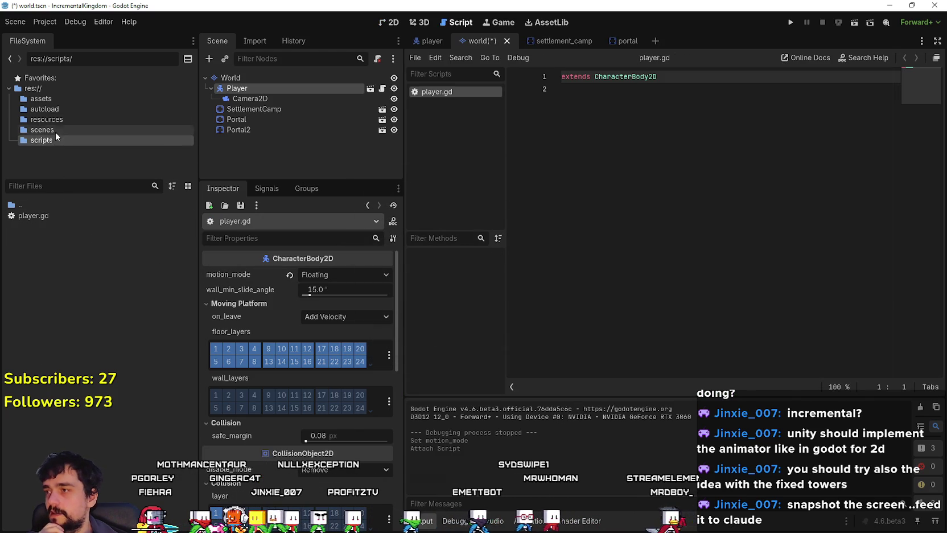
click(56, 134)
click(57, 140)
click(55, 132)
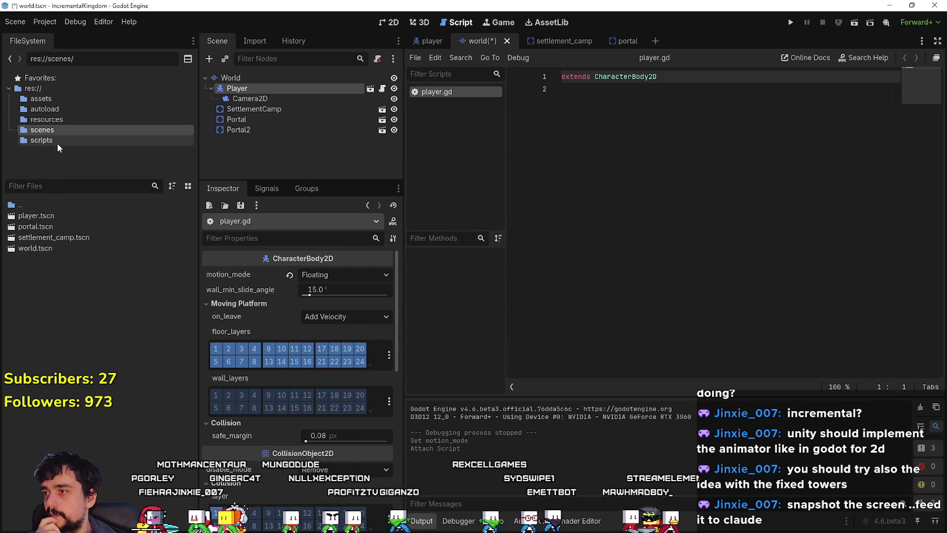
click(45, 140)
Step: Insert a class_name player line above the extends line and save
click(647, 123)
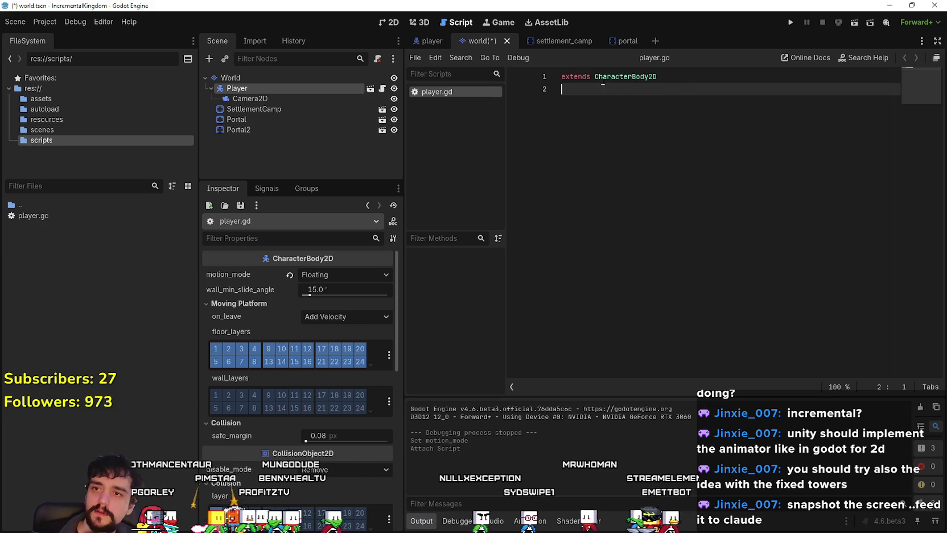
click(561, 78)
key(Return)
key(Up)
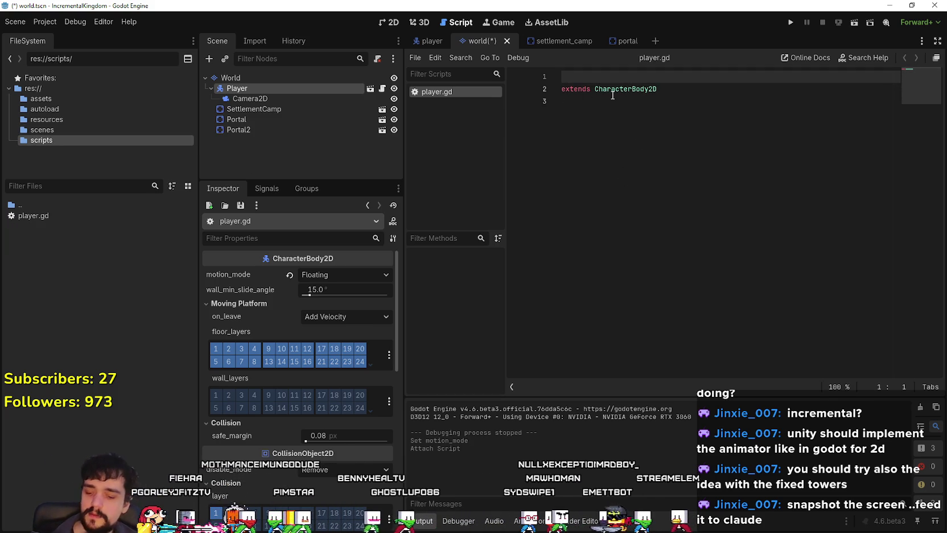
text(e player)
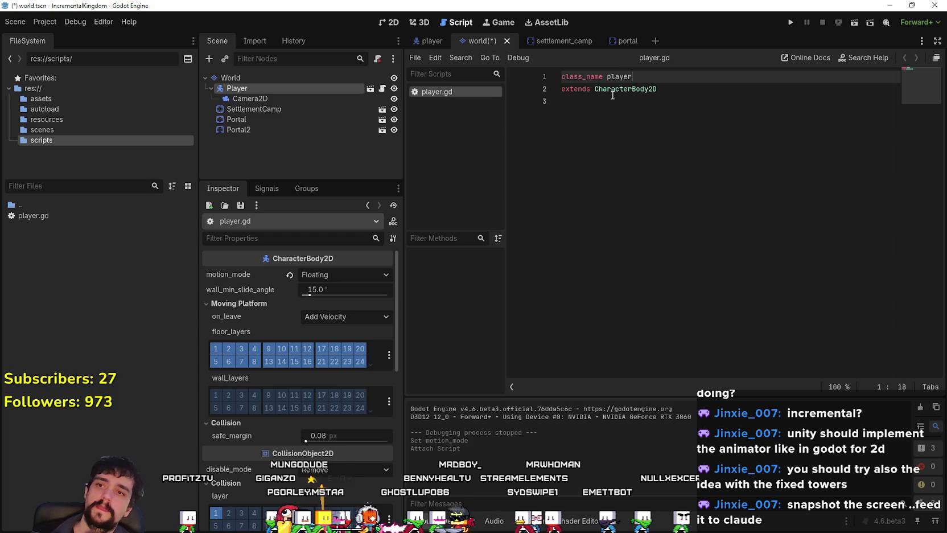
click(627, 123)
key(ctrl+s)
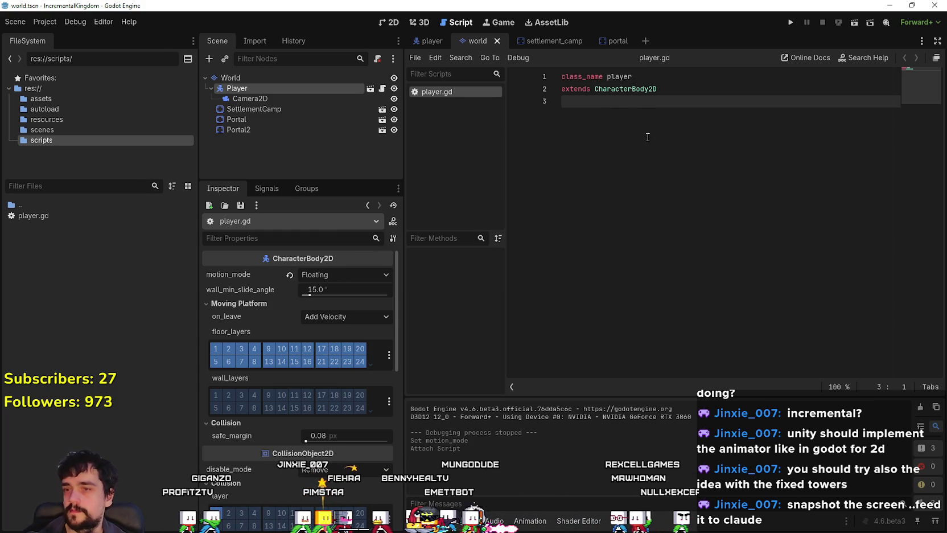
Step: Add blank lines to player.gd and open the Player scene in its own tab
click(291, 109)
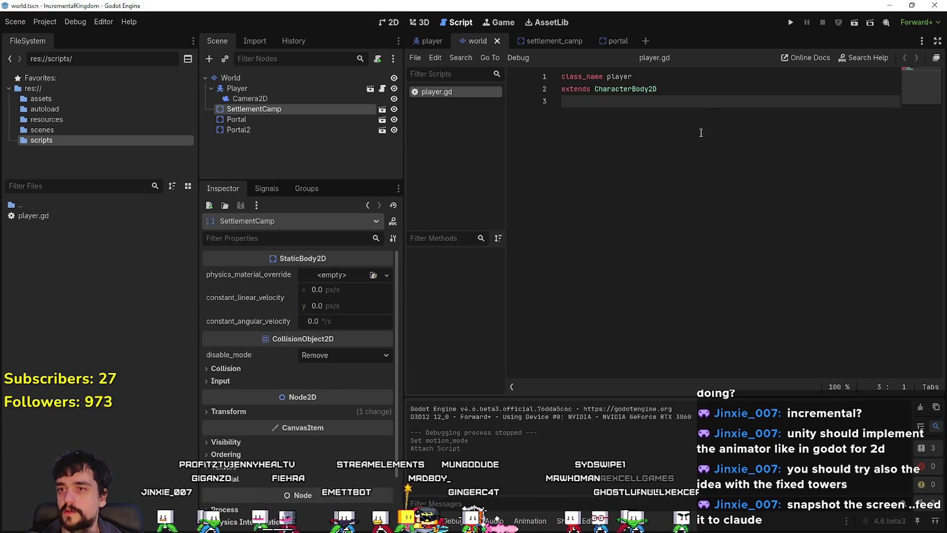
click(684, 102)
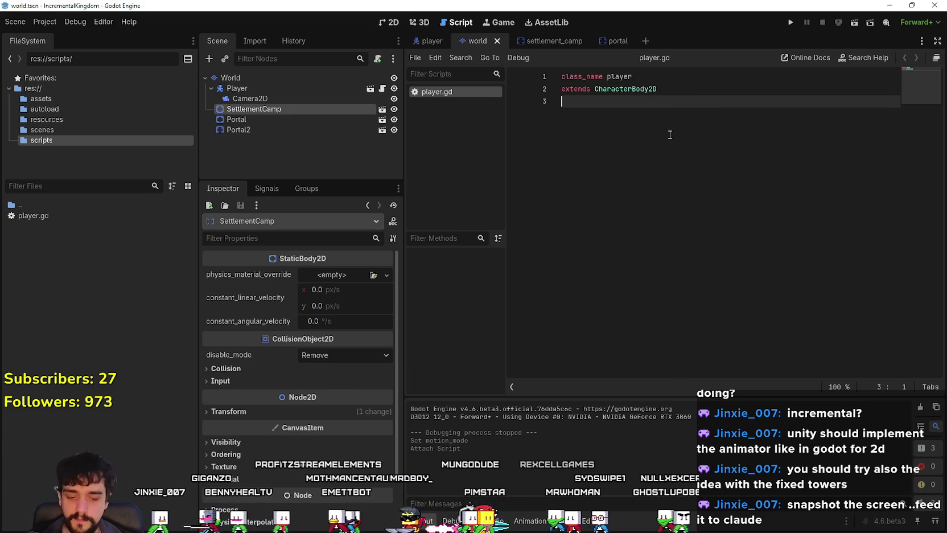
key(Return)
key(Return)
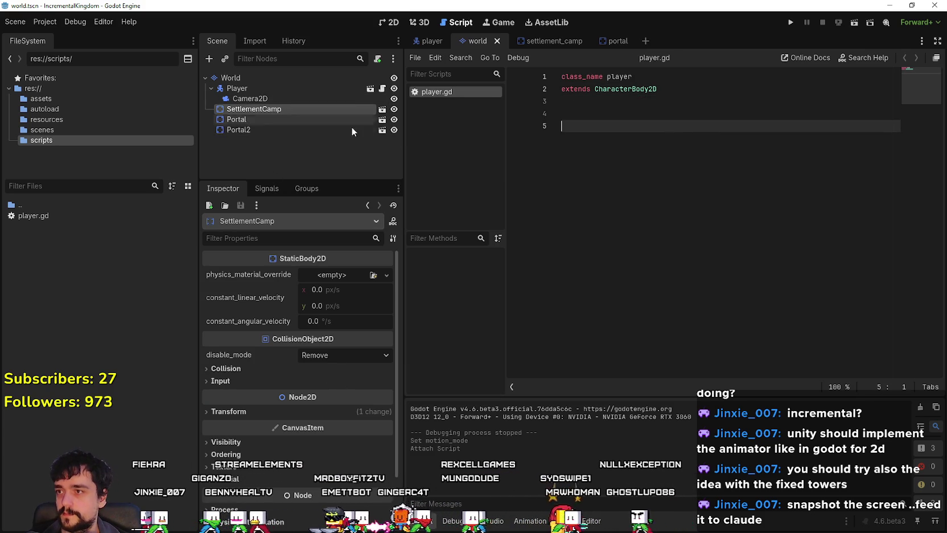
click(369, 89)
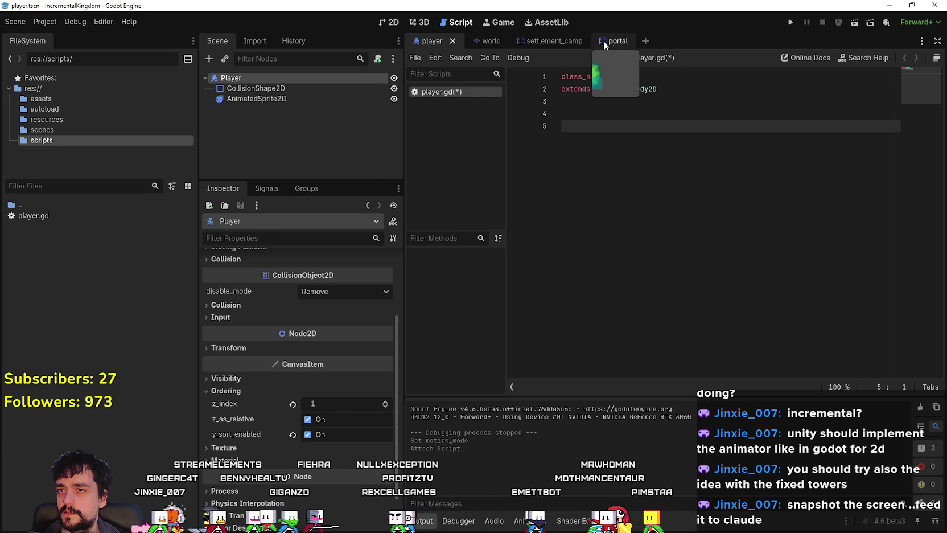
Step: Detach the script from the Player instance in the world scene and save
click(495, 45)
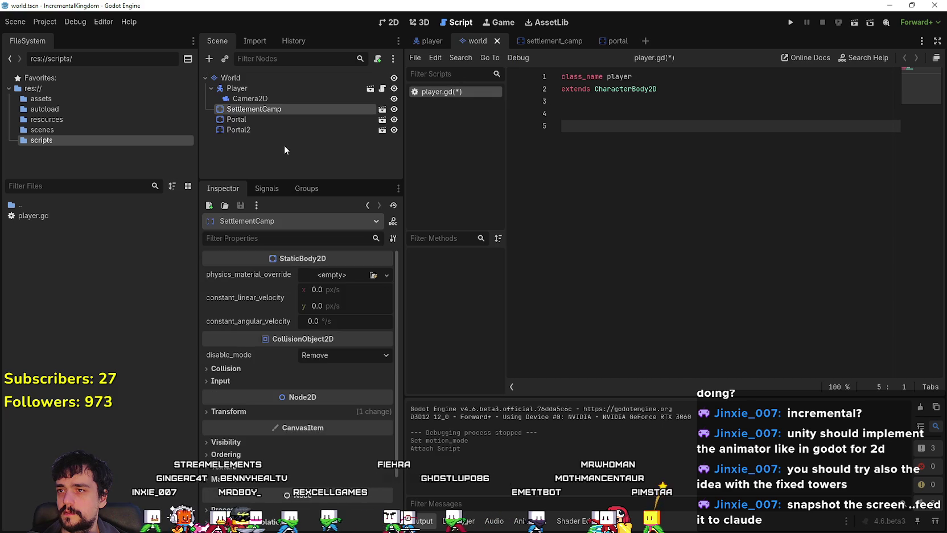
click(276, 87)
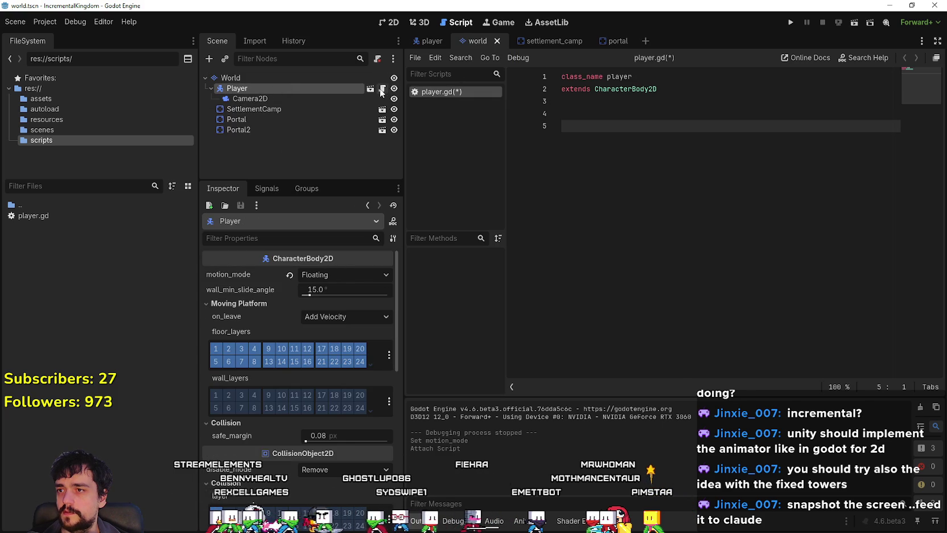
right_click(288, 89)
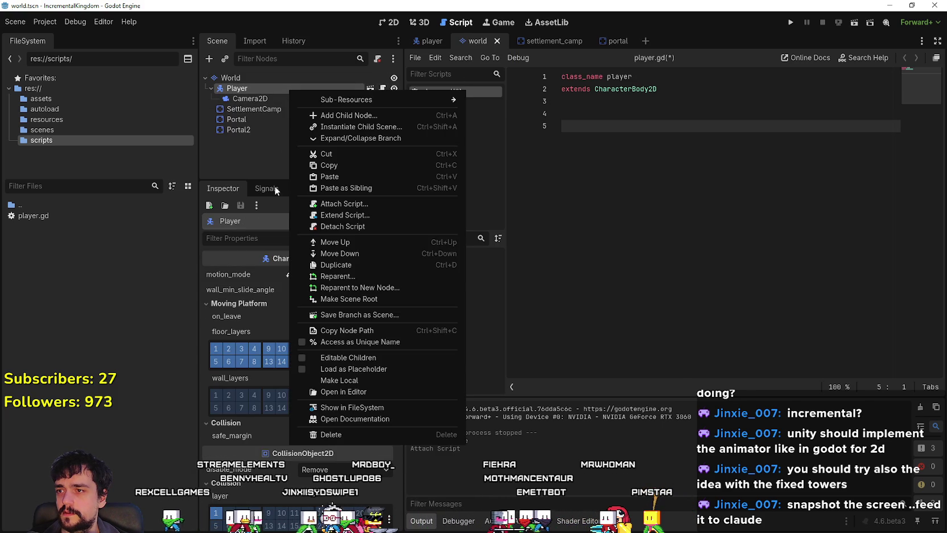
click(399, 226)
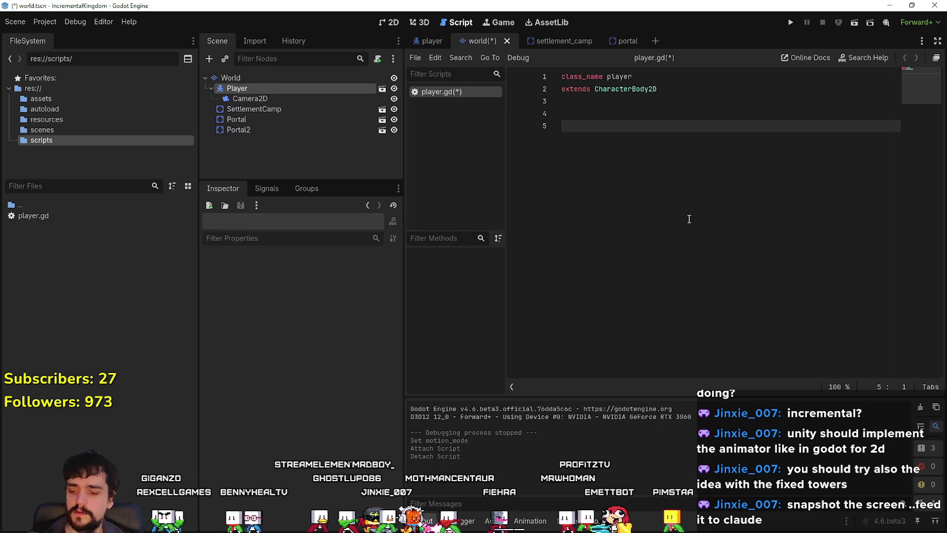
key(ctrl+s)
Step: In the player scene, attach the existing res://scripts/player.gd to the Player root
click(612, 41)
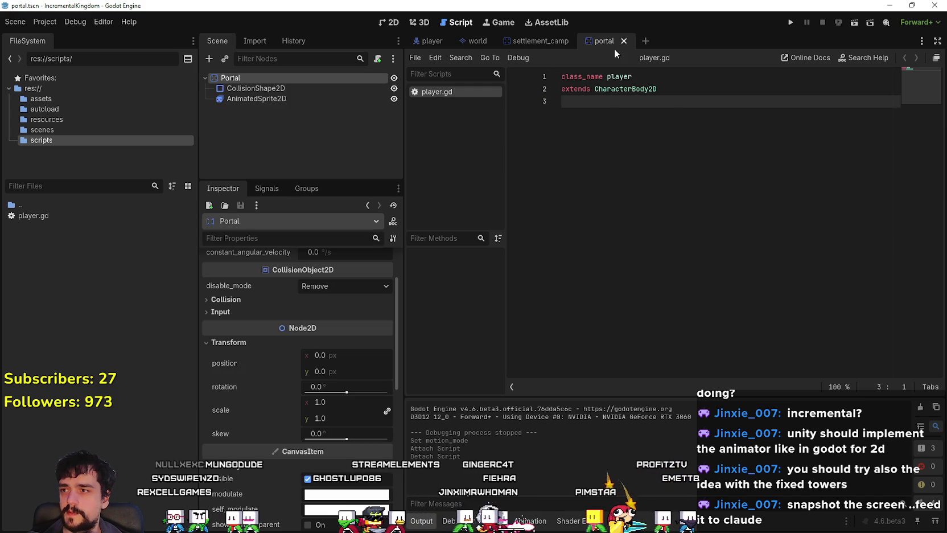
click(428, 41)
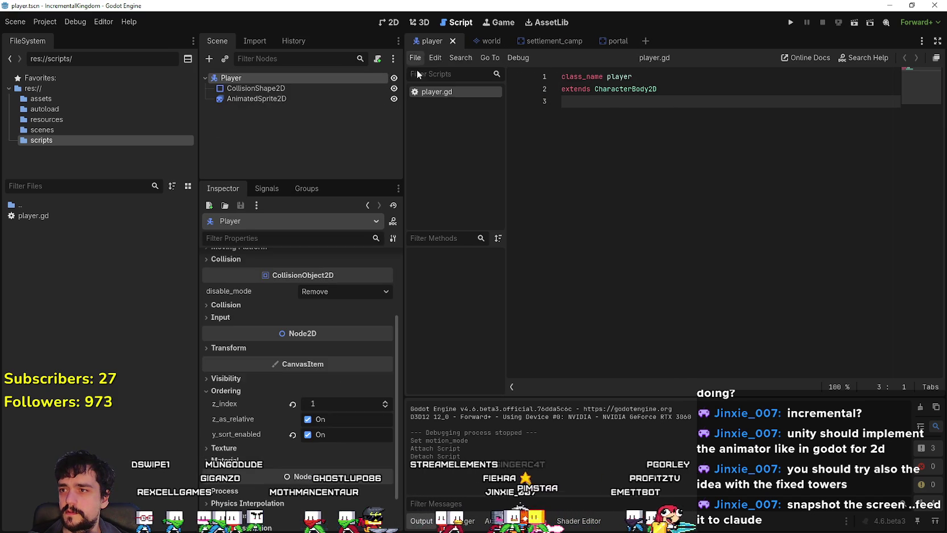
right_click(290, 78)
click(349, 173)
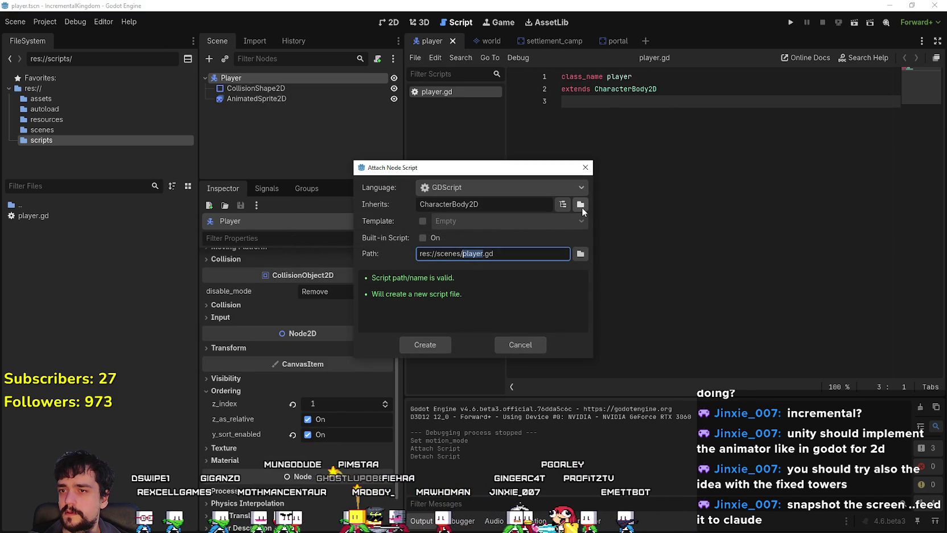
click(581, 253)
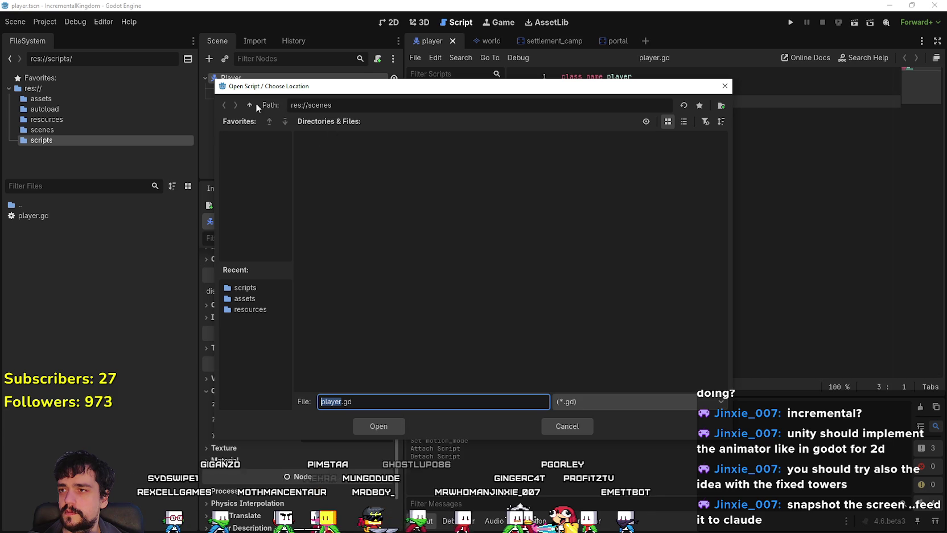
click(250, 104)
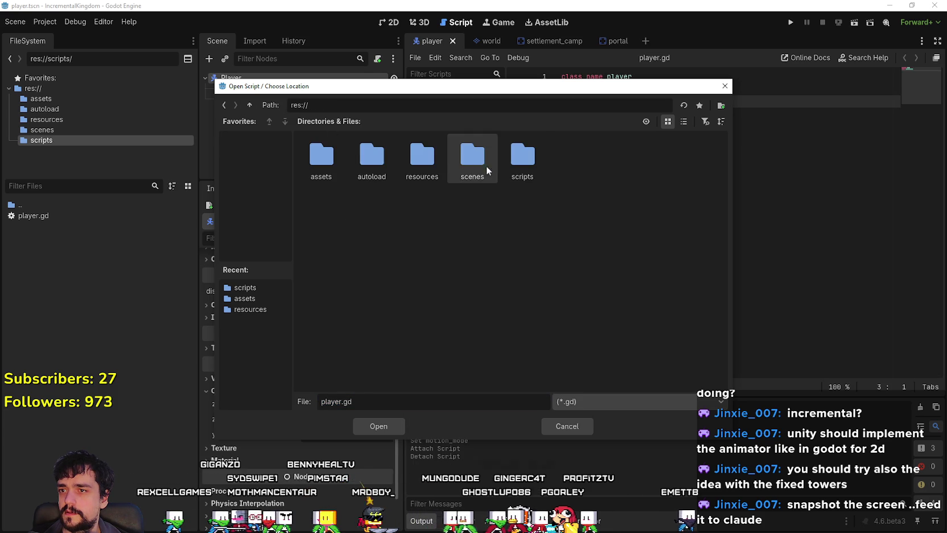
double_click(509, 168)
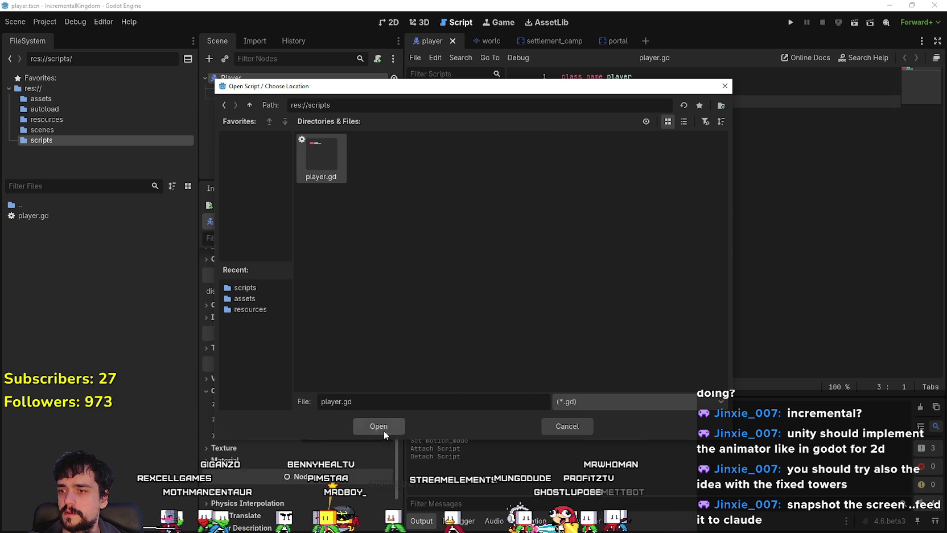
click(381, 428)
click(421, 350)
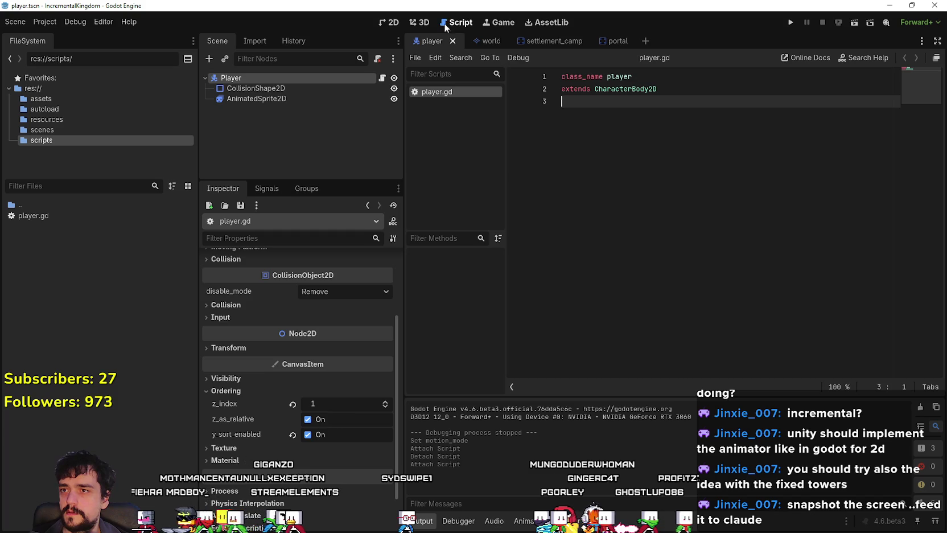
Step: Flip through the world, portal and player scenes, then select CollisionShape2D
click(488, 41)
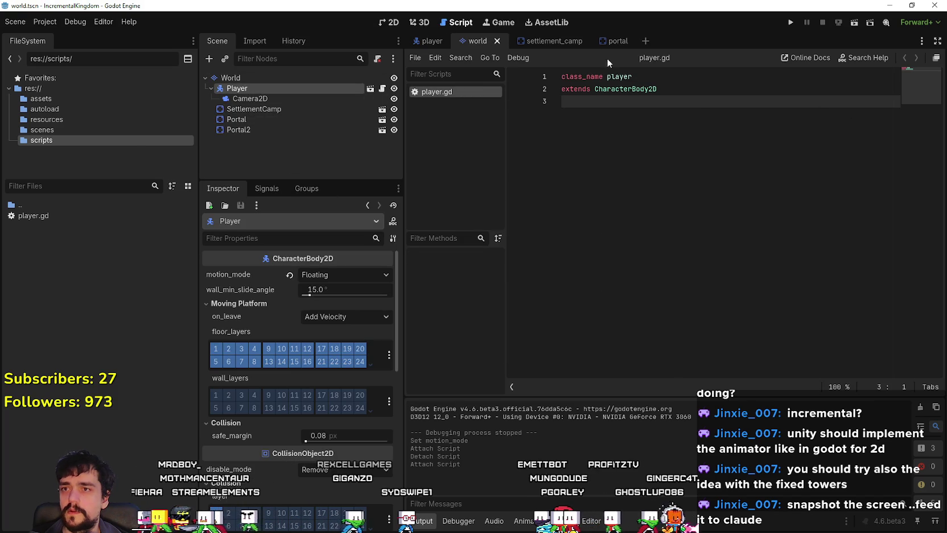
click(606, 41)
click(479, 41)
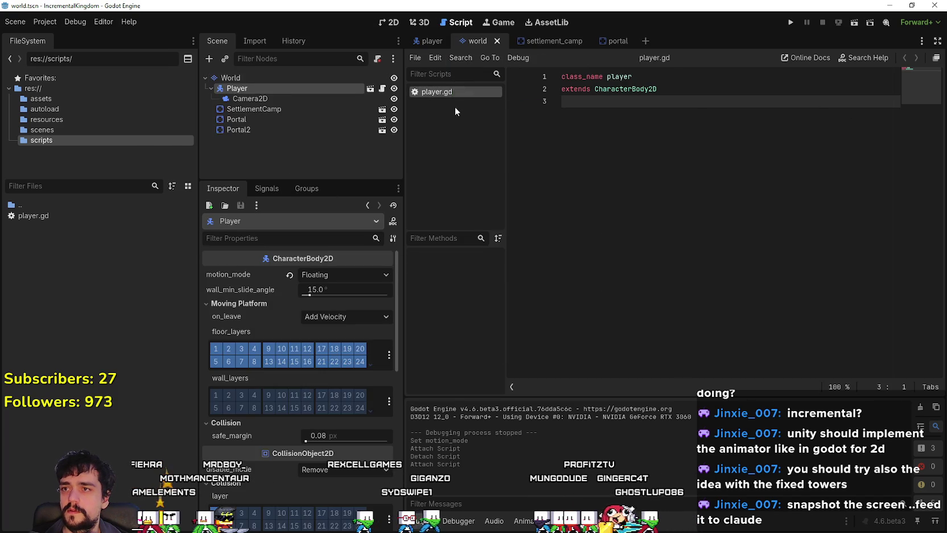
click(431, 41)
click(256, 98)
click(257, 88)
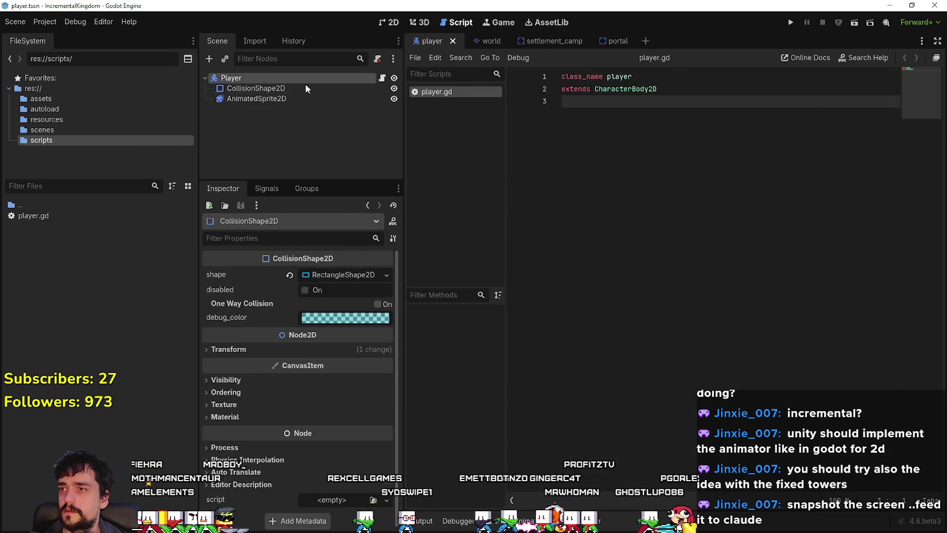
click(256, 77)
key(Return)
key(Return)
key(Up)
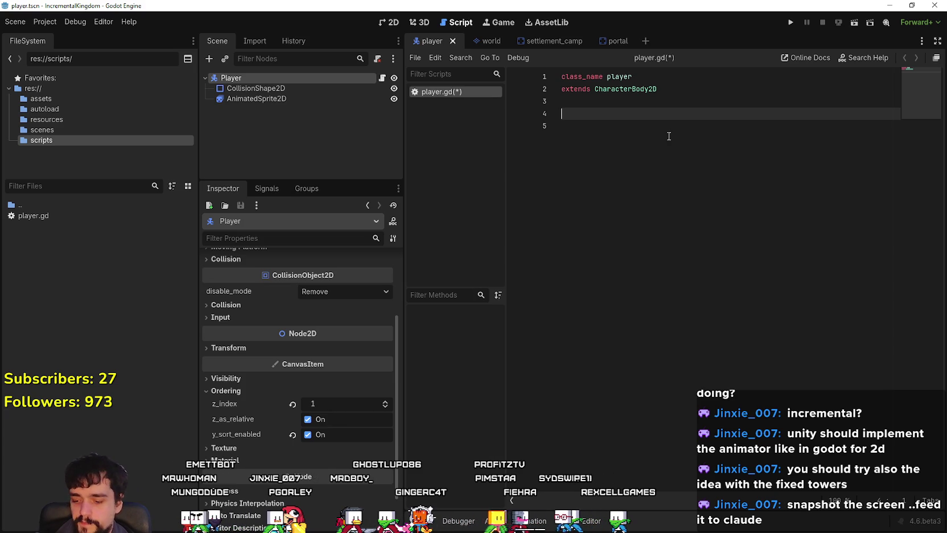
key(ctrl+s)
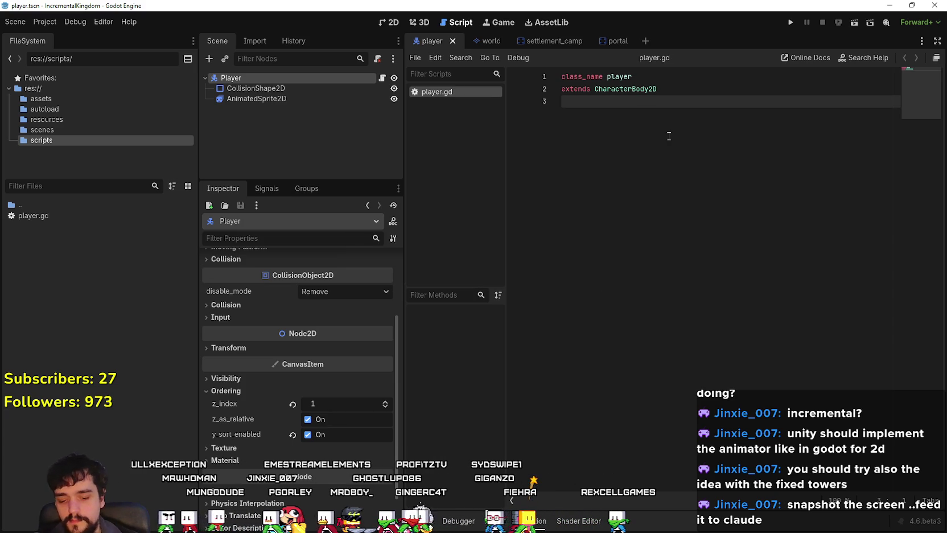
key(Return)
key(Return)
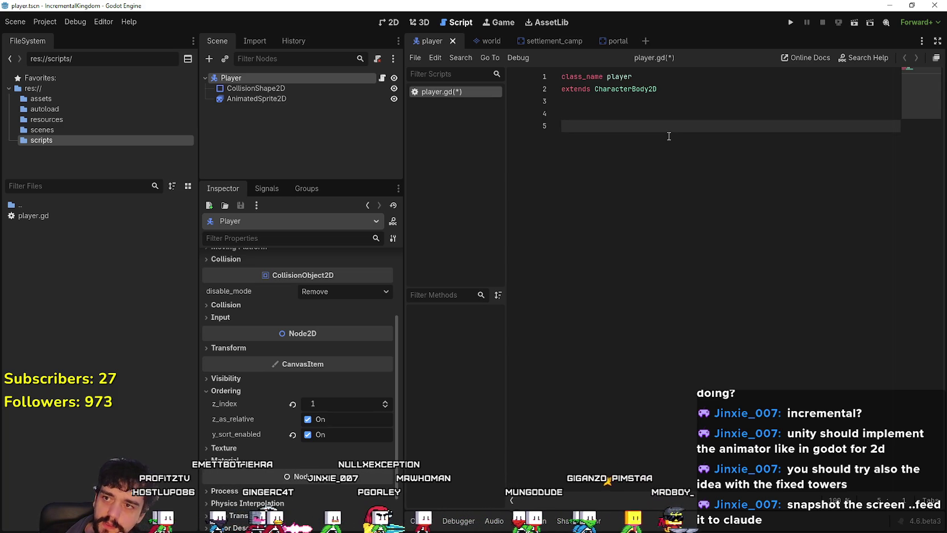
key(ctrl+s)
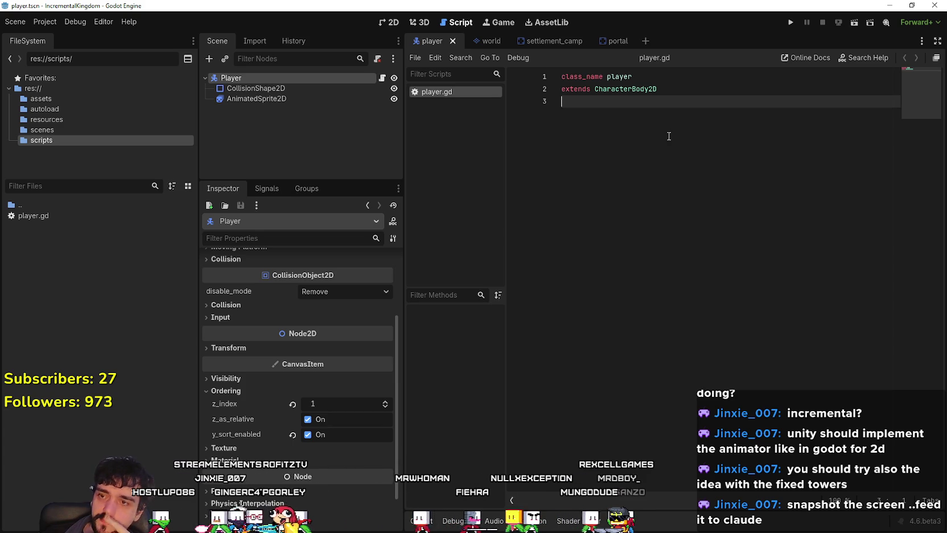
click(389, 22)
scroll(587, 214, up, 5)
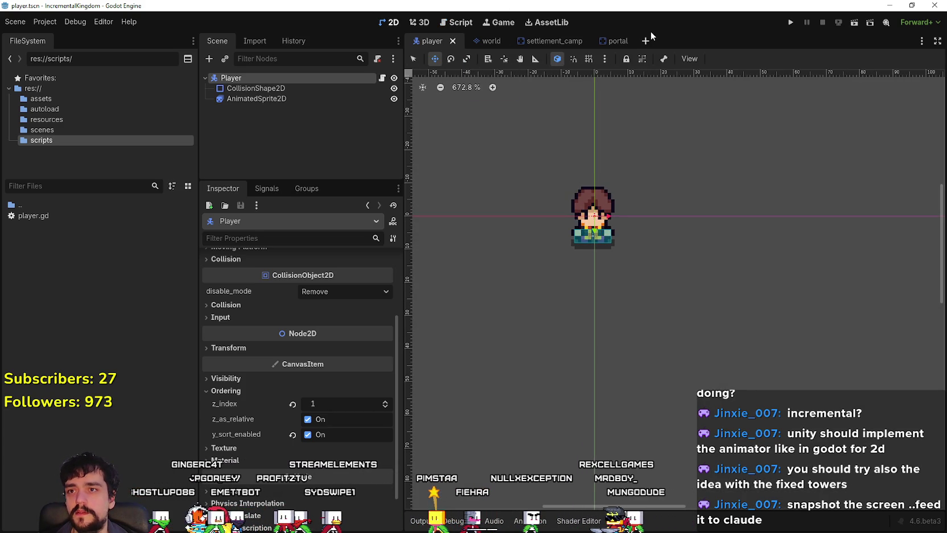
click(383, 78)
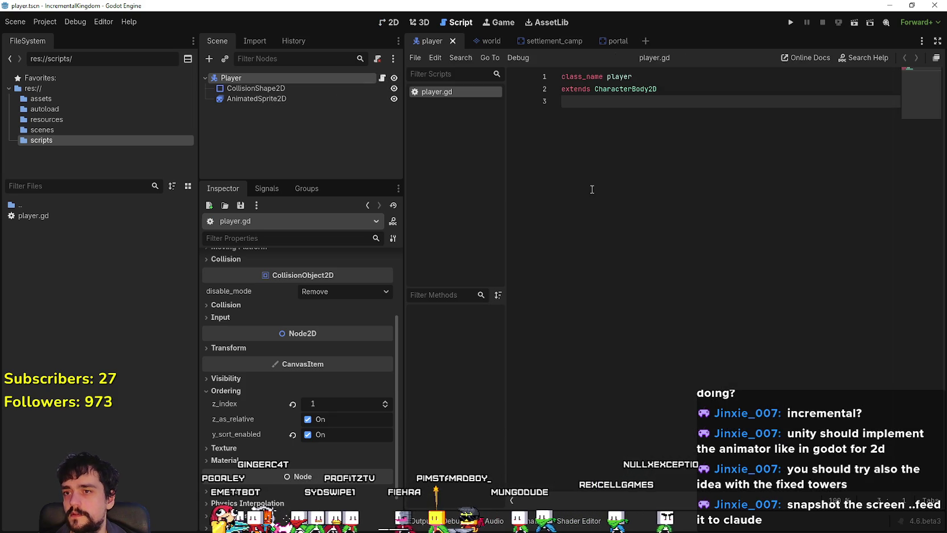
key(Return)
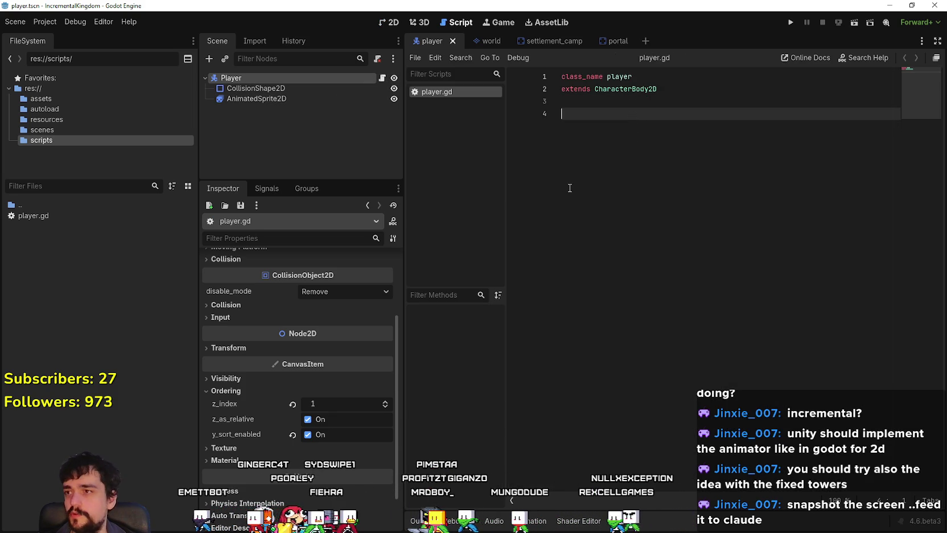
key(Up)
key(Down)
key(Up)
key(Up)
key(Down)
key(Down)
key(BackSpace)
key(Up)
key(Down)
key(Up)
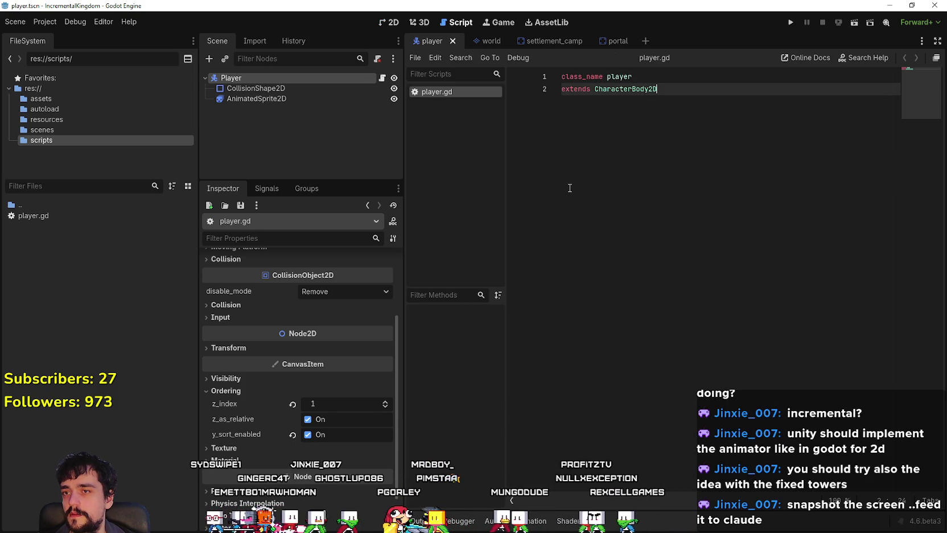
key(Down)
key(Up)
key(Down)
key(Up)
key(Down)
key(Up)
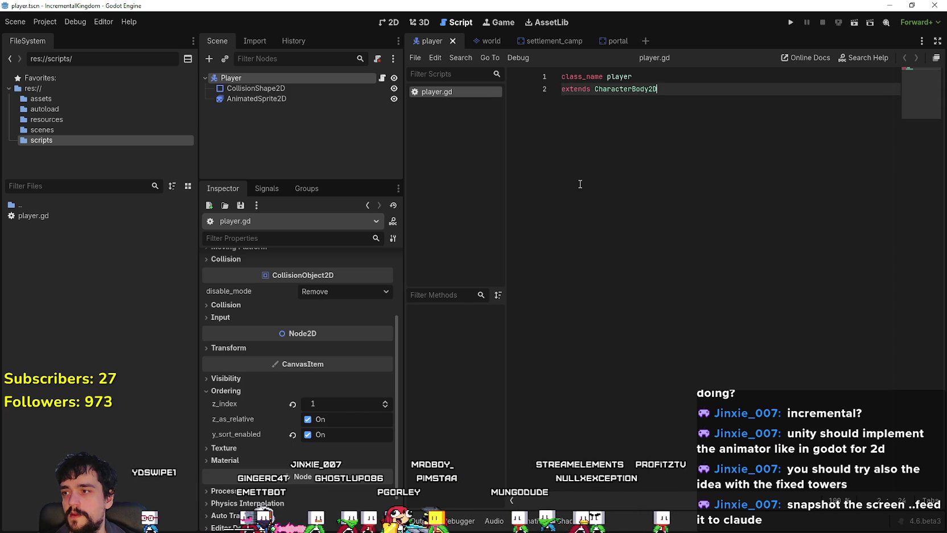
key(Down)
key(Up)
key(Down)
key(Up)
key(Down)
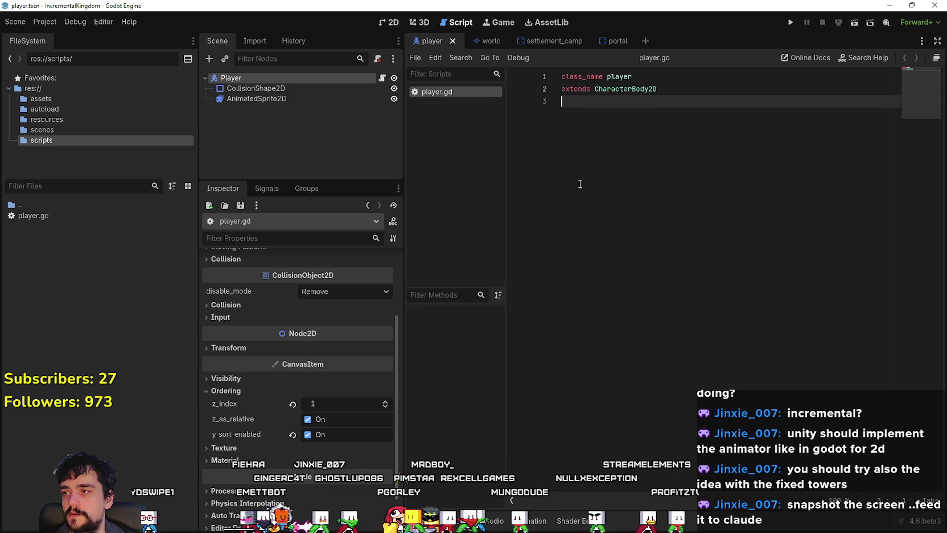
key(BackSpace)
key(Return)
key(Up)
key(Down)
key(Up)
key(Down)
key(Up)
key(Down)
key(Up)
key(Down)
key(Up)
key(Down)
key(Up)
key(Down)
key(BackSpace)
key(Return)
key(Up)
key(Down)
key(Up)
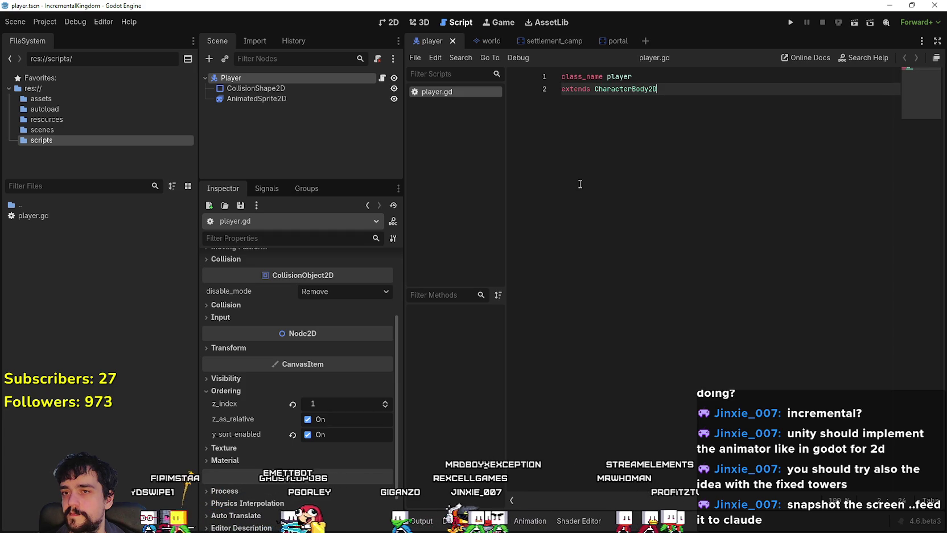
key(Down)
key(BackSpace)
key(Return)
key(Up)
key(Down)
key(Up)
key(Down)
key(BackSpace)
key(Return)
key(Up)
key(Down)
key(Up)
key(Down)
key(Up)
key(Down)
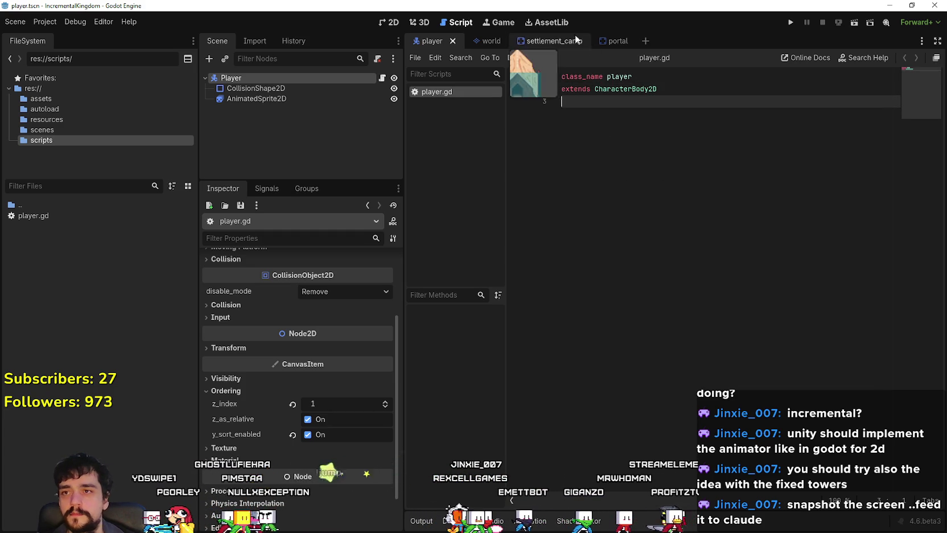
Step: Open the Asset Library, widen it, and view the Input Manager asset details
click(545, 20)
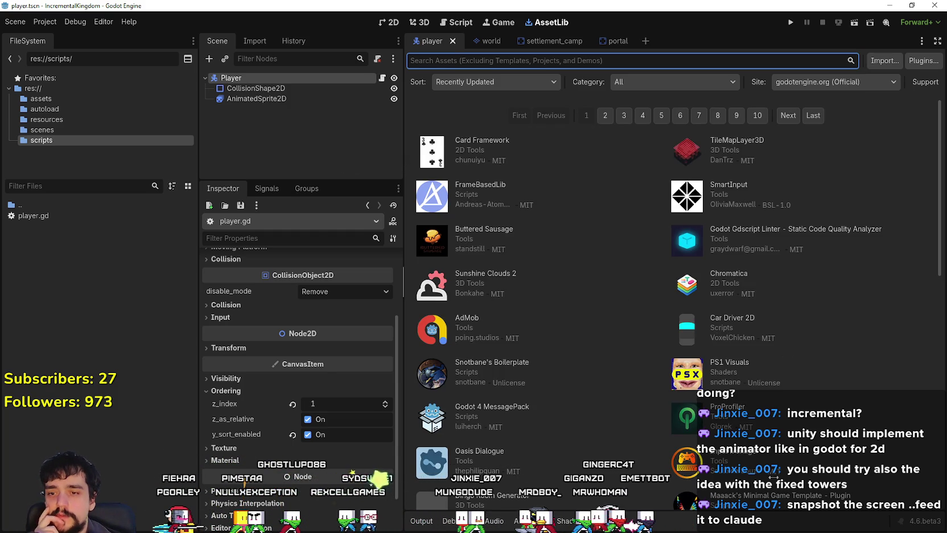
drag(403, 281, 345, 282)
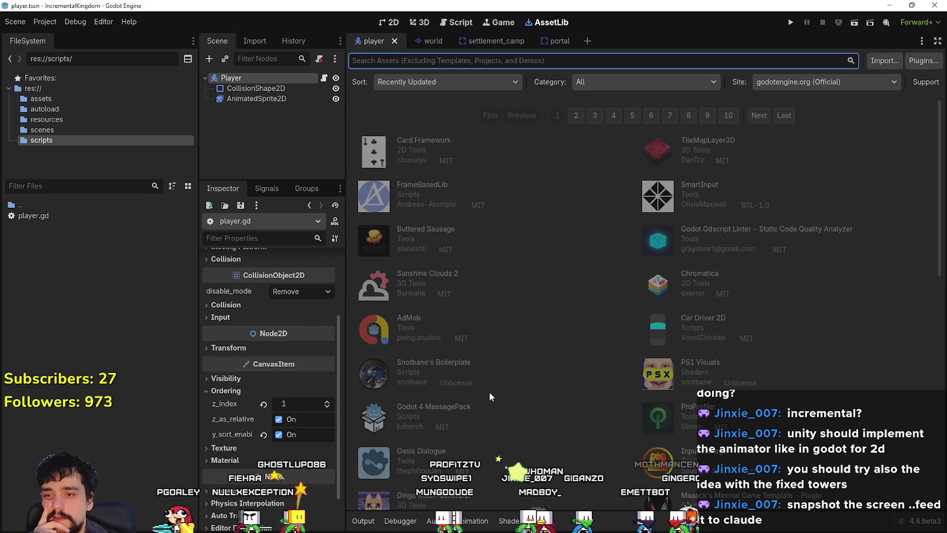
click(658, 458)
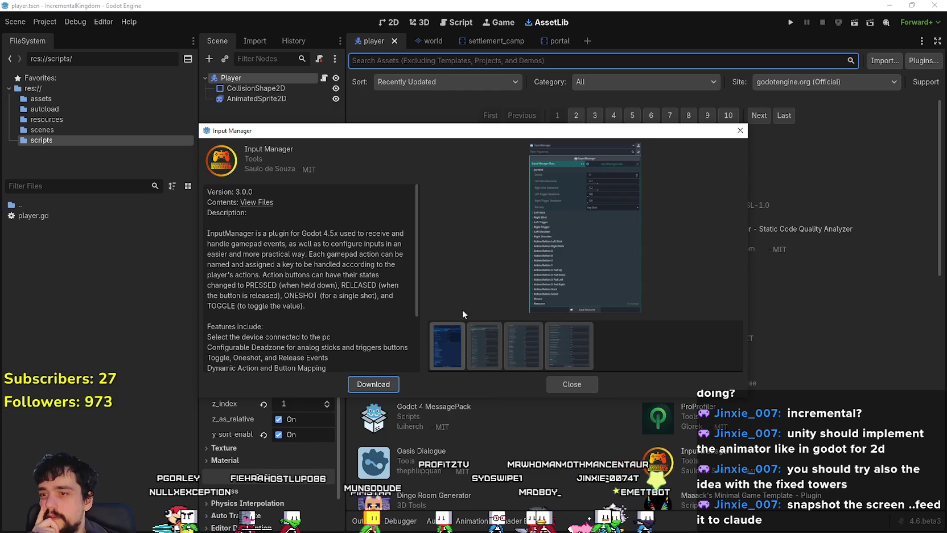
click(491, 353)
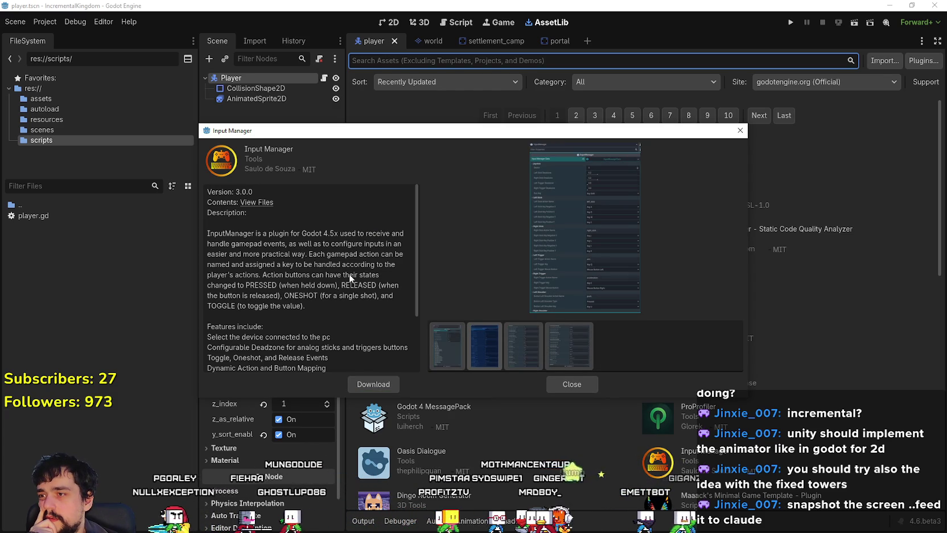
Step: Browse the Input Manager screenshots, returning to the first preview
drag(415, 244, 405, 256)
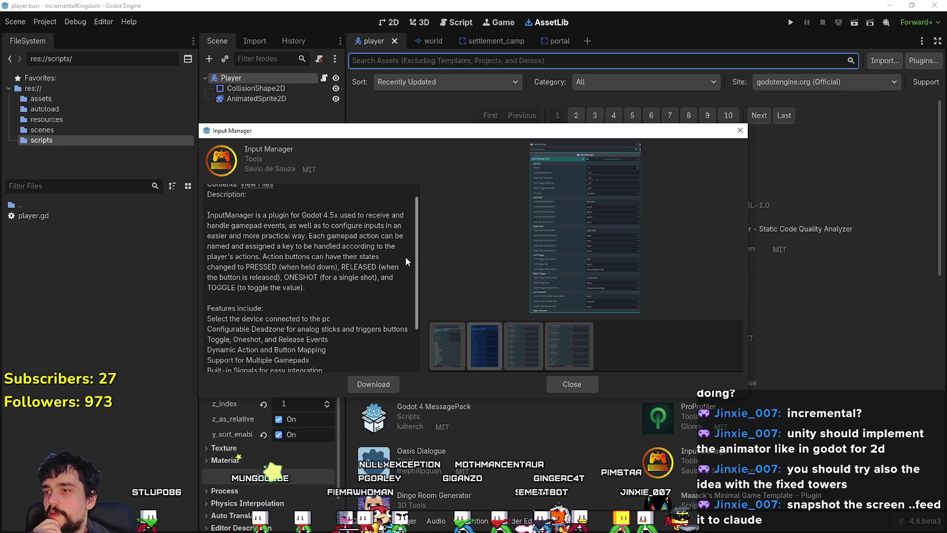
drag(405, 256, 404, 255)
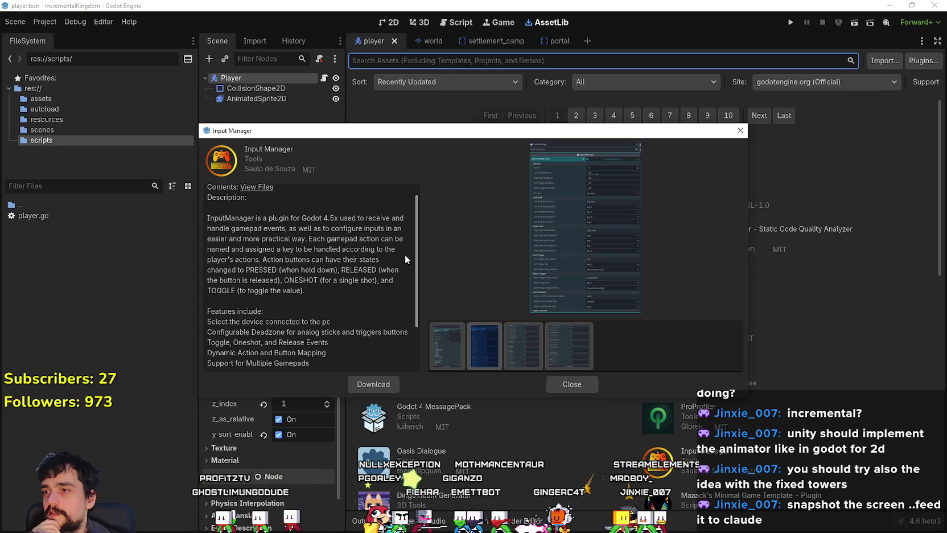
scroll(405, 255, up, 1)
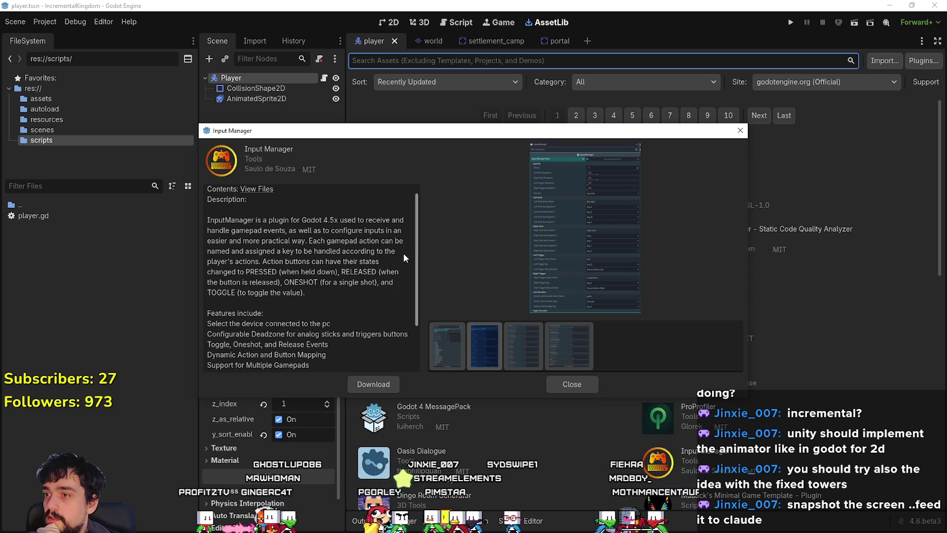
scroll(403, 258, down, 5)
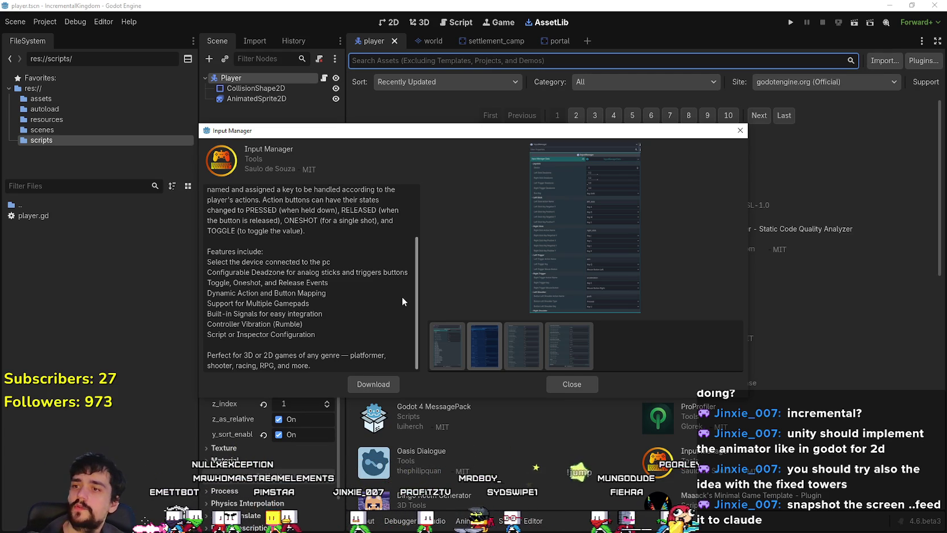
scroll(402, 296, up, 1)
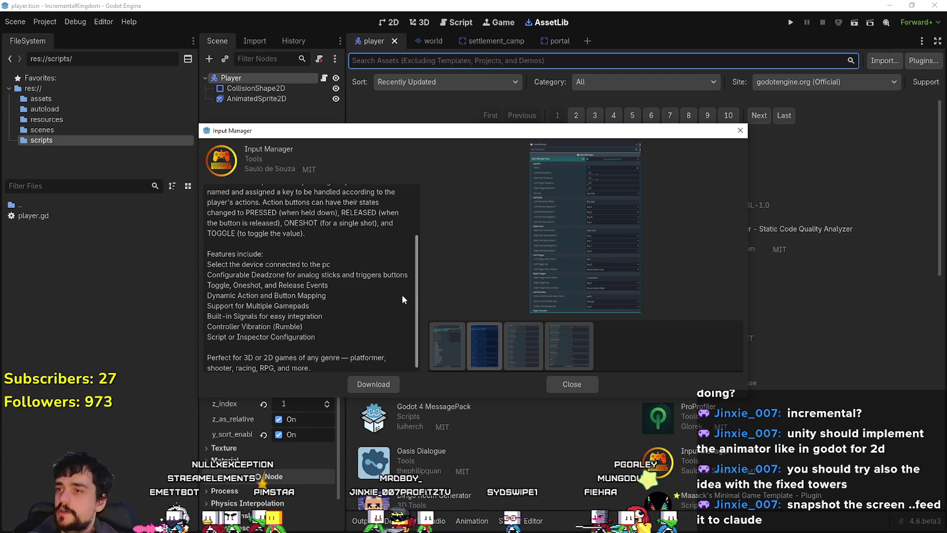
scroll(402, 294, down, 1)
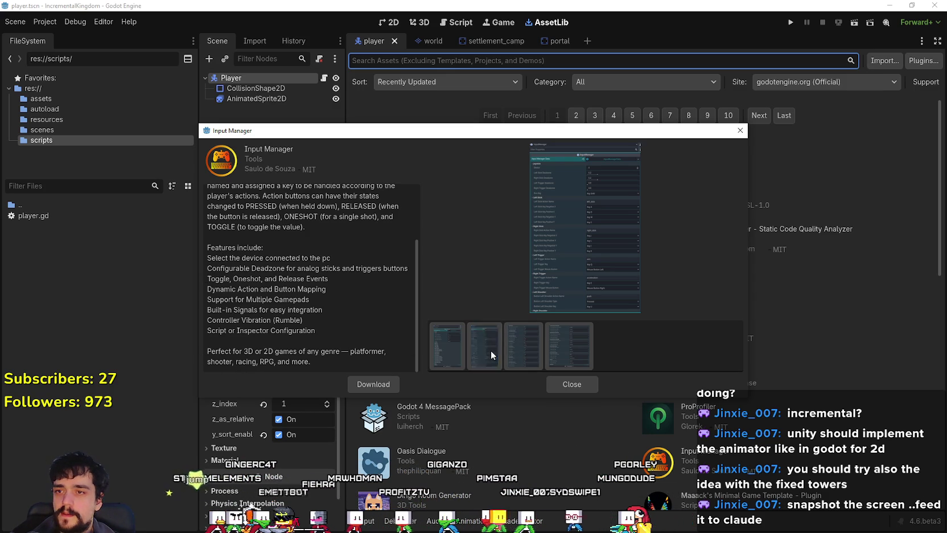
click(452, 340)
Step: Enlarge the details window, view screenshots two through four, and close it
drag(715, 126, 691, 37)
drag(724, 308, 854, 526)
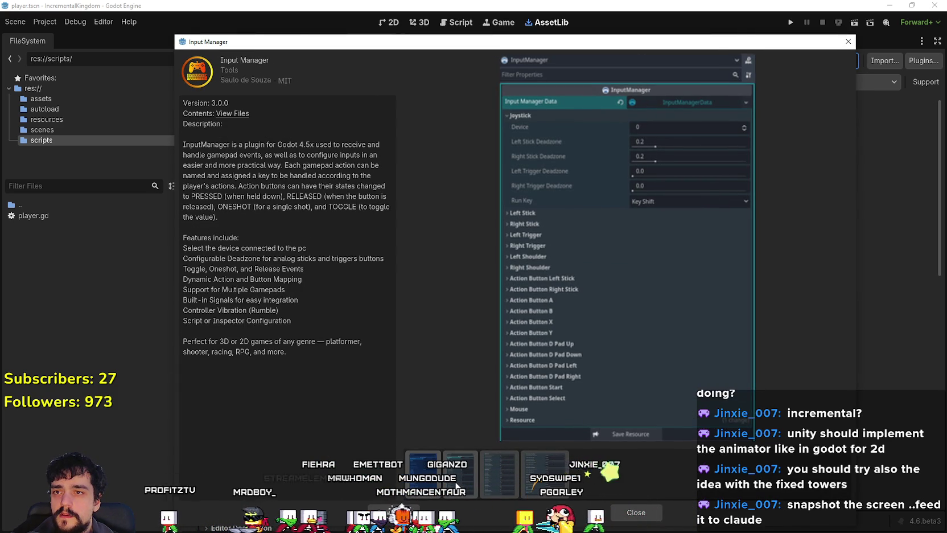
click(456, 477)
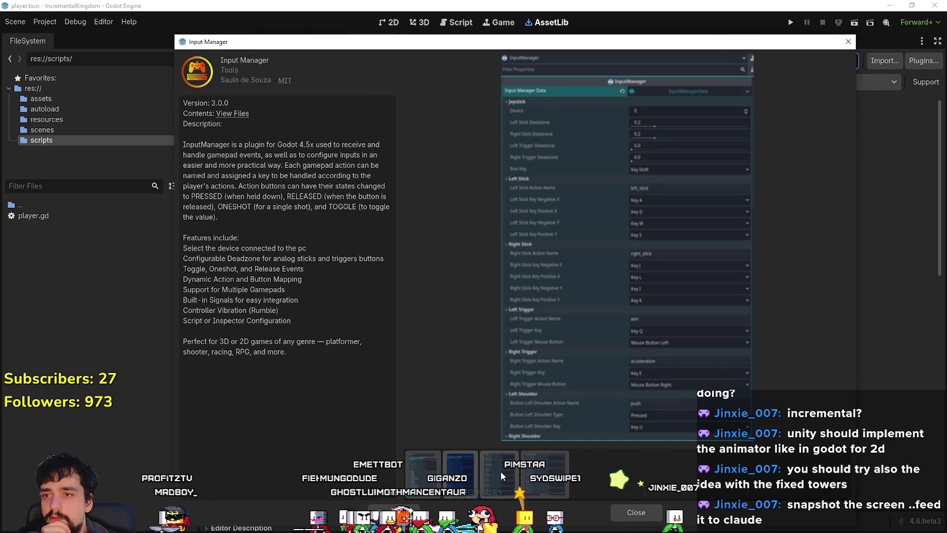
click(502, 471)
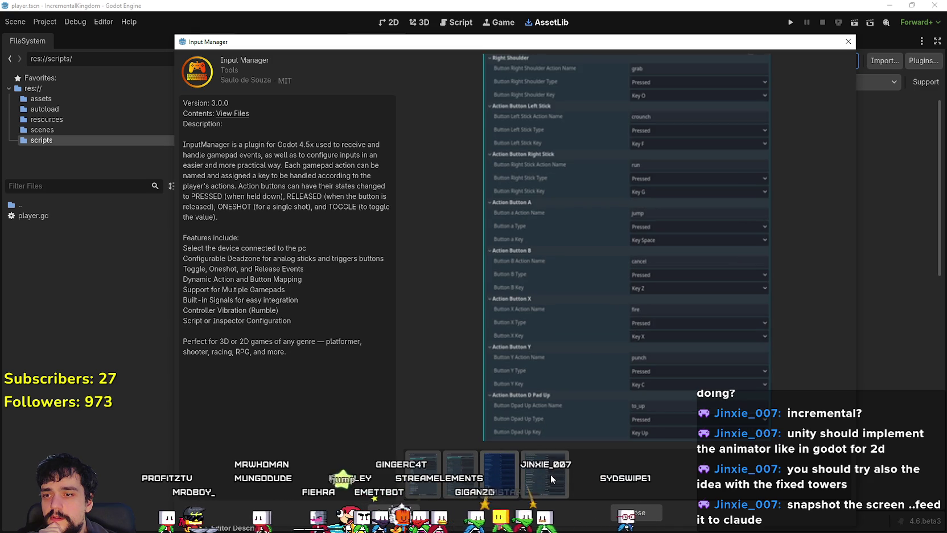
click(550, 478)
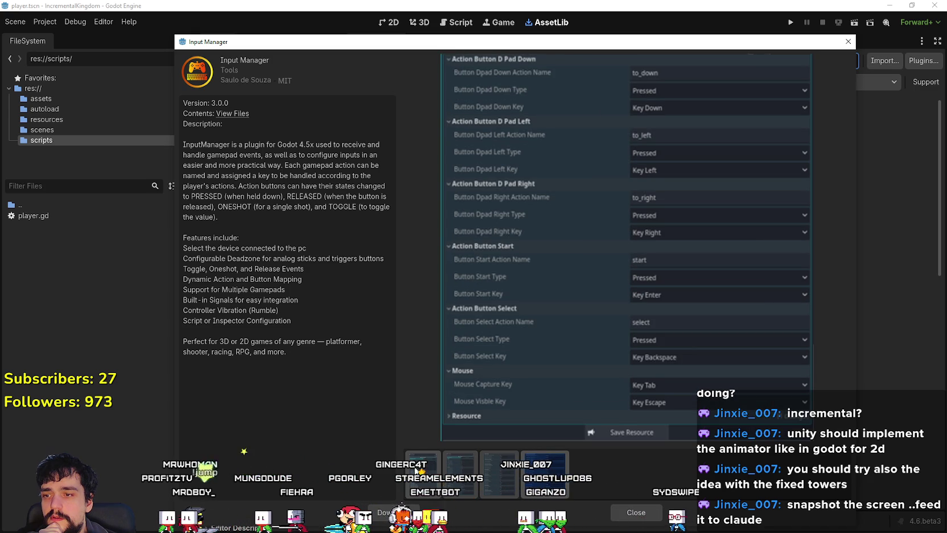
click(631, 518)
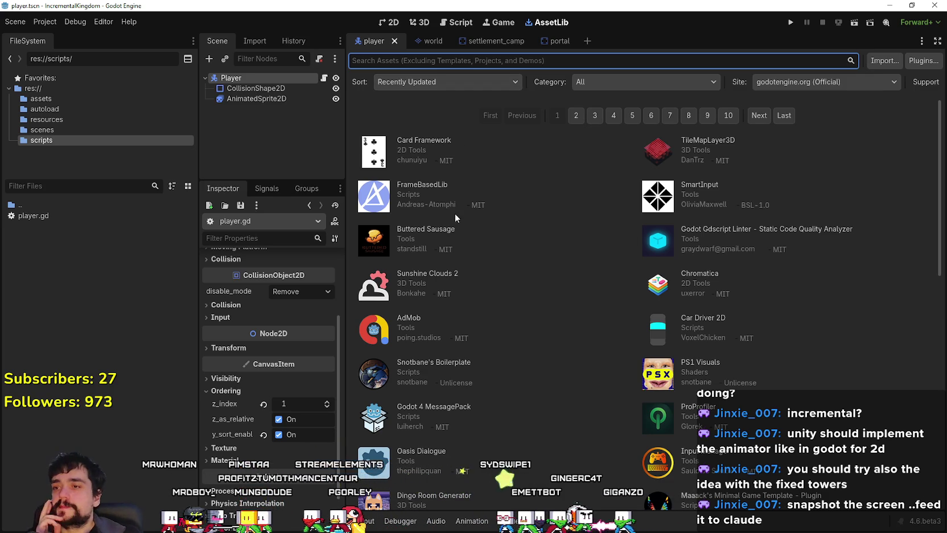
click(446, 188)
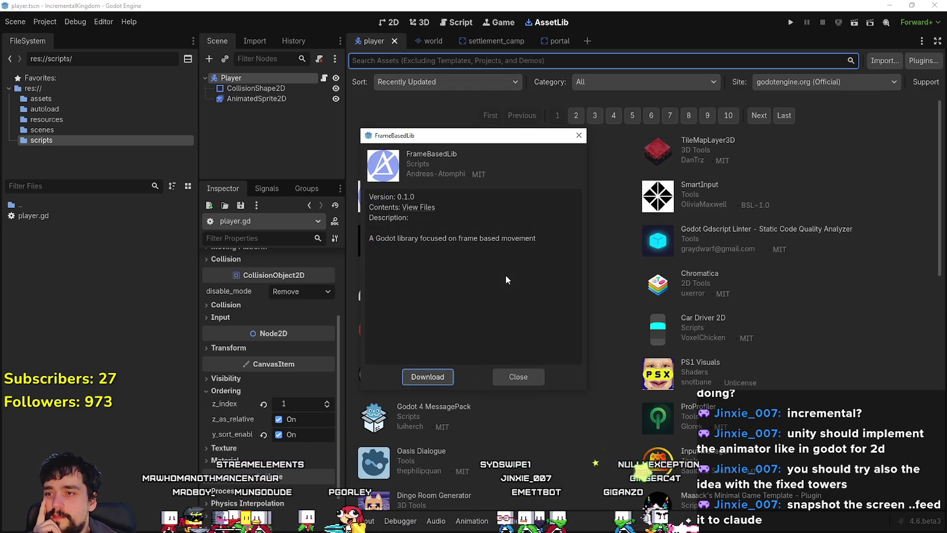
click(512, 376)
click(514, 376)
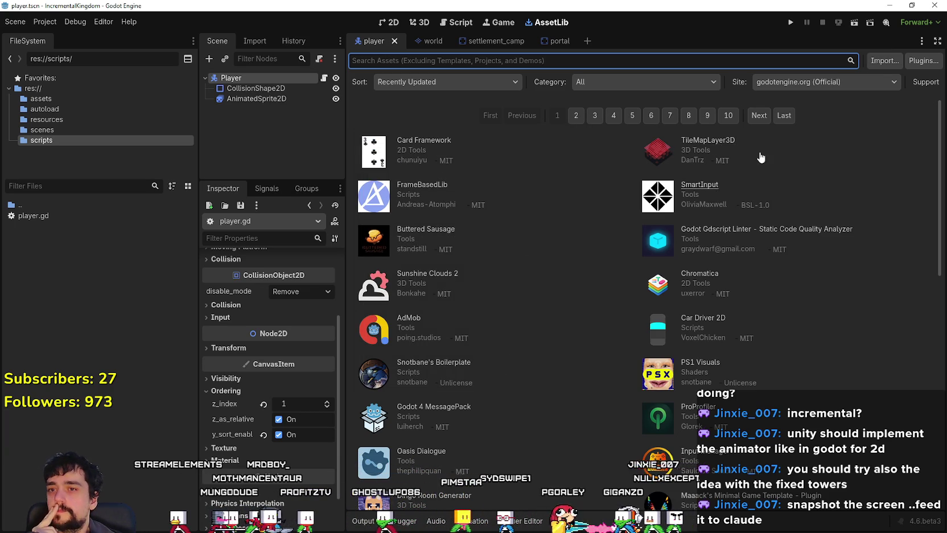
click(709, 140)
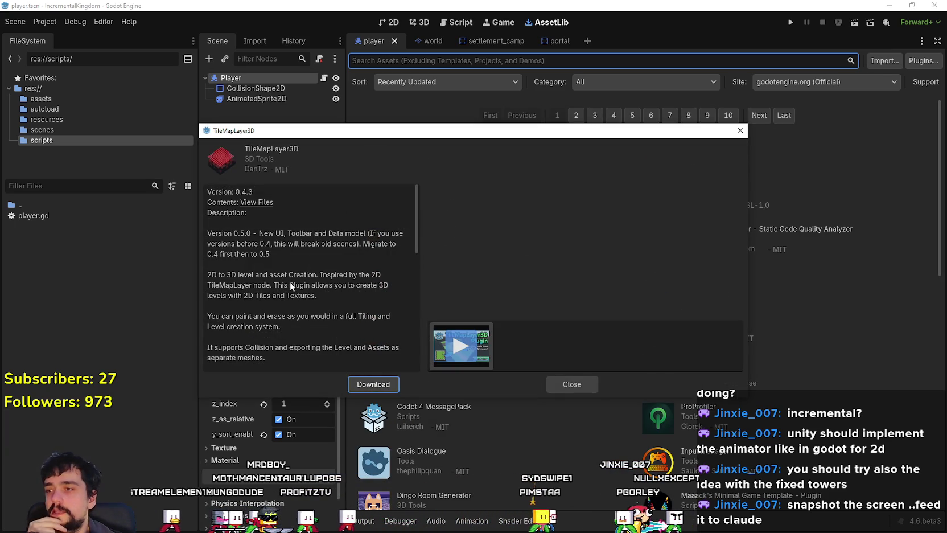
scroll(290, 283, down, 3)
scroll(290, 282, down, 8)
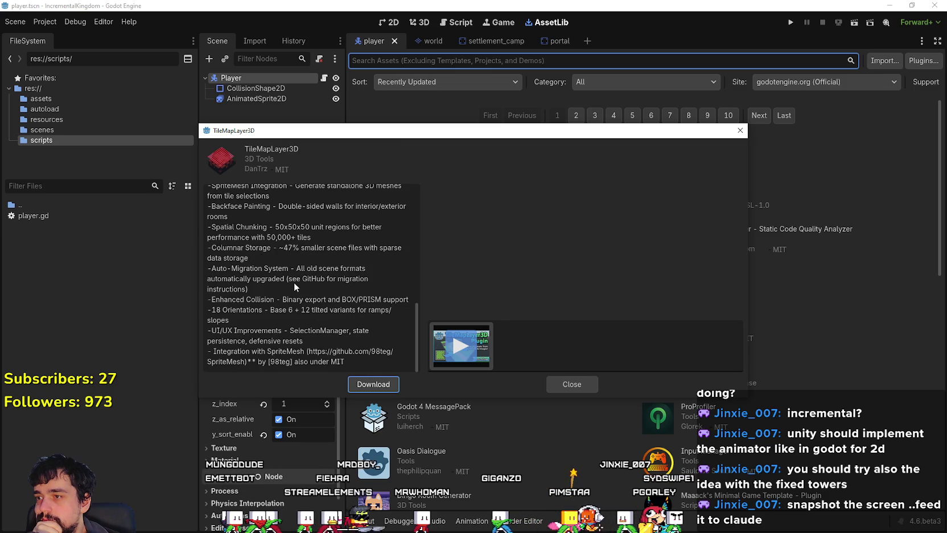
click(561, 379)
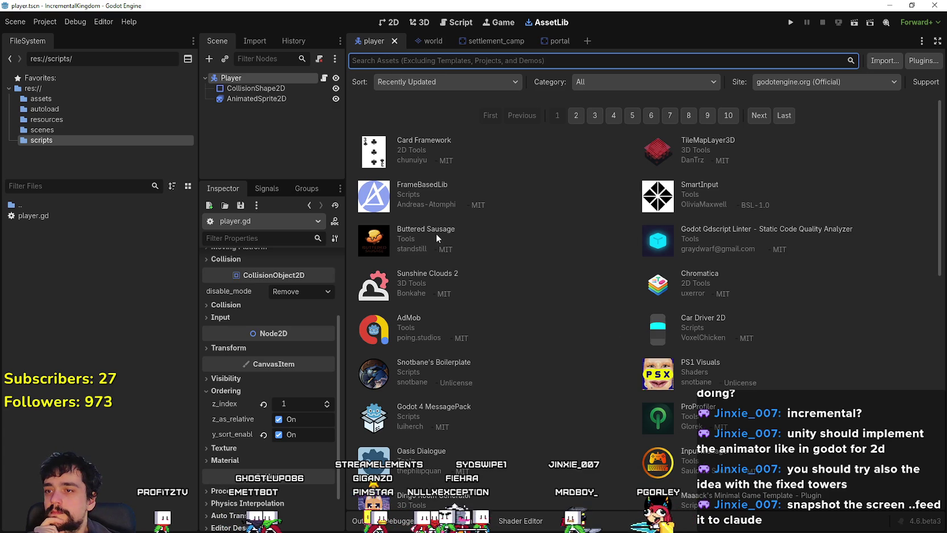
click(409, 320)
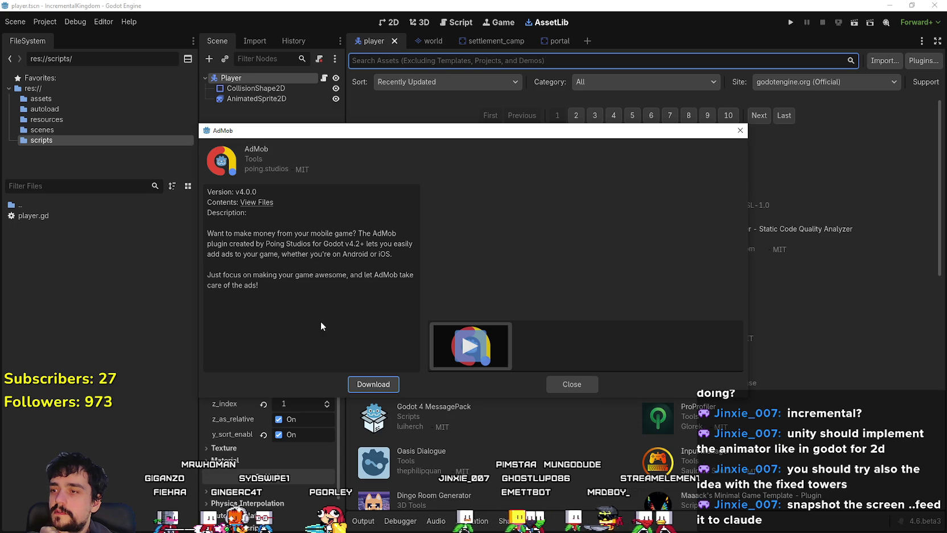
click(591, 388)
scroll(531, 312, down, 2)
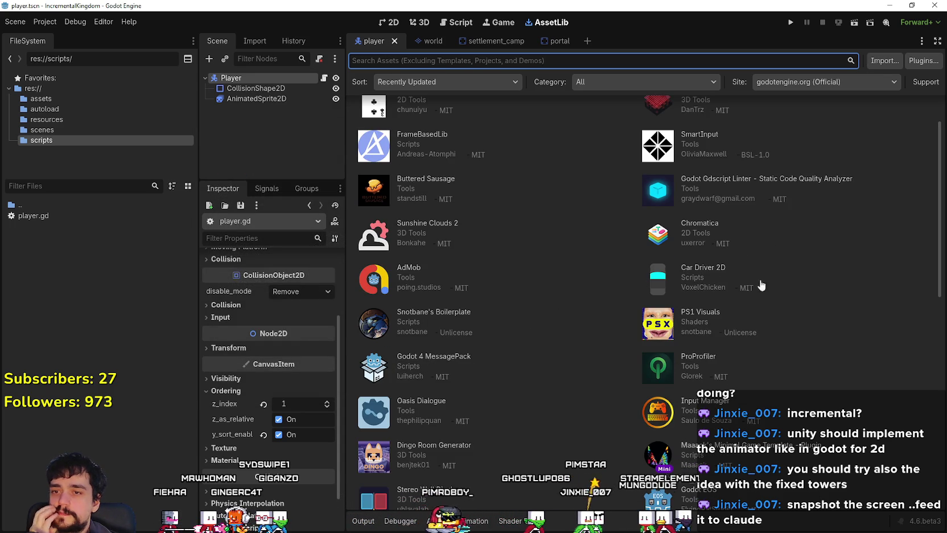
click(693, 359)
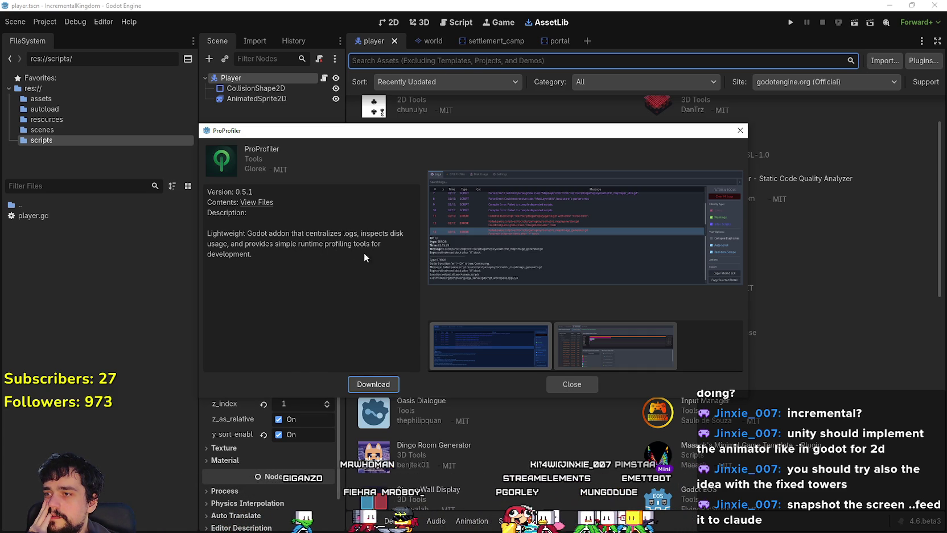
drag(745, 398, 918, 508)
mouse_move(617, 132)
mouse_down()
mouse_move(514, 28)
mouse_move(470, 25)
mouse_up()
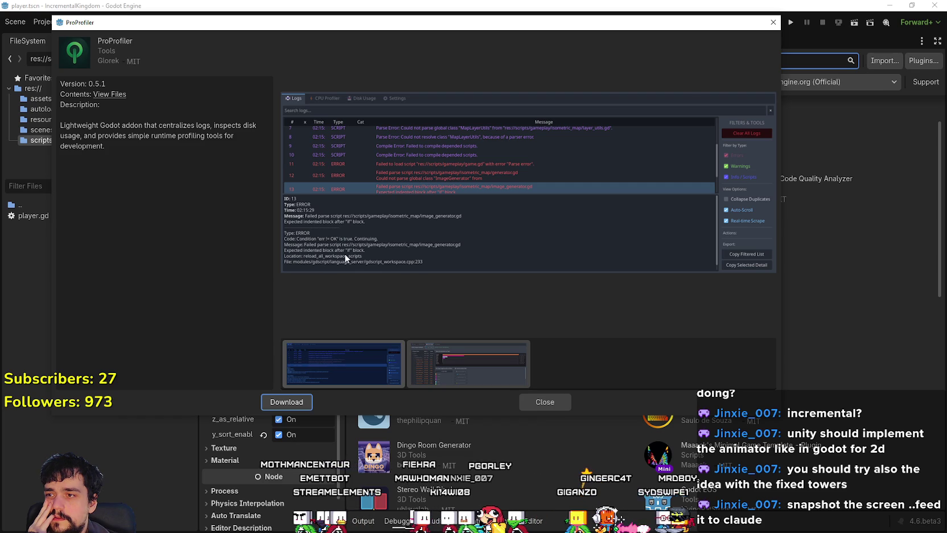
click(484, 370)
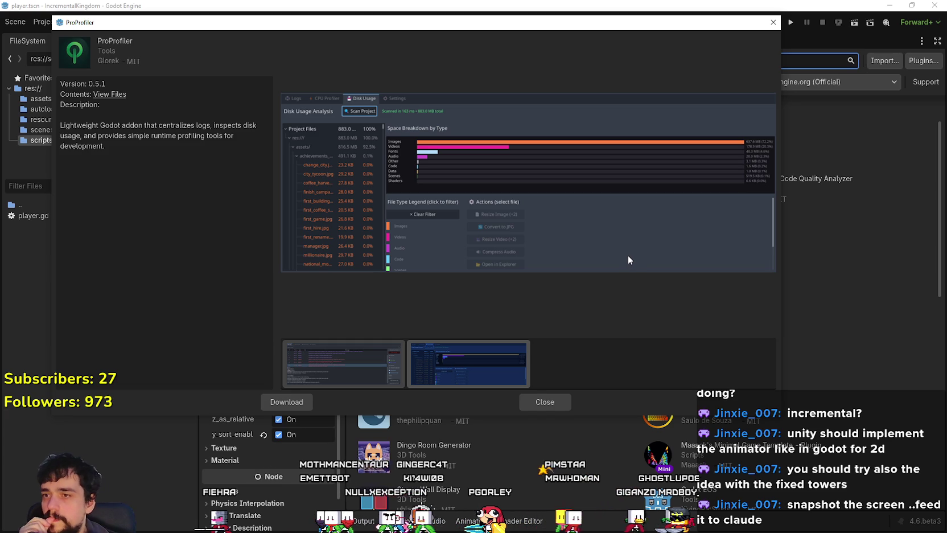
click(546, 403)
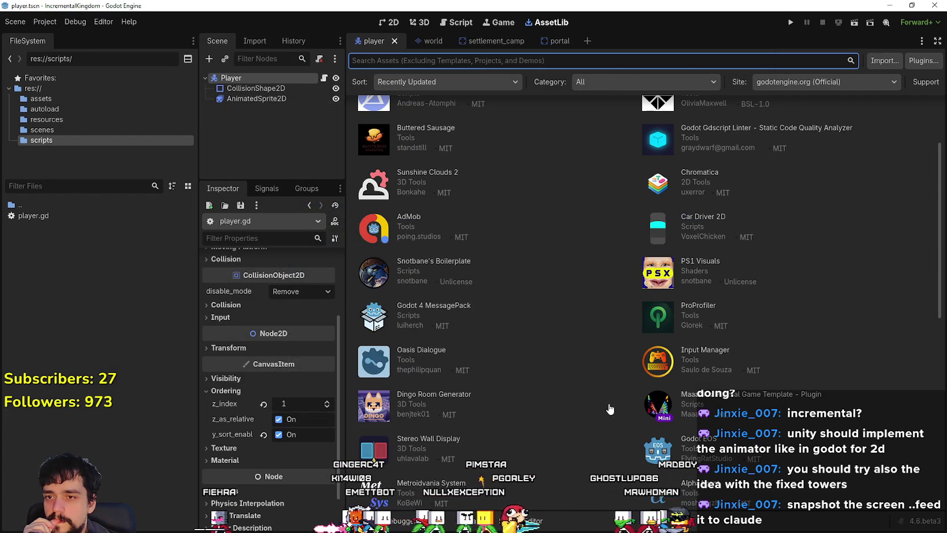
scroll(601, 380, up, 3)
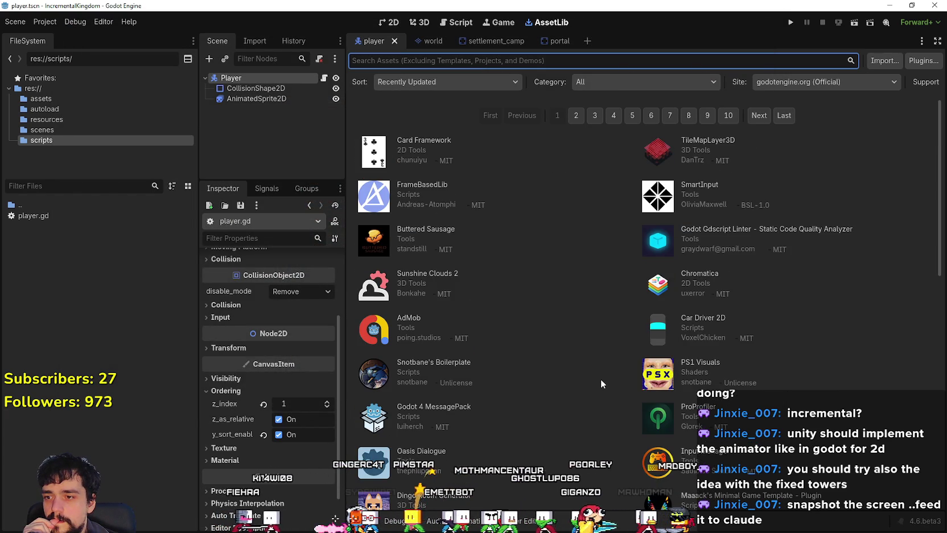
scroll(600, 382, down, 3)
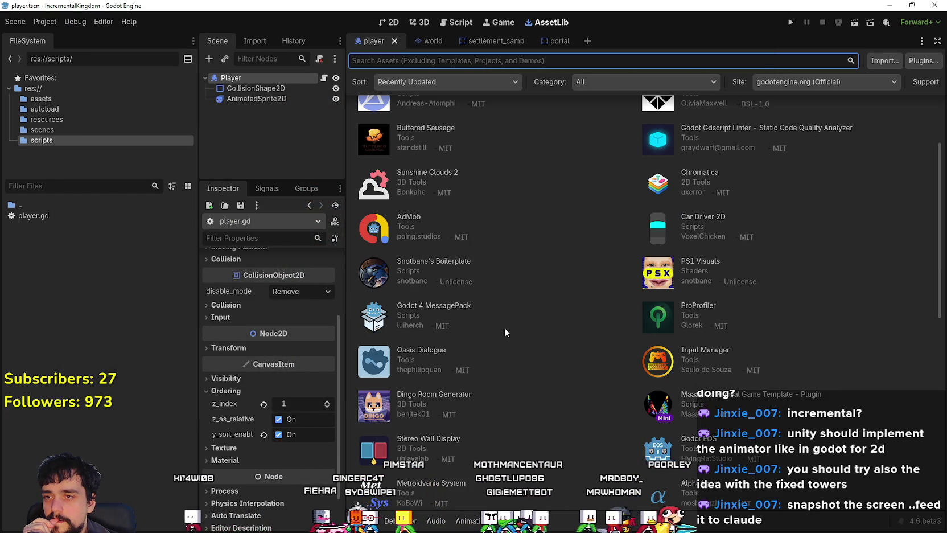
click(456, 307)
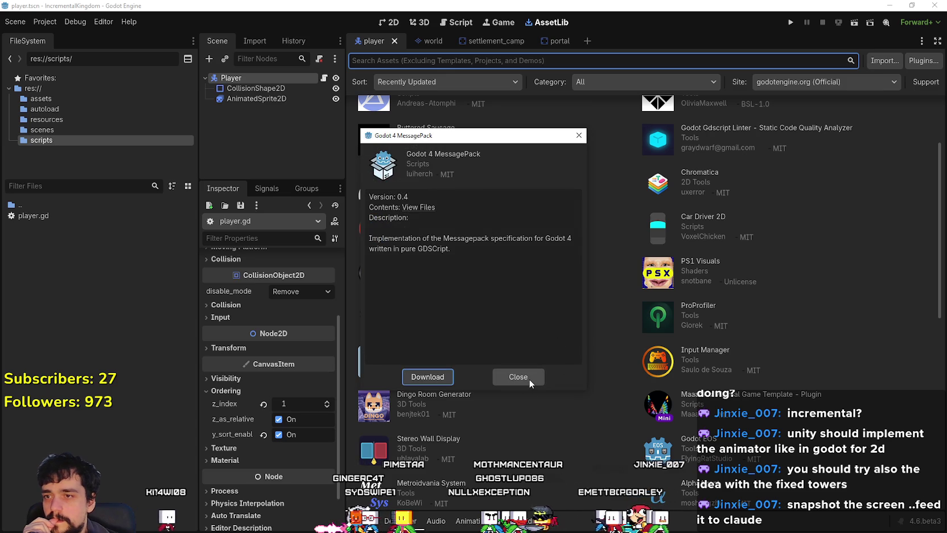
click(529, 378)
scroll(530, 375, down, 4)
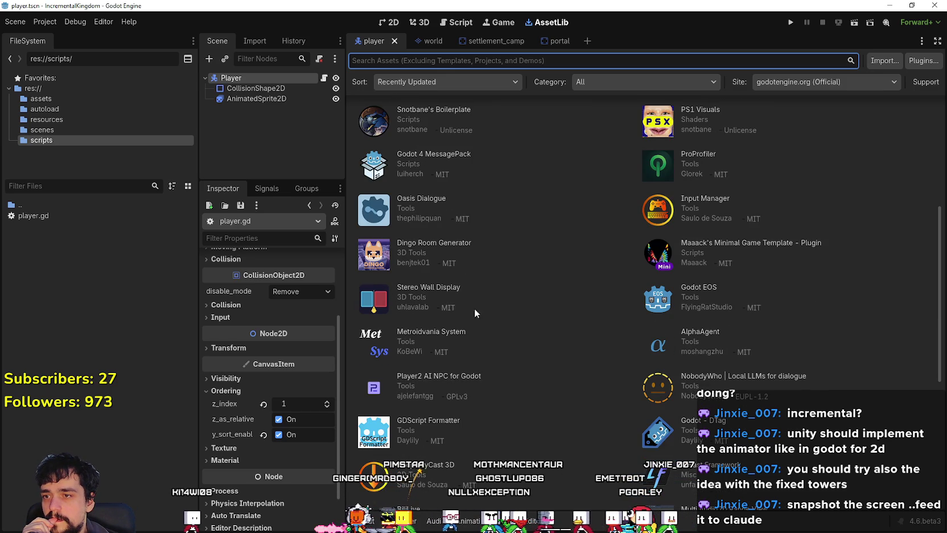
click(444, 288)
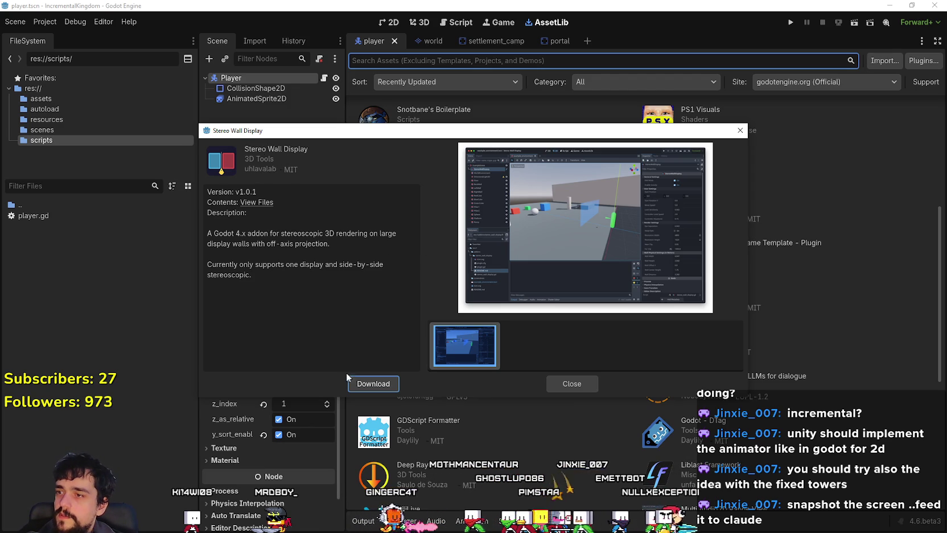
click(579, 383)
scroll(607, 405, down, 5)
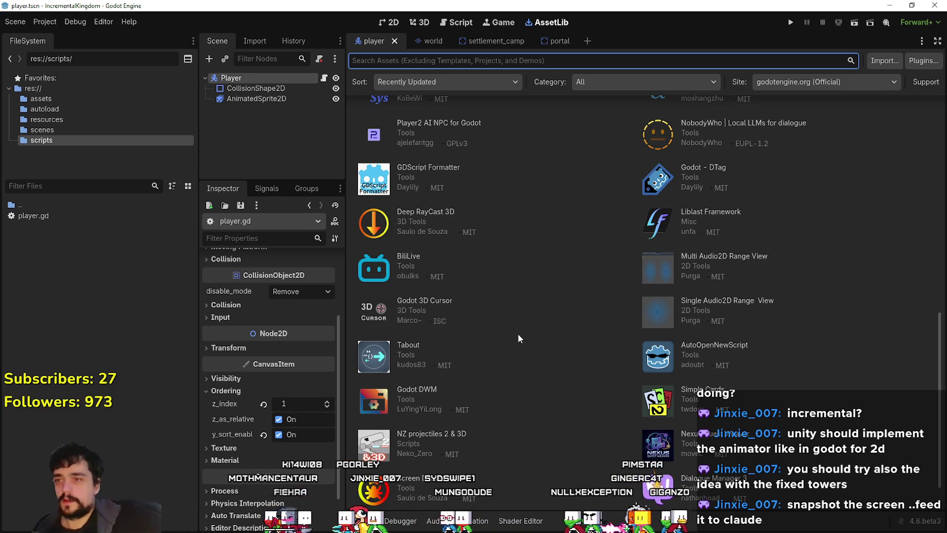
click(409, 257)
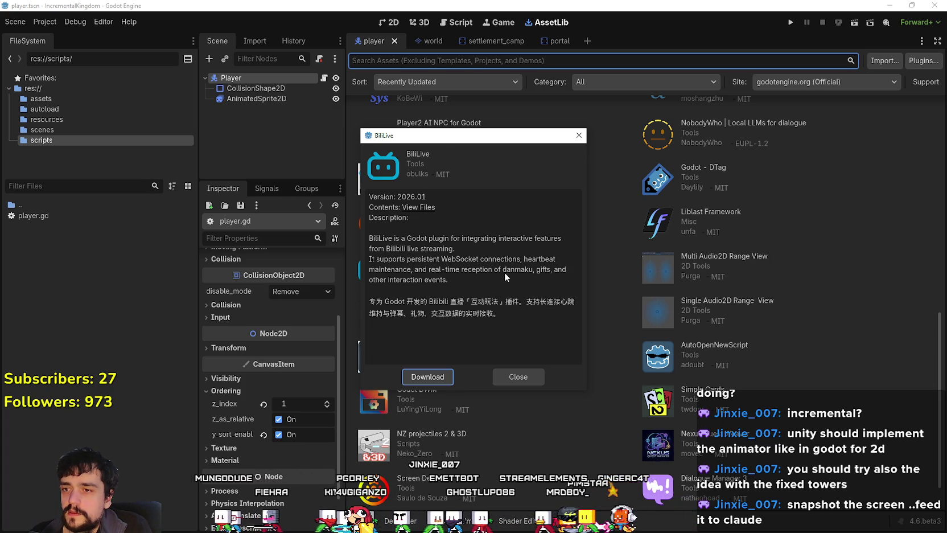
click(524, 381)
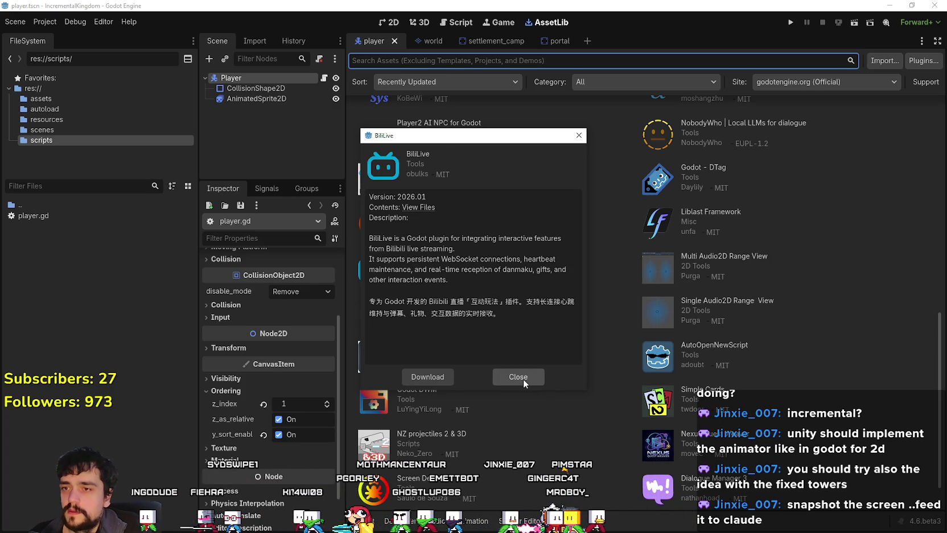
click(518, 381)
scroll(535, 358, down, 2)
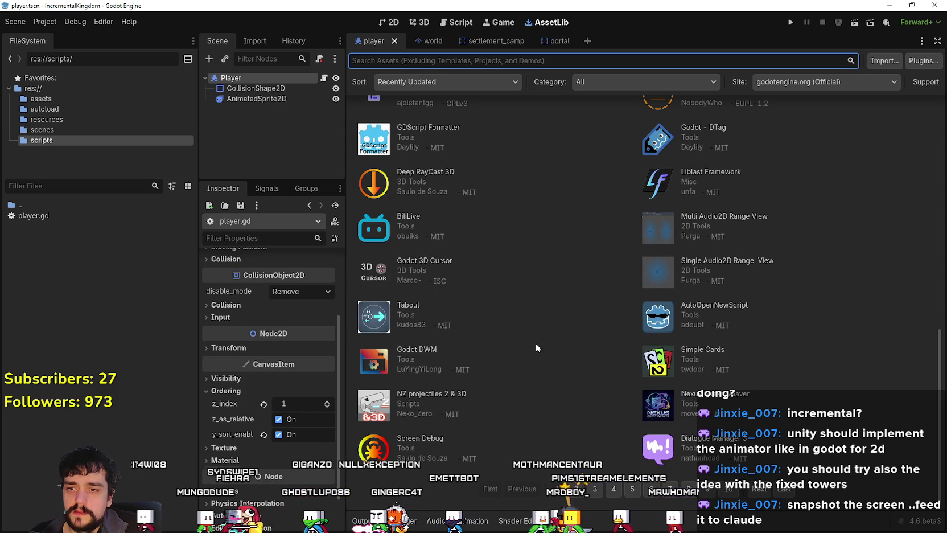
click(416, 350)
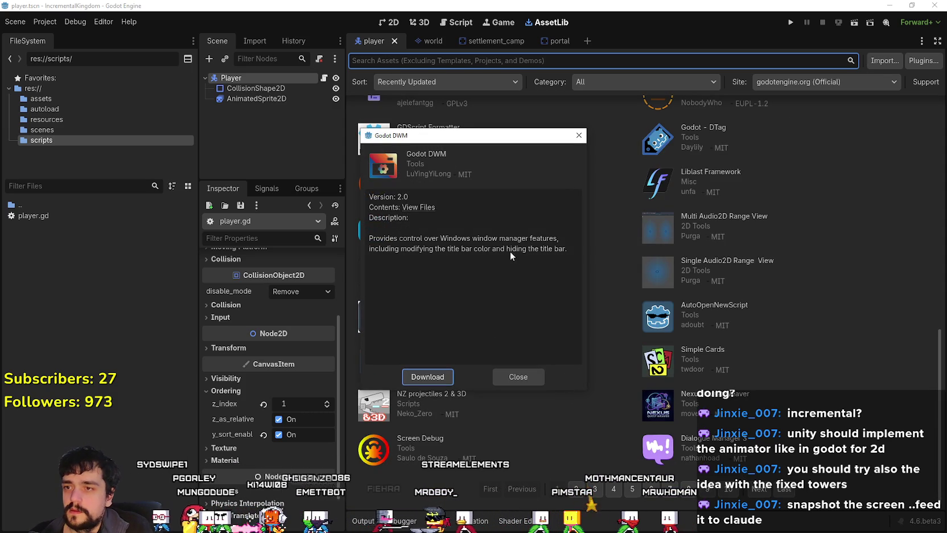
click(521, 376)
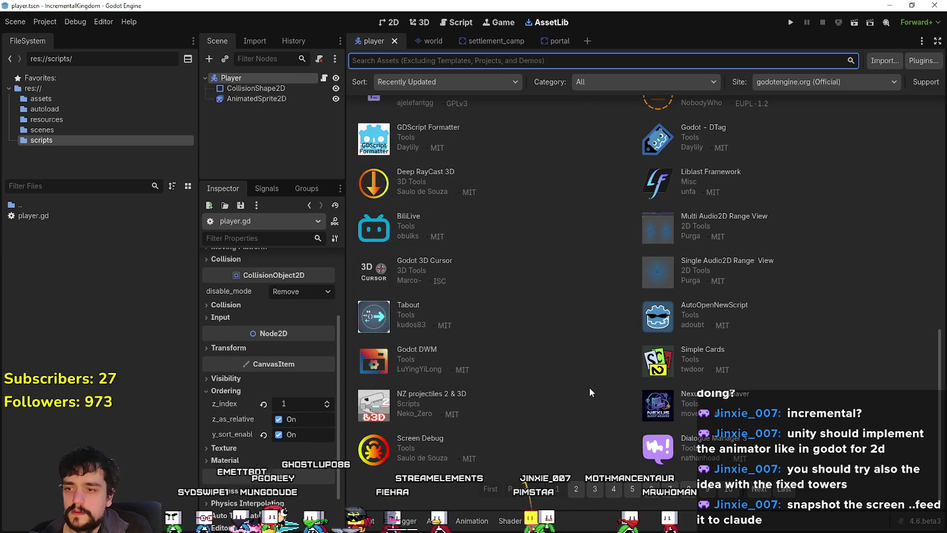
Step: View the Screen Debug asset details and its second preview image, then close them
click(421, 438)
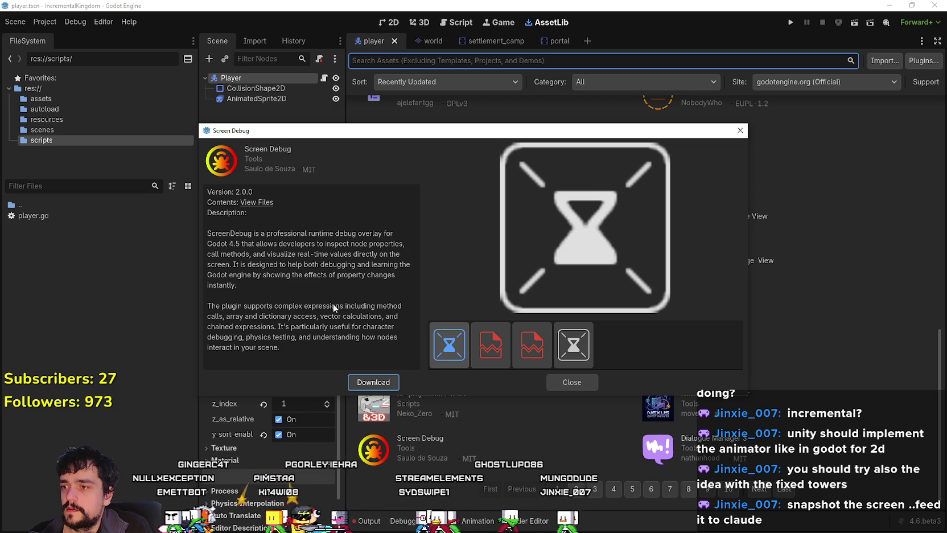
click(493, 345)
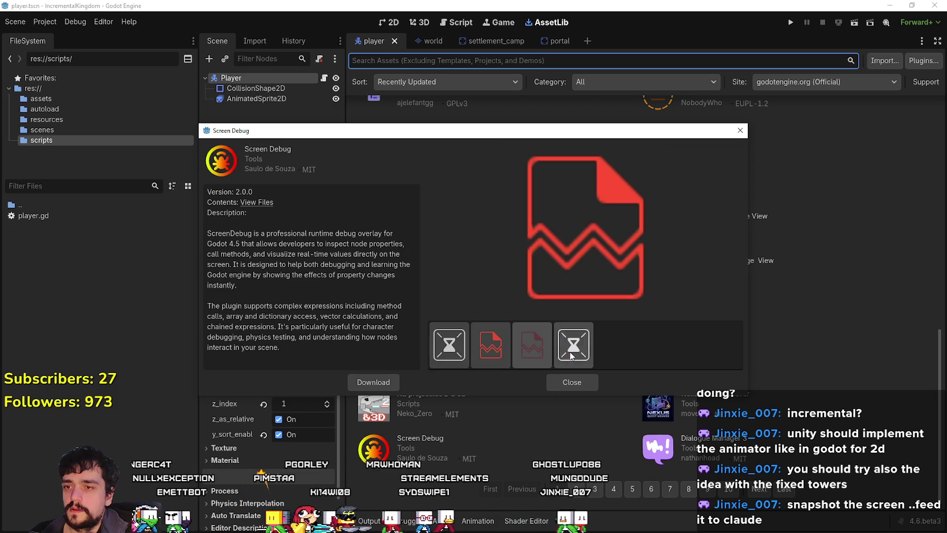
click(571, 384)
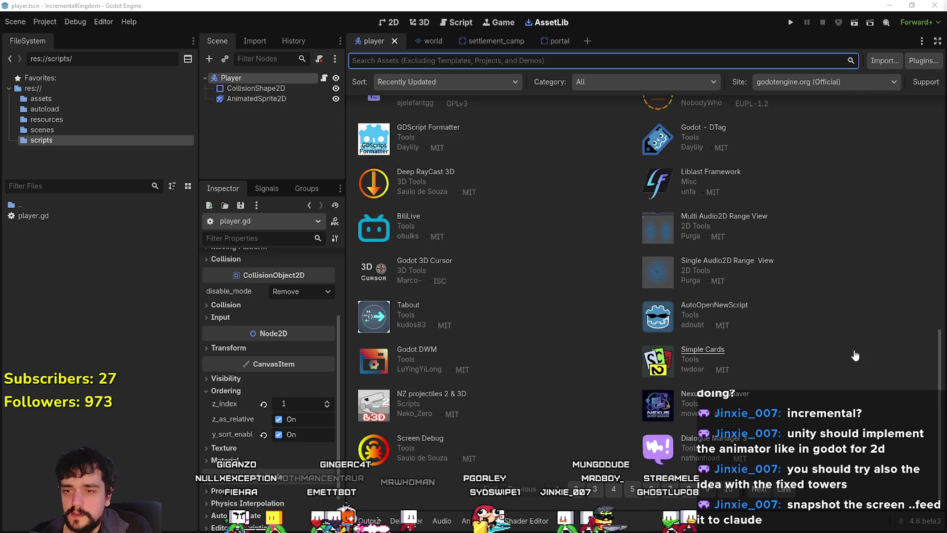
scroll(821, 346, up, 10)
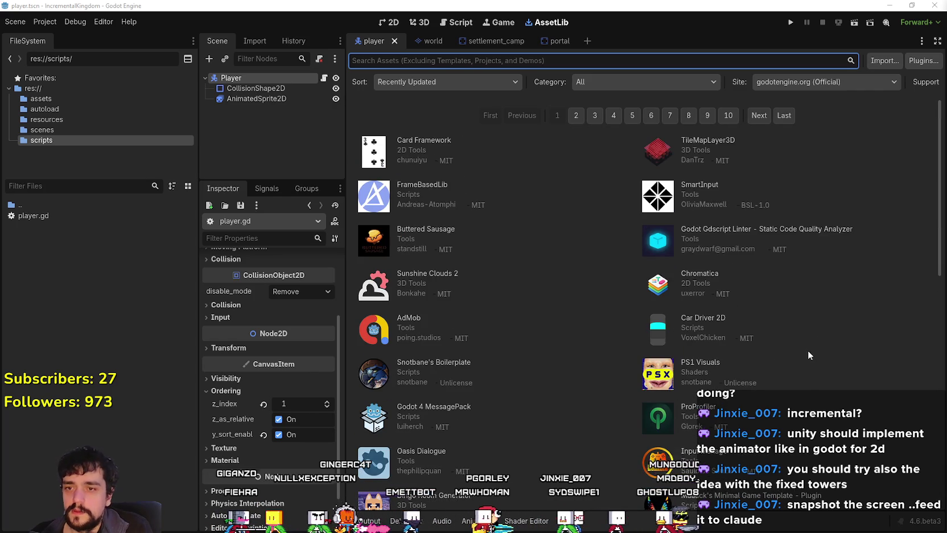
click(704, 279)
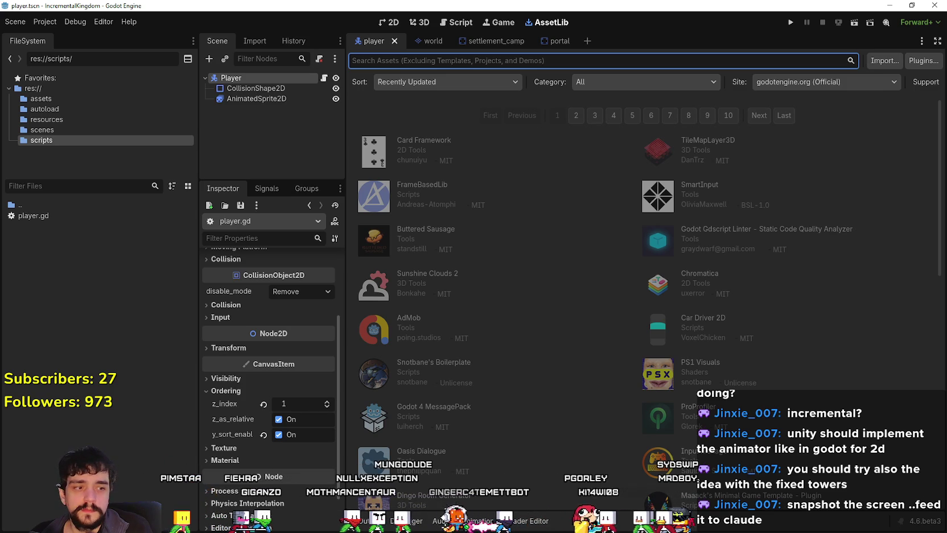
scroll(535, 364, down, 15)
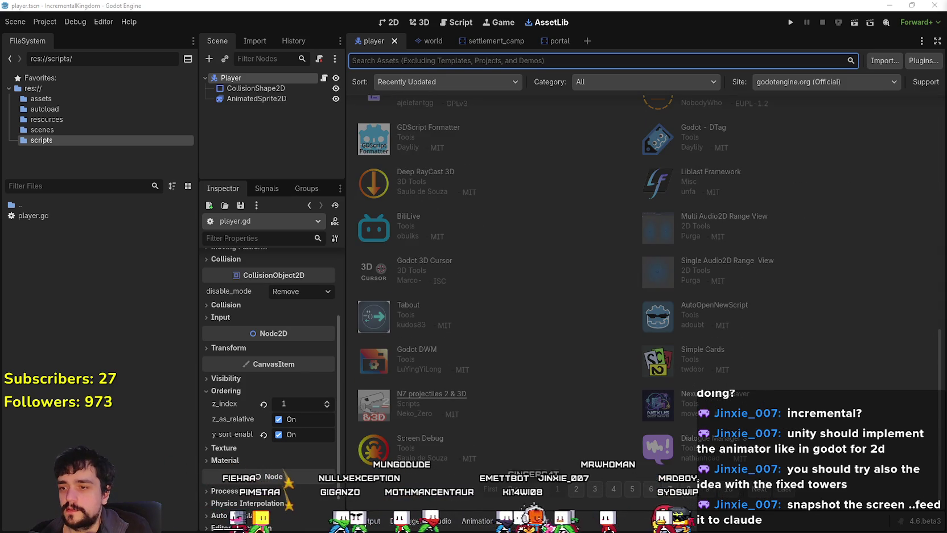
Step: Show the output log, glance at the player scene, and run the IncrementalKingdom project
click(374, 521)
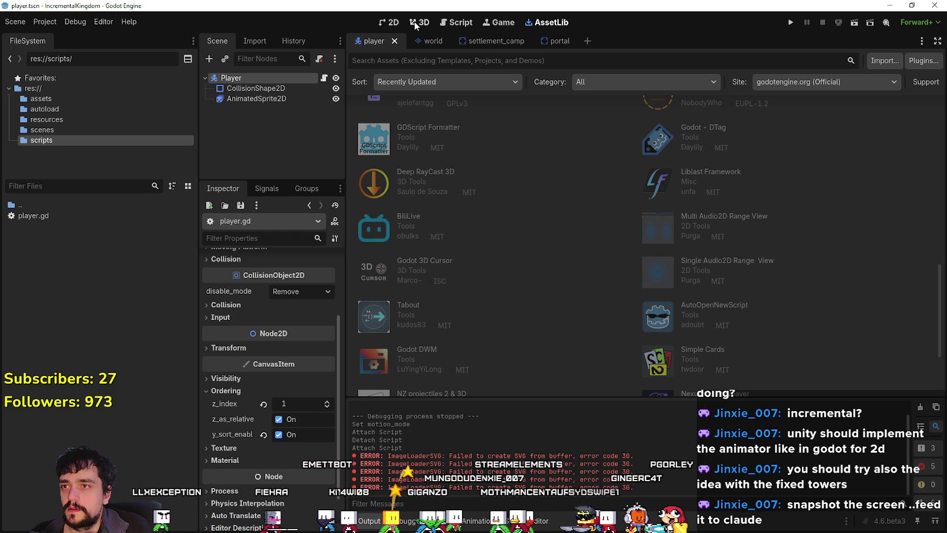
click(390, 22)
click(548, 23)
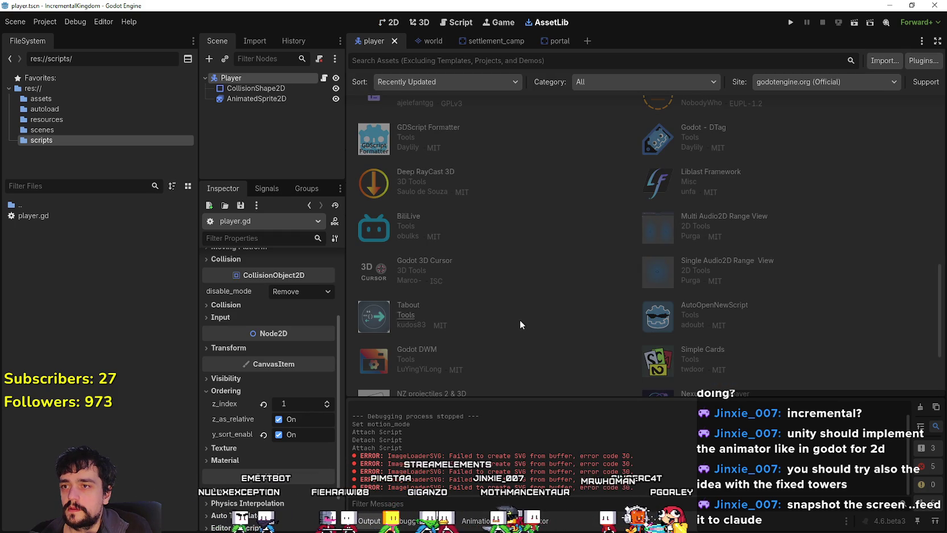
scroll(513, 256, up, 4)
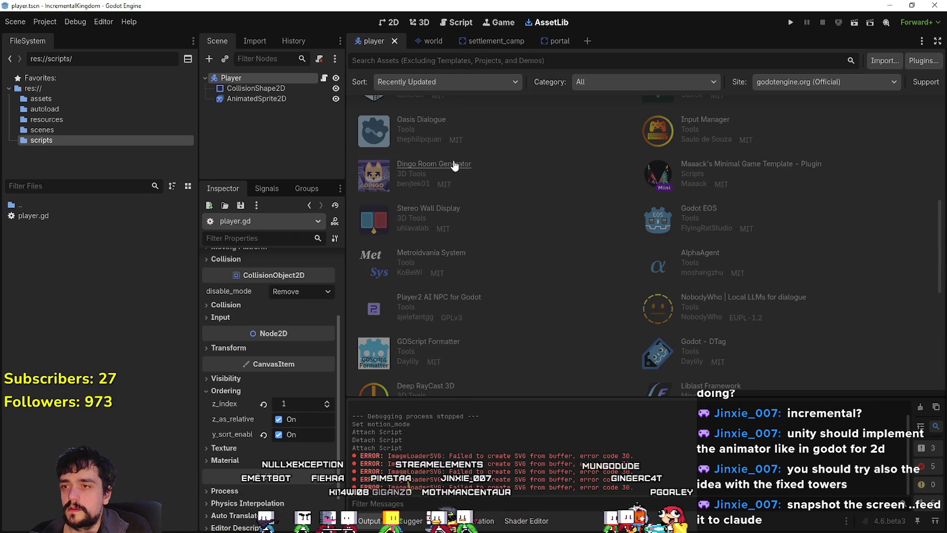
click(792, 23)
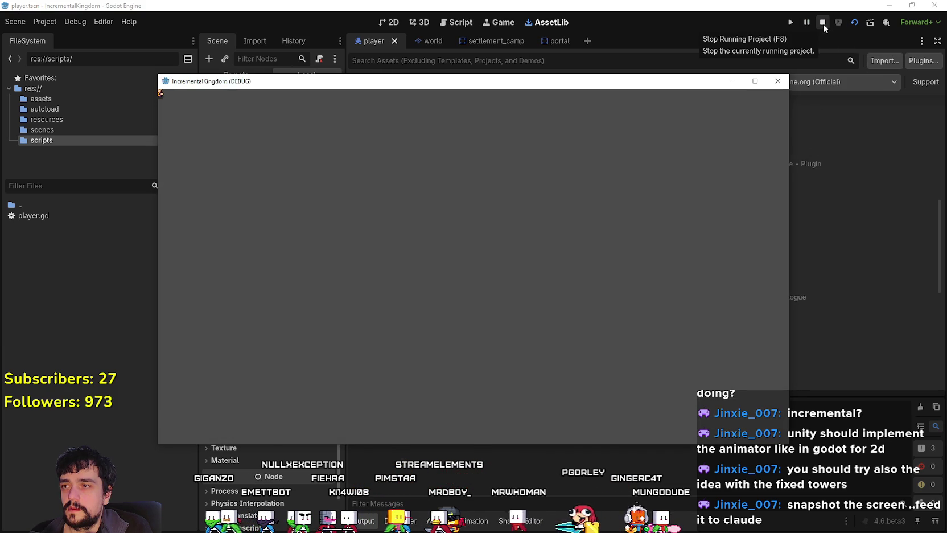
Step: Dismiss the game window and open the Dingo Room Generator asset details
click(824, 24)
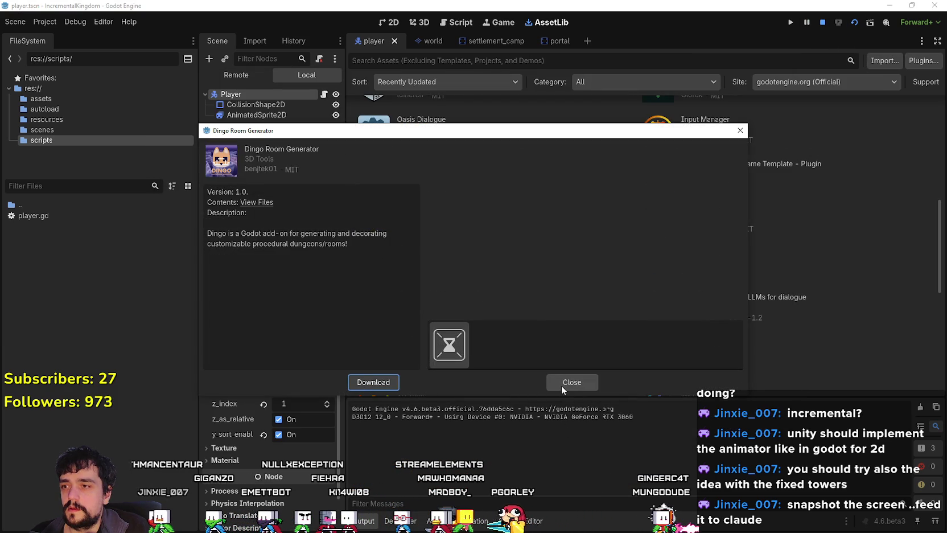
click(561, 382)
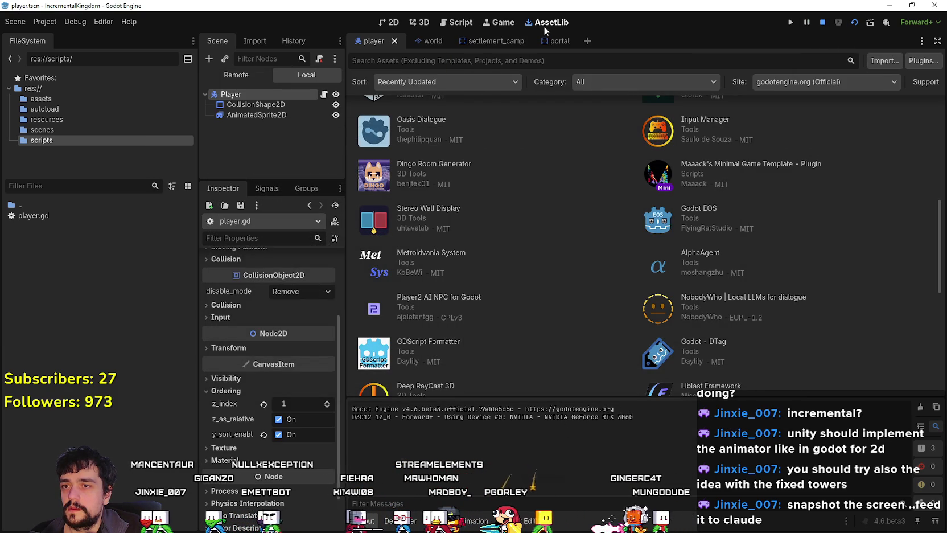
scroll(520, 319, up, 2)
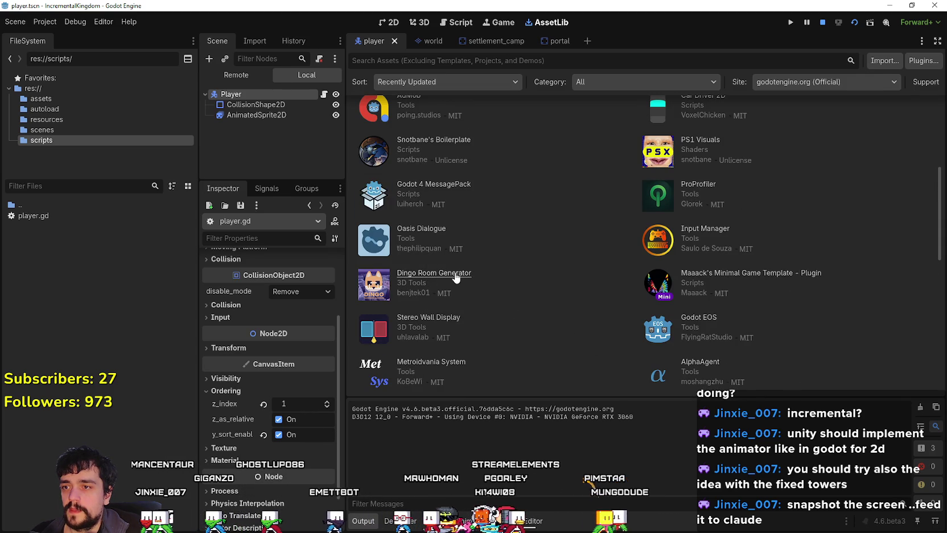
click(476, 275)
scroll(525, 290, up, 3)
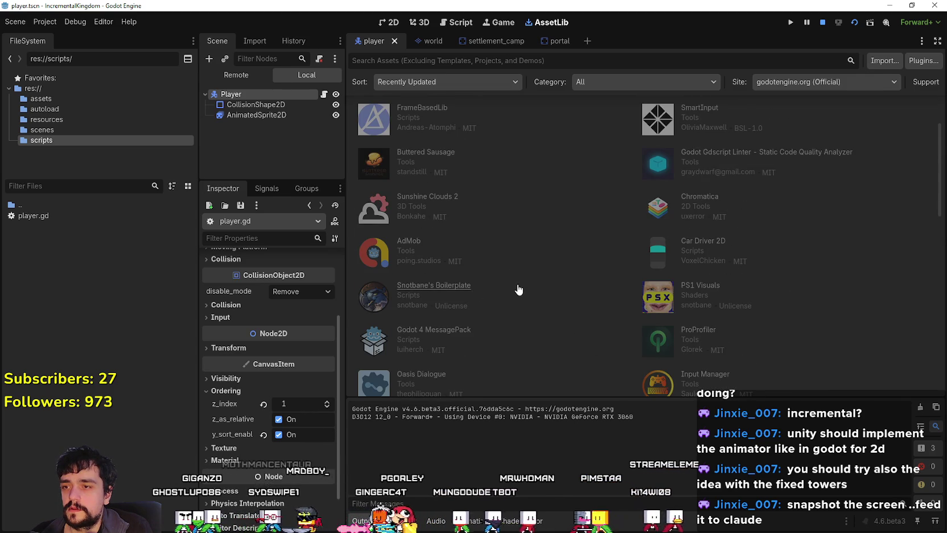
scroll(521, 289, down, 6)
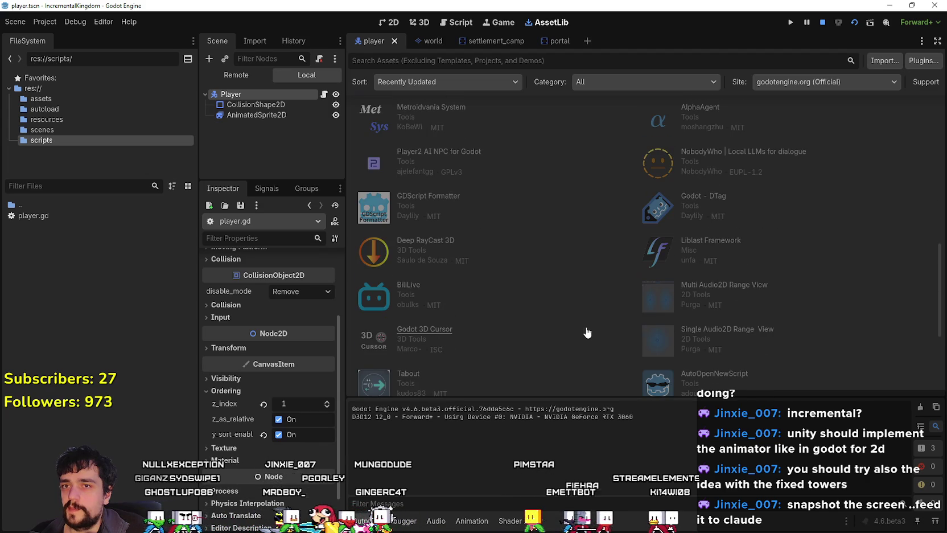
scroll(645, 332, down, 2)
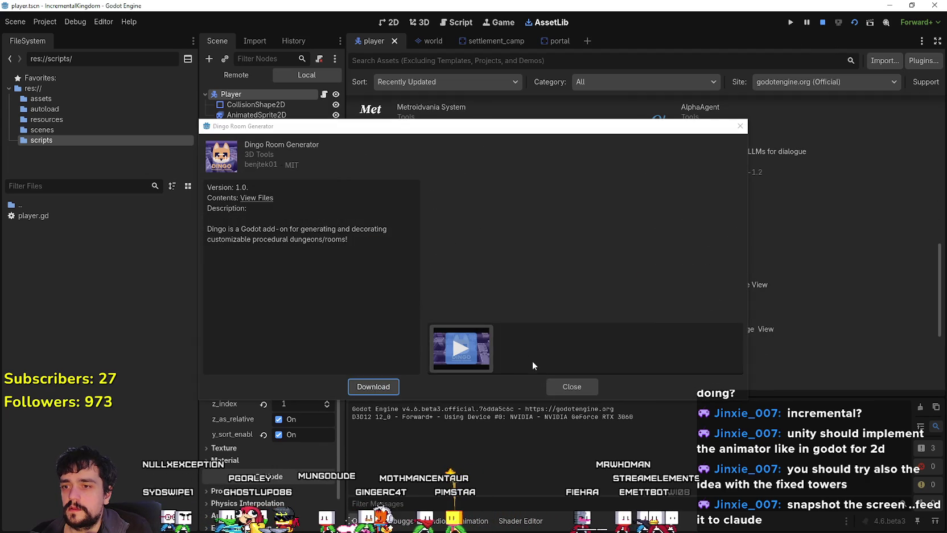
Step: Close the Dingo Room Generator details and stop the running game
click(572, 387)
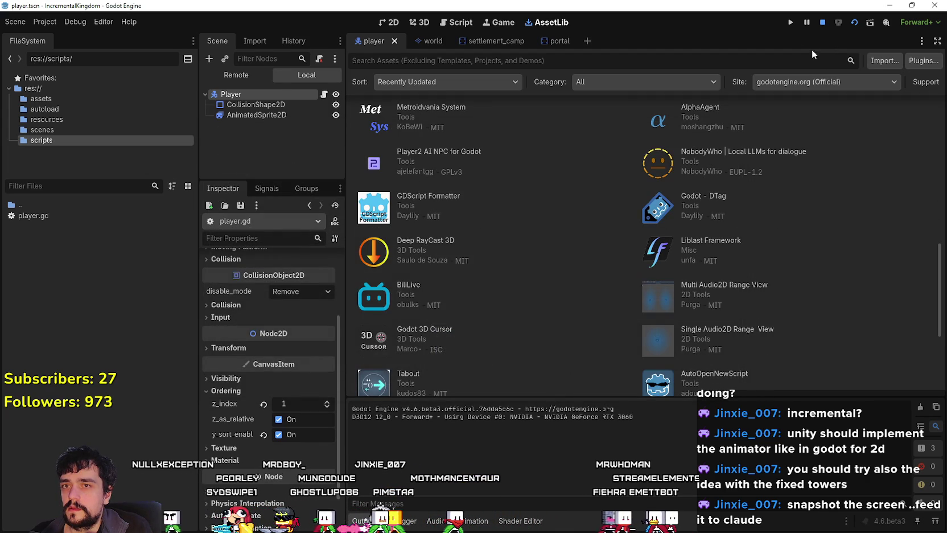
click(823, 22)
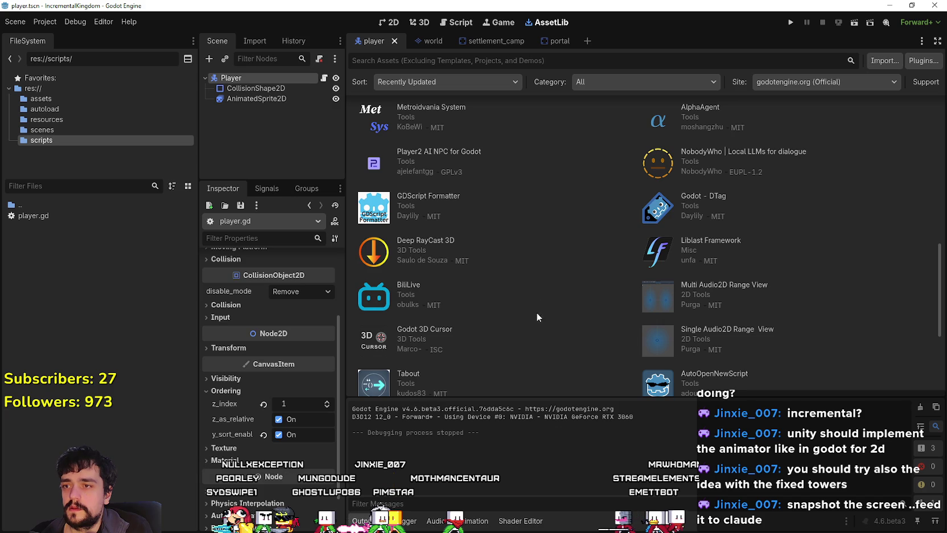
click(548, 343)
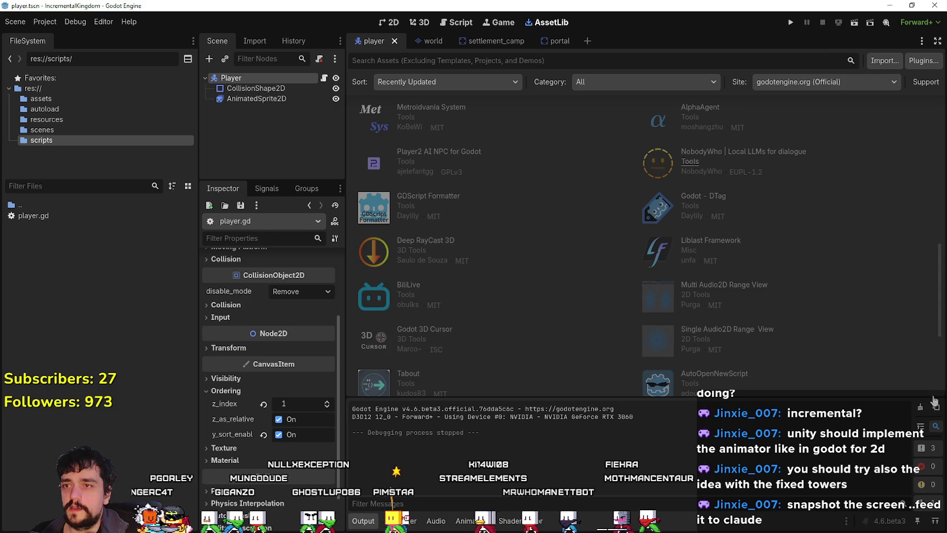
Step: Read and close the Liblast Framework asset details, then scroll up the godot-sandbox README
click(711, 240)
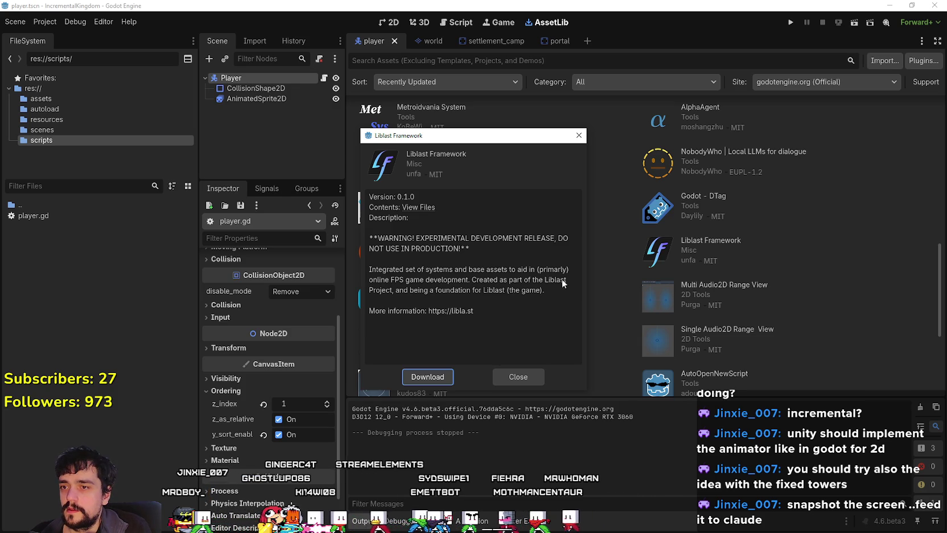
click(514, 374)
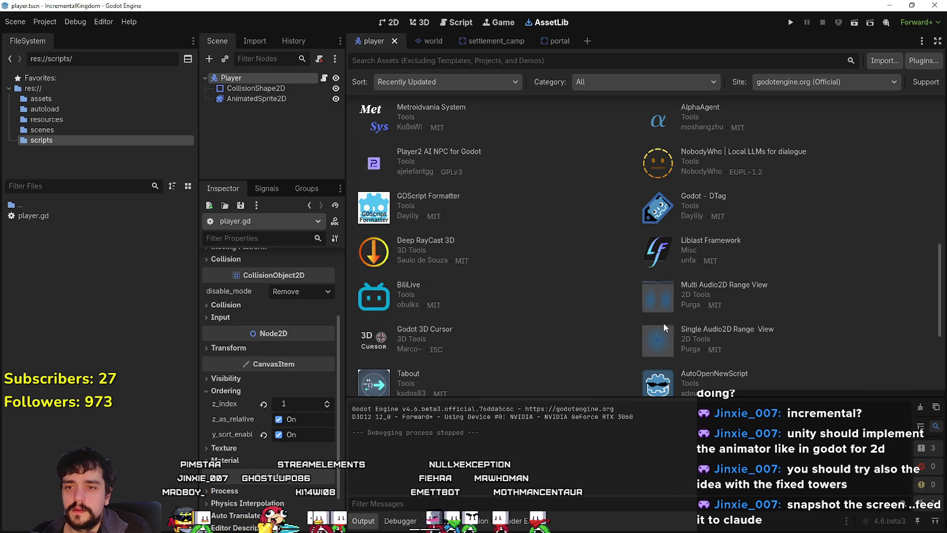
scroll(566, 246, up, 2)
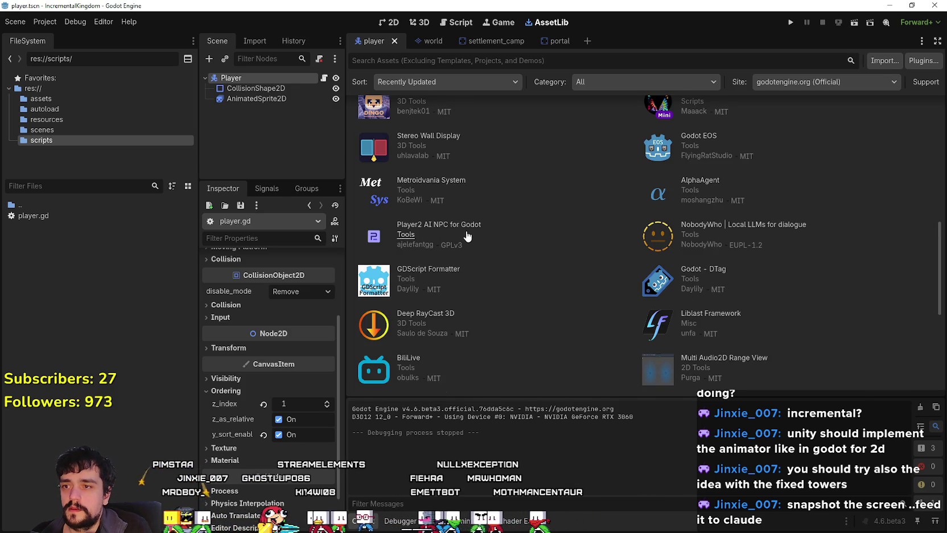
scroll(472, 247, up, 2)
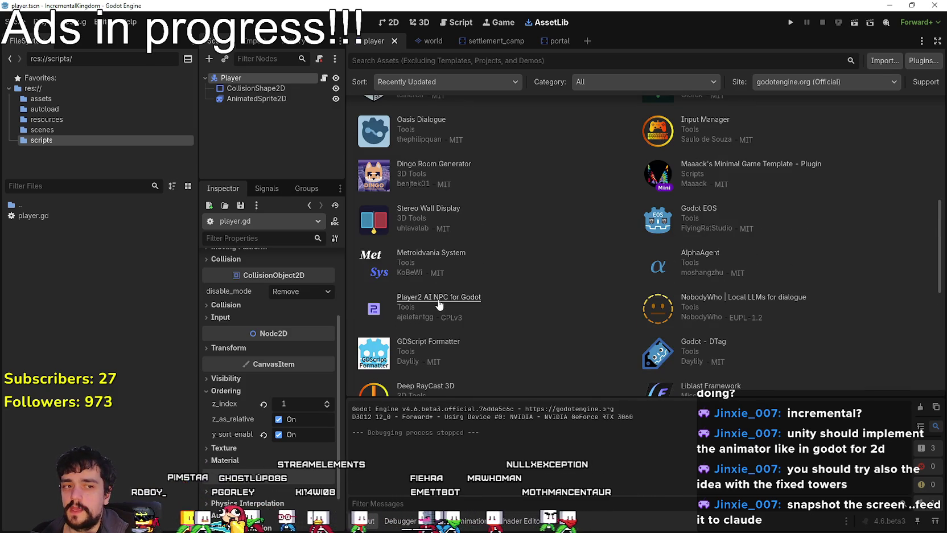
scroll(585, 309, up, 3)
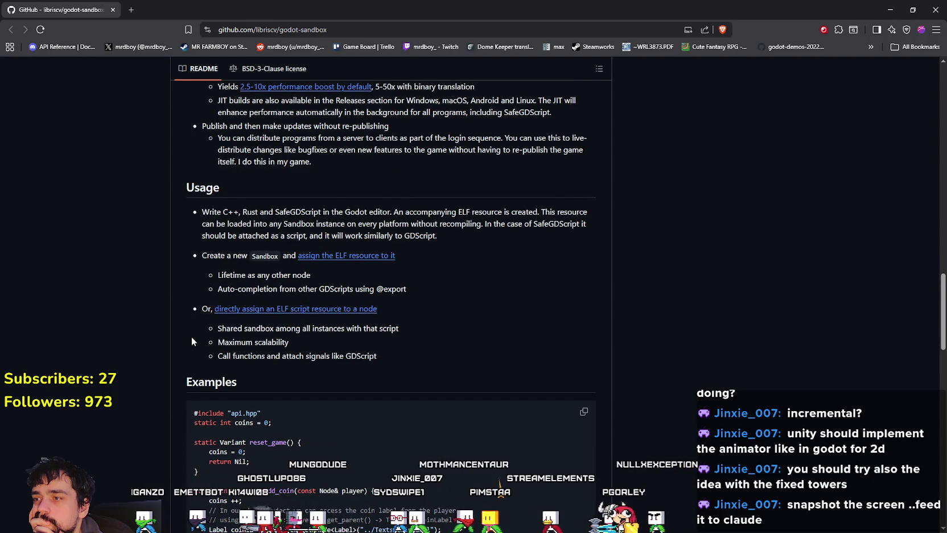
Step: Highlight the README's JIT build and live update sentences, then open libriscv.no in a new tab
scroll(192, 338, up, 3)
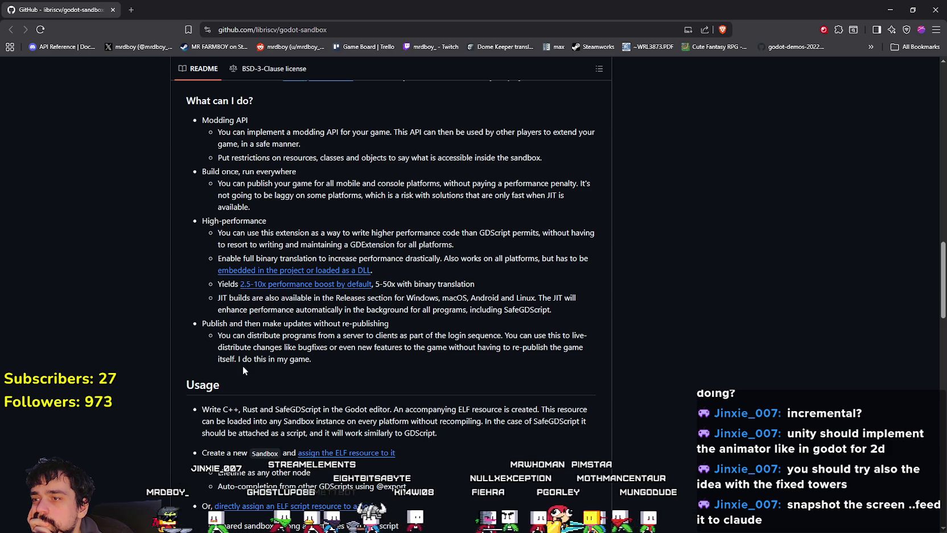
mouse_move(323, 298)
mouse_down()
mouse_move(600, 311)
mouse_move(589, 365)
mouse_up()
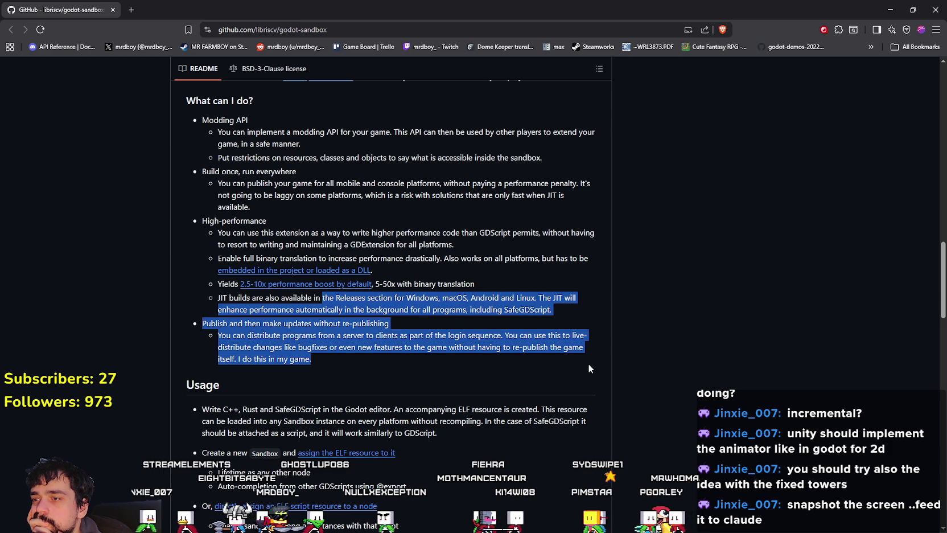
scroll(530, 371, up, 15)
scroll(530, 371, up, 6)
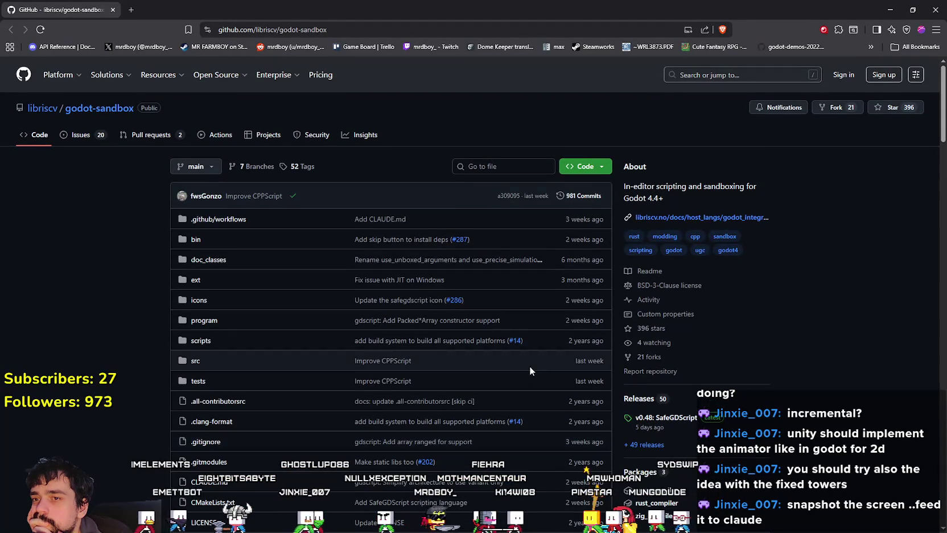
right_click(711, 219)
click(717, 227)
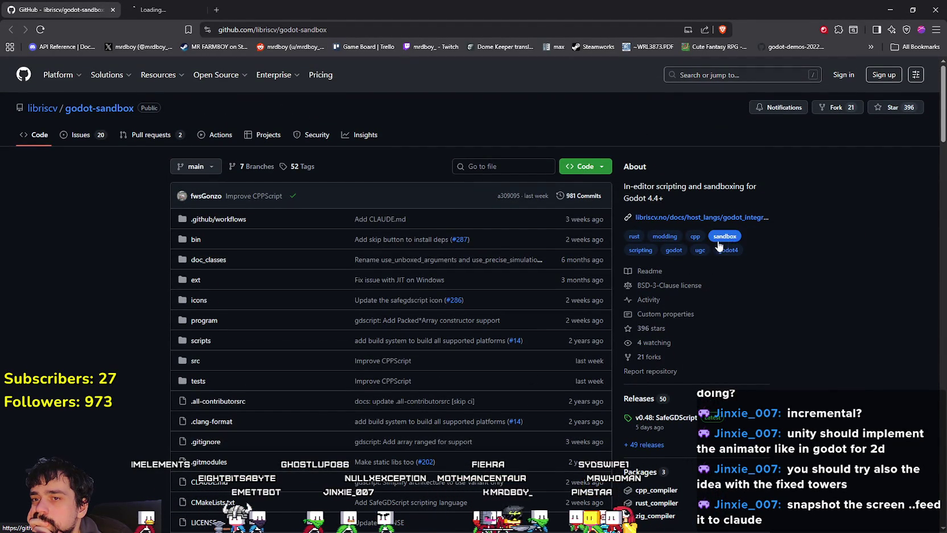
Step: View godot-sandbox's commit history, then switch to the docs' Introduction page
click(159, 11)
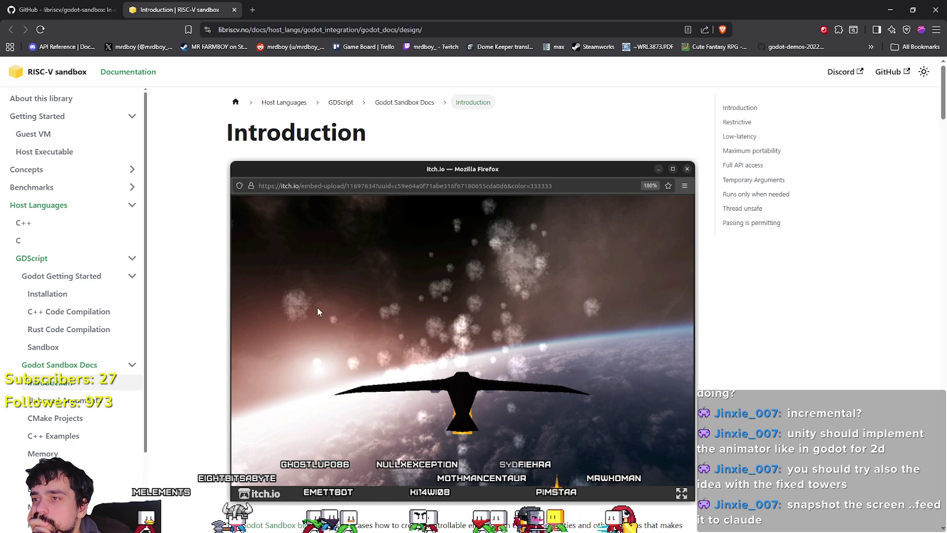
click(63, 9)
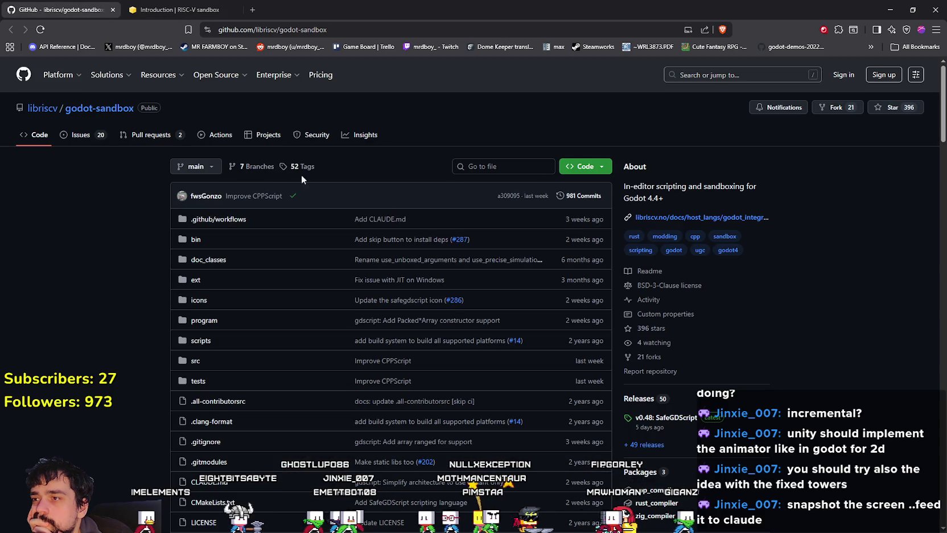
click(558, 197)
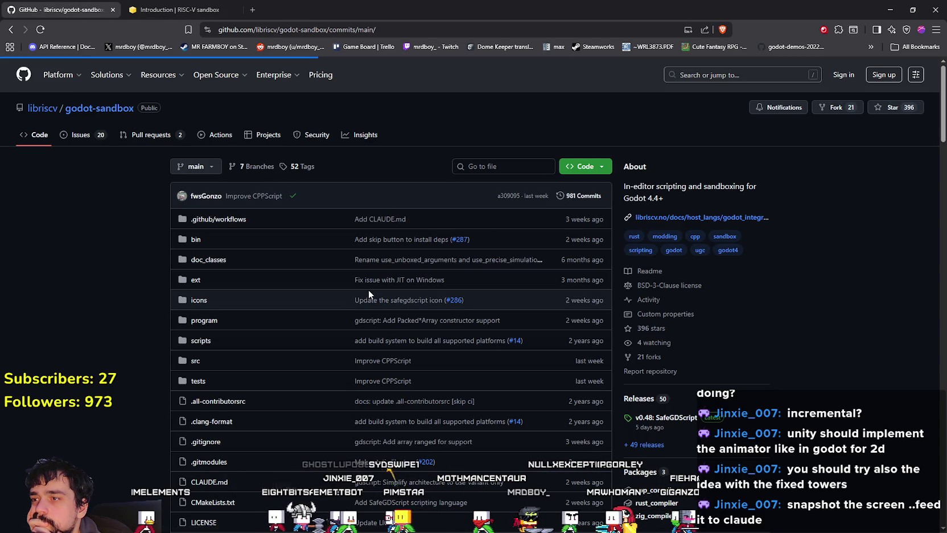
scroll(372, 288, down, 4)
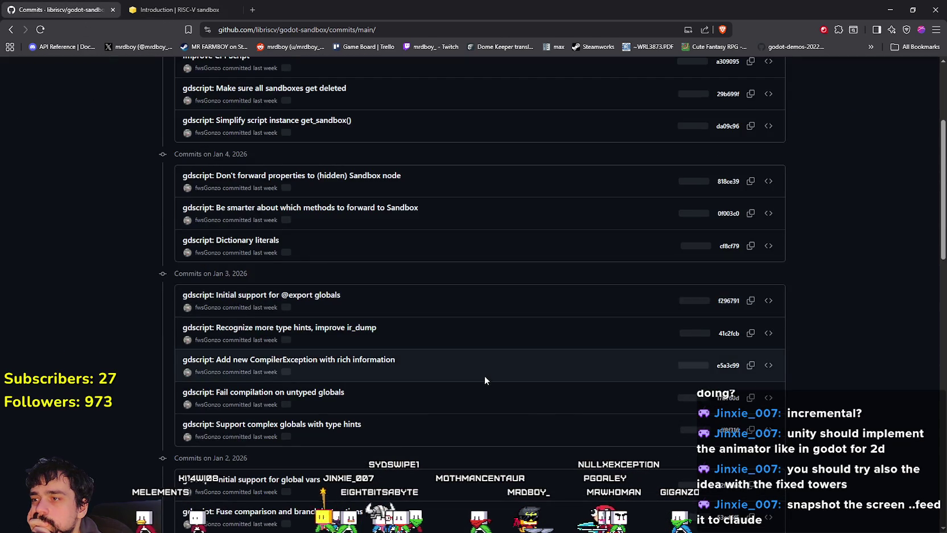
scroll(475, 365, up, 5)
click(180, 10)
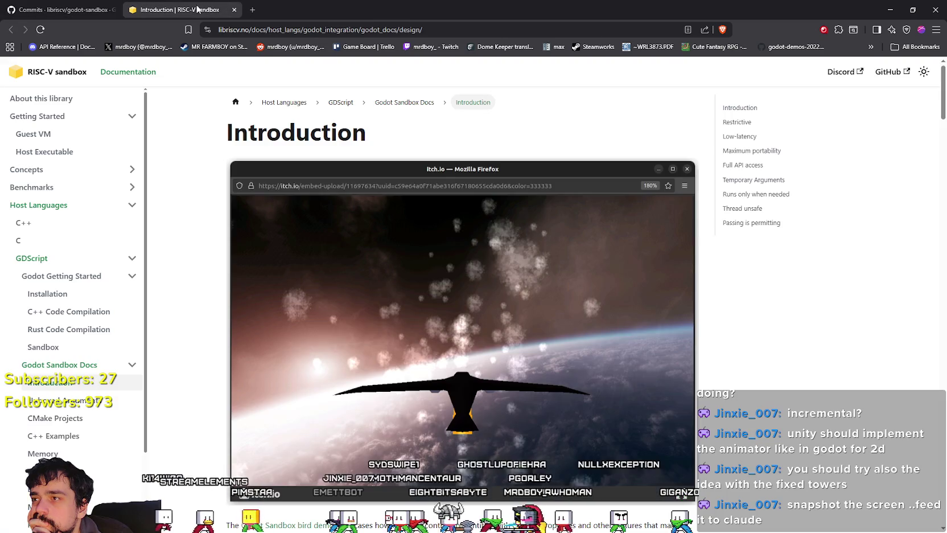
scroll(556, 405, down, 5)
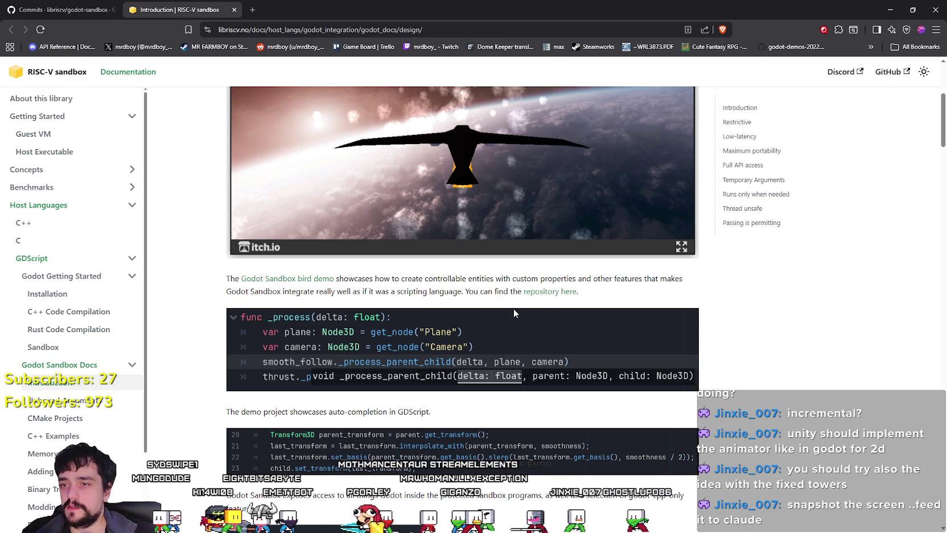
scroll(512, 306, down, 1)
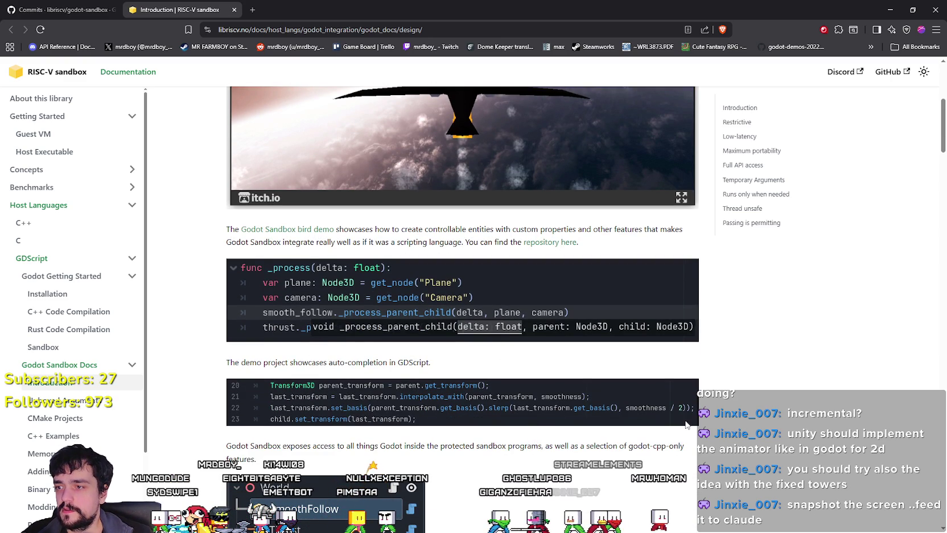
scroll(656, 392, down, 1)
mouse_move(348, 313)
mouse_down()
mouse_move(293, 313)
mouse_move(428, 313)
mouse_up()
click(530, 370)
scroll(564, 393, down, 2)
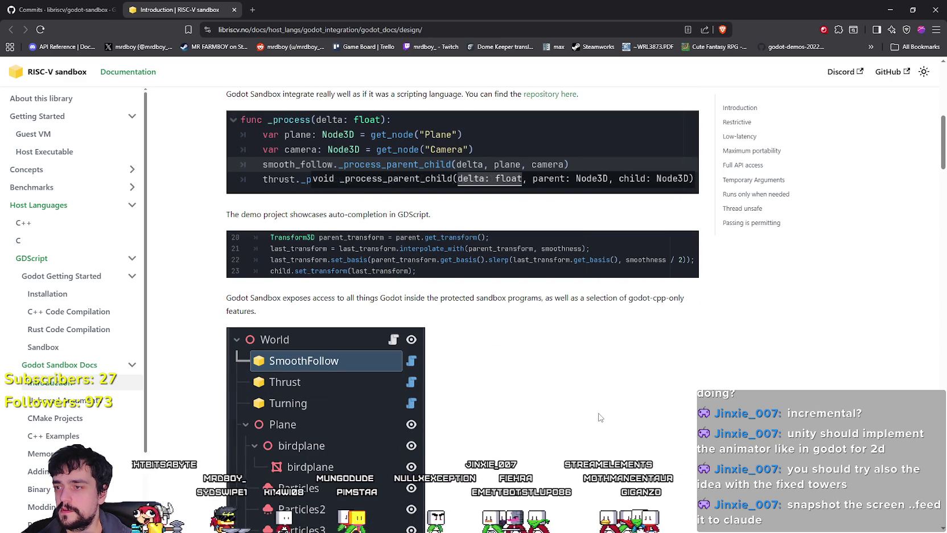
scroll(599, 417, down, 2)
scroll(599, 418, up, 2)
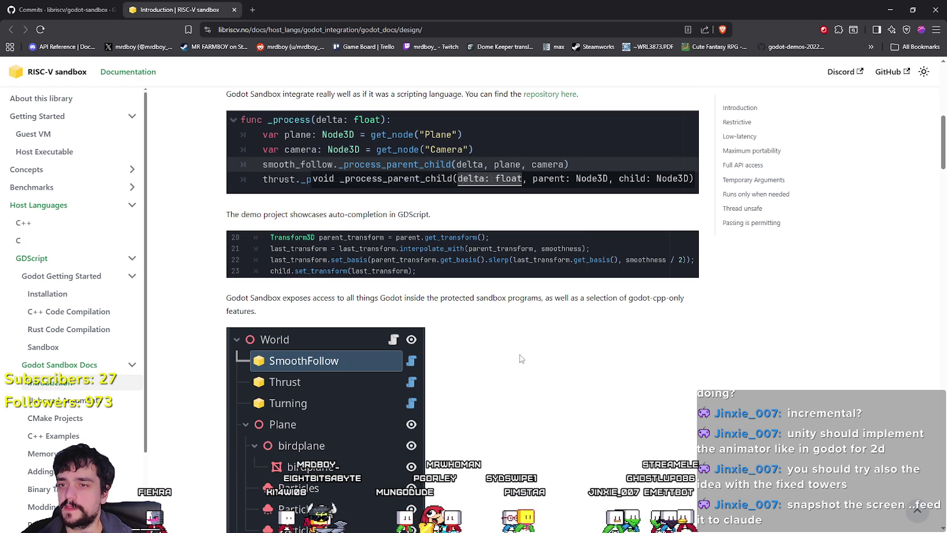
scroll(520, 359, down, 4)
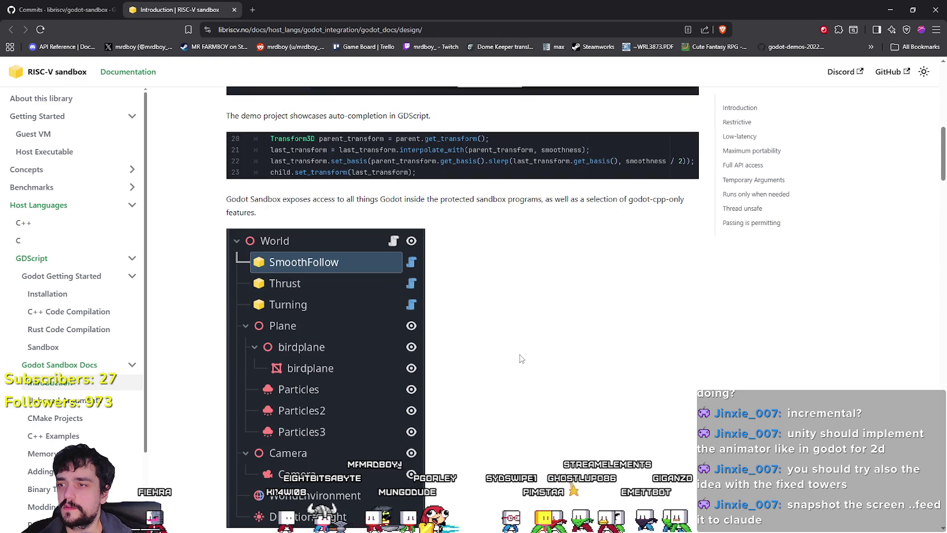
scroll(520, 358, down, 2)
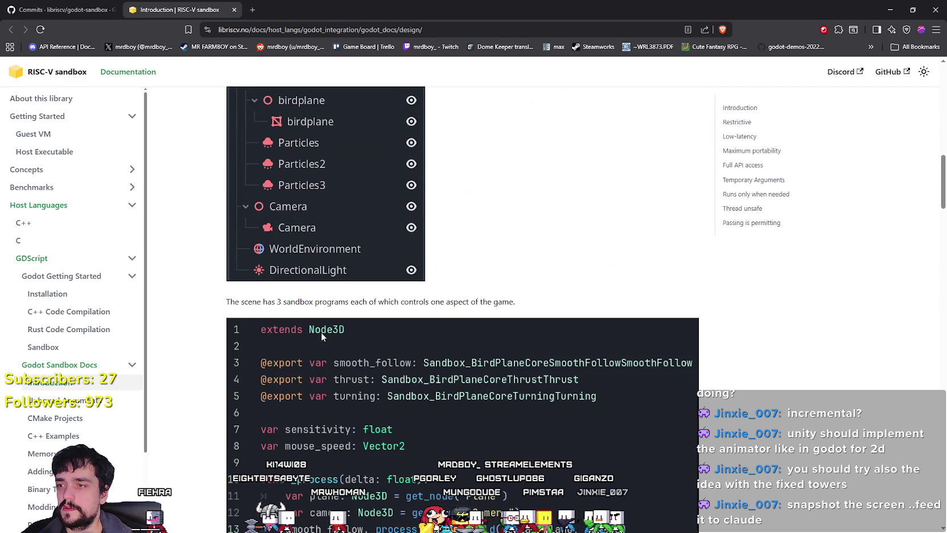
drag(257, 304, 509, 304)
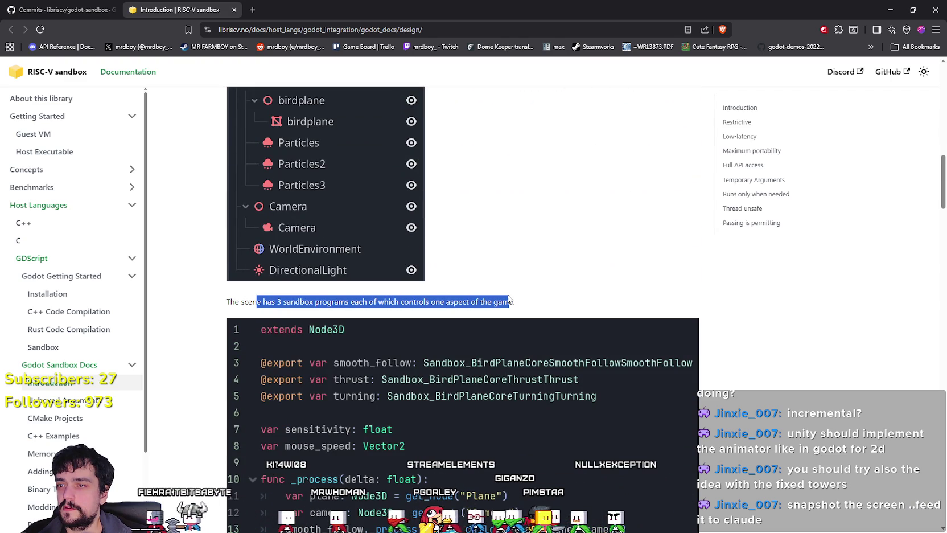
scroll(720, 471, down, 2)
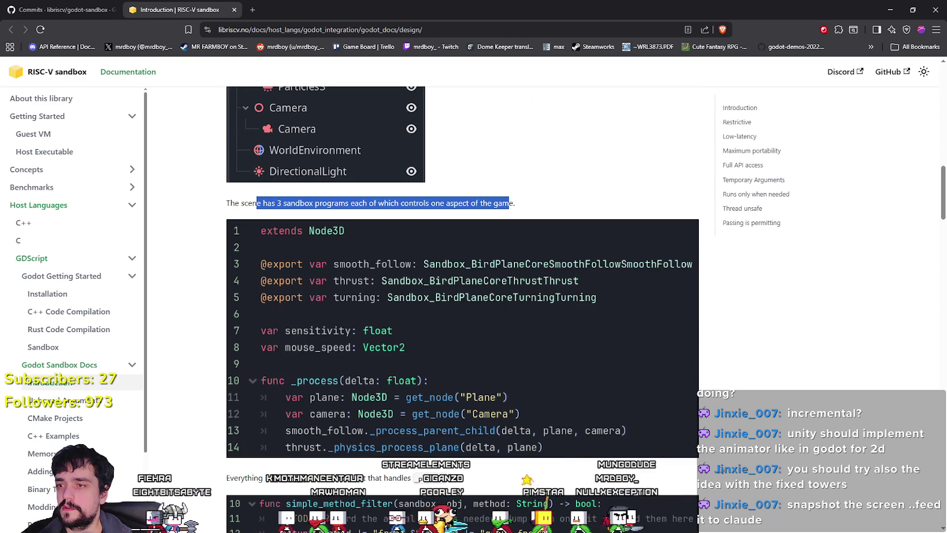
scroll(713, 457, down, 3)
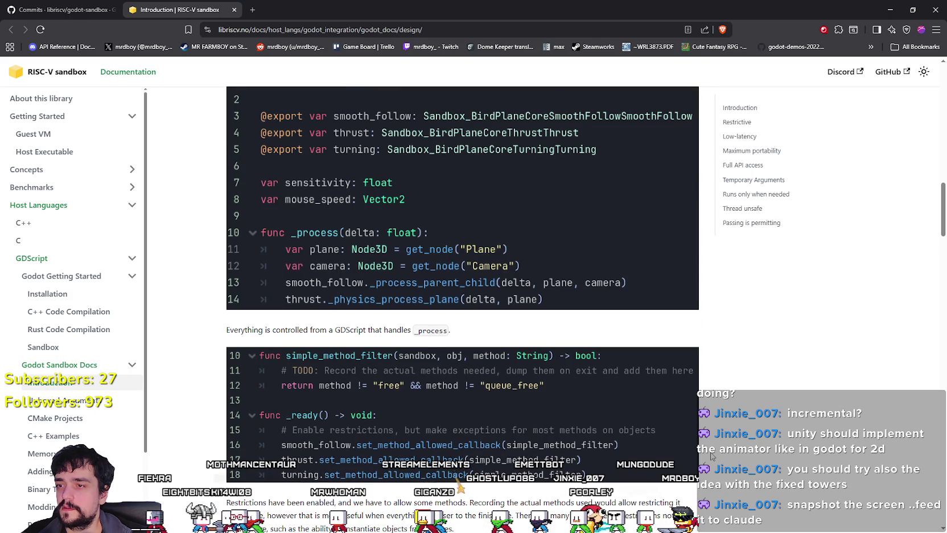
scroll(712, 456, down, 2)
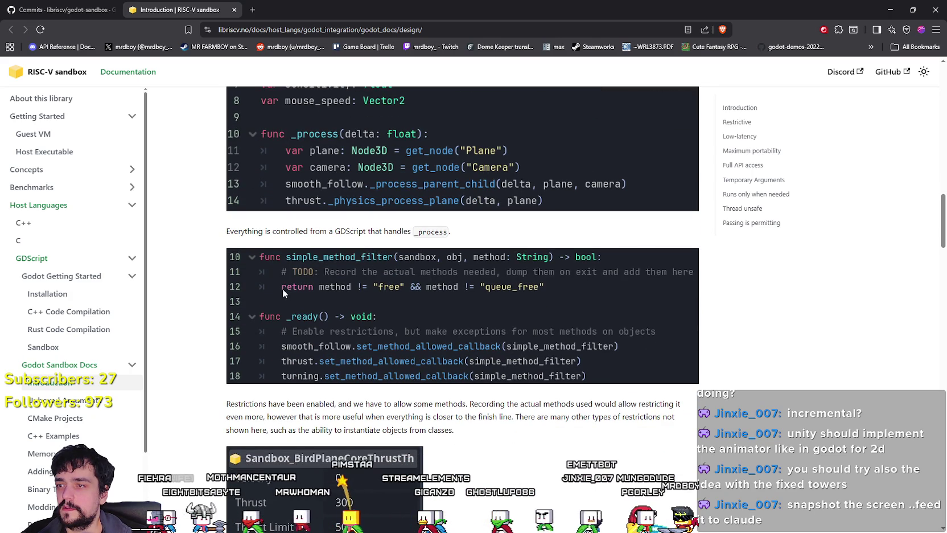
scroll(516, 279, down, 1)
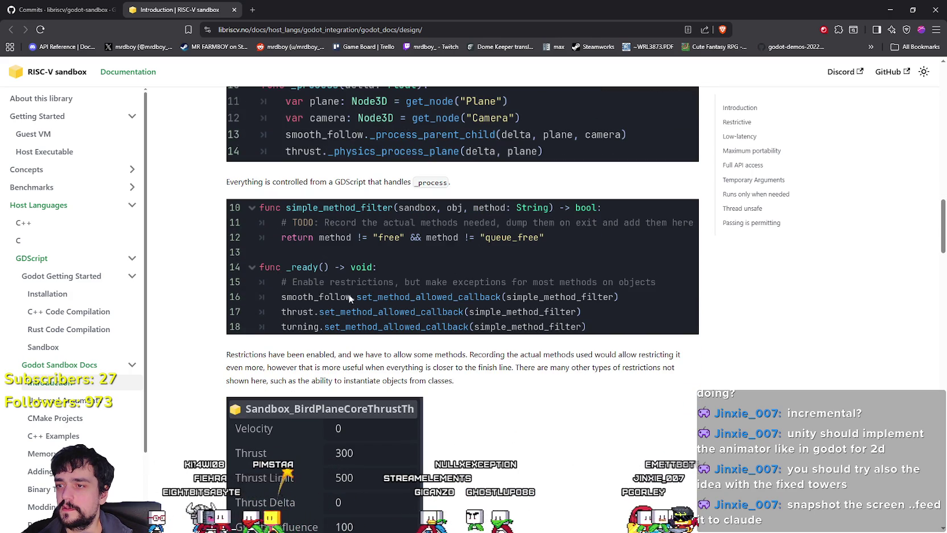
scroll(353, 325, down, 2)
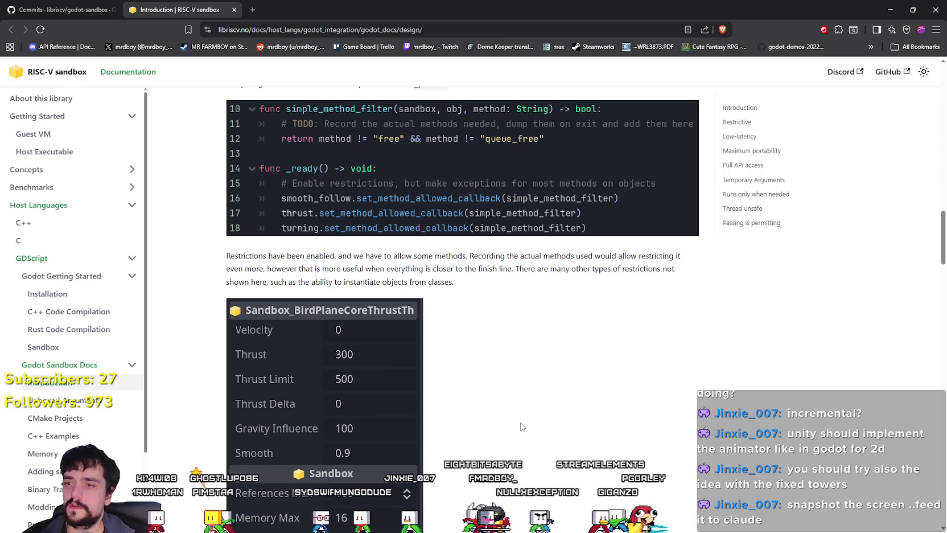
scroll(522, 413, down, 3)
scroll(523, 410, down, 5)
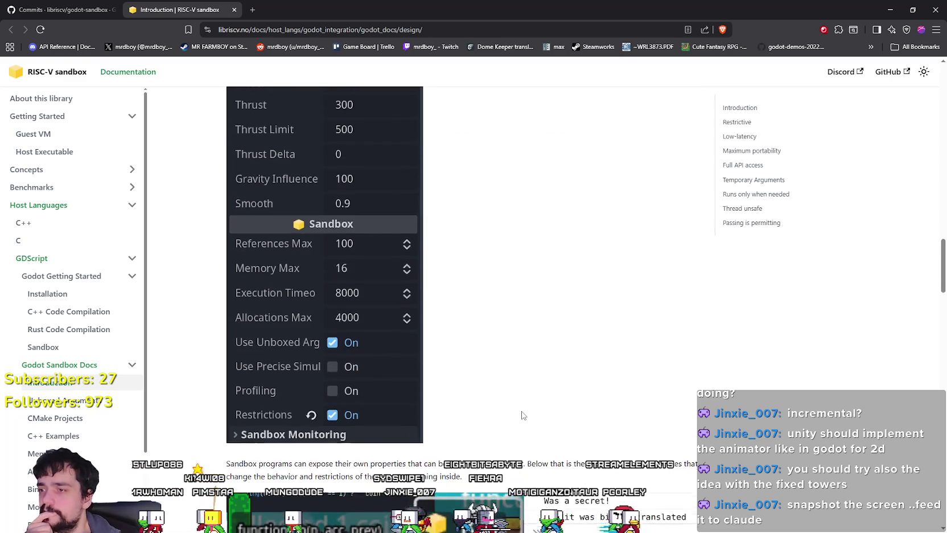
scroll(523, 415, down, 1)
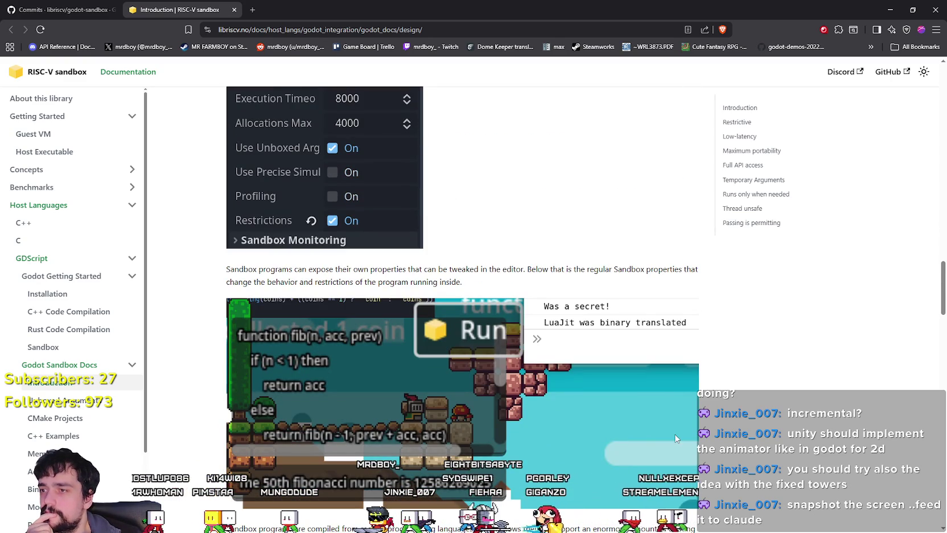
mouse_move(349, 269)
mouse_down()
mouse_move(713, 276)
mouse_move(687, 268)
mouse_up()
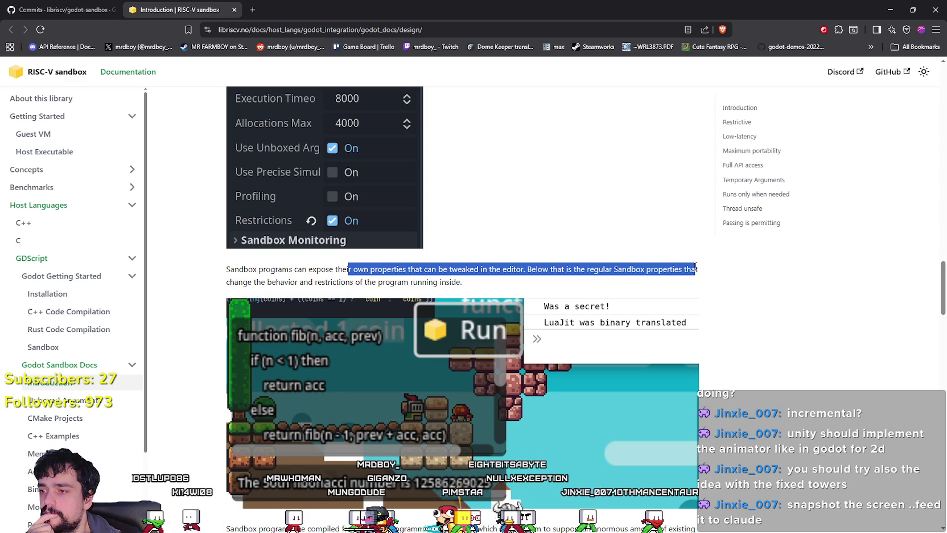
scroll(729, 308, down, 2)
click(728, 329)
scroll(730, 329, down, 1)
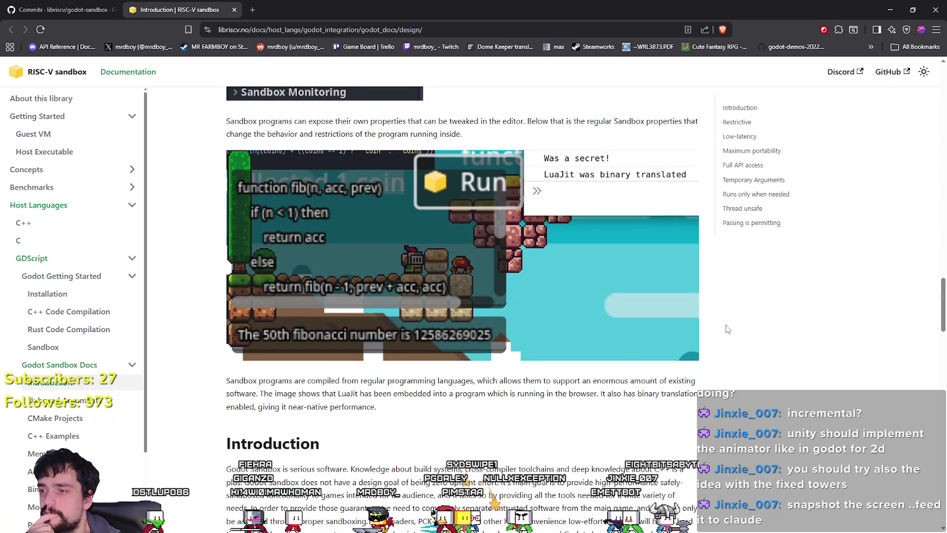
mouse_move(227, 381)
mouse_down()
mouse_move(582, 381)
mouse_move(711, 447)
mouse_move(330, 447)
mouse_up()
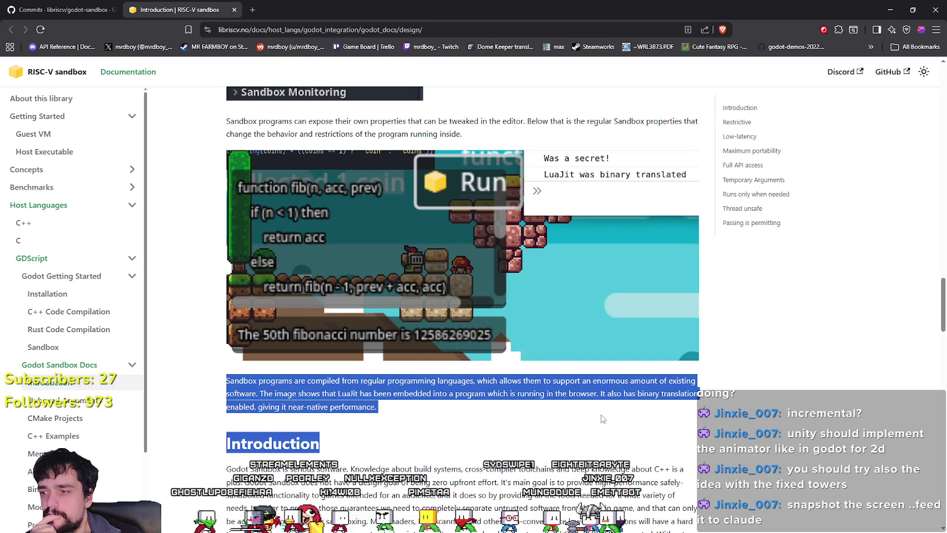
scroll(603, 417, down, 2)
scroll(603, 417, down, 3)
click(433, 353)
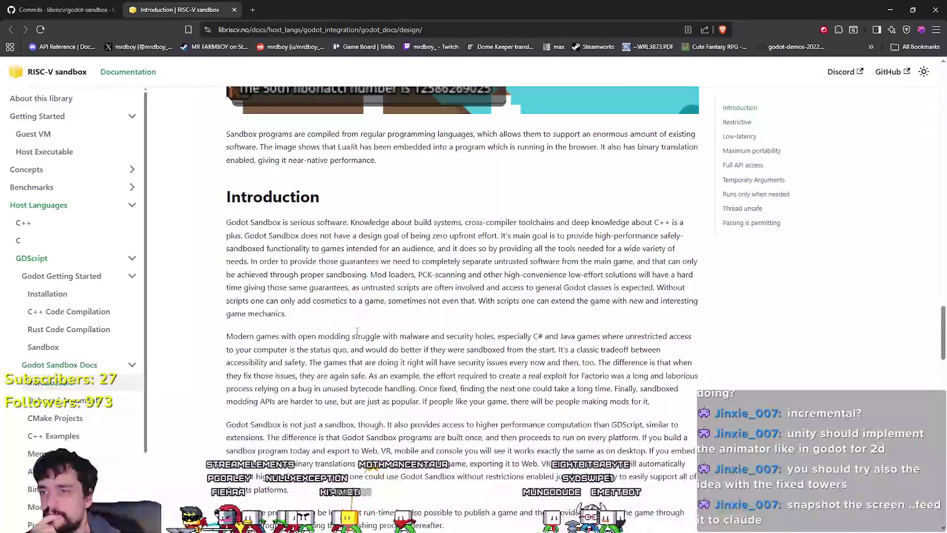
scroll(219, 268, down, 3)
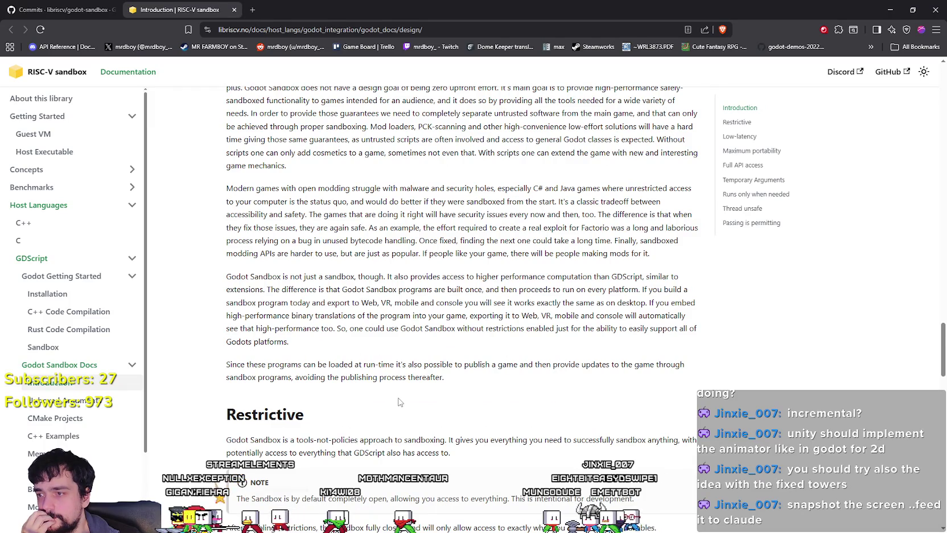
scroll(400, 402, down, 3)
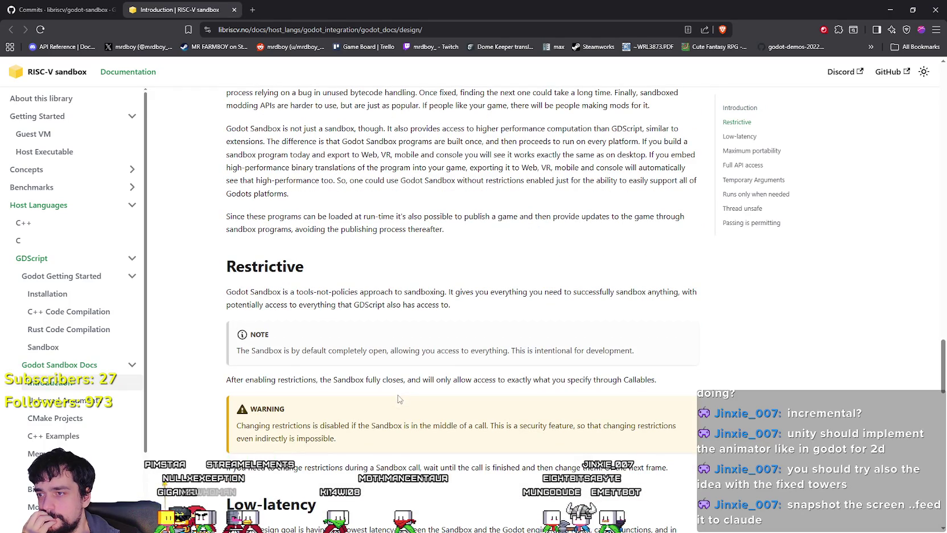
scroll(335, 303, down, 1)
click(335, 304)
scroll(446, 409, down, 2)
scroll(445, 409, down, 3)
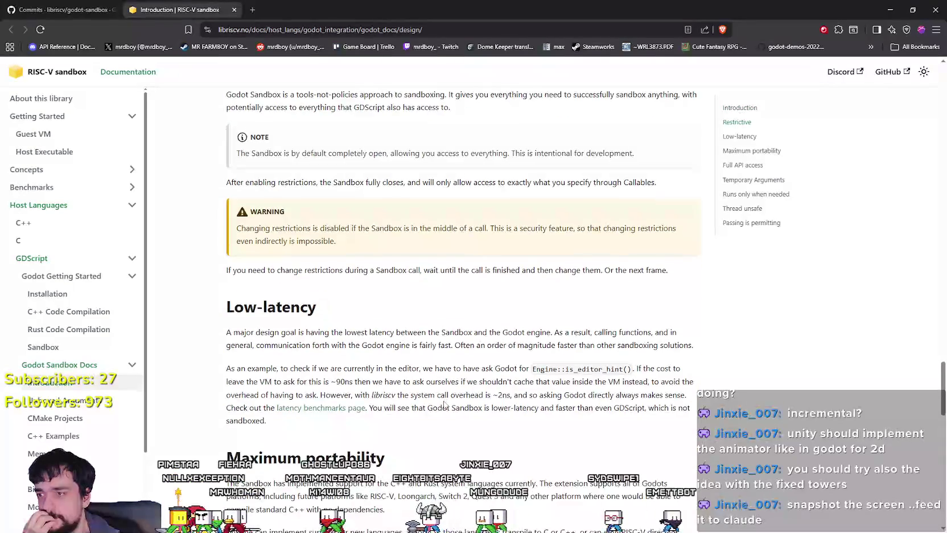
scroll(444, 398, down, 1)
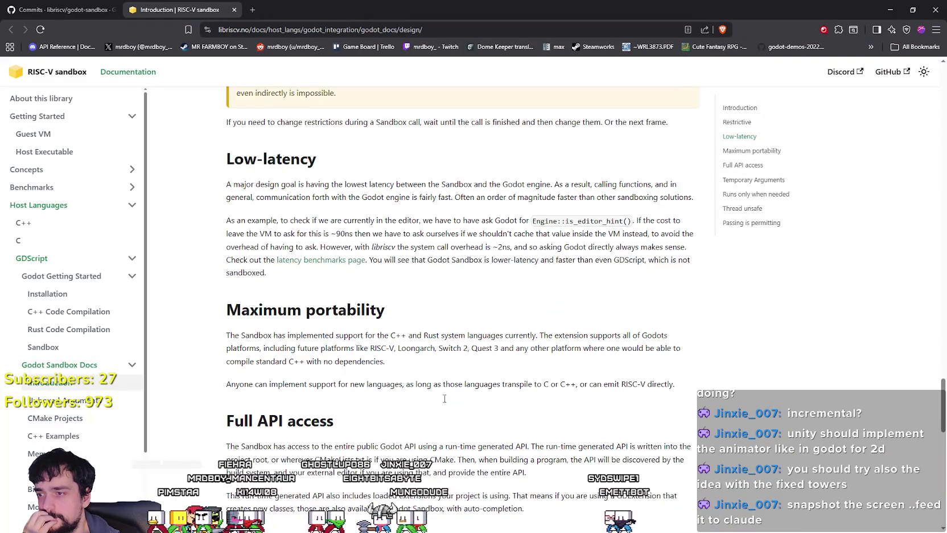
scroll(425, 381, down, 4)
scroll(424, 379, down, 5)
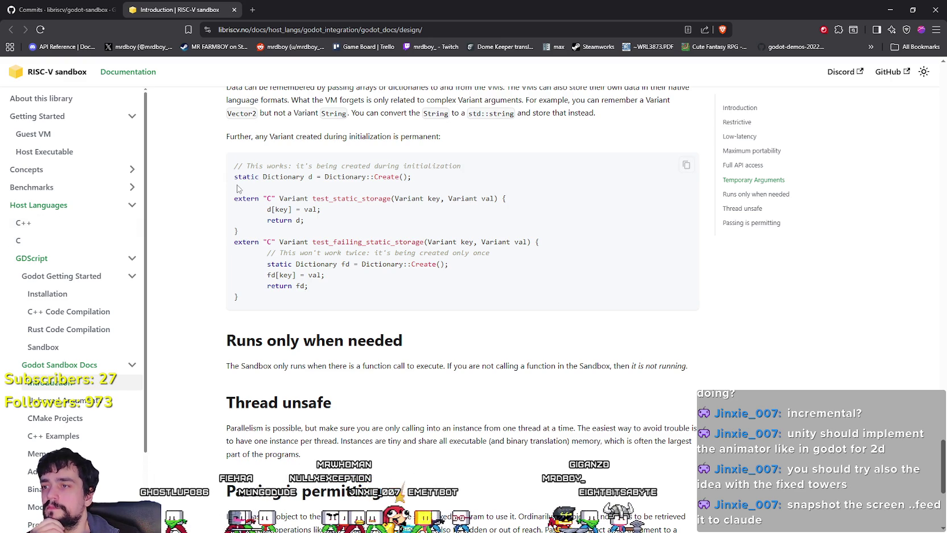
mouse_move(234, 199)
mouse_down()
mouse_move(503, 198)
mouse_move(554, 237)
mouse_move(572, 271)
mouse_move(561, 297)
mouse_up()
scroll(561, 298, down, 1)
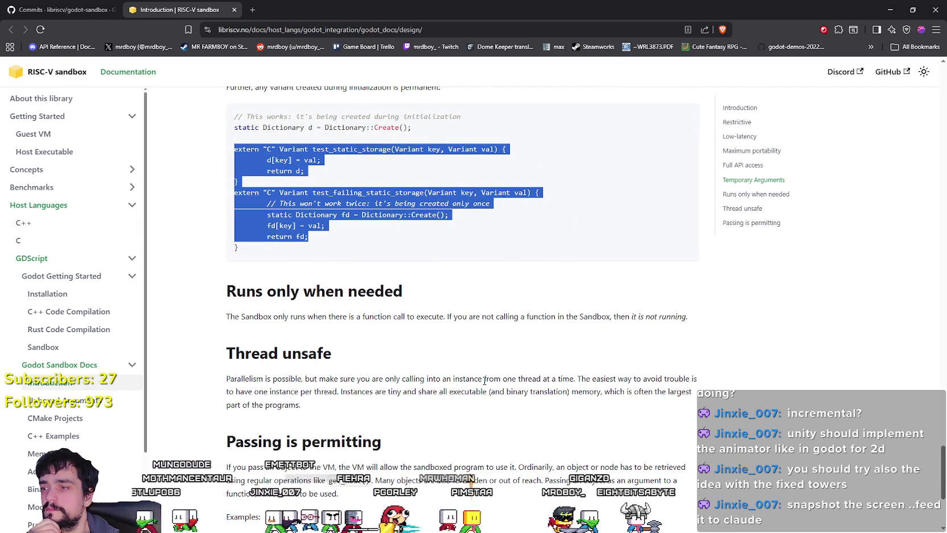
scroll(483, 378, down, 4)
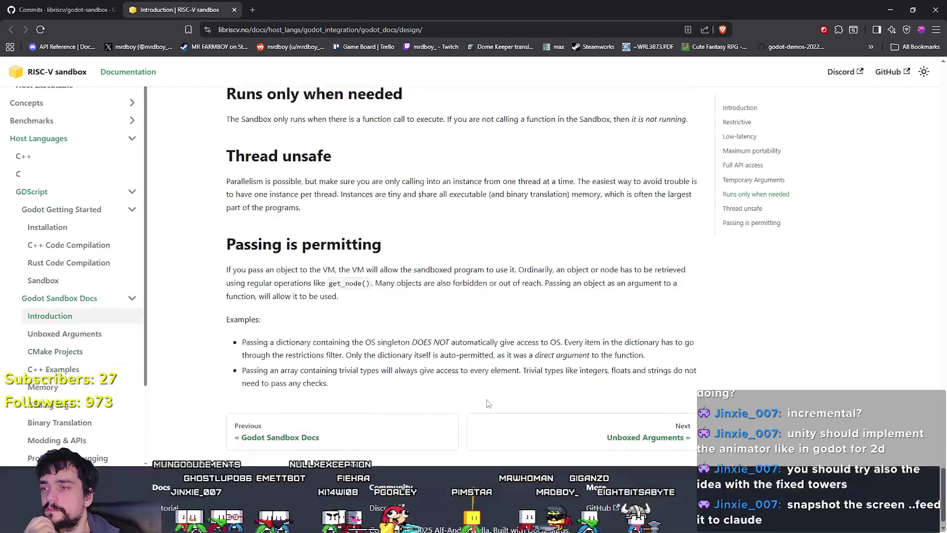
scroll(8, 409, down, 2)
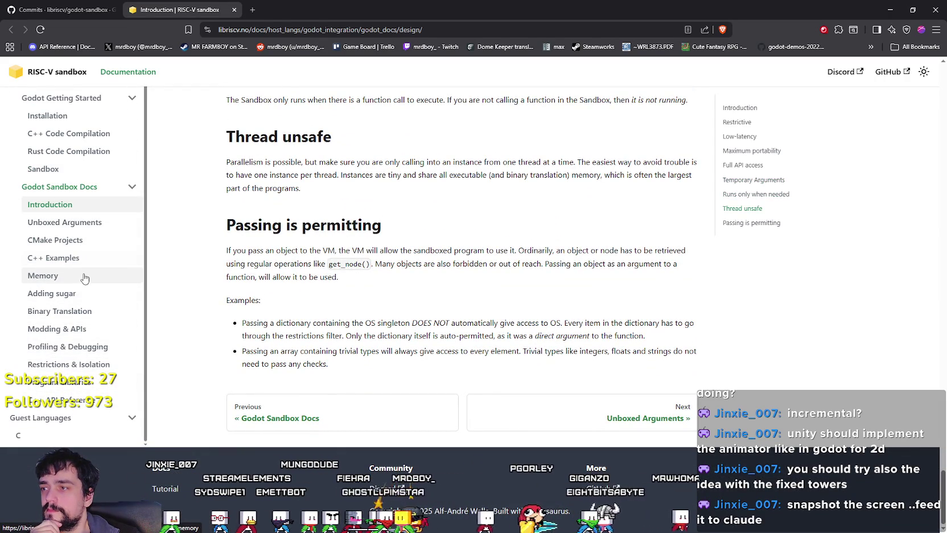
Step: Open the Adding sugar page and highlight Variant and the line mysprite.play("idle")
click(52, 294)
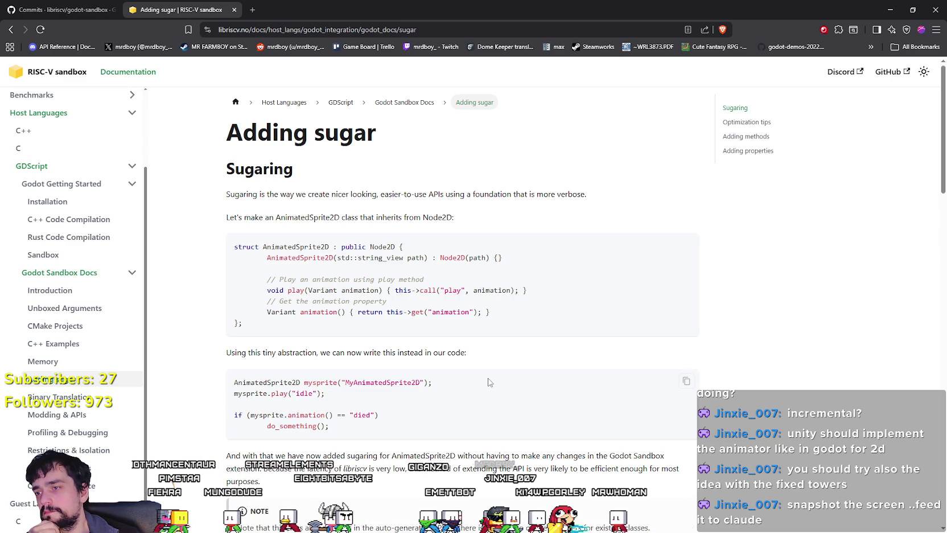
double_click(272, 313)
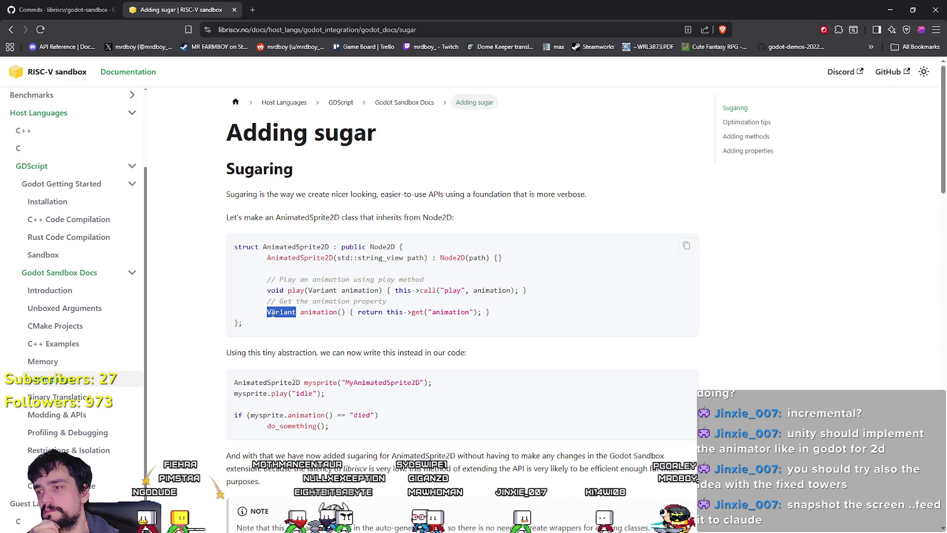
scroll(532, 397, down, 2)
scroll(532, 397, up, 1)
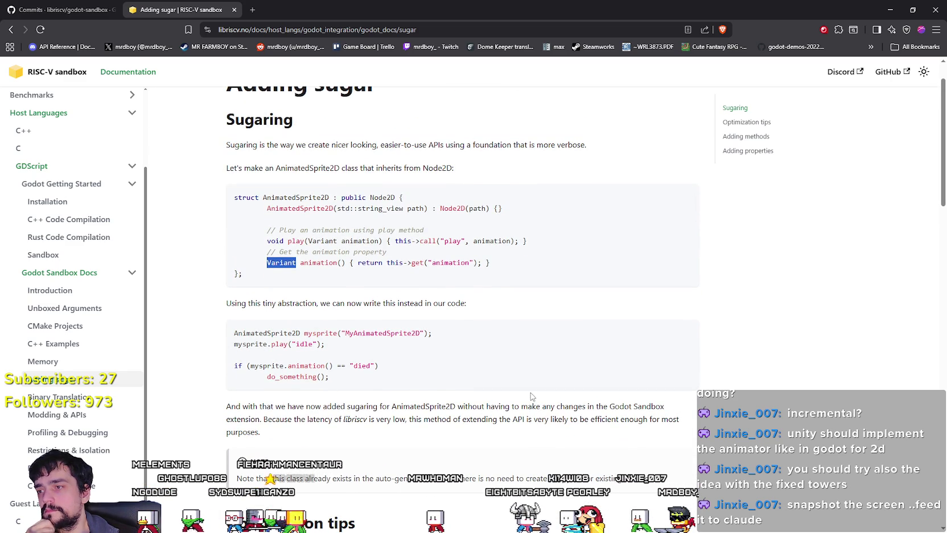
scroll(528, 394, down, 2)
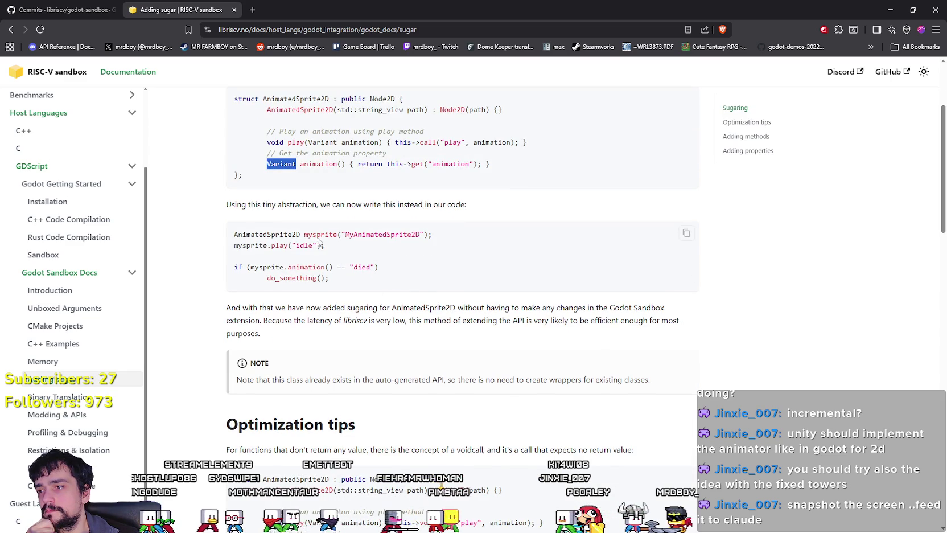
triple_click(253, 244)
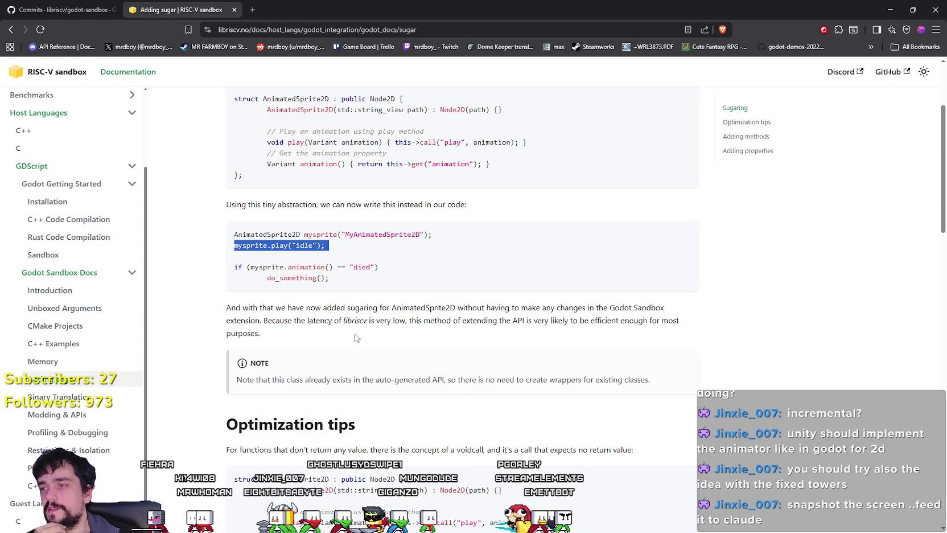
Step: Read through the rest of Adding sugar, then go to the Modding & APIs page
scroll(357, 337, down, 3)
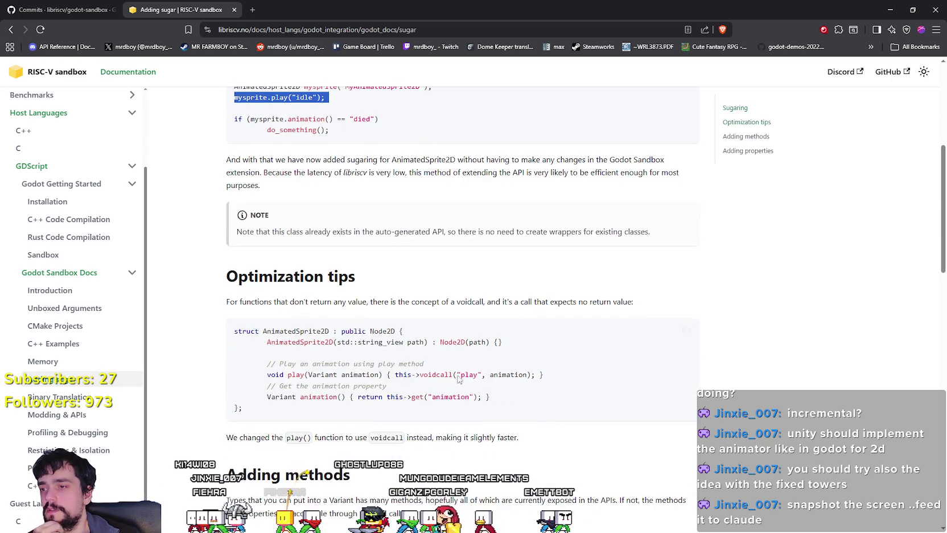
scroll(571, 405, down, 3)
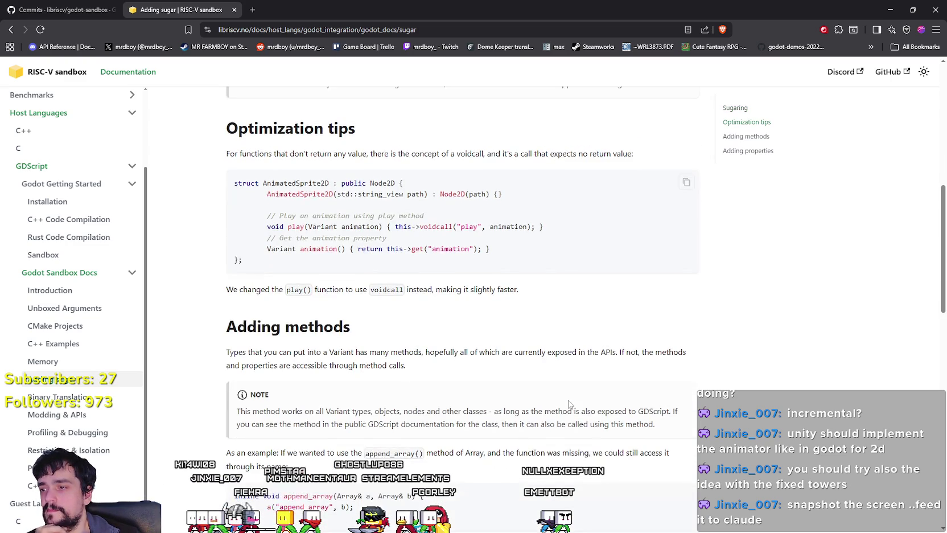
scroll(569, 403, down, 12)
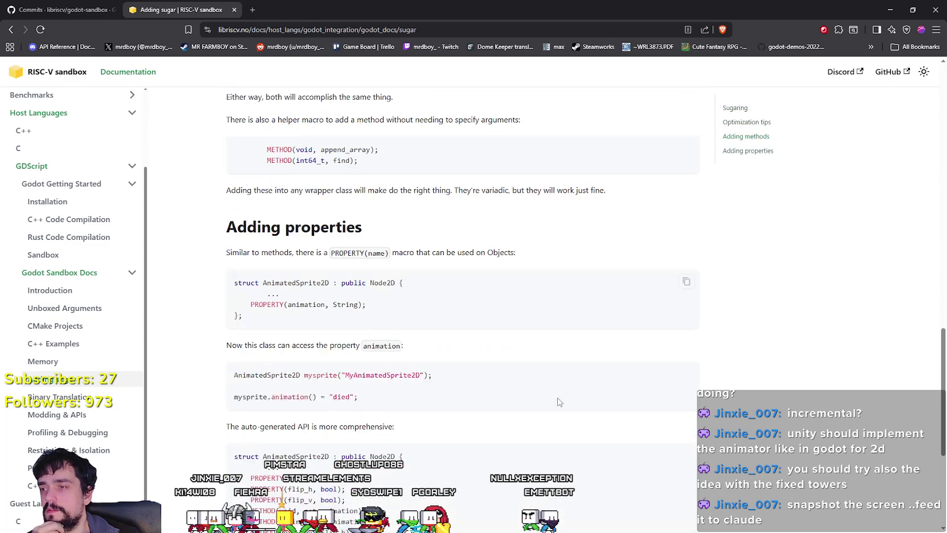
scroll(299, 376, down, 3)
scroll(299, 376, up, 2)
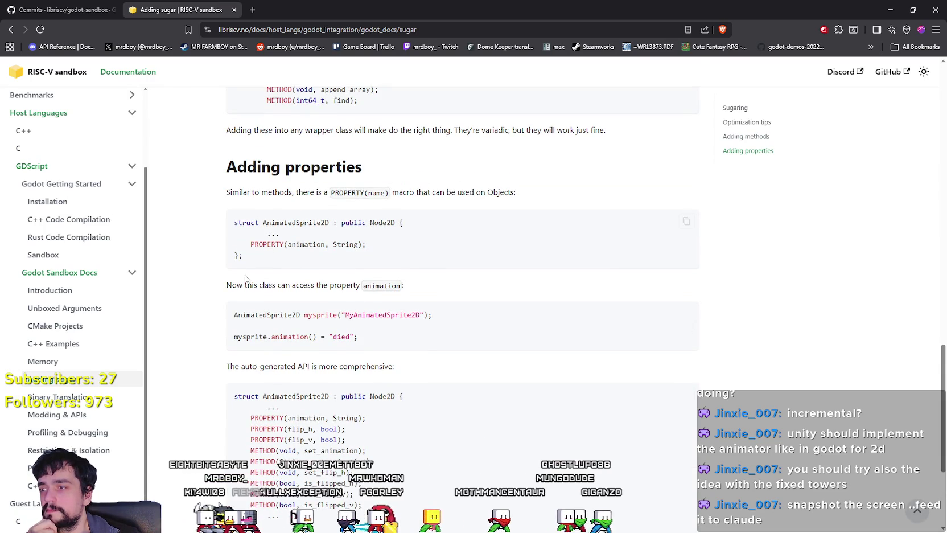
scroll(231, 345, down, 2)
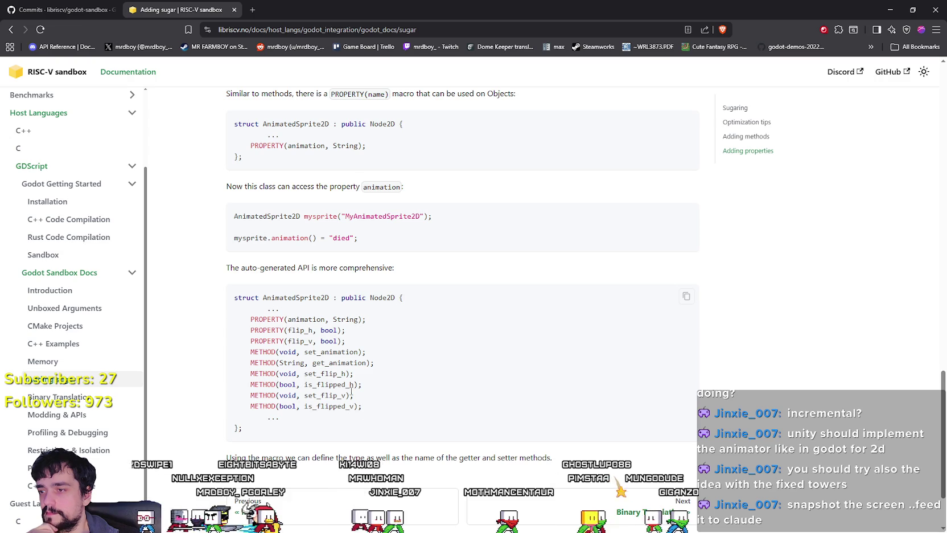
scroll(390, 431, down, 2)
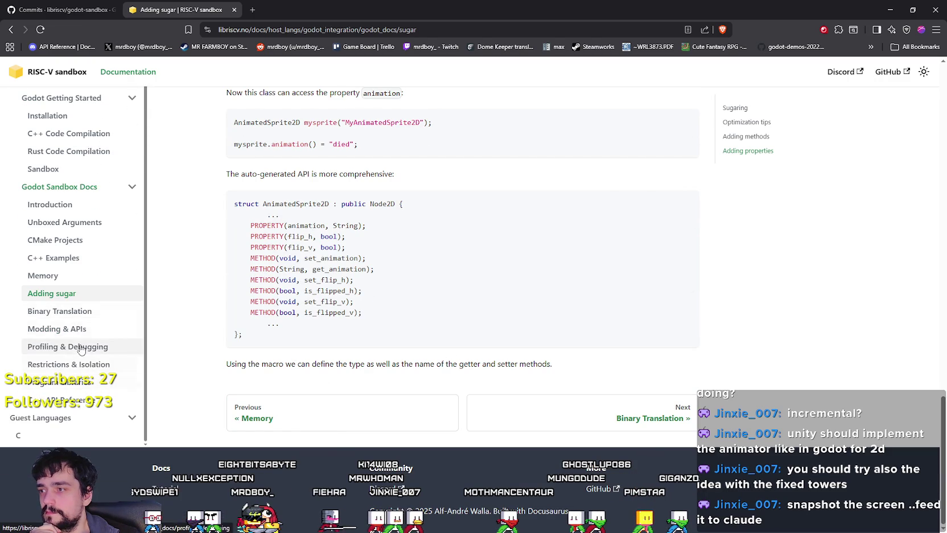
click(57, 329)
scroll(344, 405, down, 1)
Step: Highlight the zip-loading example, its MyVM node name and the load_buffer line
scroll(344, 406, up, 2)
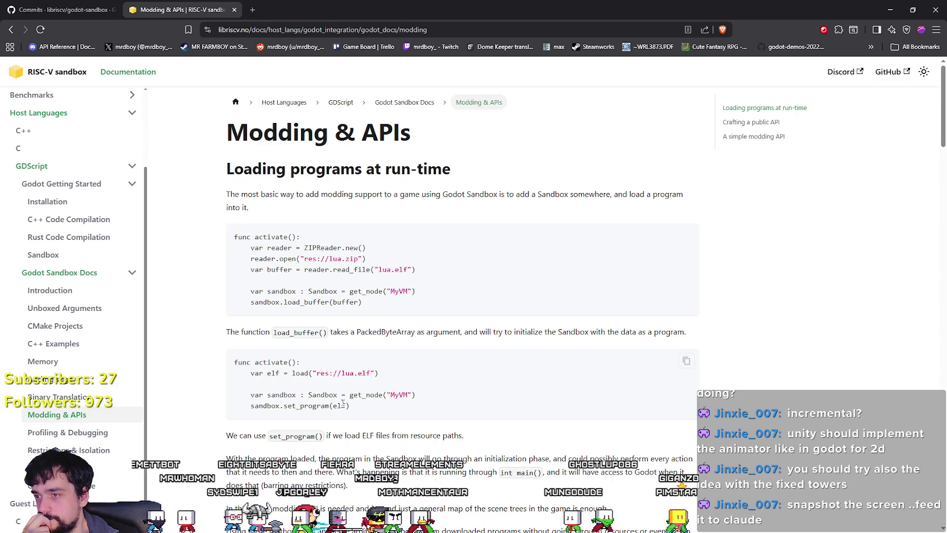
scroll(343, 403, down, 3)
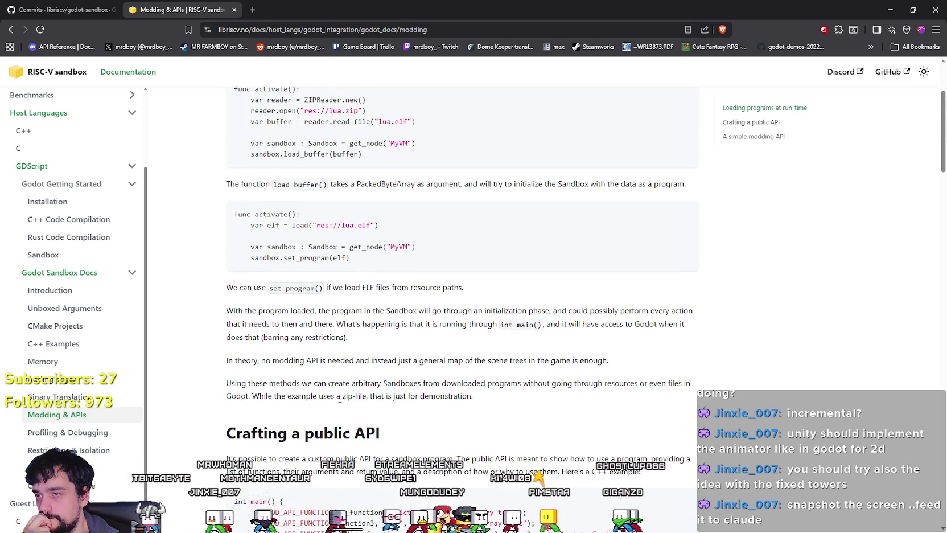
scroll(340, 399, down, 4)
scroll(283, 235, up, 5)
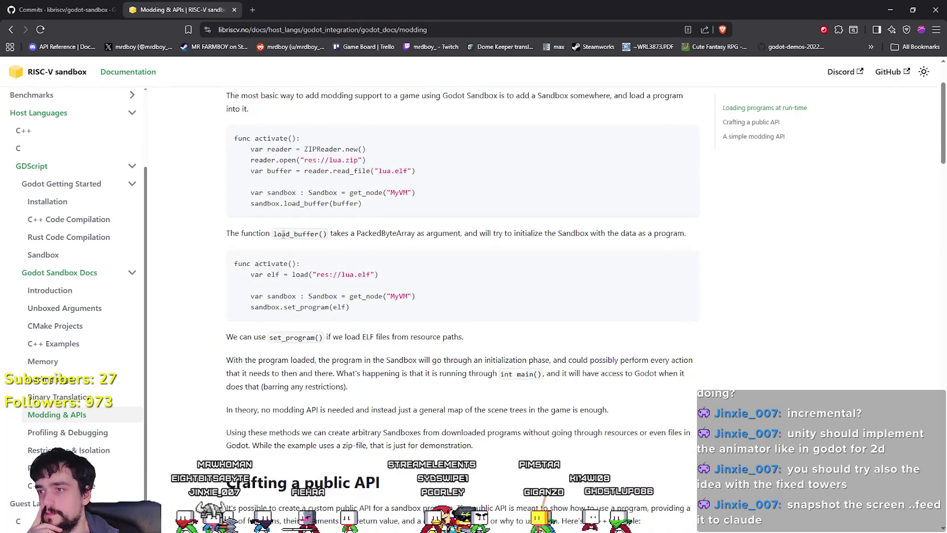
scroll(284, 235, up, 2)
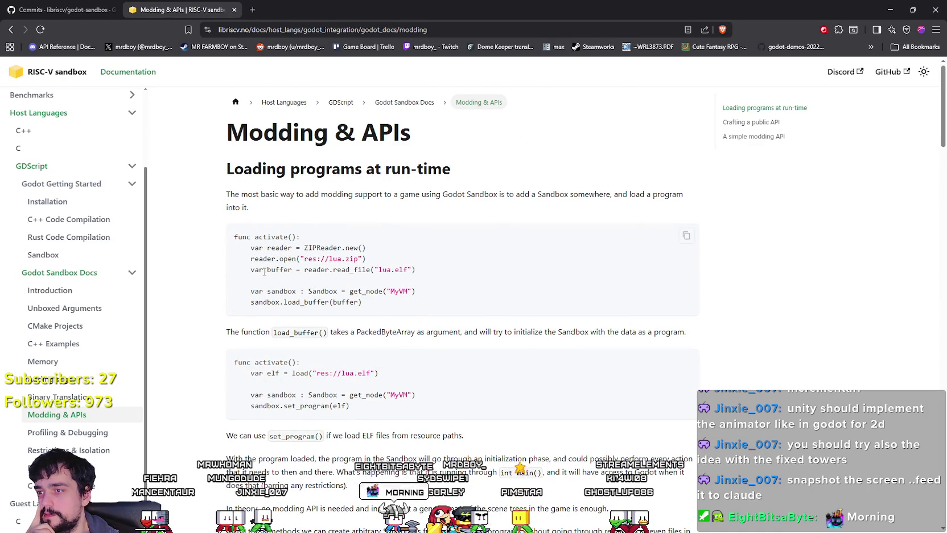
mouse_move(366, 259)
mouse_down()
mouse_move(226, 245)
mouse_move(222, 264)
mouse_move(225, 251)
mouse_up()
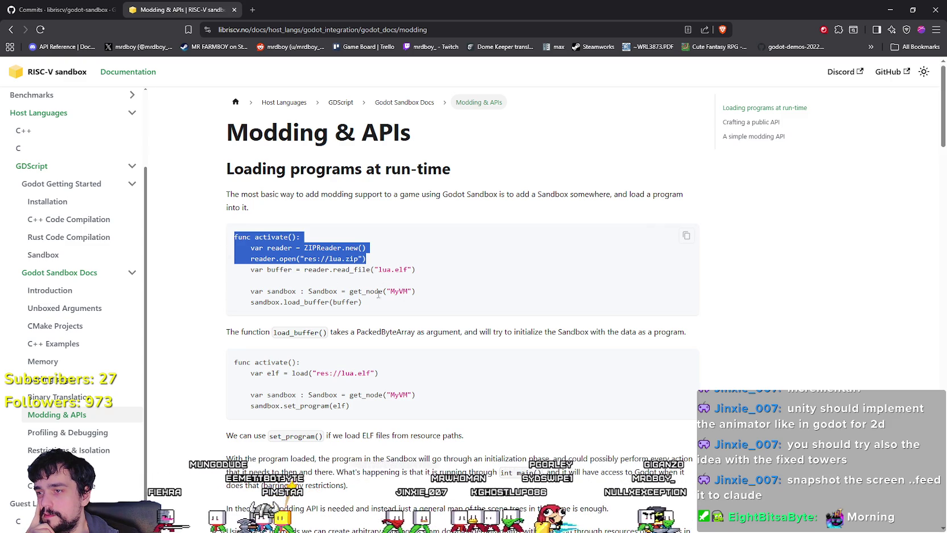
double_click(401, 292)
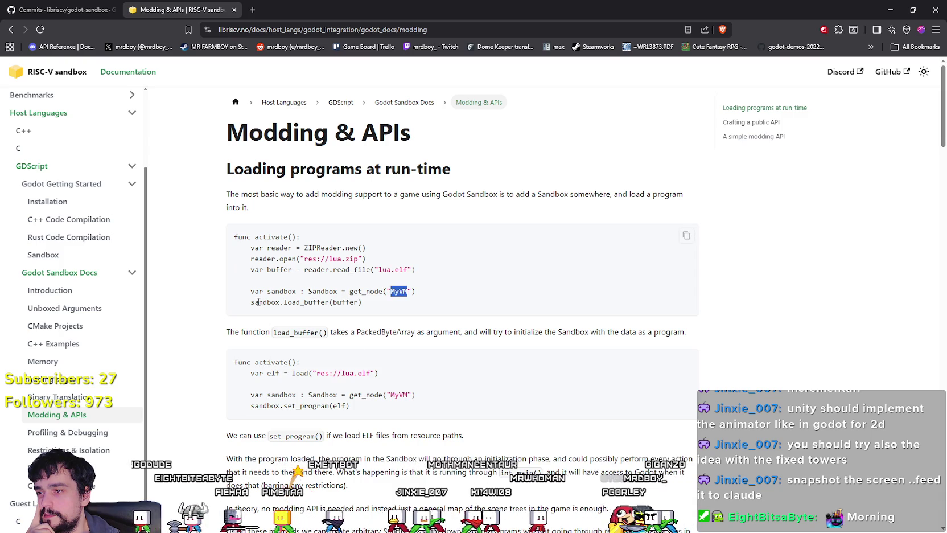
mouse_move(250, 302)
mouse_down()
mouse_move(374, 313)
mouse_move(281, 303)
mouse_up()
Step: Highlight get_node("MyVM") and the set_program call in the second example, then return to Godot
scroll(301, 333, down, 2)
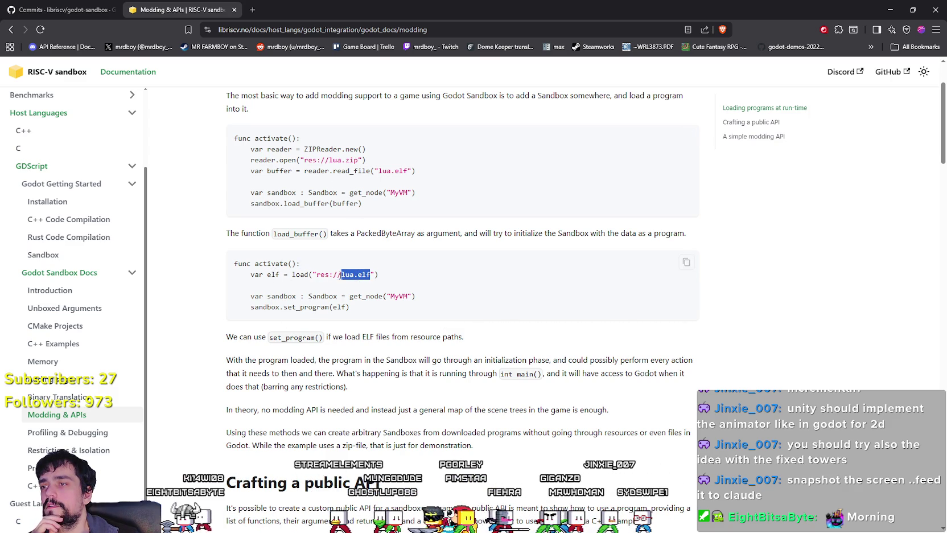
double_click(366, 296)
click(403, 300)
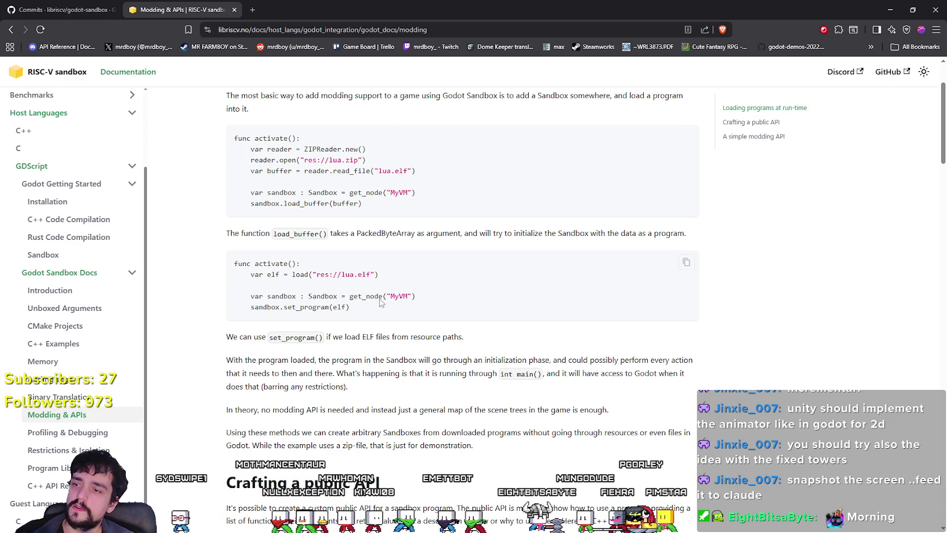
mouse_move(417, 299)
mouse_down()
mouse_move(353, 310)
mouse_move(416, 297)
mouse_up()
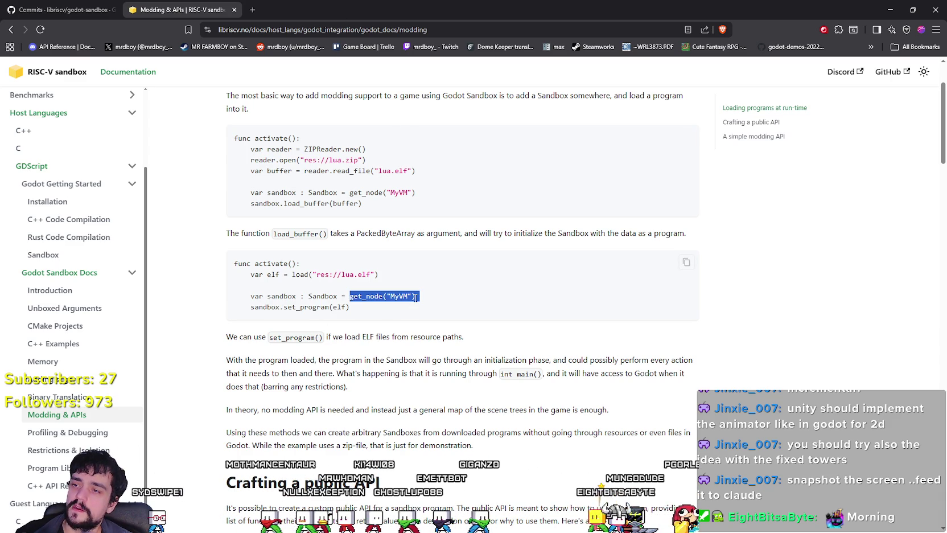
double_click(265, 307)
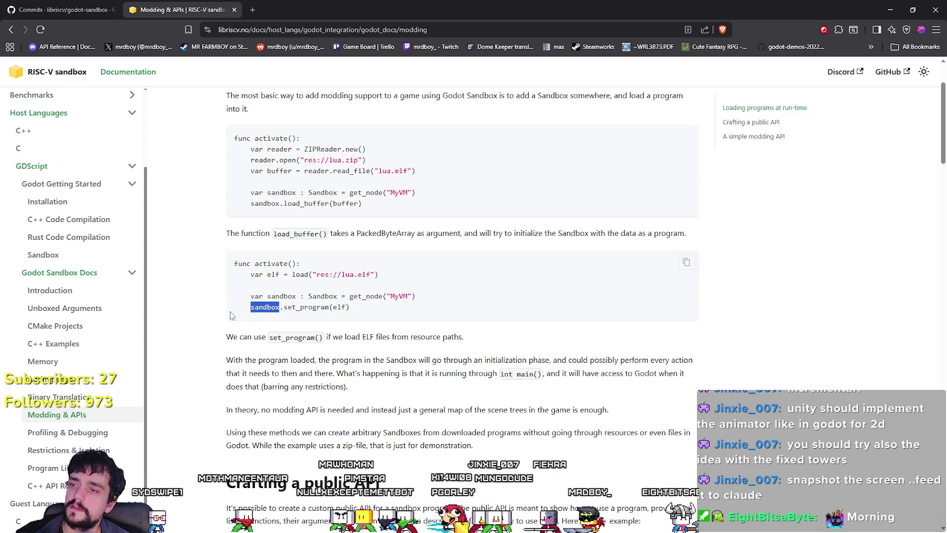
drag(251, 307, 327, 307)
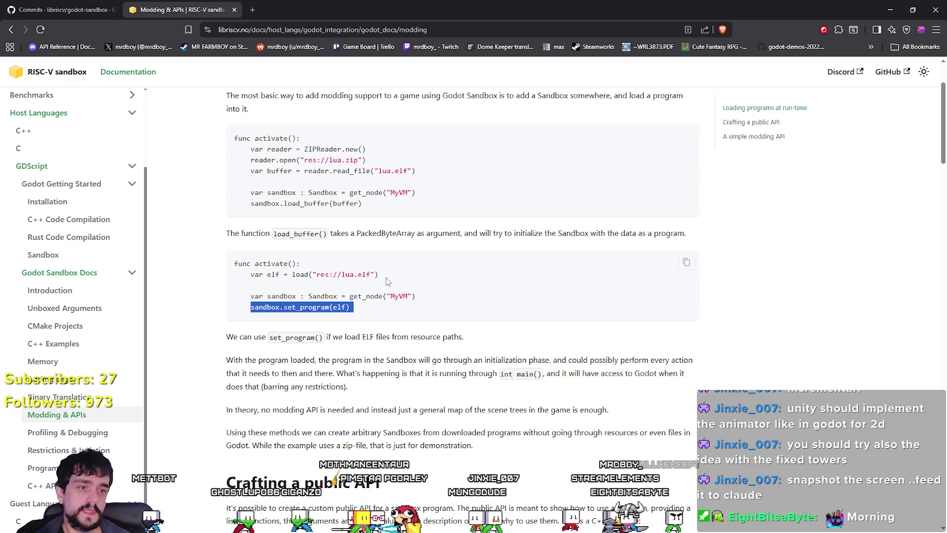
click(891, 9)
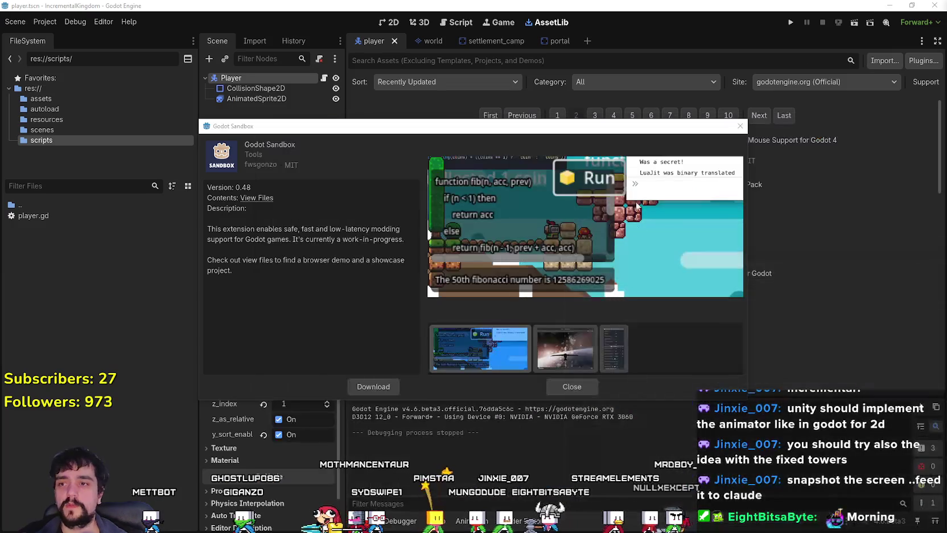
Step: Close the Godot Sandbox details and move to page 3 of the asset results
click(740, 126)
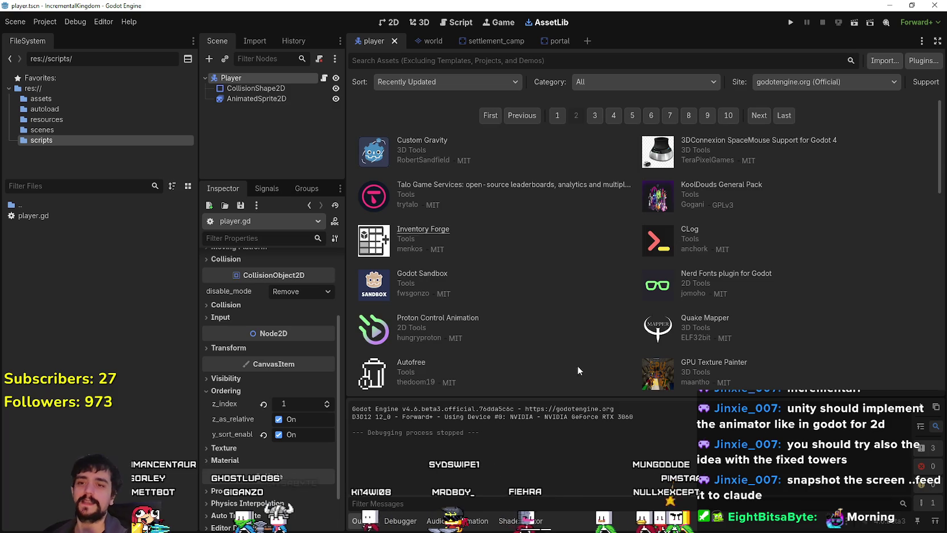
scroll(634, 322, down, 5)
scroll(638, 311, up, 1)
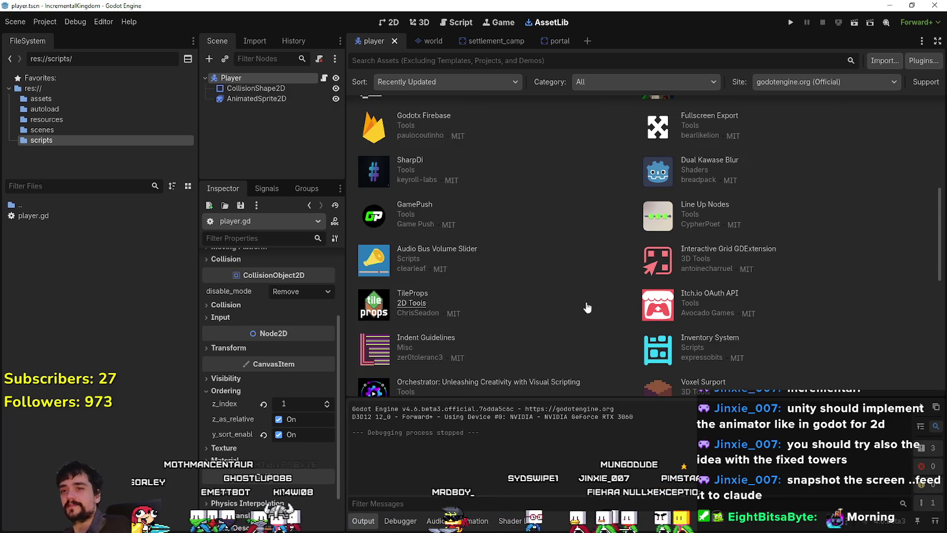
scroll(621, 365, down, 6)
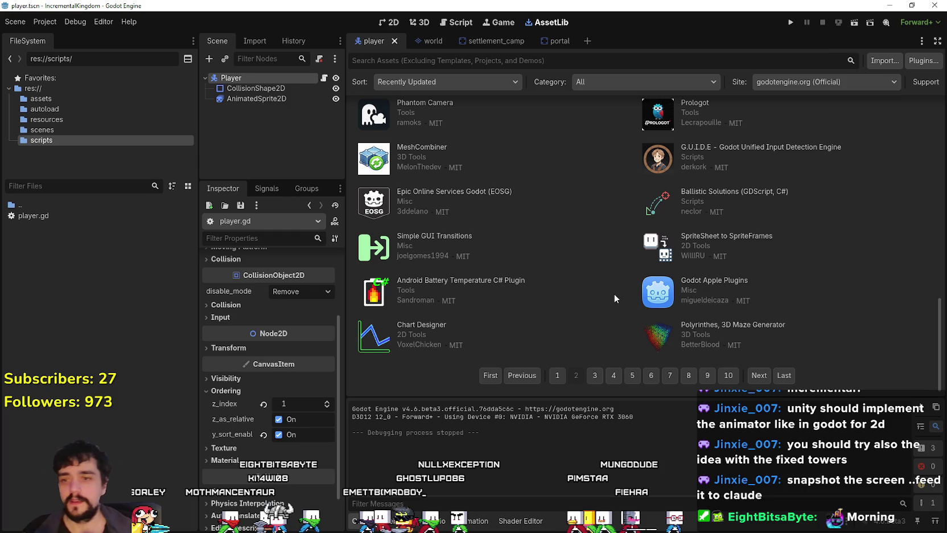
click(594, 375)
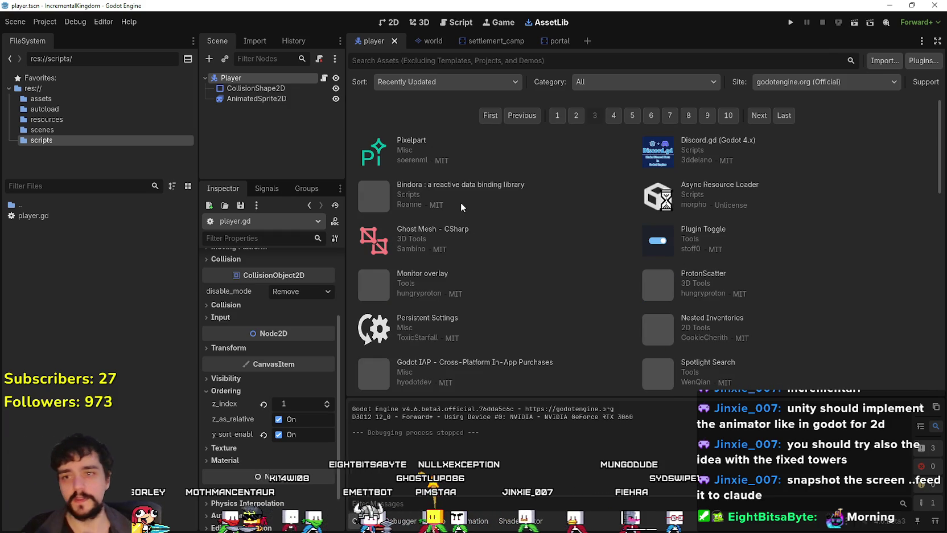
Step: Advance to page 4 of the results, listing Dialogue Engine and DrawnArea2D
scroll(569, 230, down, 1)
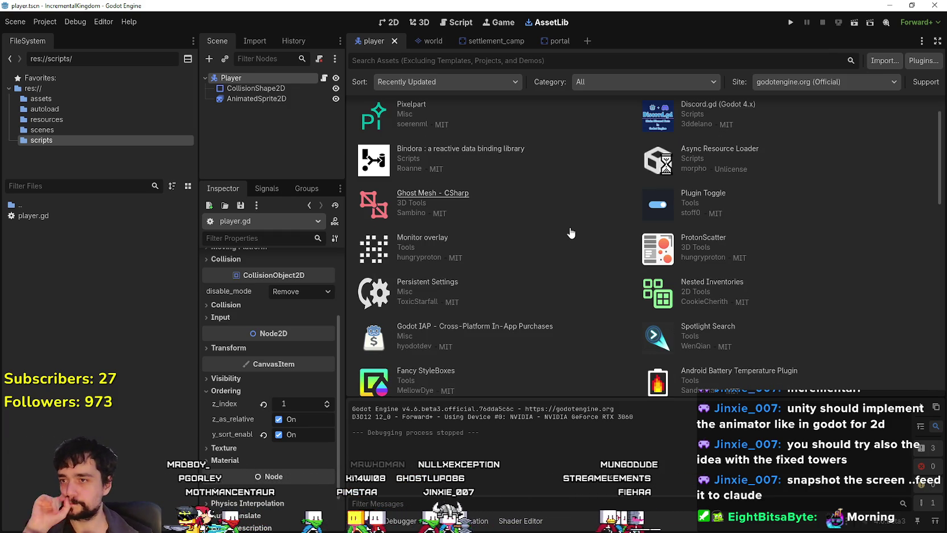
scroll(557, 241, down, 3)
scroll(557, 240, down, 2)
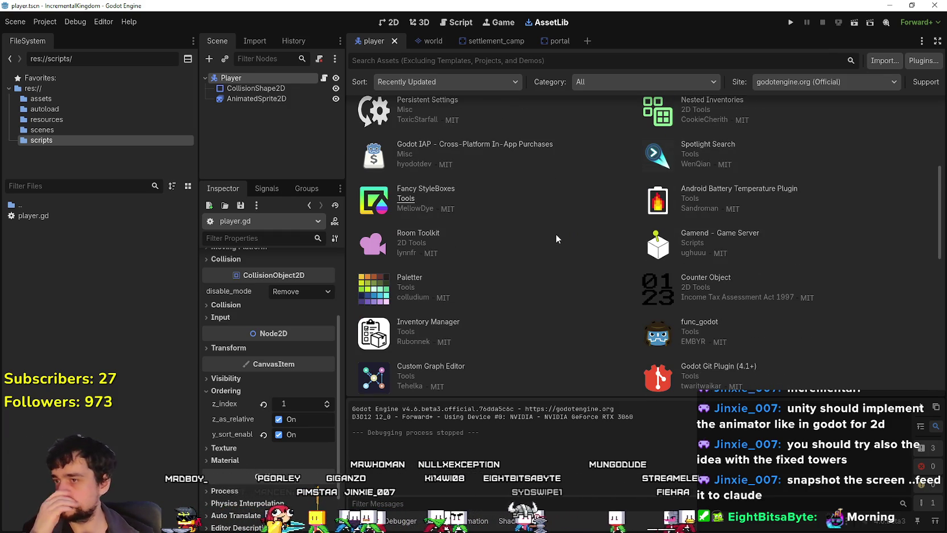
scroll(556, 245, down, 10)
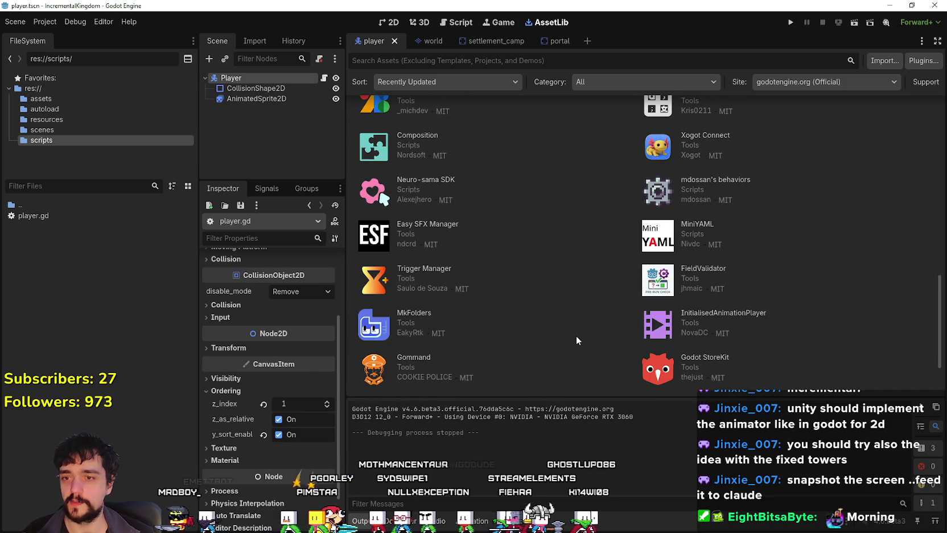
scroll(575, 333, down, 2)
click(609, 380)
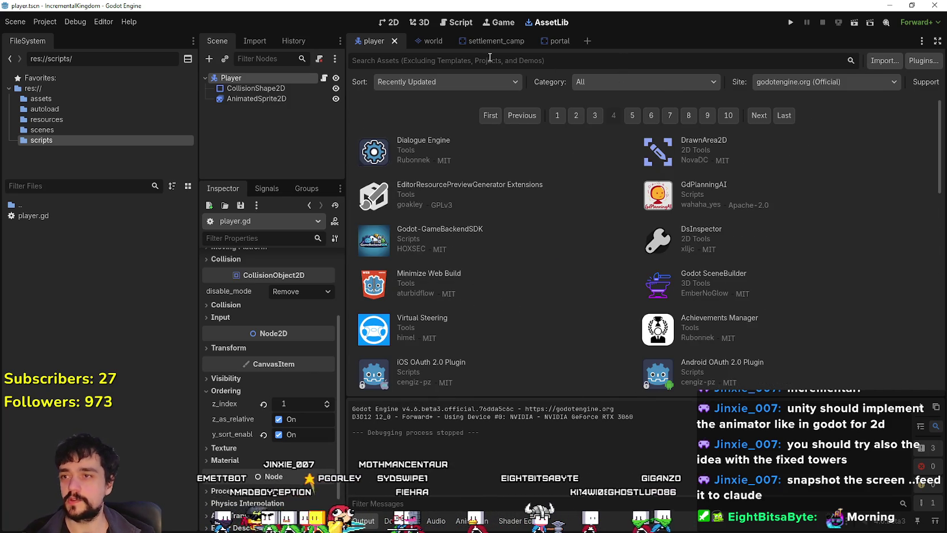
Step: Search the Asset Library for 'State' to list LimboAI, Godot State Charts and similar addons
click(468, 52)
text(State)
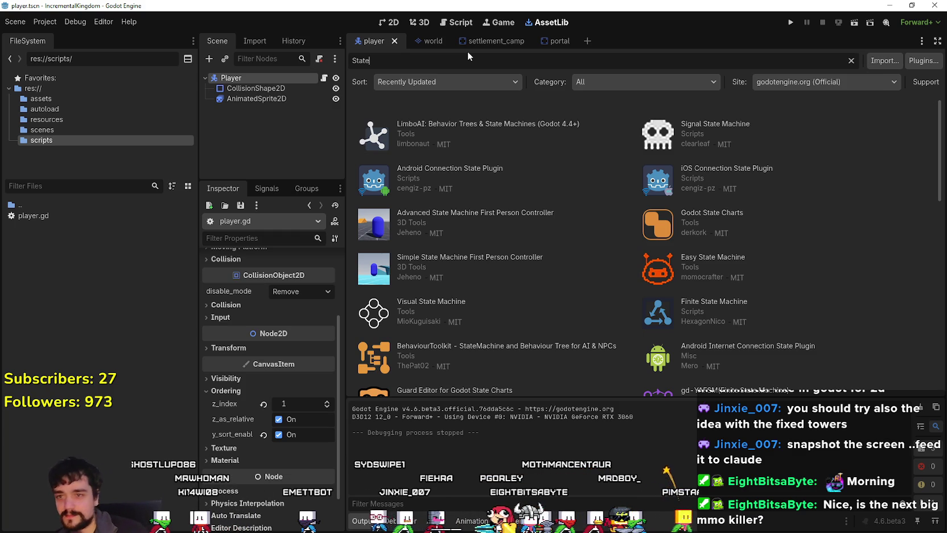
scroll(526, 281, down, 1)
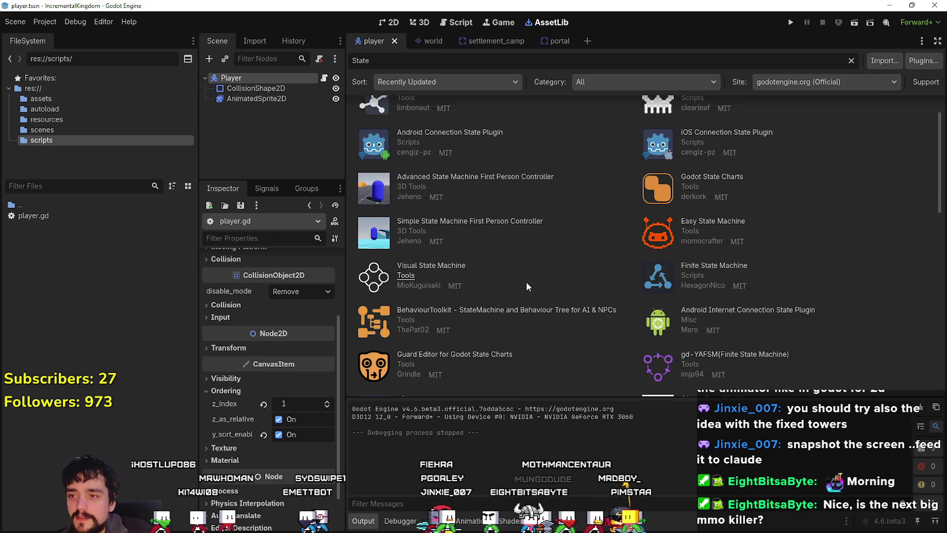
Step: Open BehaviourToolkit's details, move the window up and enlarge it, then close it
click(517, 315)
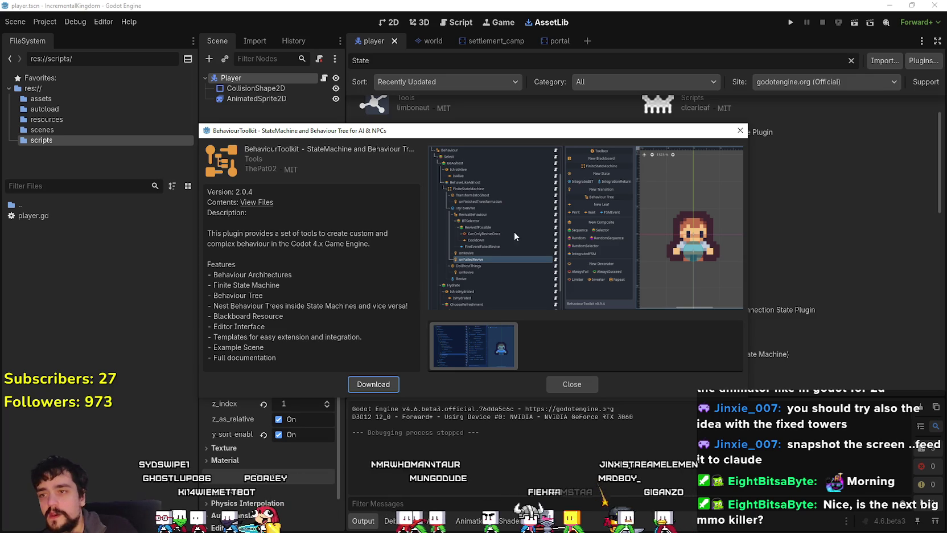
drag(669, 128, 660, 18)
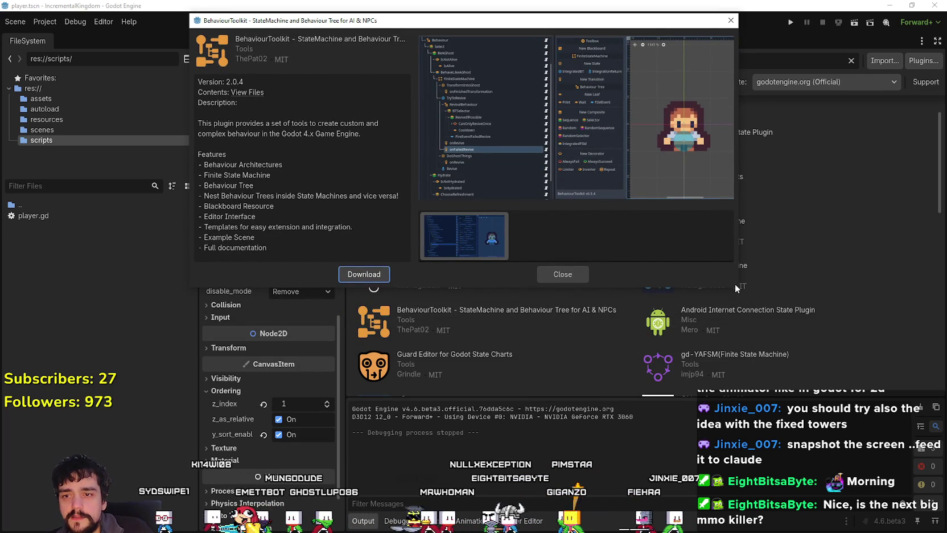
mouse_move(735, 283)
mouse_down()
mouse_move(783, 289)
mouse_move(860, 493)
mouse_up()
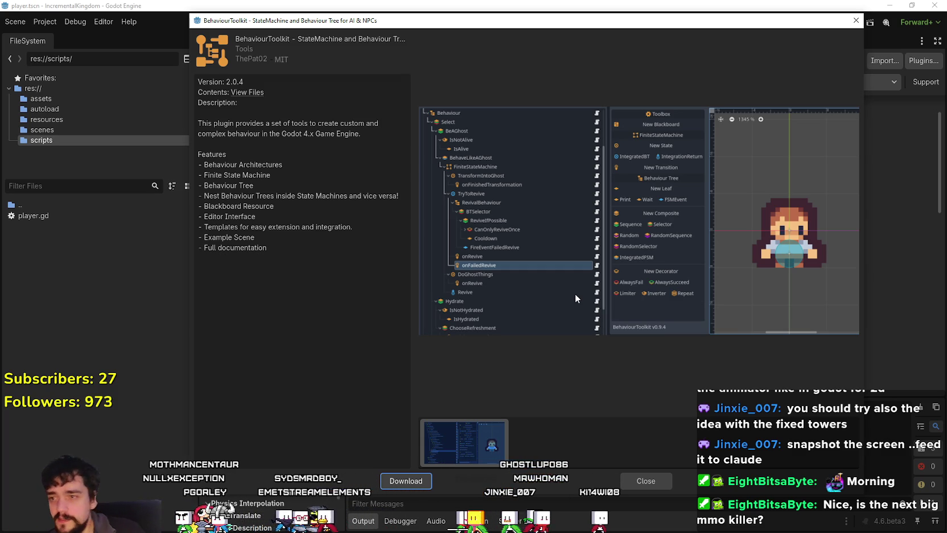
click(646, 482)
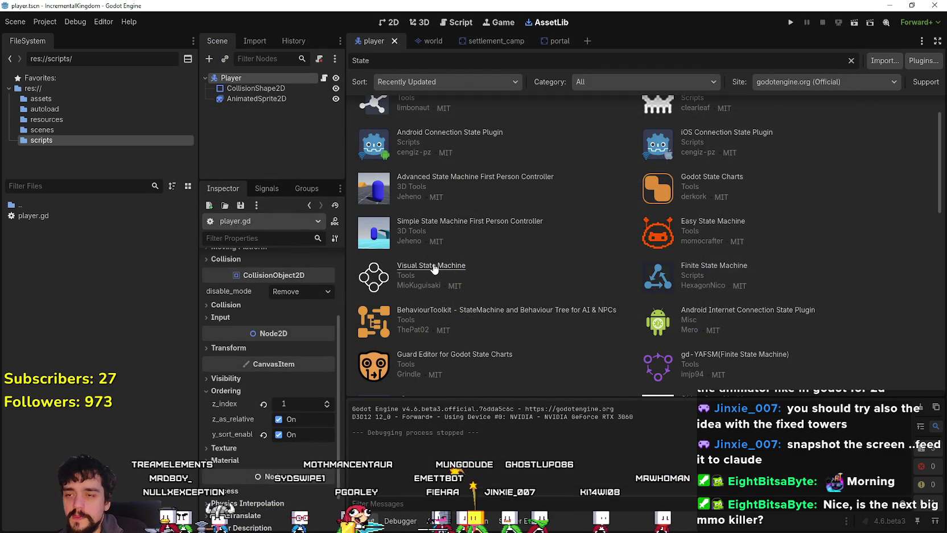
Step: Glance at Visual State Machine, then open Easy State Machine's details (version 1.0, MIT)
click(434, 267)
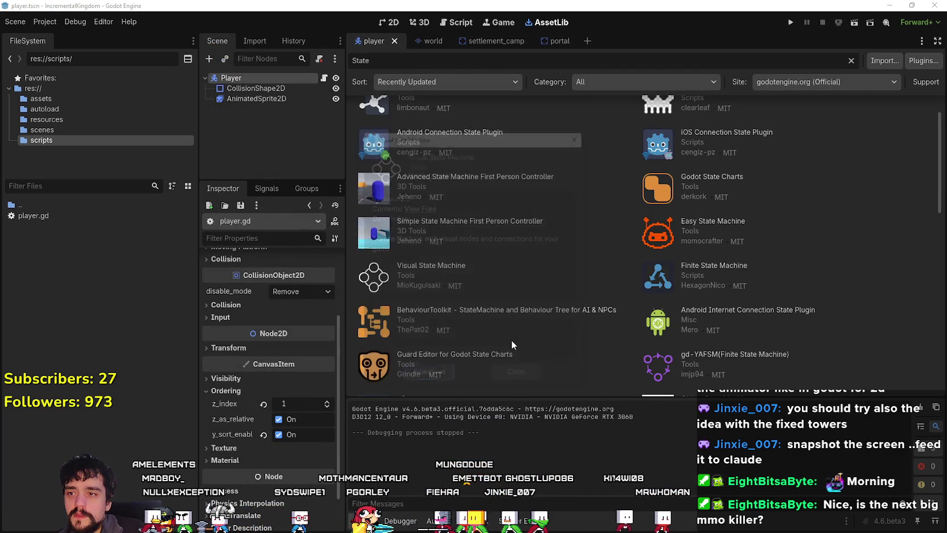
click(525, 376)
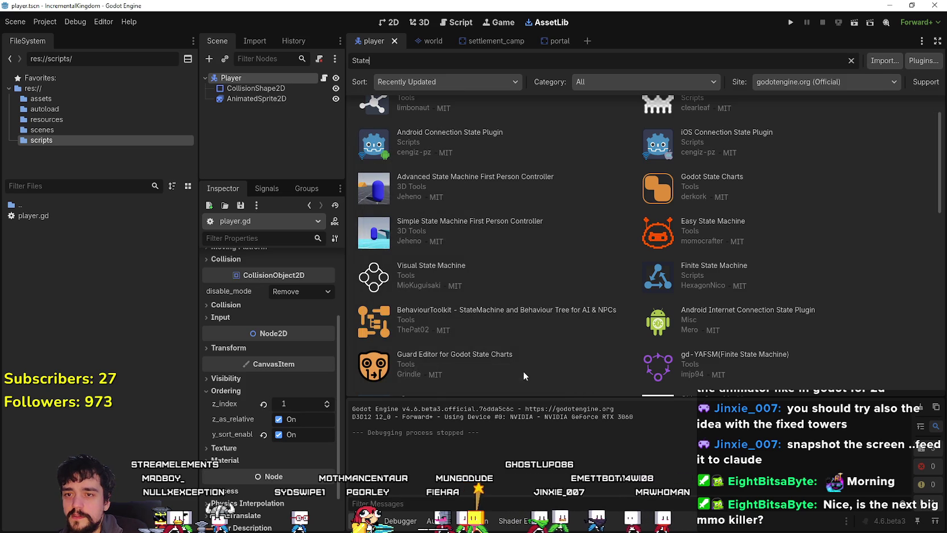
click(713, 221)
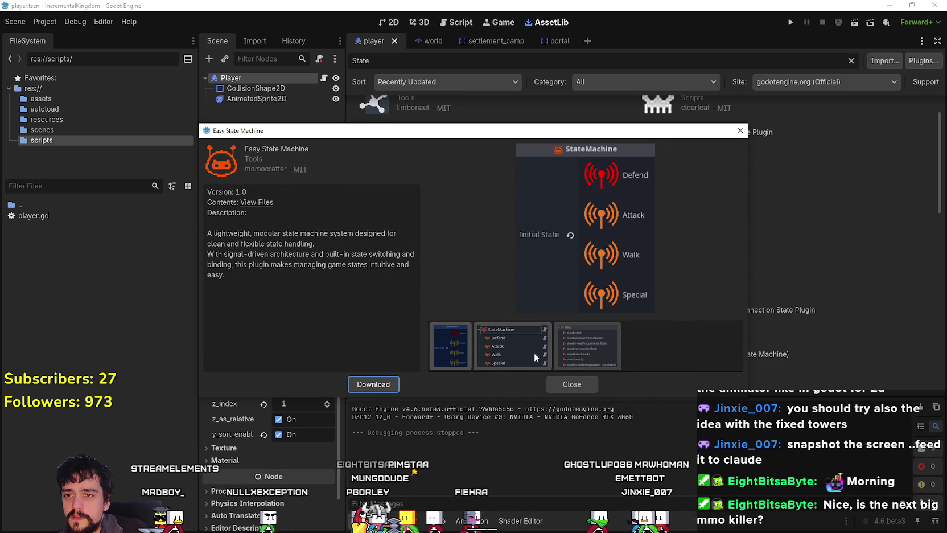
Step: Cycle through the Easy State Machine screenshots, then close its details
click(517, 359)
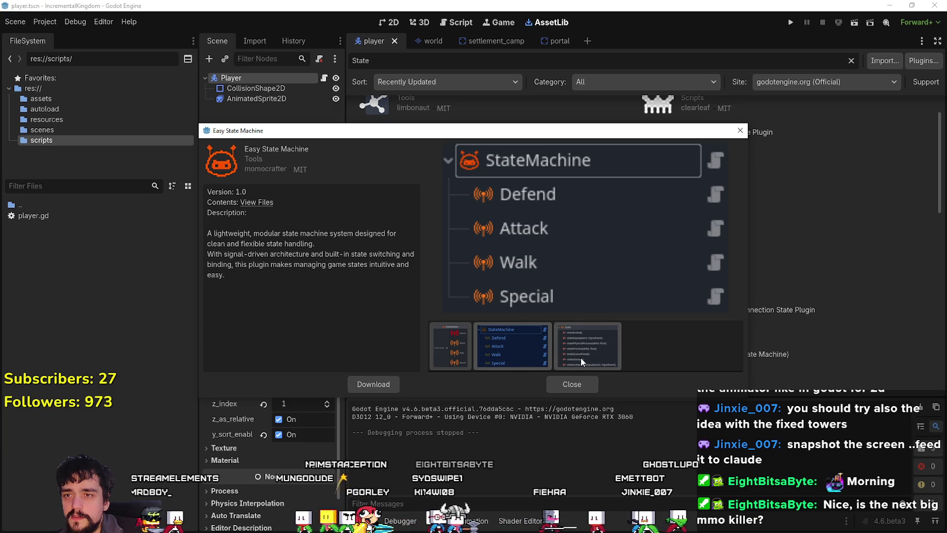
click(558, 359)
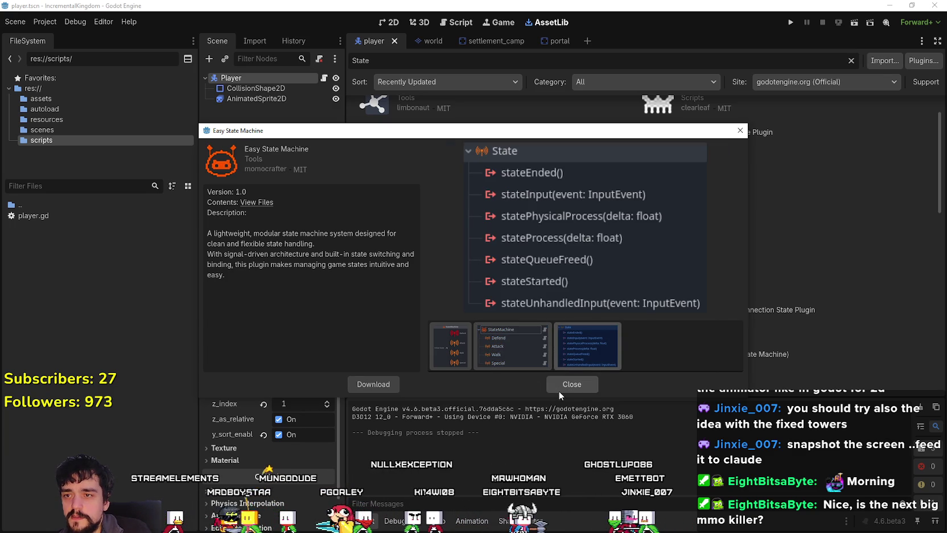
click(478, 364)
click(447, 358)
click(505, 358)
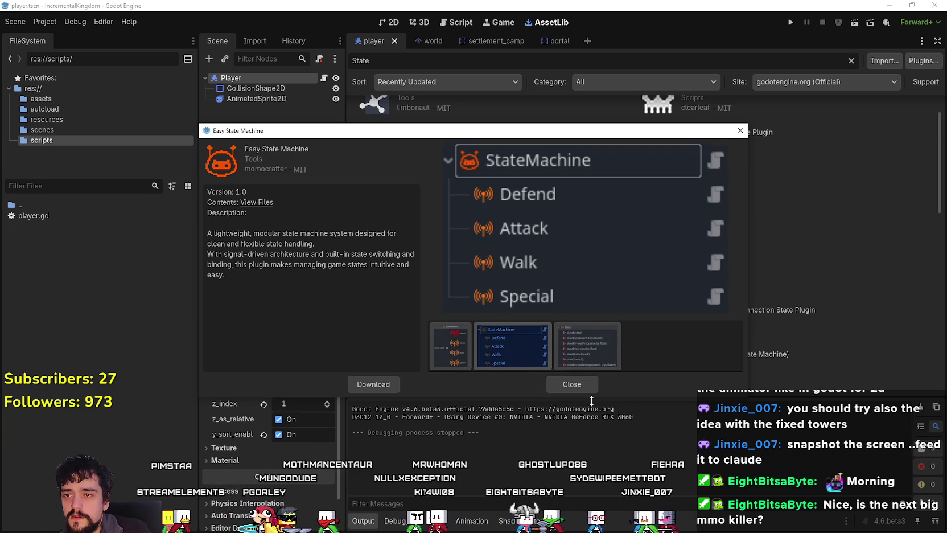
click(572, 384)
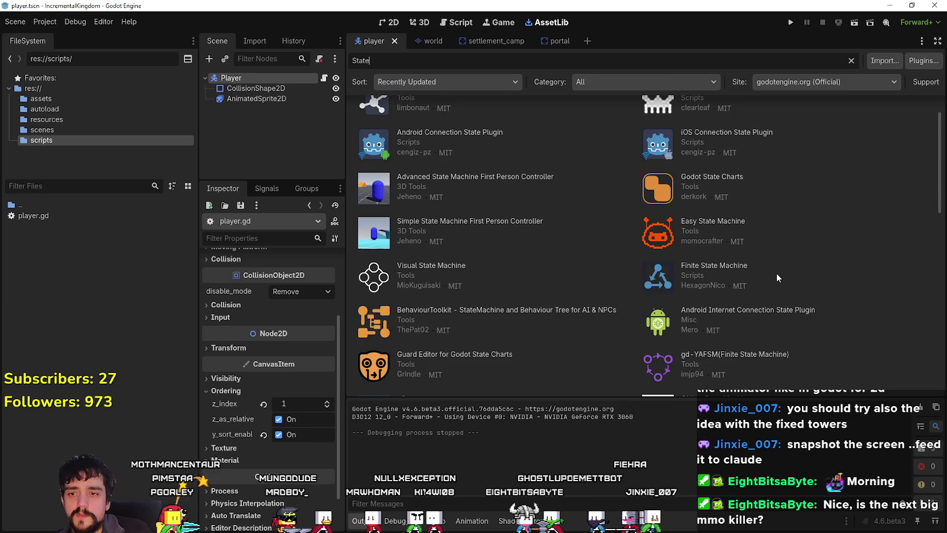
Step: Open Finite State Machine (version 3.1), view its second and third screenshots, and close it
click(733, 269)
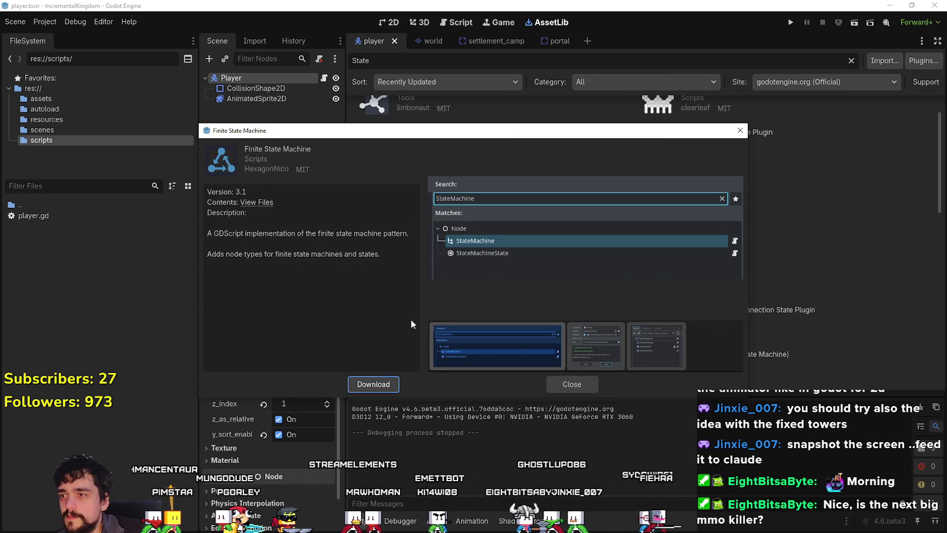
click(572, 351)
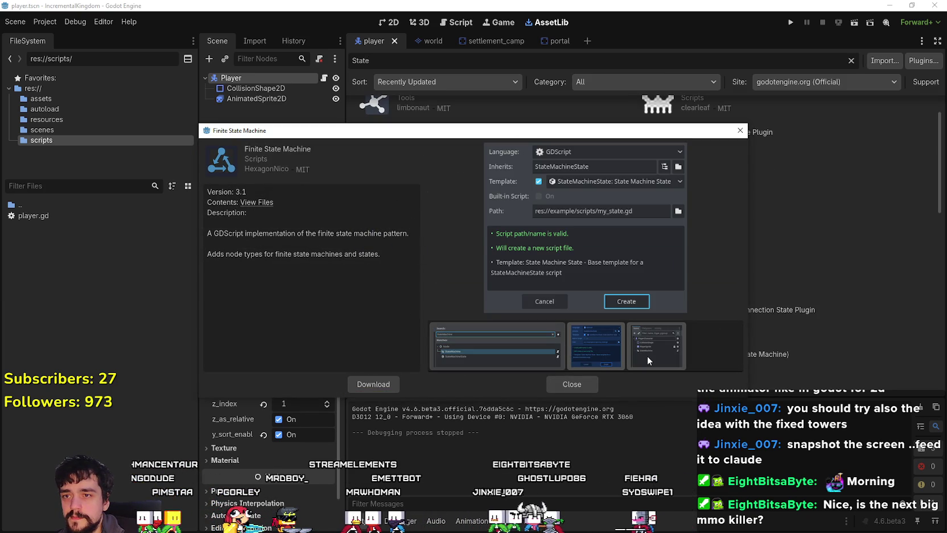
click(642, 339)
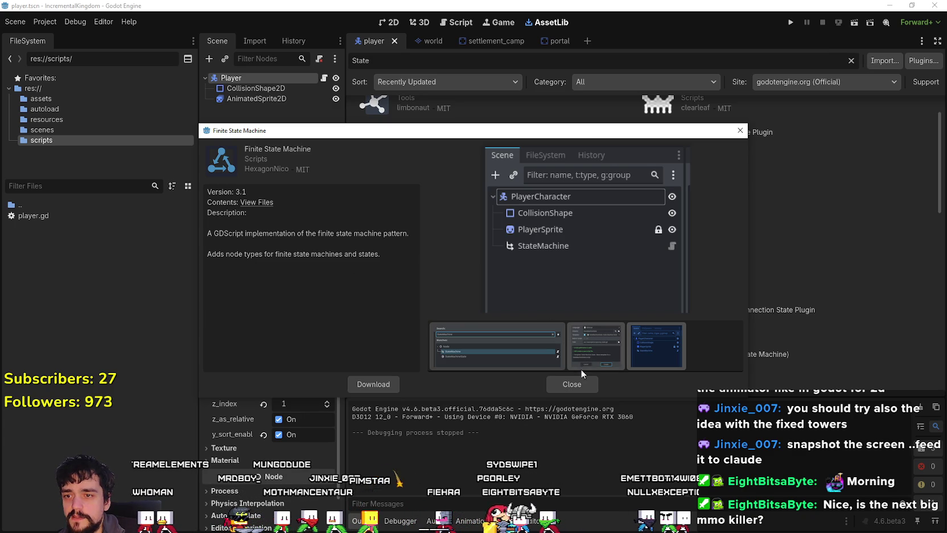
click(582, 383)
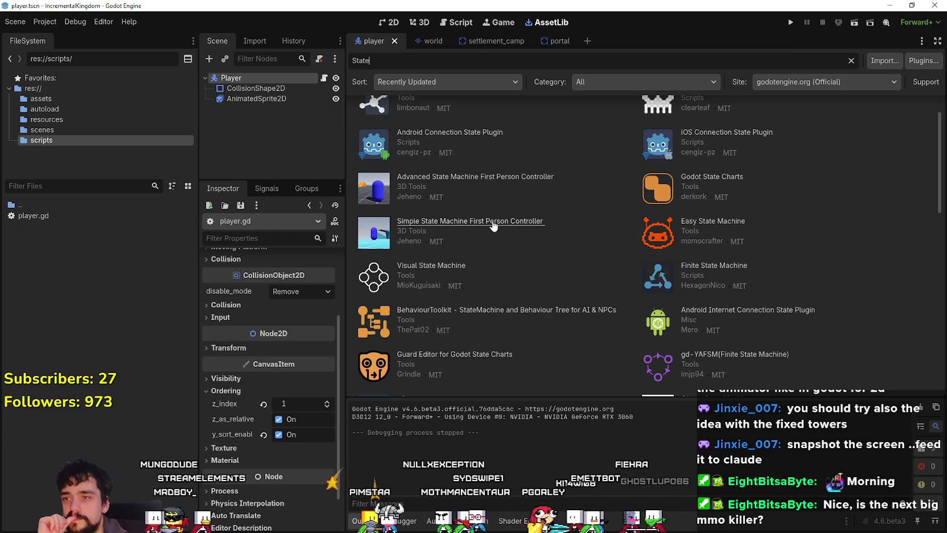
Step: Open the gd-YAFSM asset and read through its description
scroll(502, 244, down, 1)
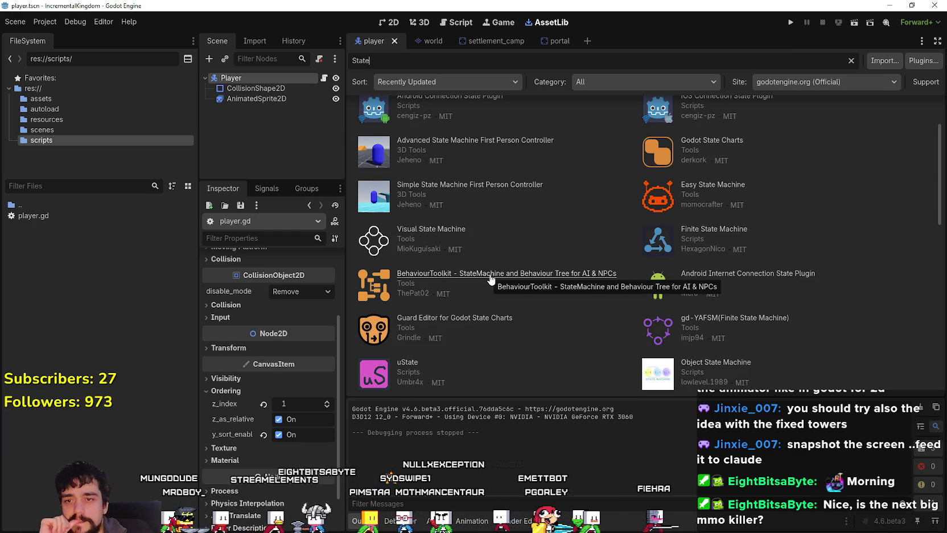
click(735, 317)
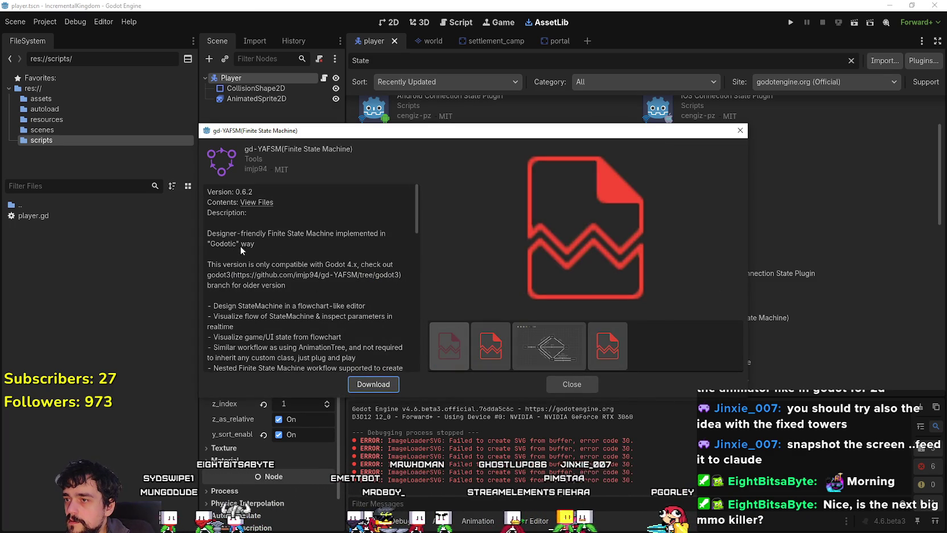
scroll(244, 263, down, 2)
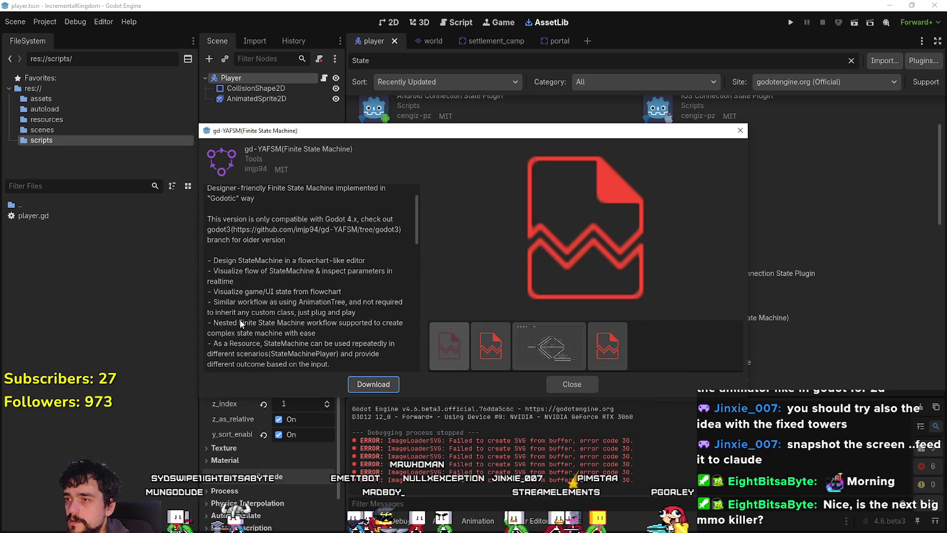
scroll(239, 320, down, 4)
scroll(234, 302, up, 4)
scroll(253, 289, down, 3)
scroll(253, 289, down, 5)
scroll(255, 288, down, 3)
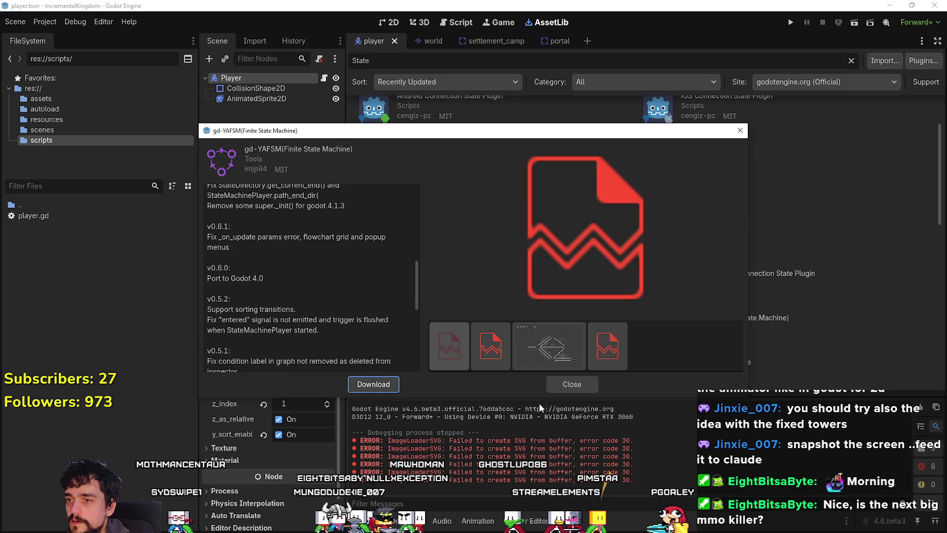
Step: Close gd-YAFSM and open uState's details (version 1.0, MIT, barebones FSM plugin)
click(571, 391)
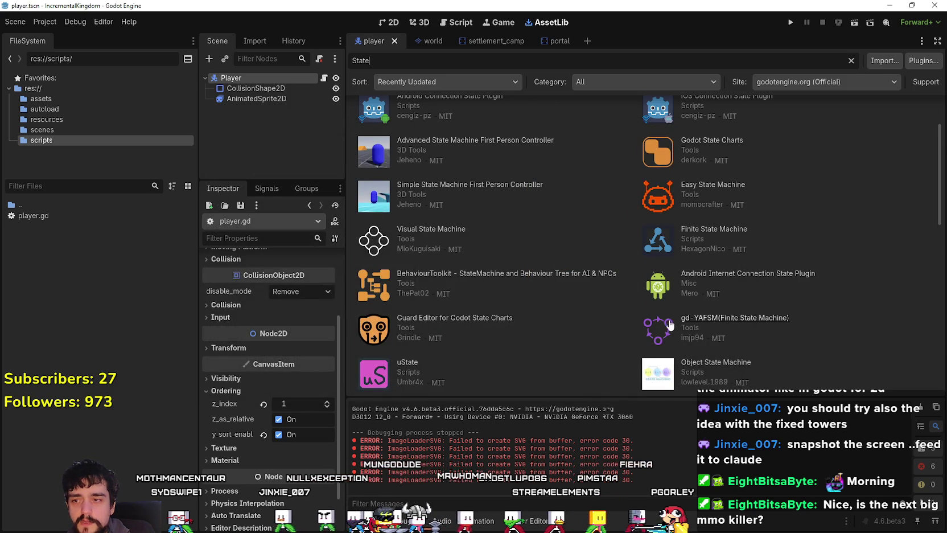
scroll(694, 323, down, 2)
click(408, 289)
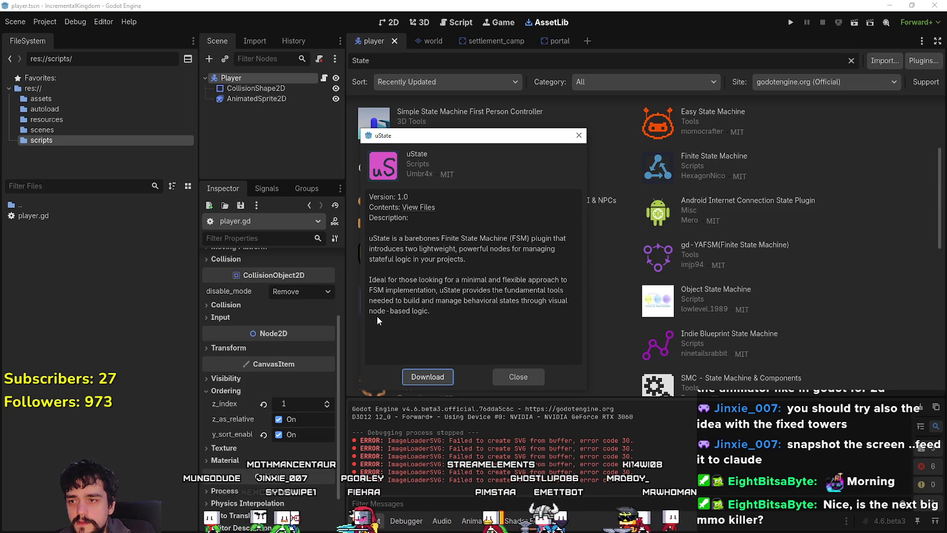
Step: Close uState, then open and close the Godot States asset details
click(518, 377)
scroll(630, 356, down, 2)
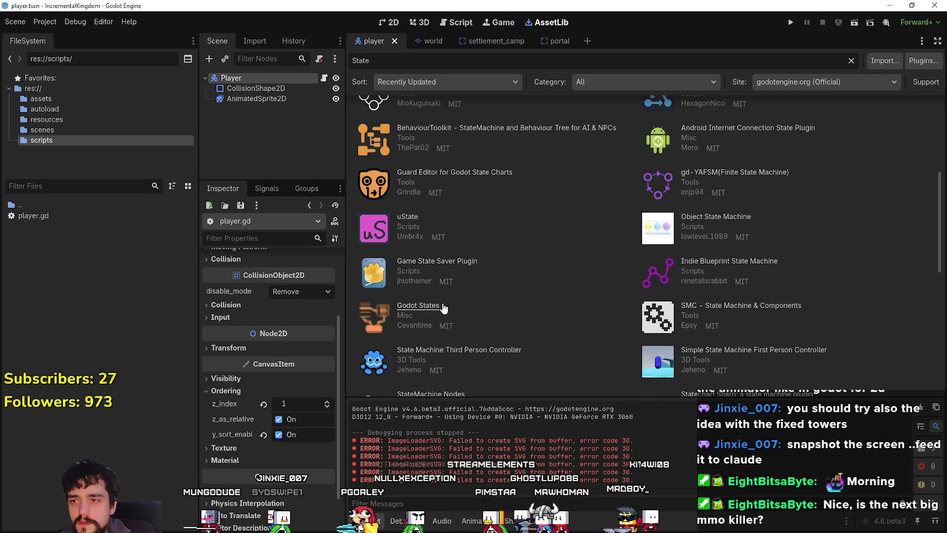
click(420, 307)
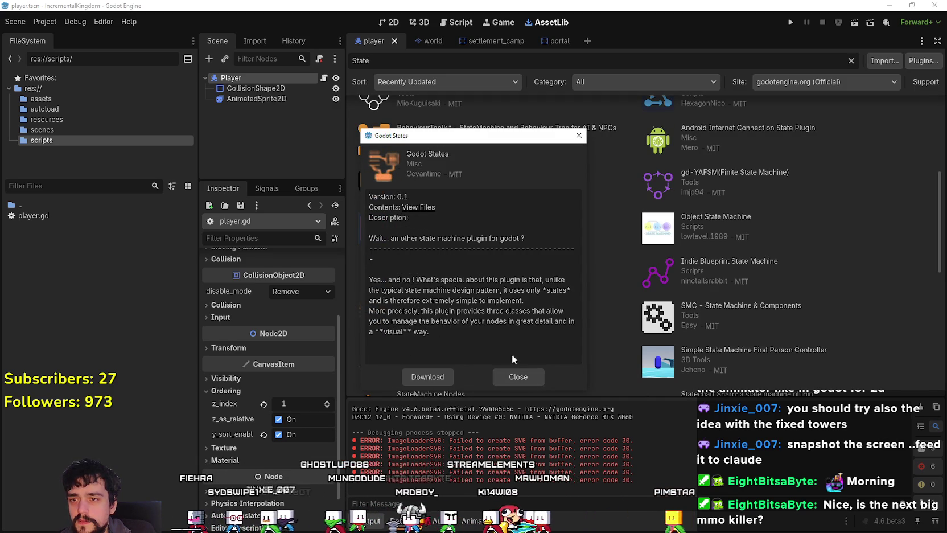
click(505, 372)
Step: Review the StateManager (version 3.0.0) details further down the list, then close them
scroll(521, 353, down, 3)
scroll(520, 353, down, 3)
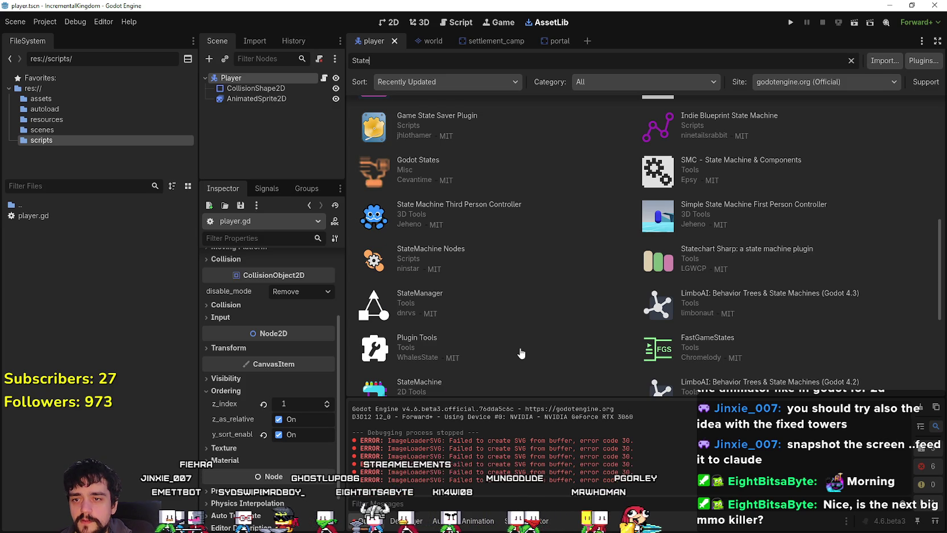
scroll(521, 353, down, 2)
click(426, 261)
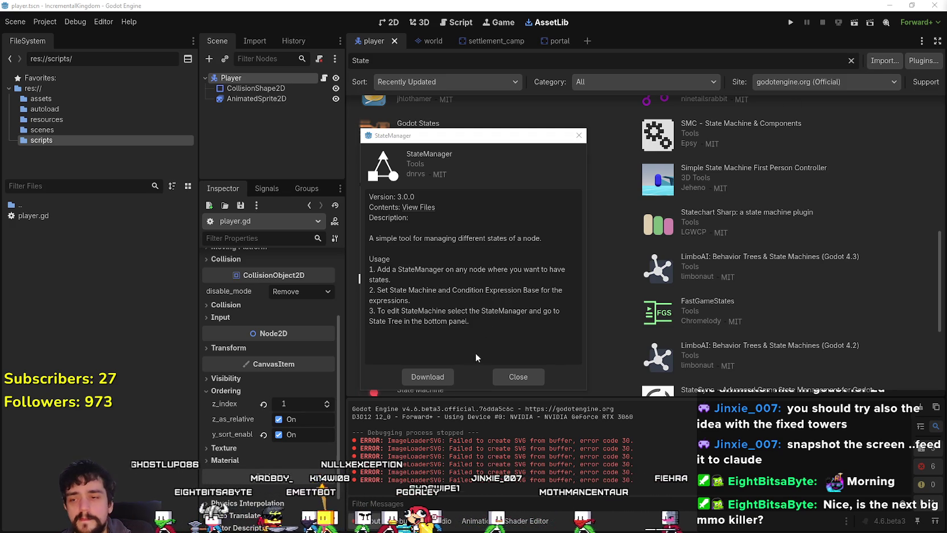
click(509, 376)
scroll(627, 356, down, 3)
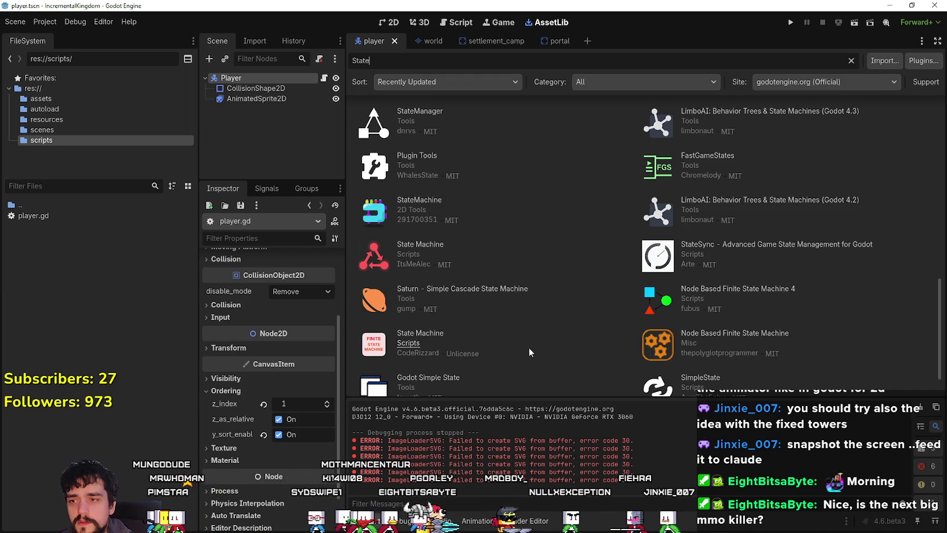
Step: Open and close the Unlicense State Machine and SimpleState asset details
scroll(521, 348, down, 1)
click(423, 291)
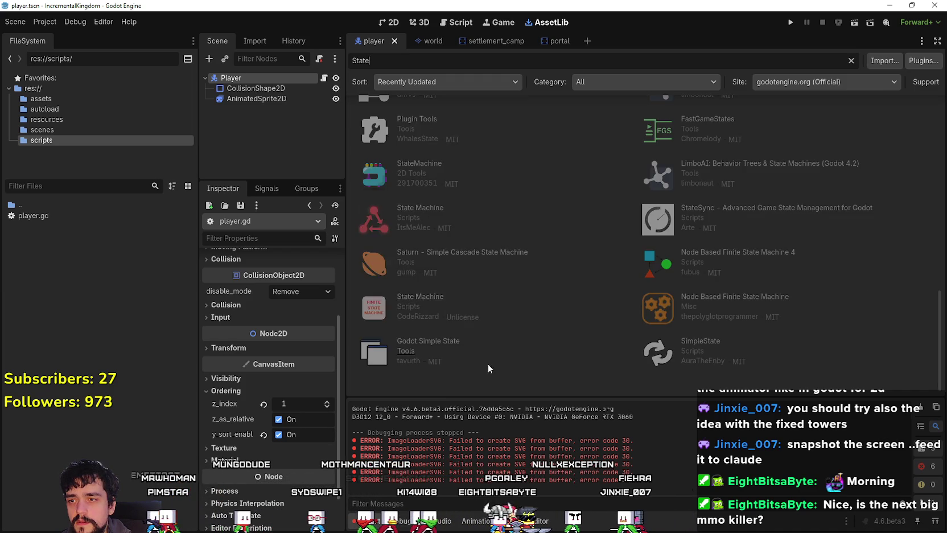
click(516, 377)
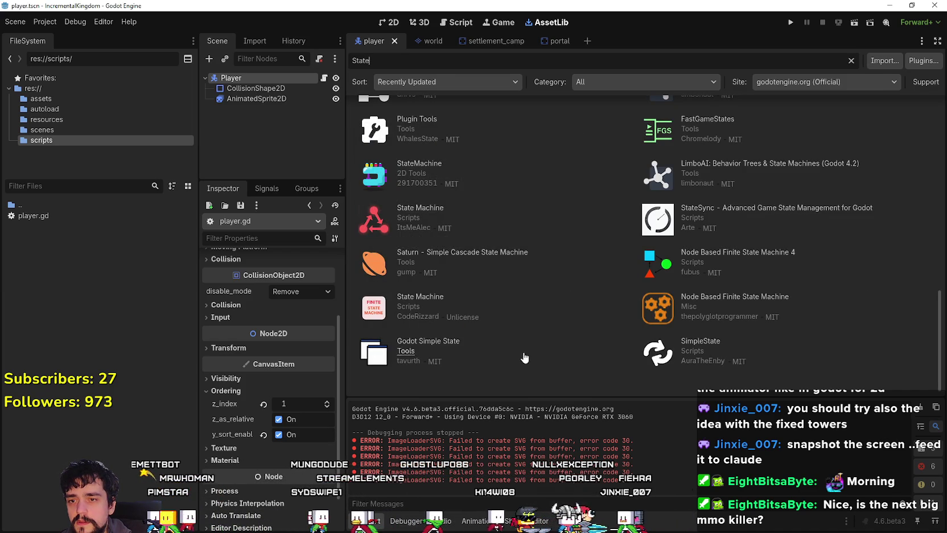
click(701, 342)
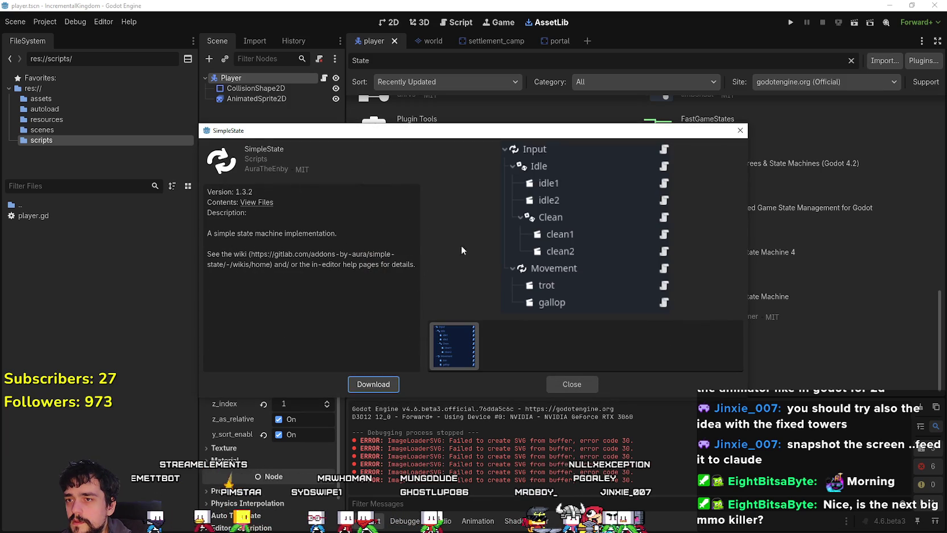
click(555, 389)
Step: Check the StateMachine 2D Tools asset (version 0.0.1), then return to the top of the results
scroll(535, 328, up, 3)
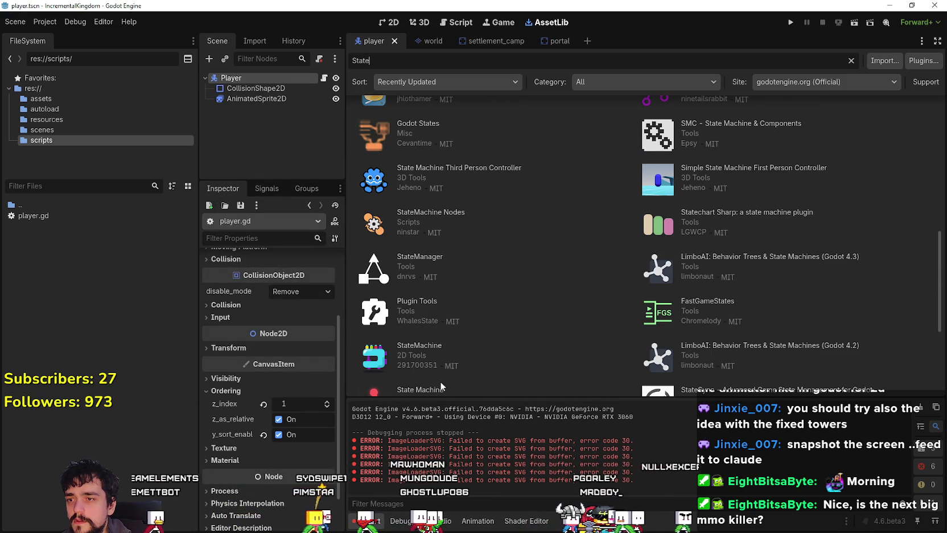
click(435, 344)
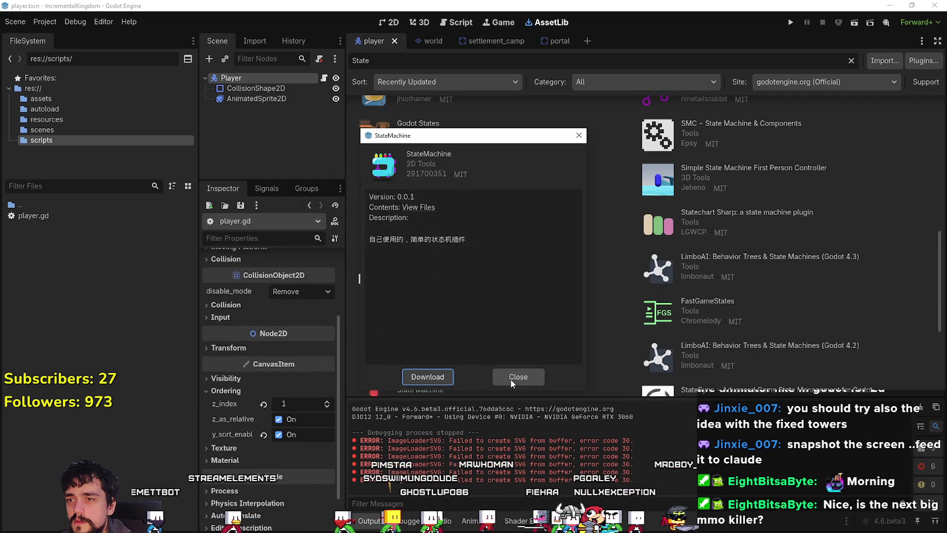
click(510, 377)
scroll(477, 299, up, 2)
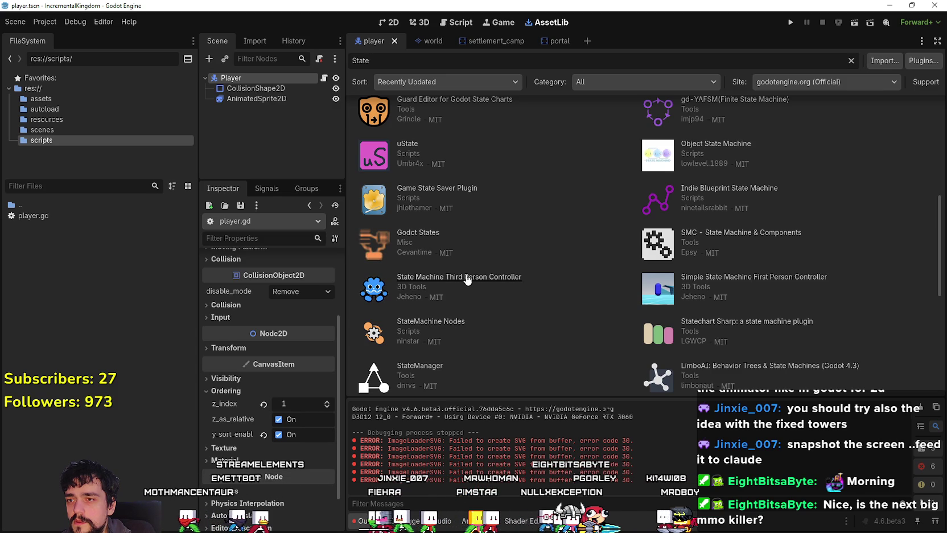
scroll(436, 271, up, 1)
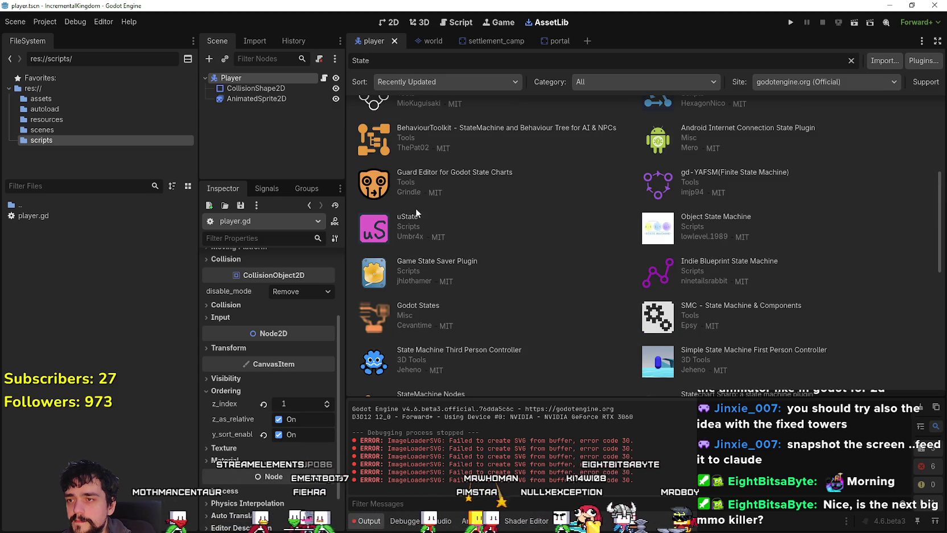
scroll(416, 210, up, 2)
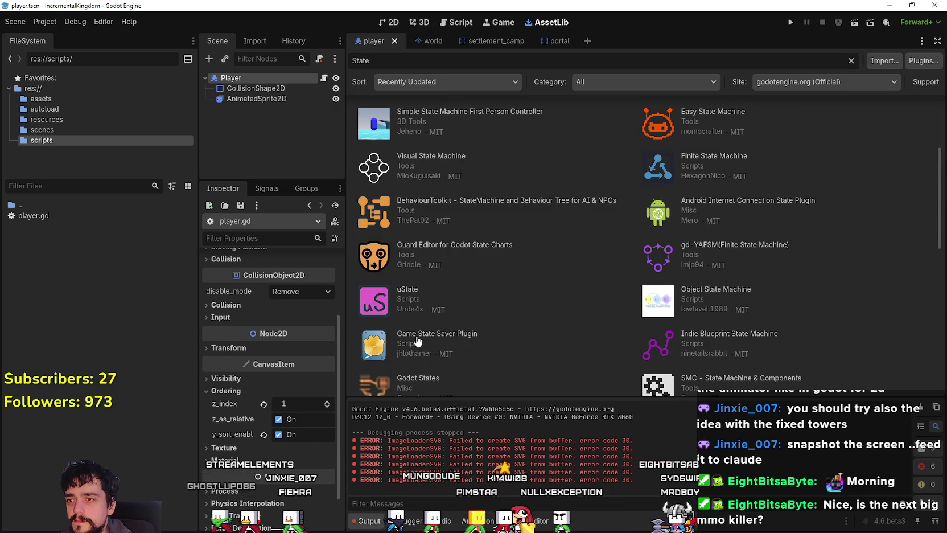
scroll(572, 316, up, 1)
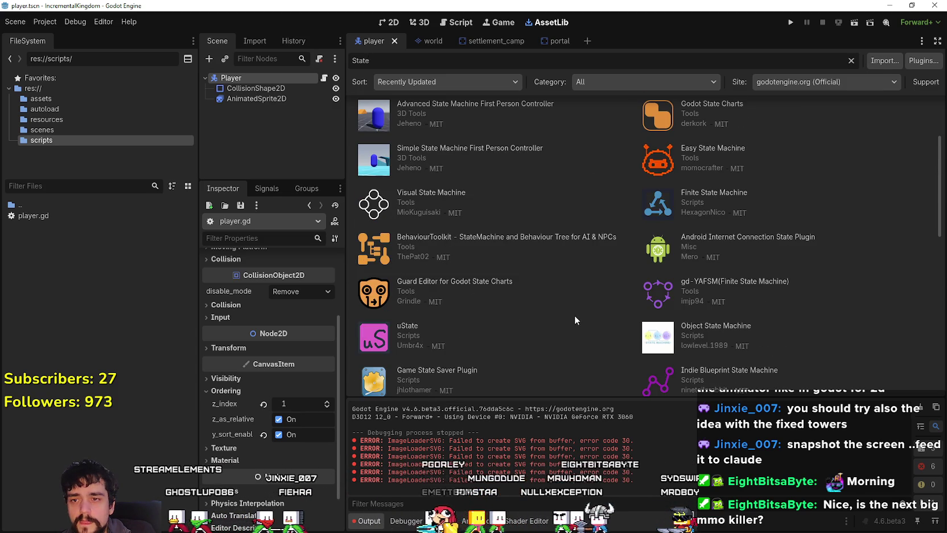
scroll(467, 289, up, 3)
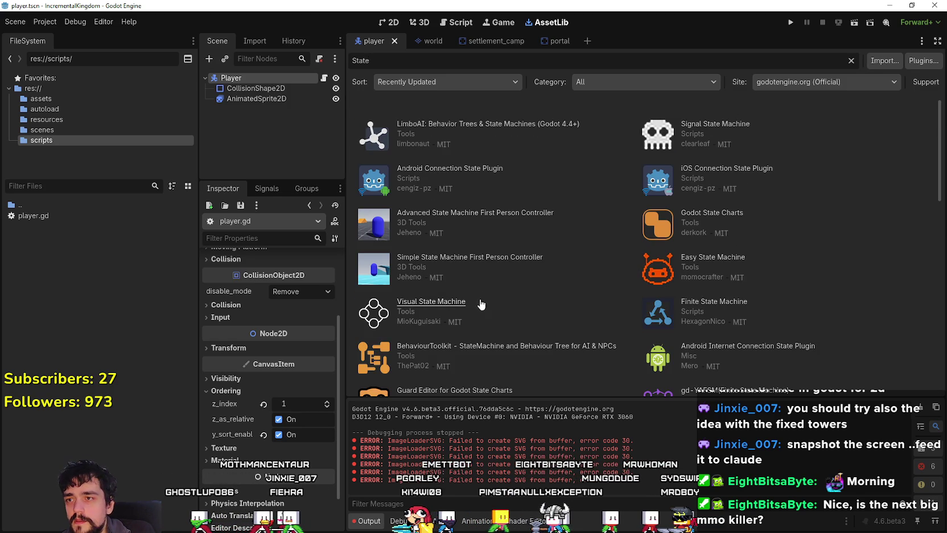
Step: Open LimboAI's details and view its second and third screenshots
click(499, 124)
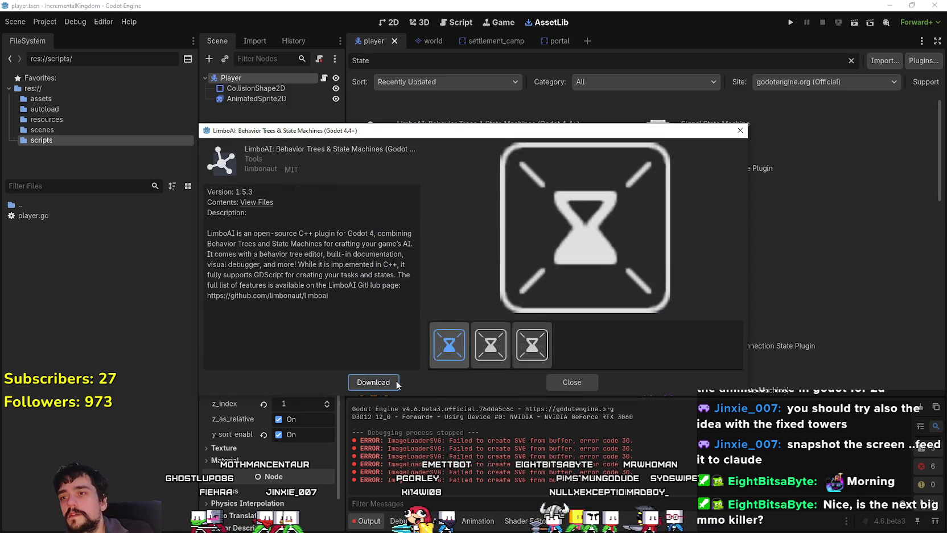
click(568, 349)
click(633, 352)
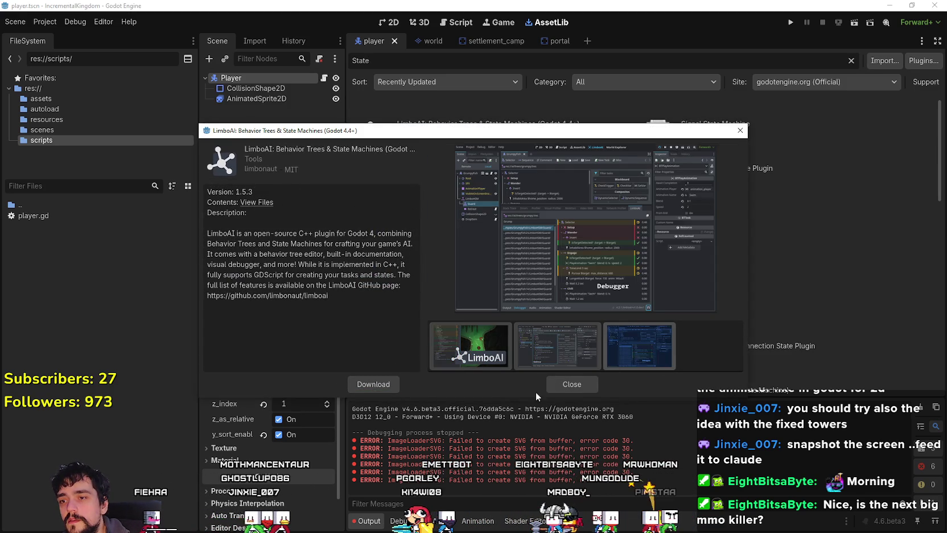
Step: Close LimboAI, open Signal State Machine, and switch to its GitHub README in the browser
click(564, 382)
click(716, 125)
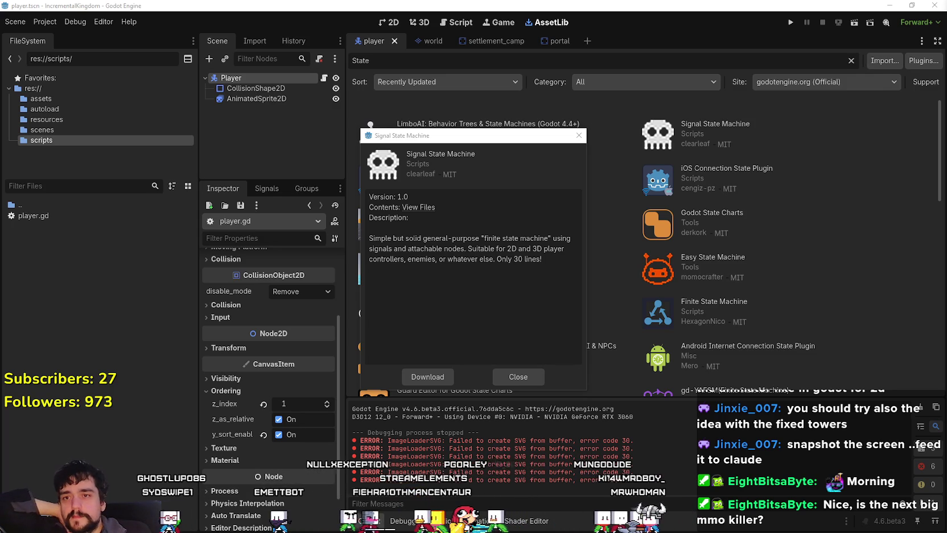
key(alt+Tab)
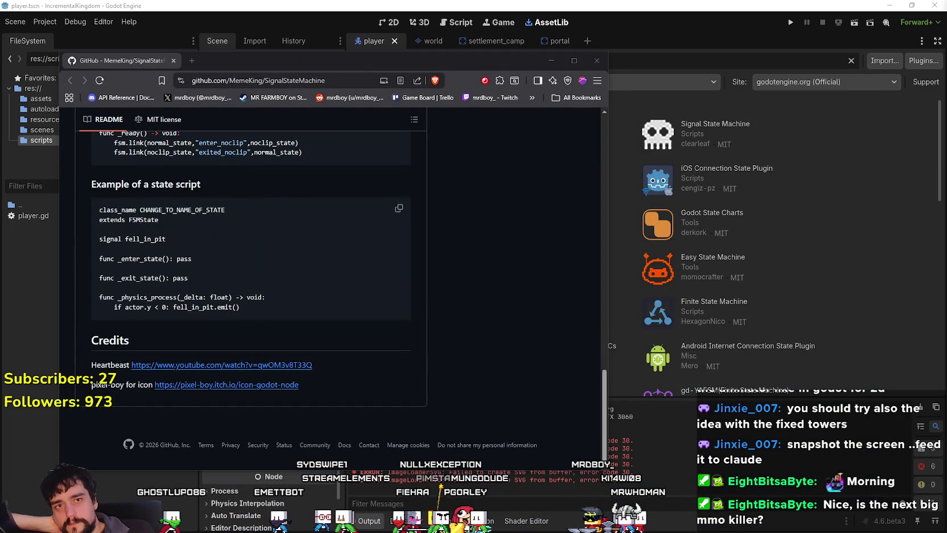
scroll(172, 369, up, 15)
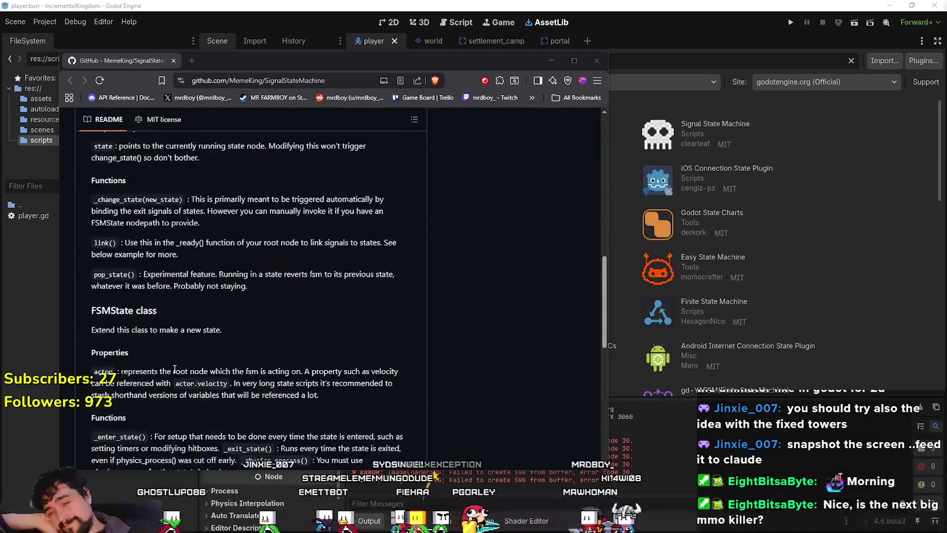
scroll(172, 372, down, 1)
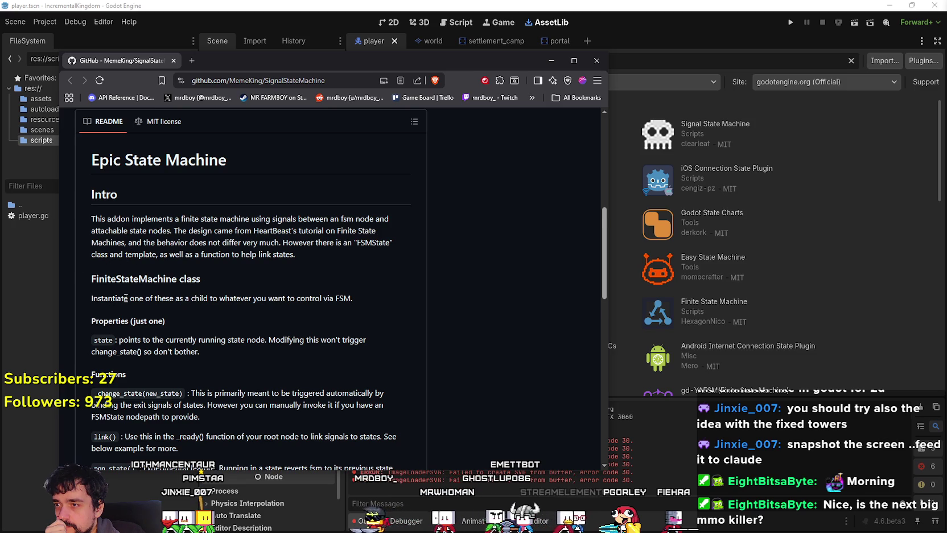
scroll(133, 292, down, 1)
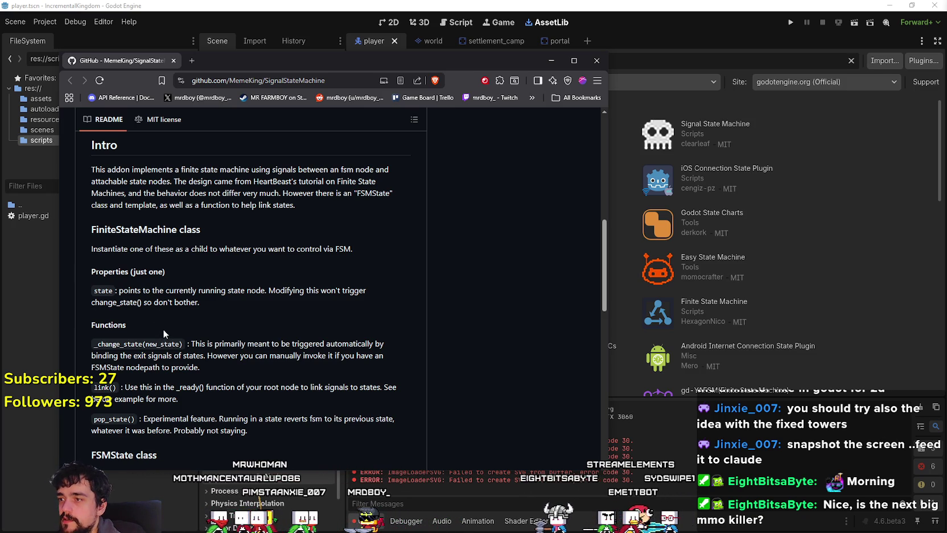
scroll(222, 366, down, 1)
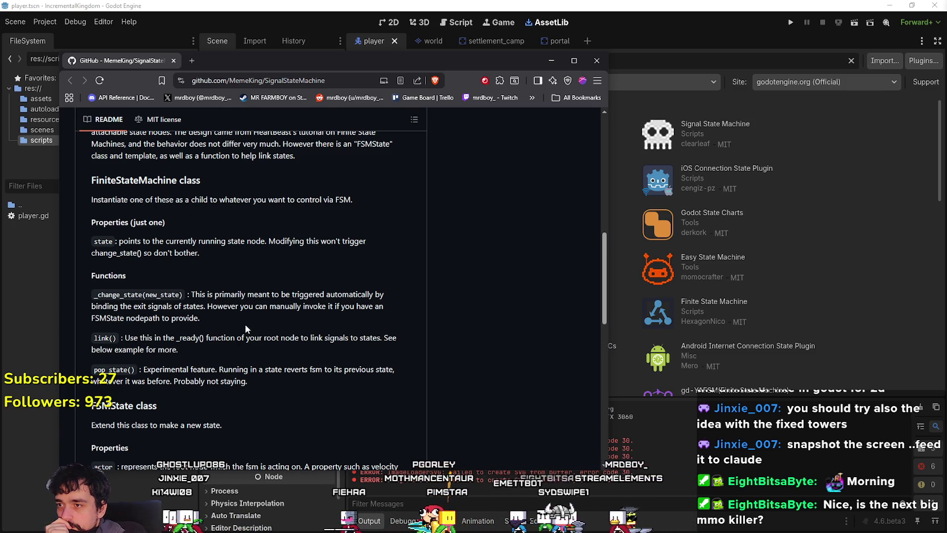
scroll(246, 328, down, 1)
scroll(272, 298, down, 2)
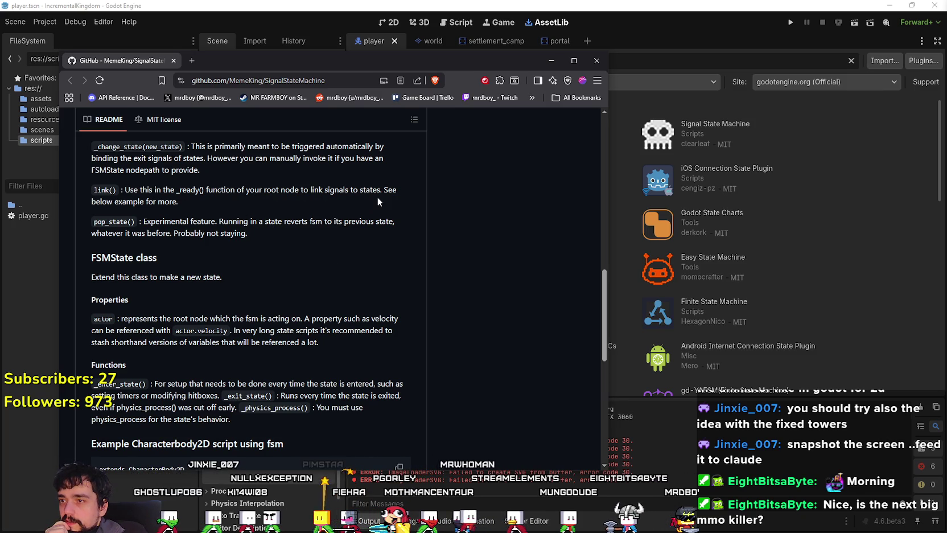
scroll(225, 267, down, 1)
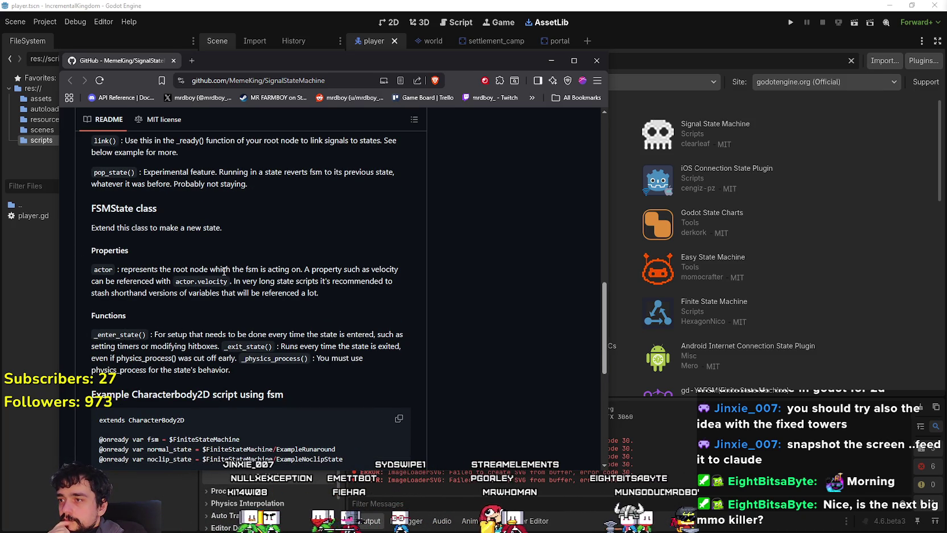
scroll(143, 201, down, 1)
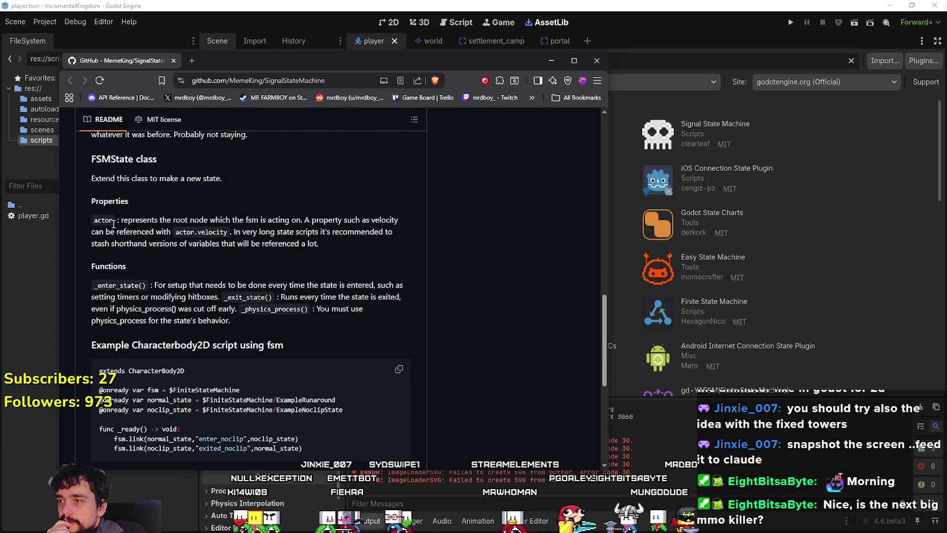
scroll(140, 287, down, 1)
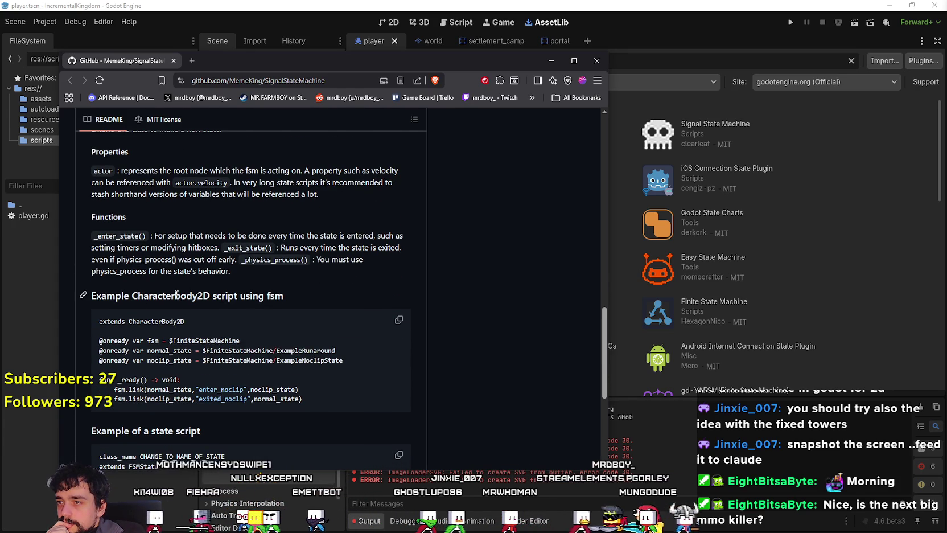
scroll(134, 296, down, 2)
drag(99, 242, 248, 242)
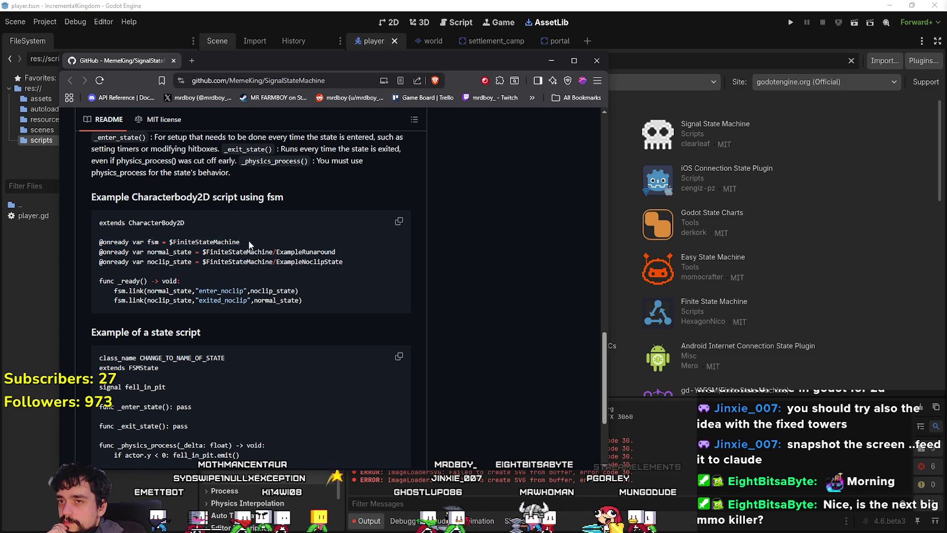
triple_click(89, 235)
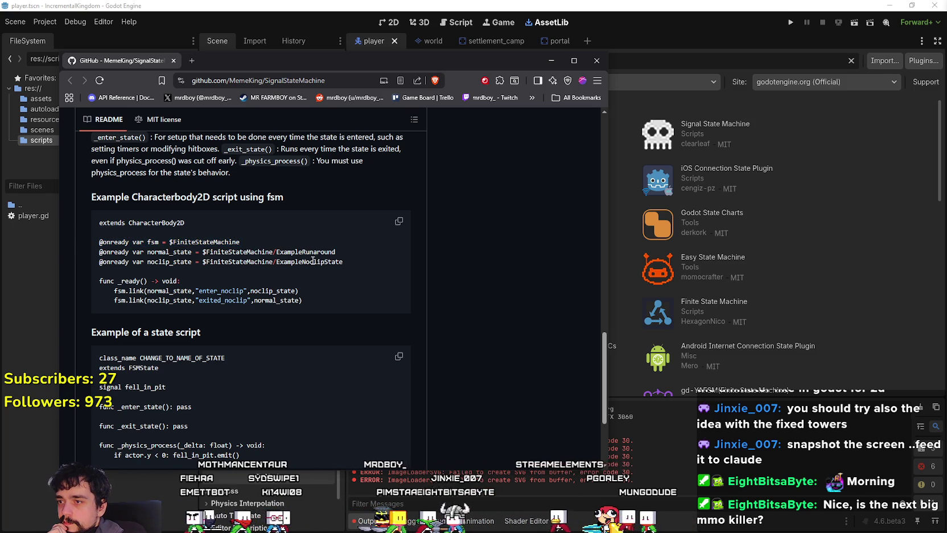
triple_click(88, 254)
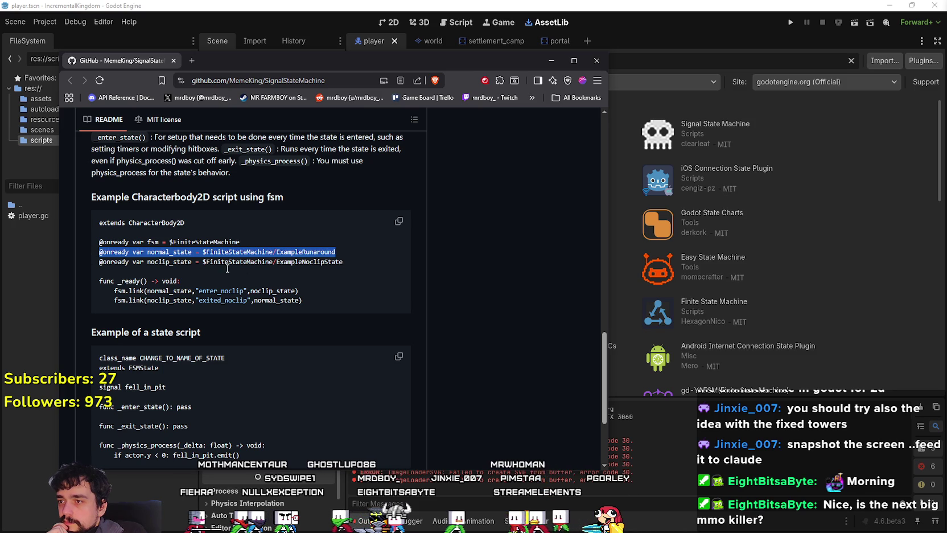
click(318, 276)
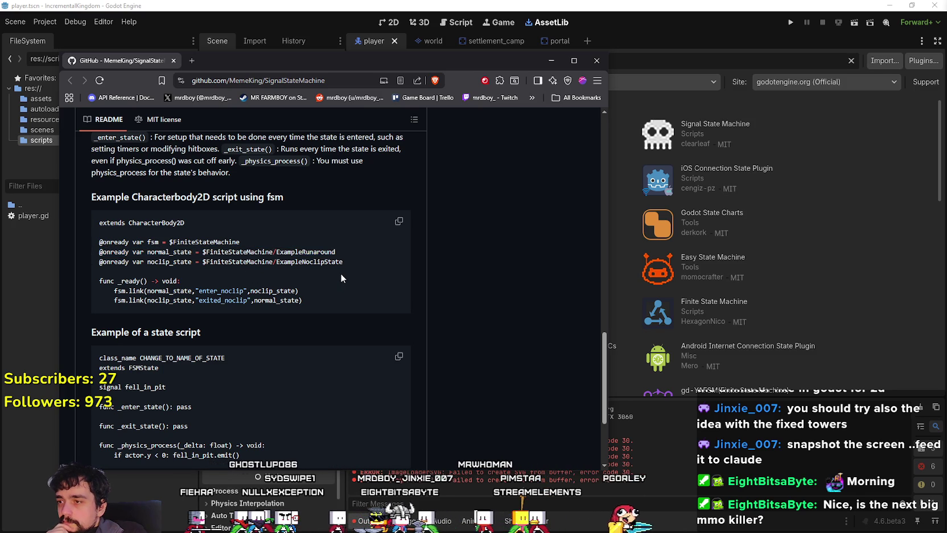
drag(299, 291, 101, 291)
drag(313, 300, 106, 297)
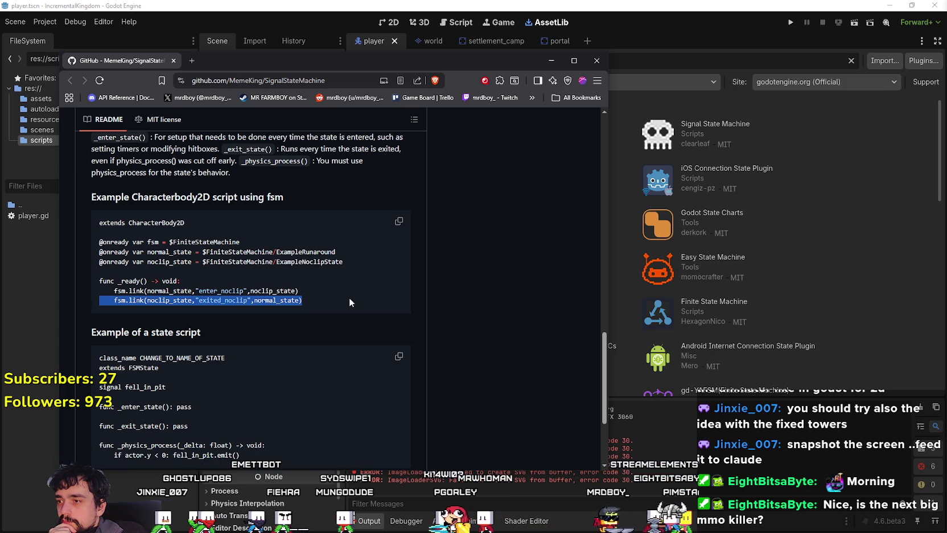
scroll(343, 294, down, 1)
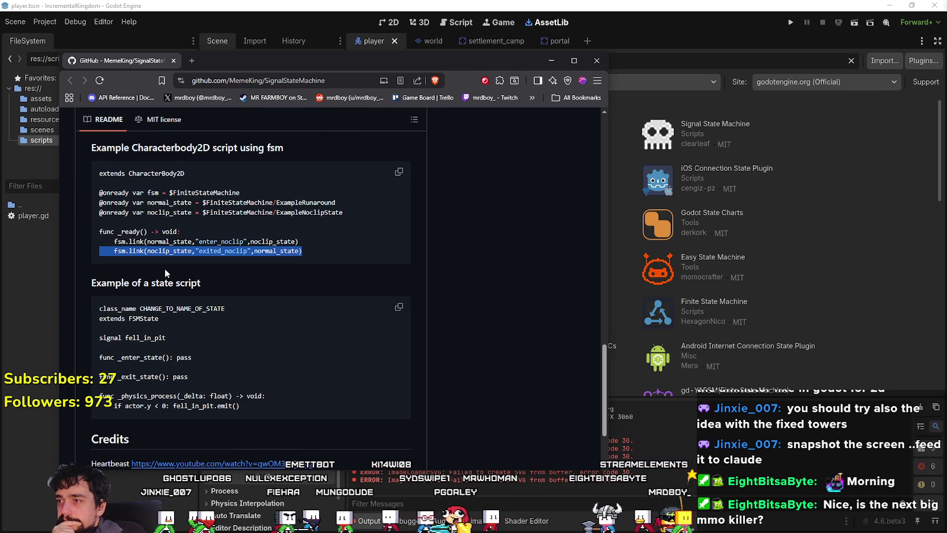
scroll(193, 243, down, 1)
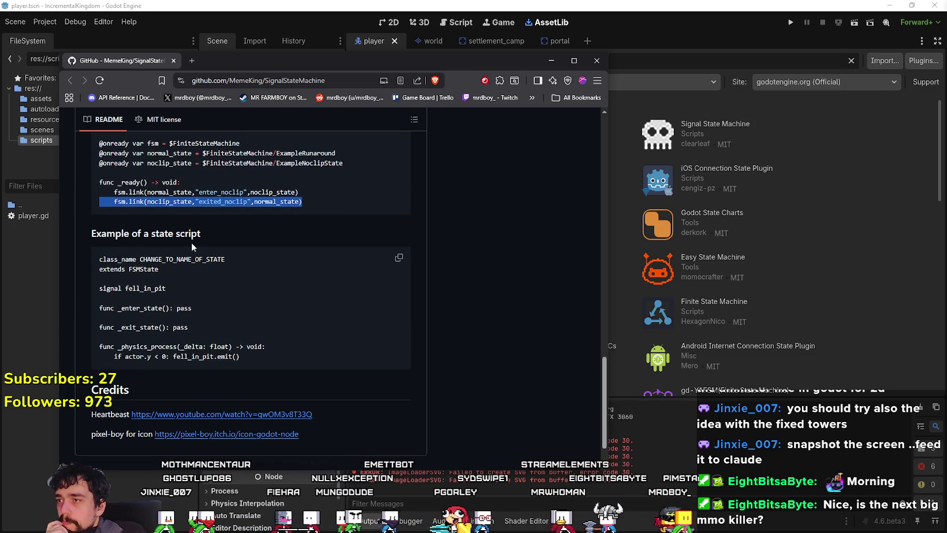
scroll(374, 289, up, 2)
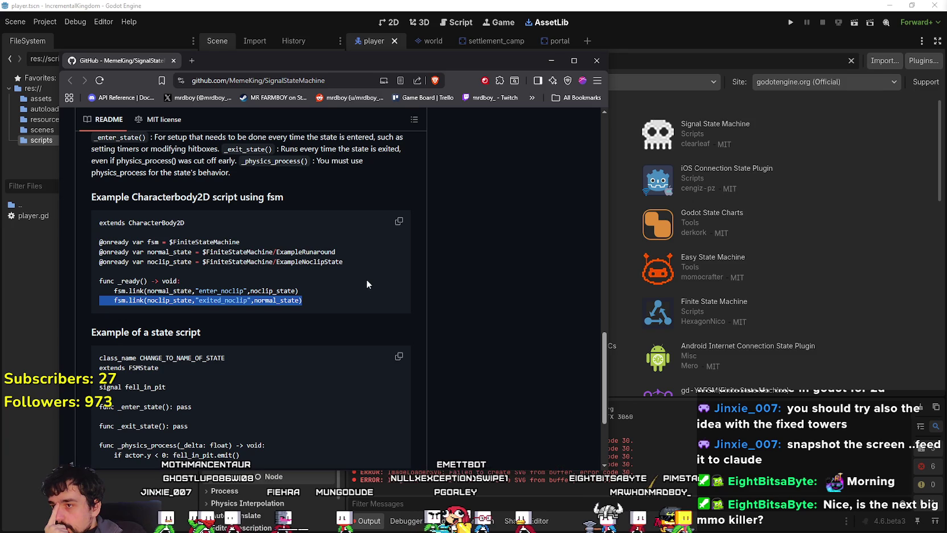
scroll(299, 244, down, 2)
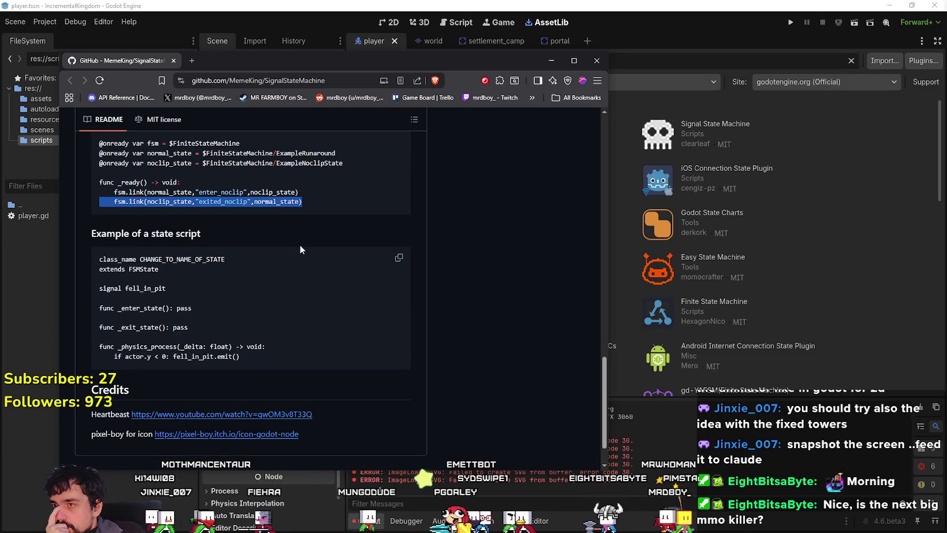
scroll(300, 244, up, 1)
mouse_move(344, 212)
mouse_down()
mouse_move(142, 198)
mouse_move(94, 204)
mouse_up()
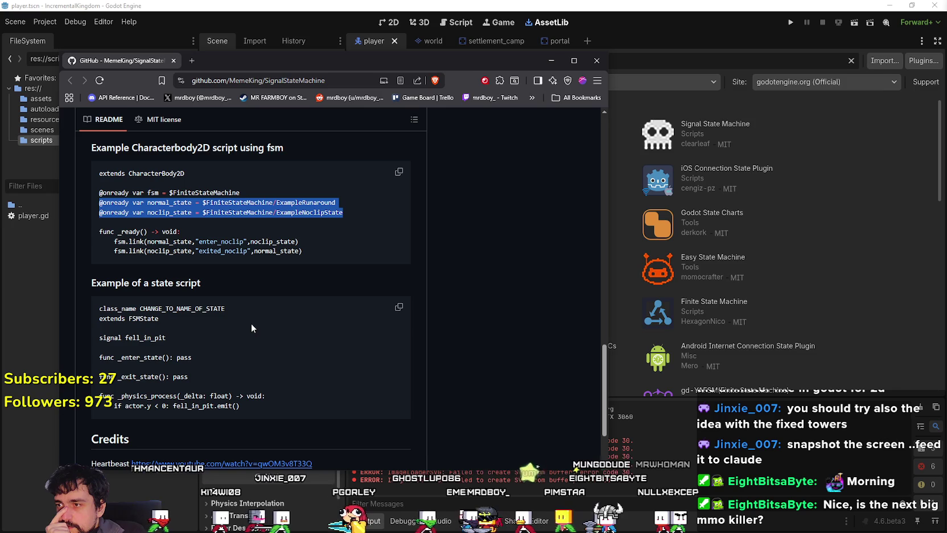
drag(235, 309, 98, 312)
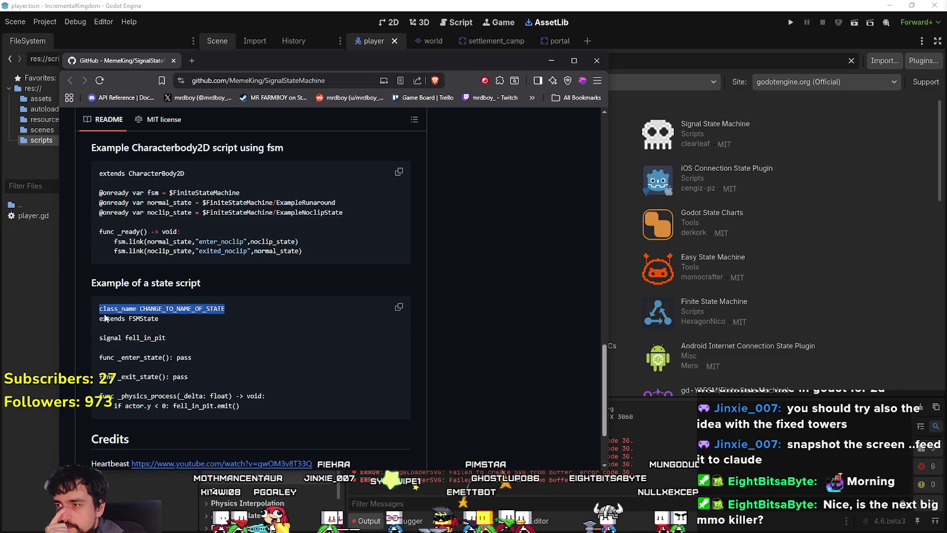
scroll(261, 382, down, 2)
mouse_move(255, 317)
mouse_down()
mouse_move(239, 297)
mouse_move(68, 283)
mouse_up()
click(374, 314)
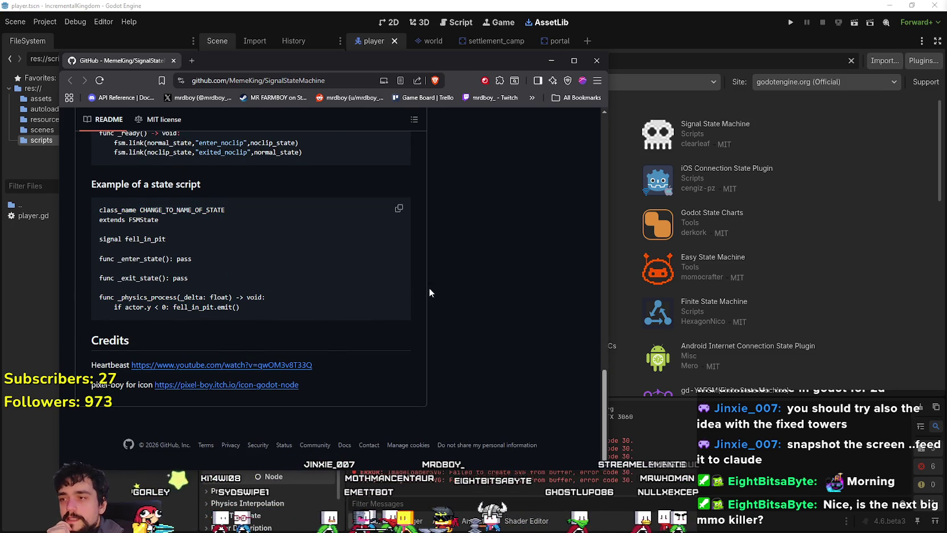
scroll(314, 345, up, 15)
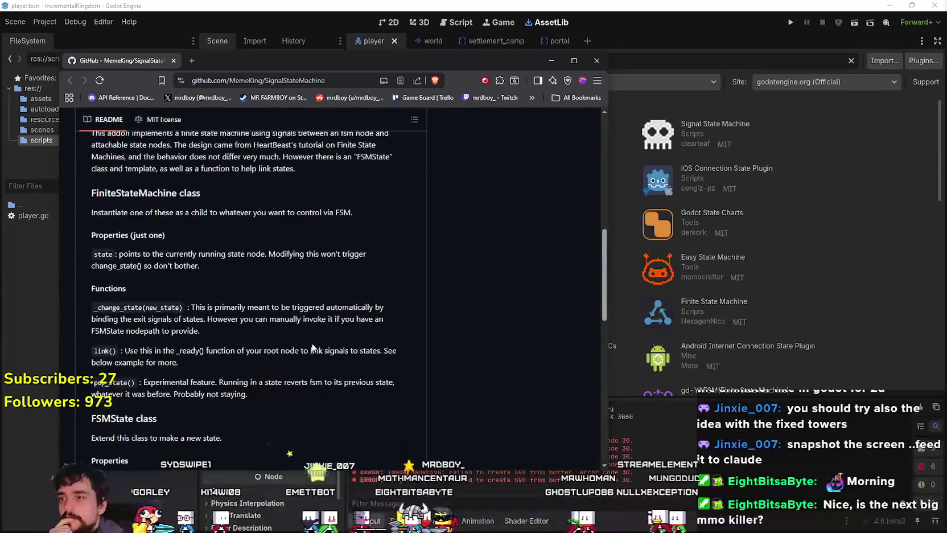
scroll(299, 341, up, 3)
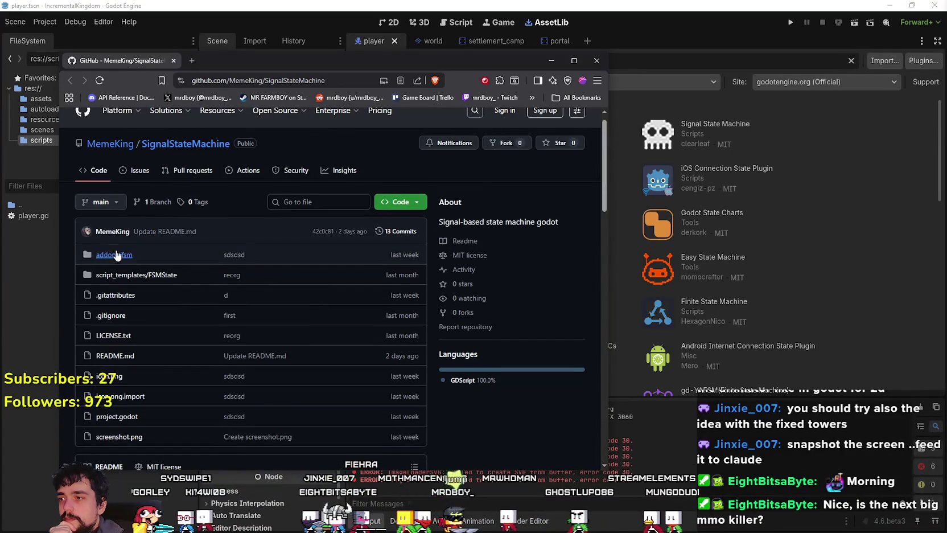
Step: Open the repository's addons/fsm folder, showing FSMState.gd, FiniteStateMachine.gd and an example folder
scroll(198, 295, down, 2)
scroll(202, 331, up, 2)
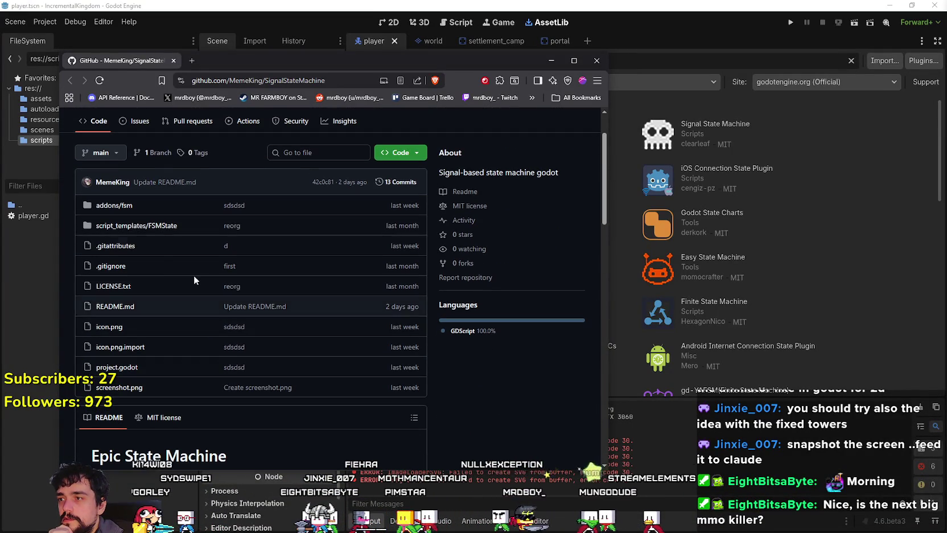
click(123, 206)
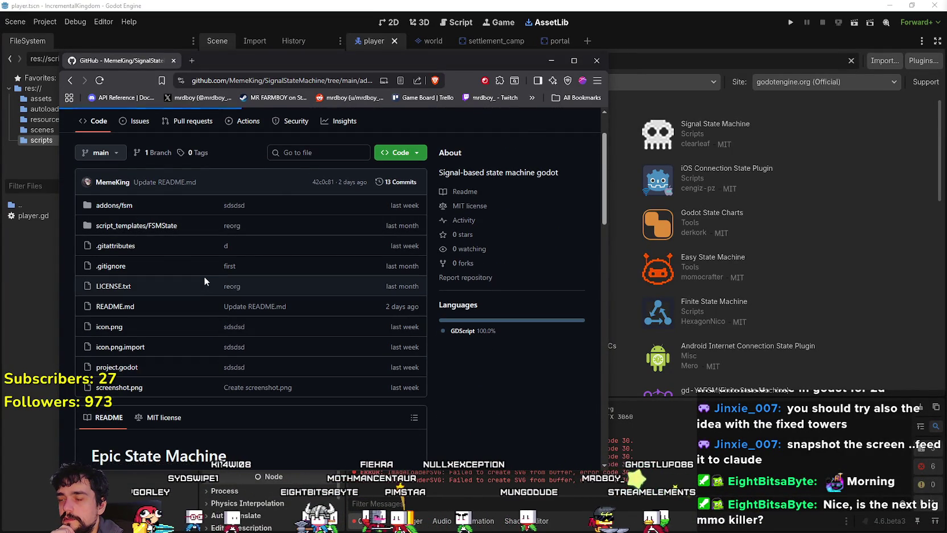
scroll(202, 270, down, 2)
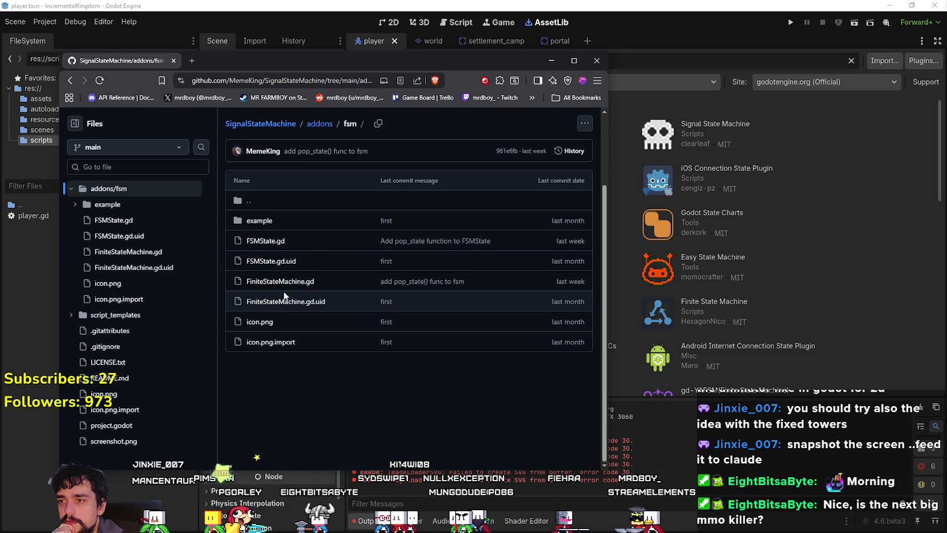
Step: Read the FSMState.gd source and its FSMState.gd.uid file from the fsm folder listing
click(250, 242)
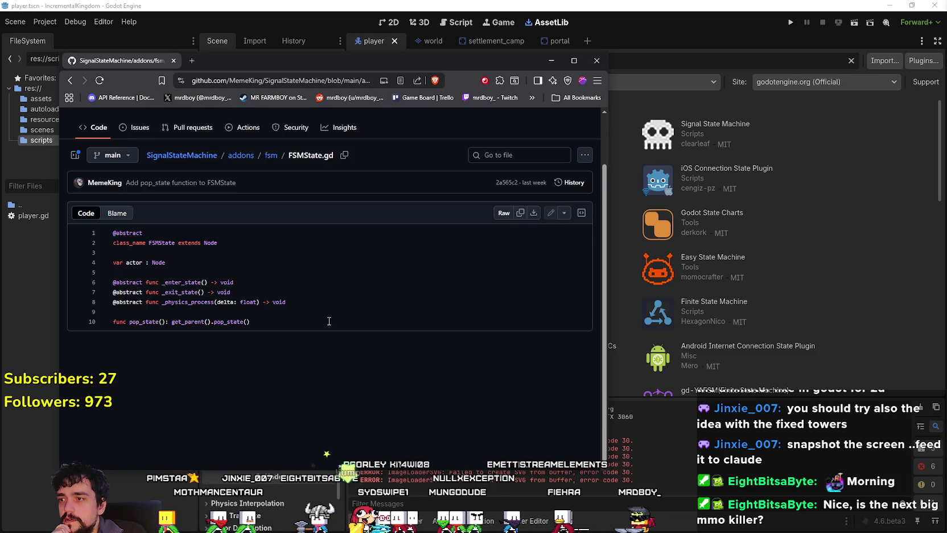
drag(303, 322, 113, 243)
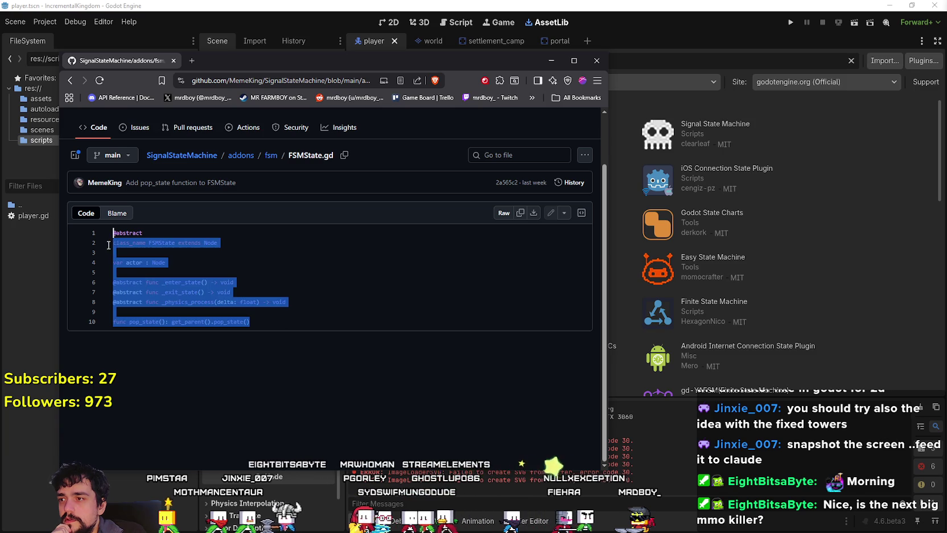
click(272, 317)
click(69, 81)
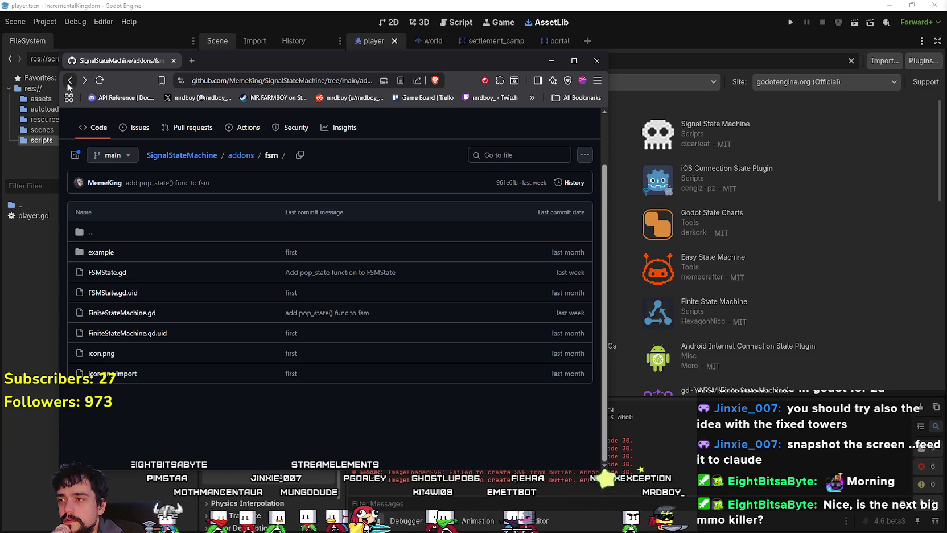
click(119, 292)
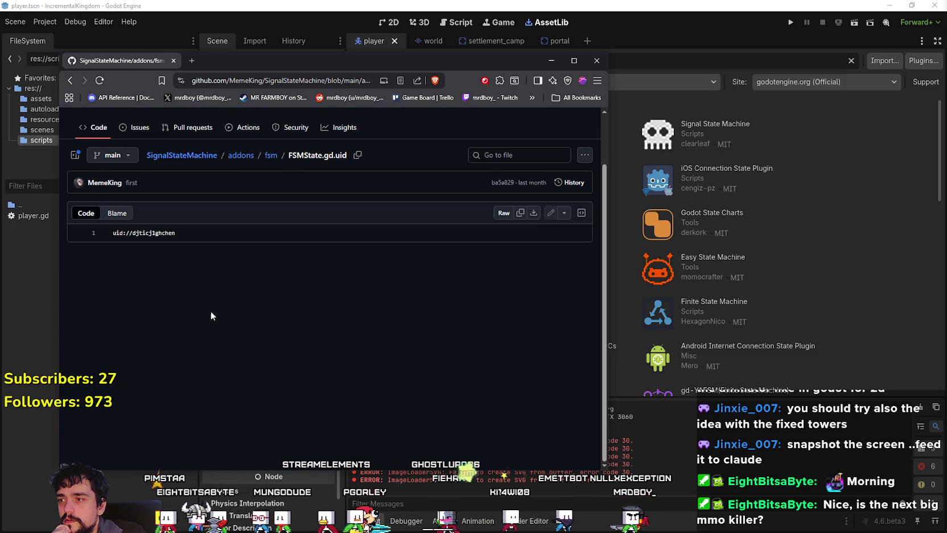
click(69, 82)
Step: Read through FiniteStateMachine.gd, checking where 'true' is referenced, then return to addons/fsm
click(128, 313)
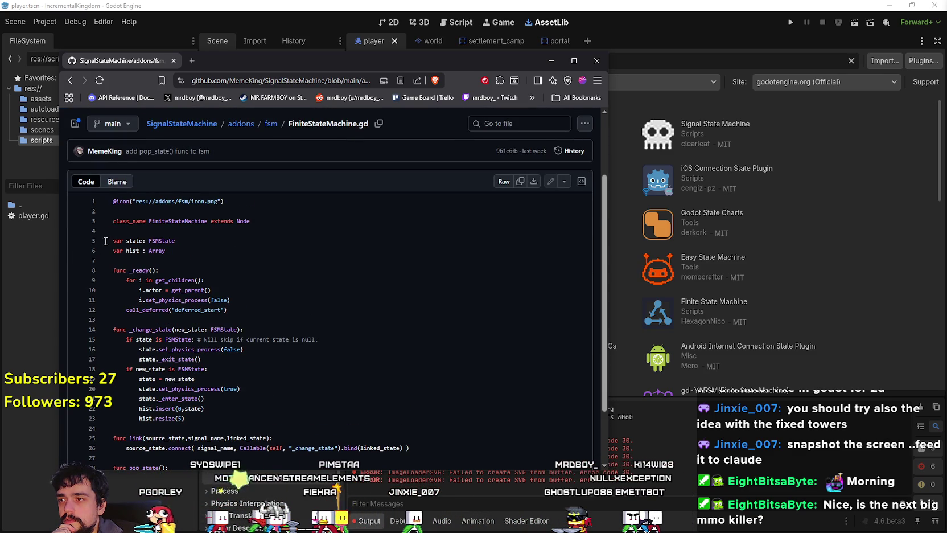
scroll(162, 296, down, 1)
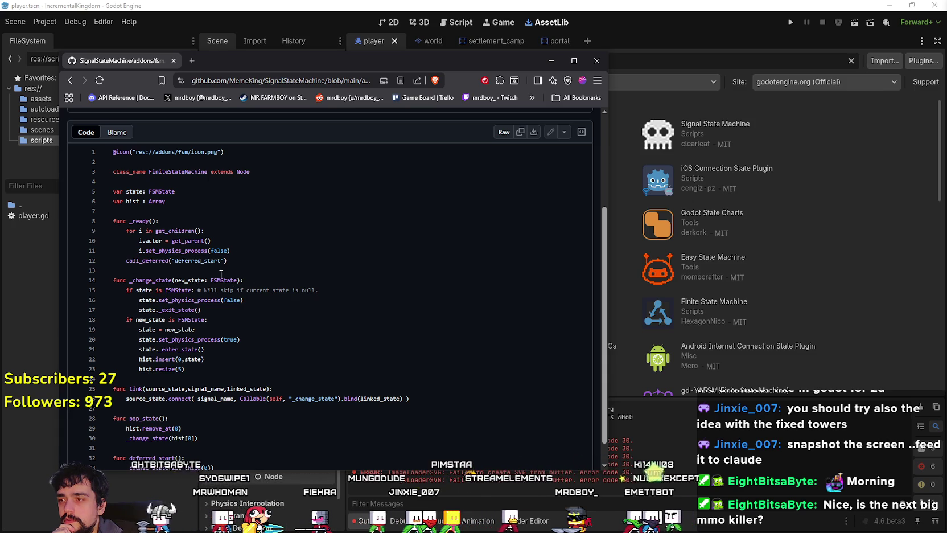
scroll(259, 250, down, 1)
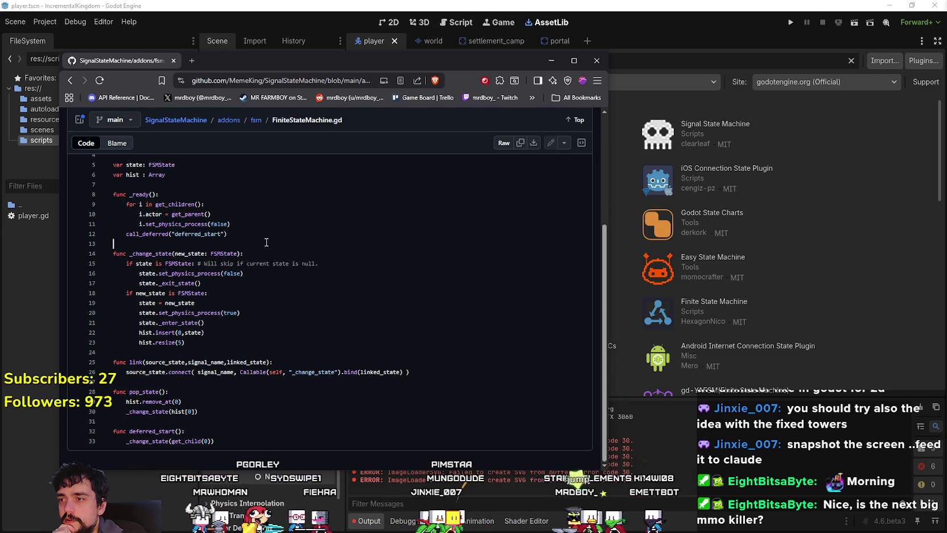
mouse_move(126, 262)
mouse_down()
mouse_move(279, 264)
mouse_move(114, 263)
mouse_move(114, 162)
mouse_up()
click(239, 283)
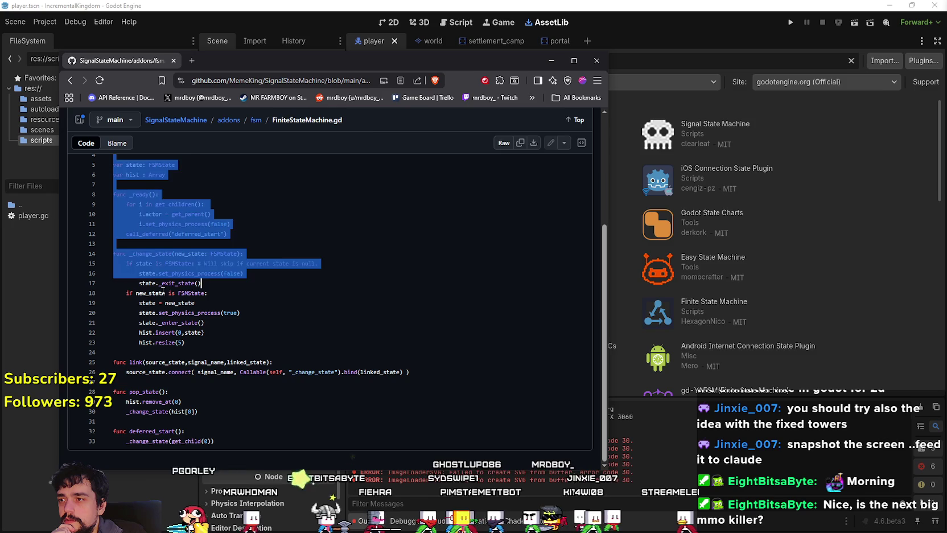
click(237, 312)
click(205, 333)
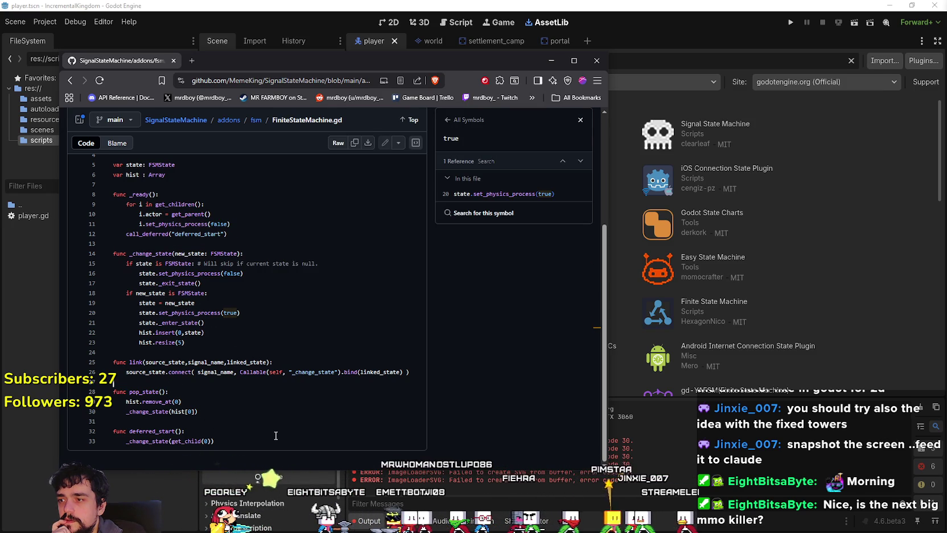
click(70, 80)
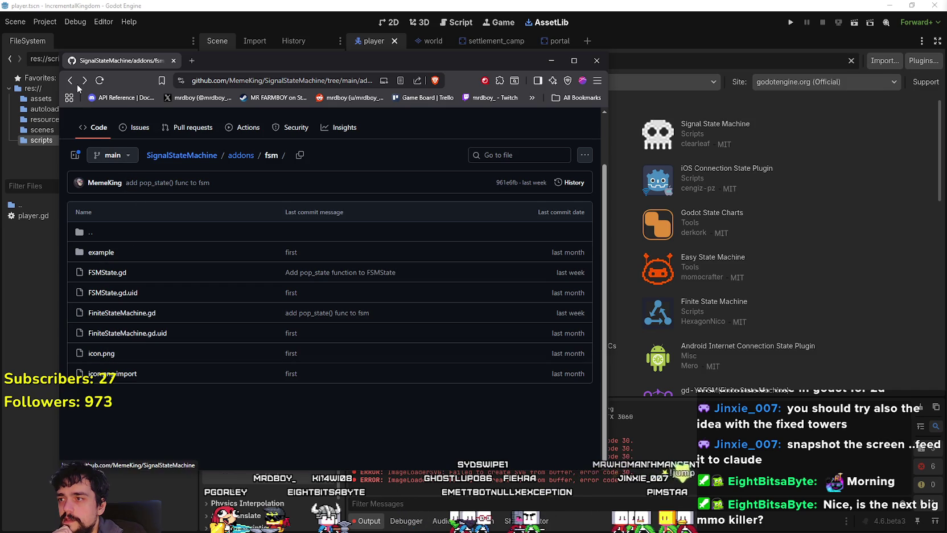
Step: Look over the script_templates/FSMState/BlankState.gd template, visit the repository root, then bring Godot forward
click(132, 226)
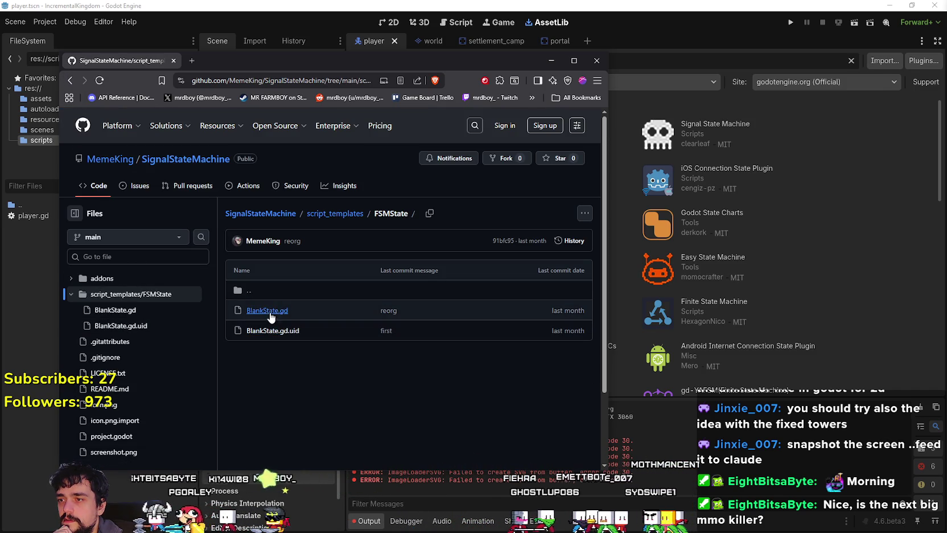
click(266, 311)
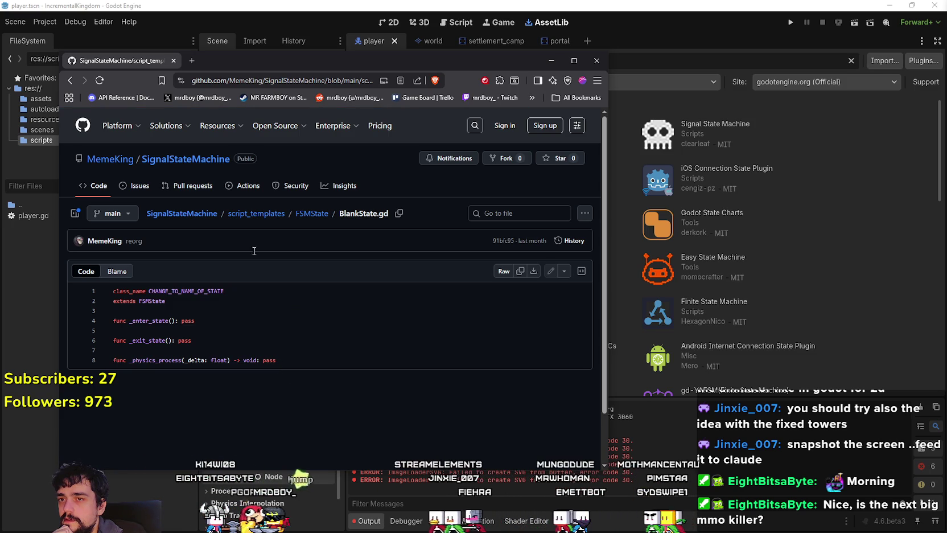
click(74, 81)
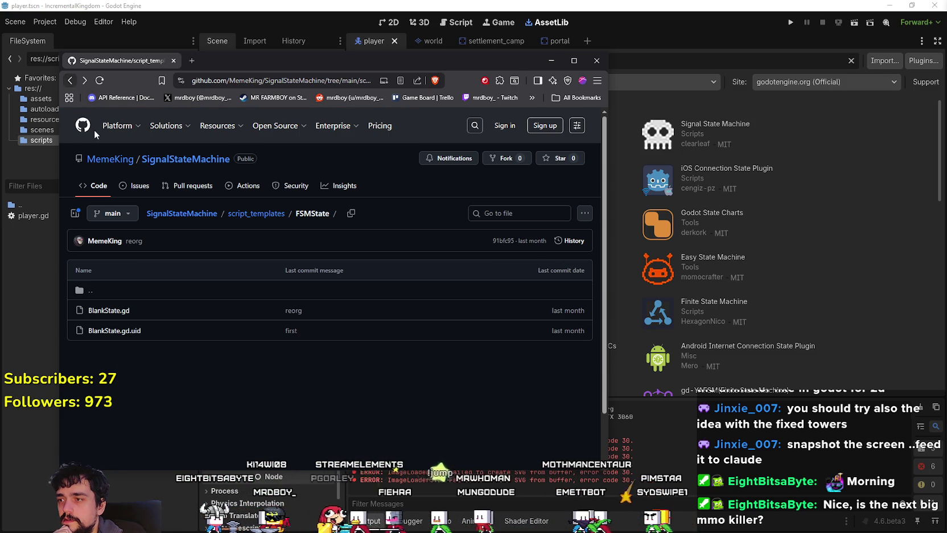
click(73, 84)
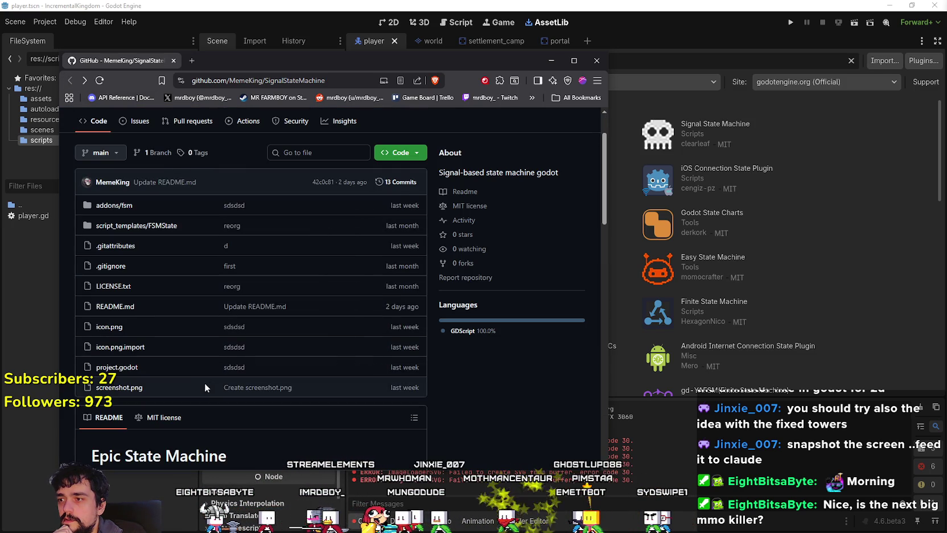
click(544, 22)
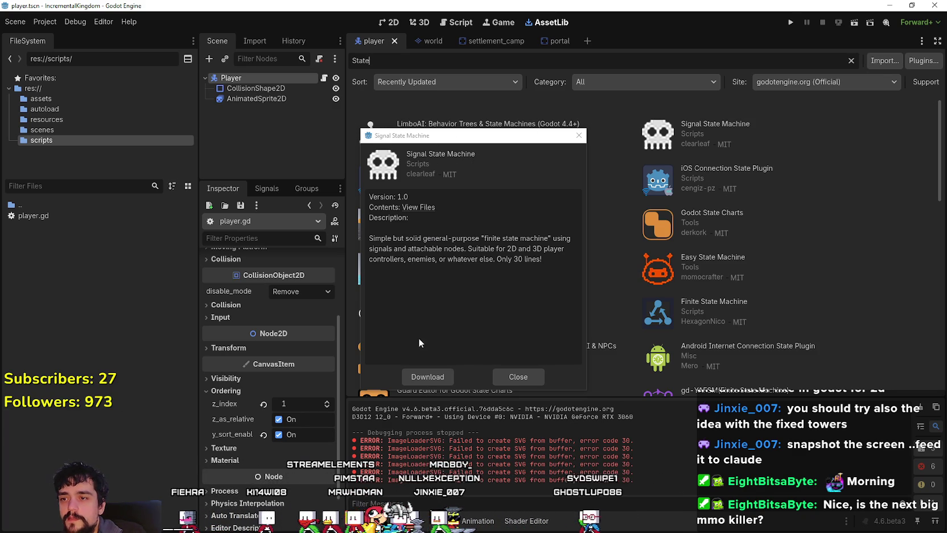
Step: Download the Signal State Machine asset and install its files into res://addons/fsm
mouse_move(524, 131)
mouse_down()
mouse_move(218, 122)
mouse_move(245, 133)
mouse_move(242, 165)
mouse_up()
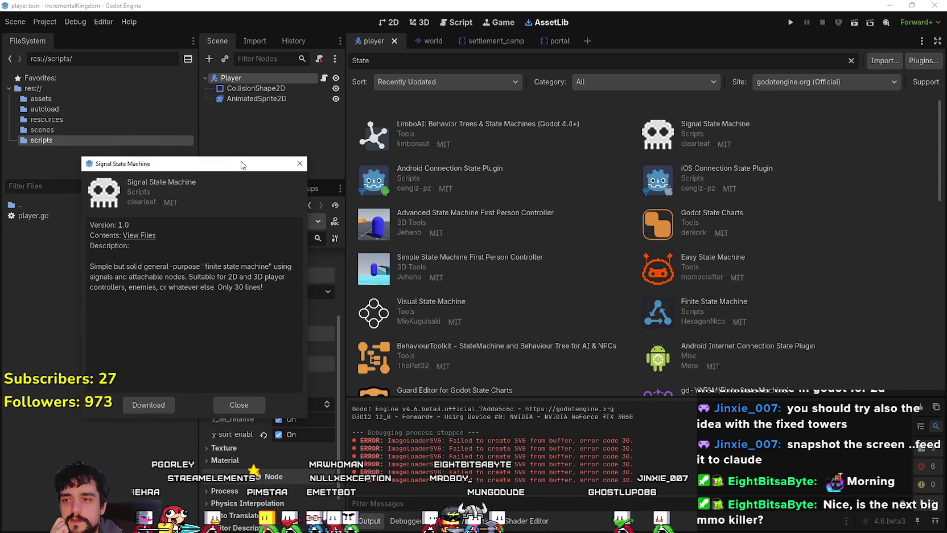
drag(242, 165, 247, 163)
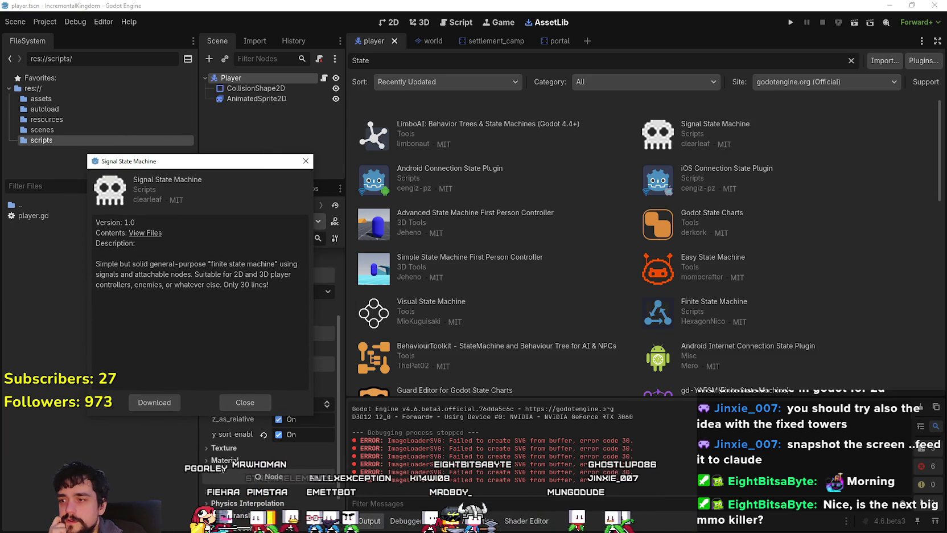
click(171, 401)
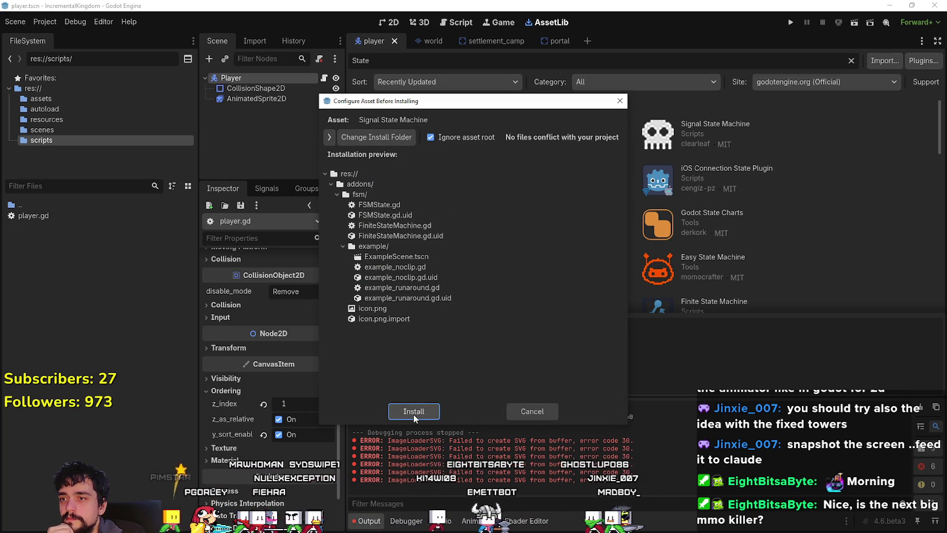
click(413, 413)
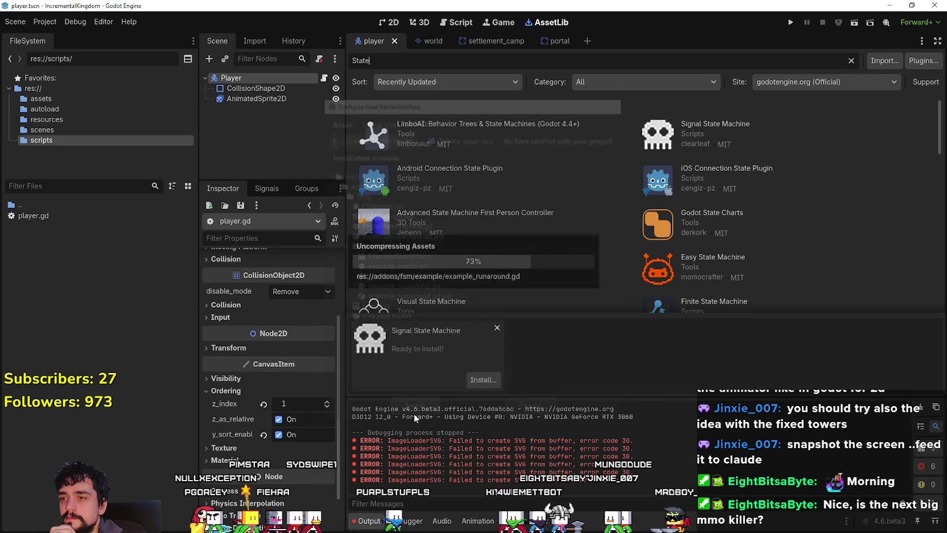
click(459, 314)
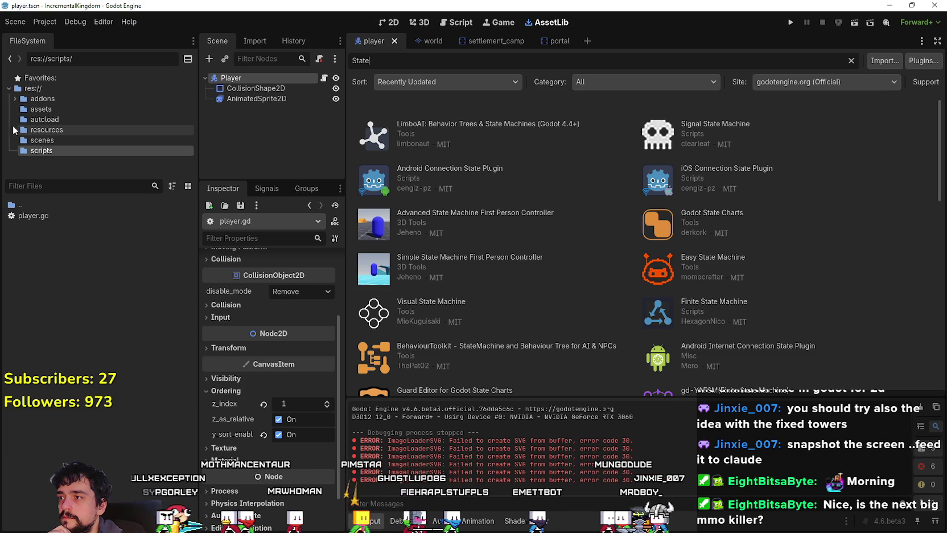
Step: Expand addons > fsm > example in the FileSystem dock
click(16, 99)
double_click(36, 108)
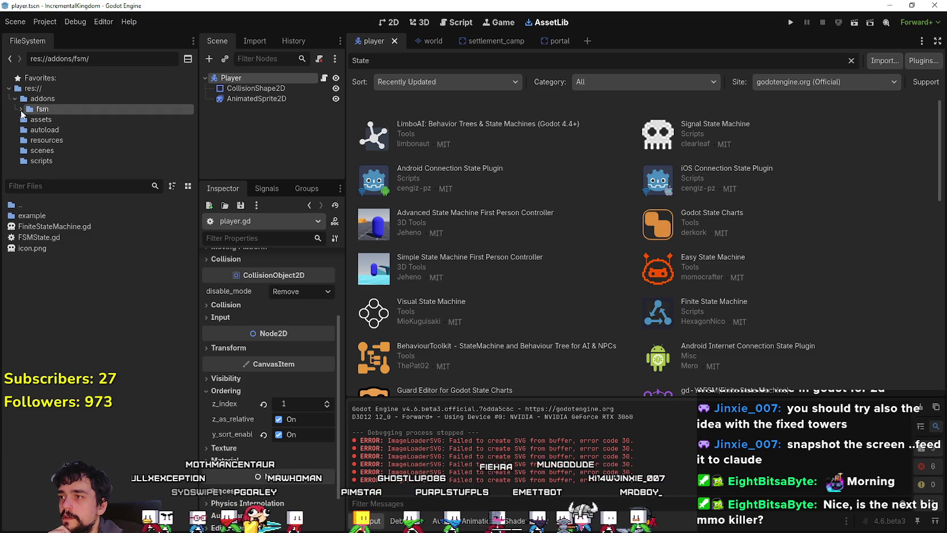
click(37, 121)
Step: Confirm in Project Settings that no plugin or autoload global was added
click(45, 21)
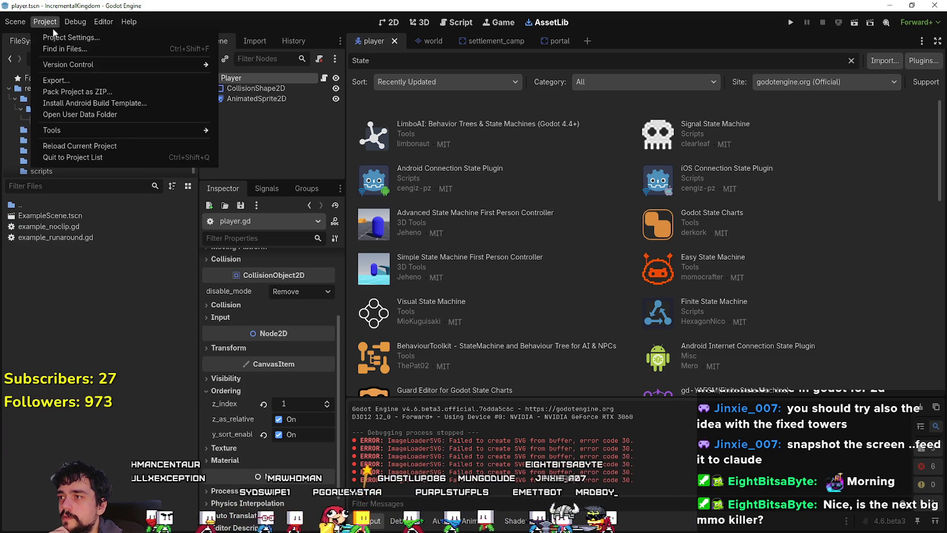
click(63, 36)
click(391, 107)
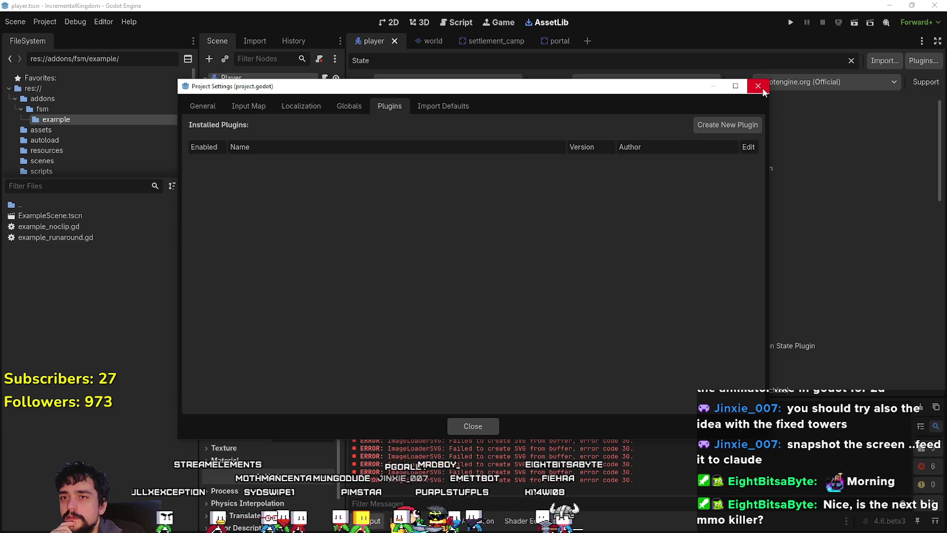
click(346, 106)
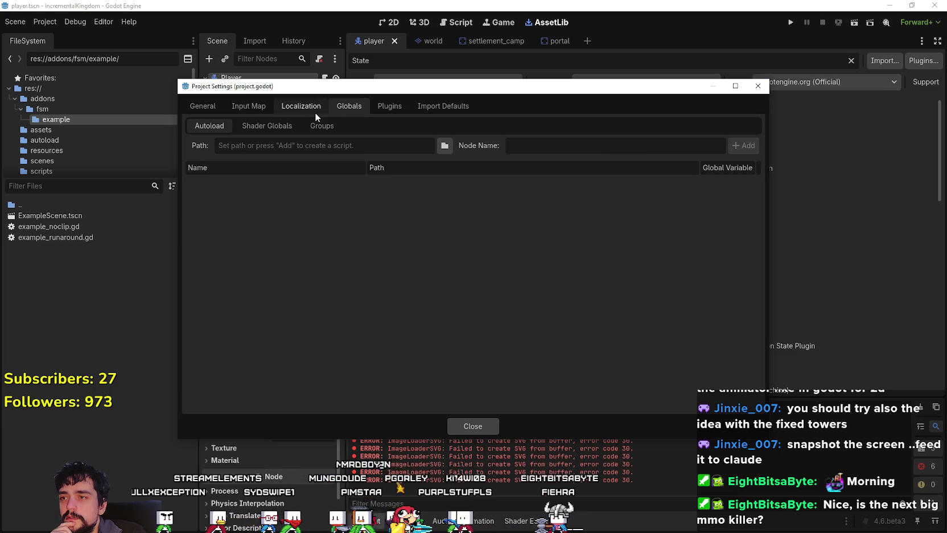
click(758, 86)
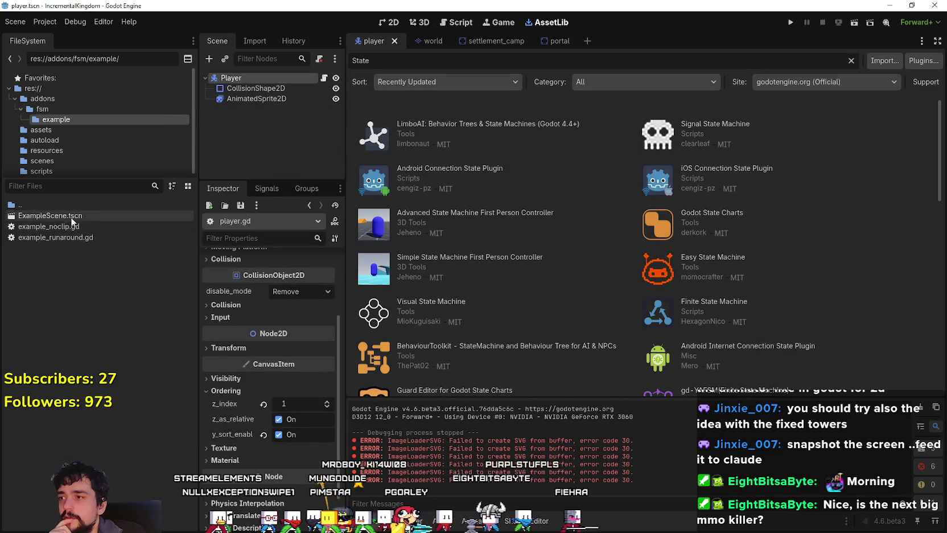
Step: Open ExampleScene.tscn, enlarge the scene tree, and run the current scene
double_click(70, 218)
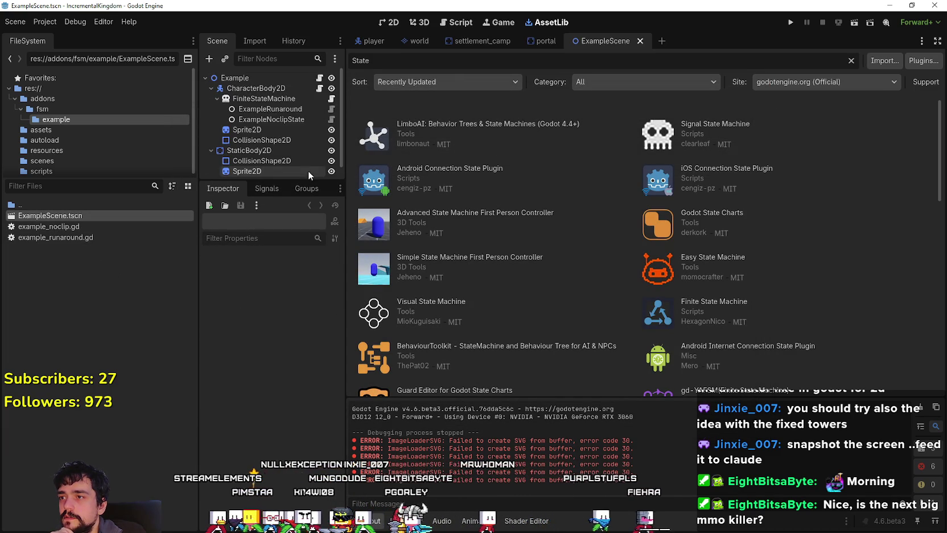
drag(275, 182, 274, 276)
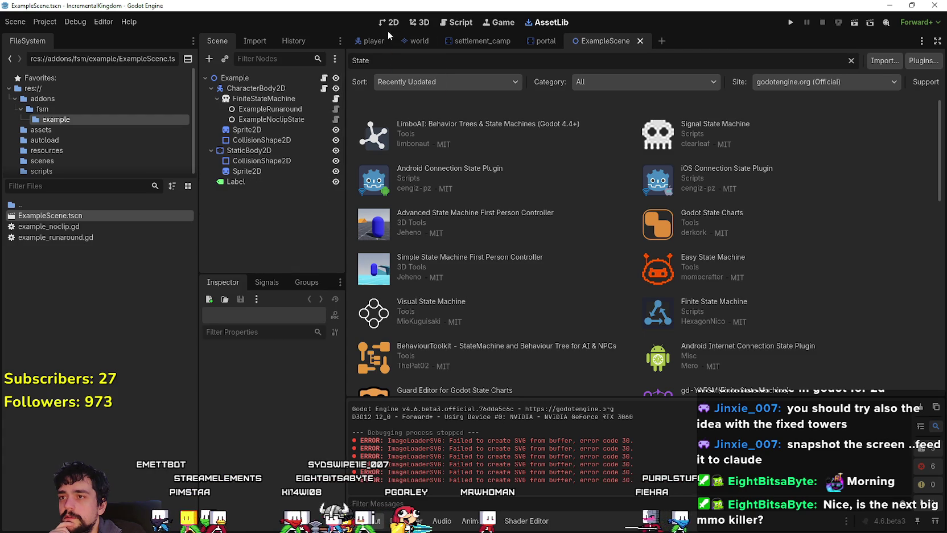
click(838, 22)
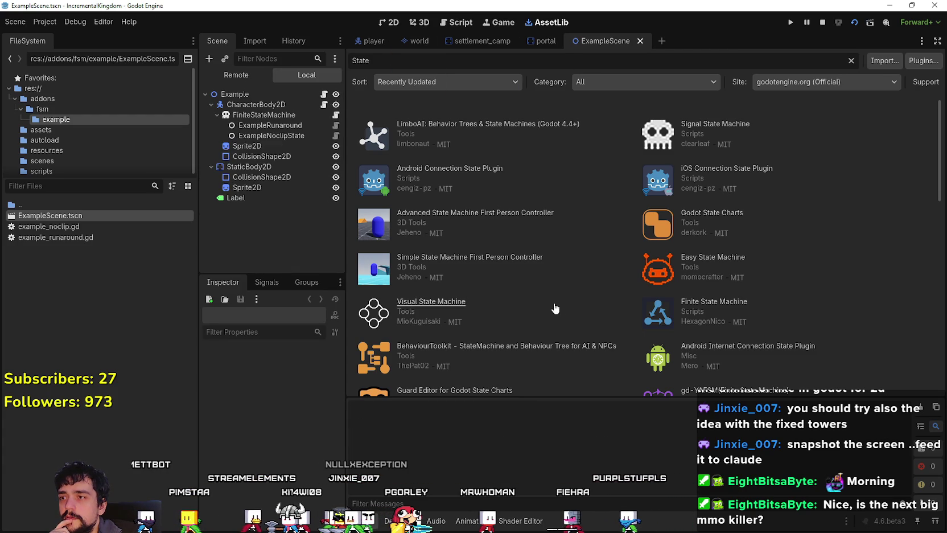
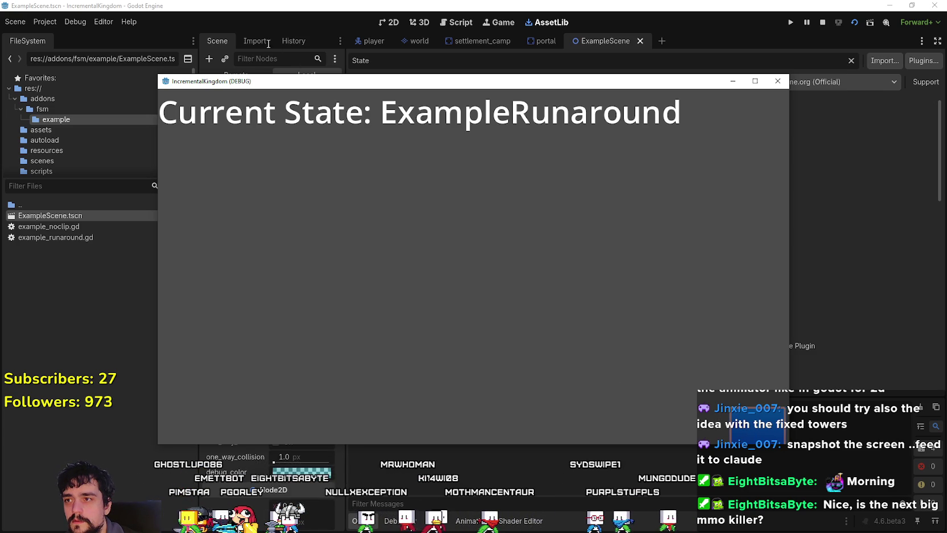
Step: Drag the IncrementalKingdom (DEBUG) window aside and select example_noclip.gd in FileSystem
mouse_move(243, 83)
mouse_down()
mouse_move(382, 458)
mouse_move(242, 69)
mouse_up()
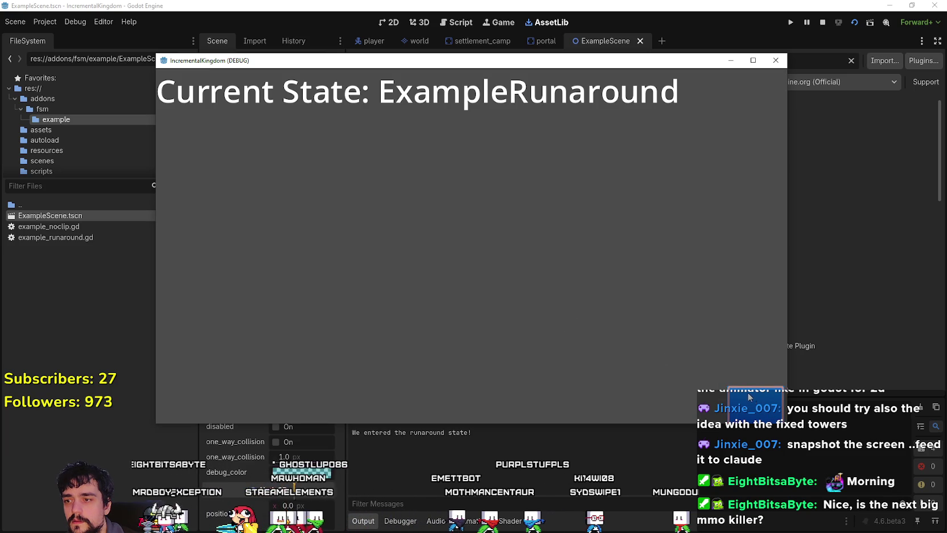
click(65, 234)
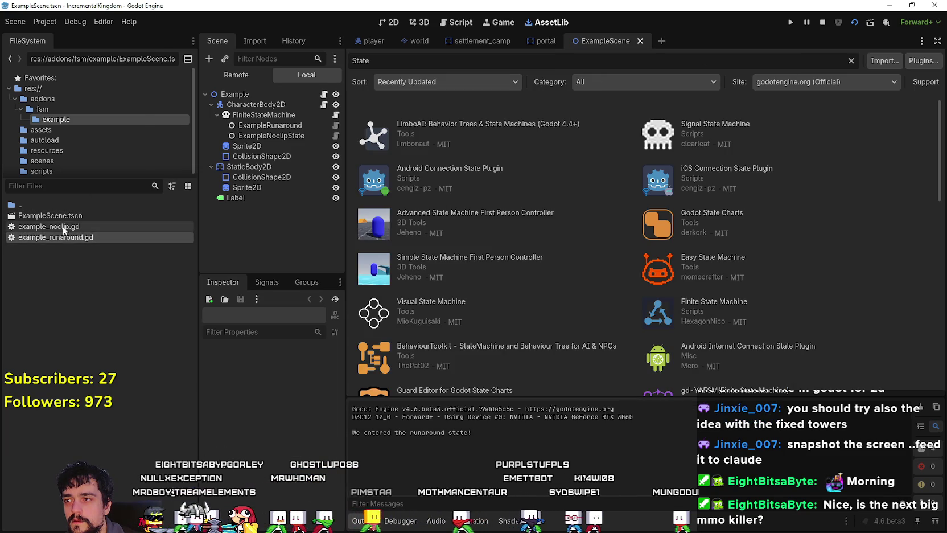
Step: Open example_noclip.gd and example_runaround.gd, and inspect both state nodes' properties
double_click(61, 223)
double_click(70, 238)
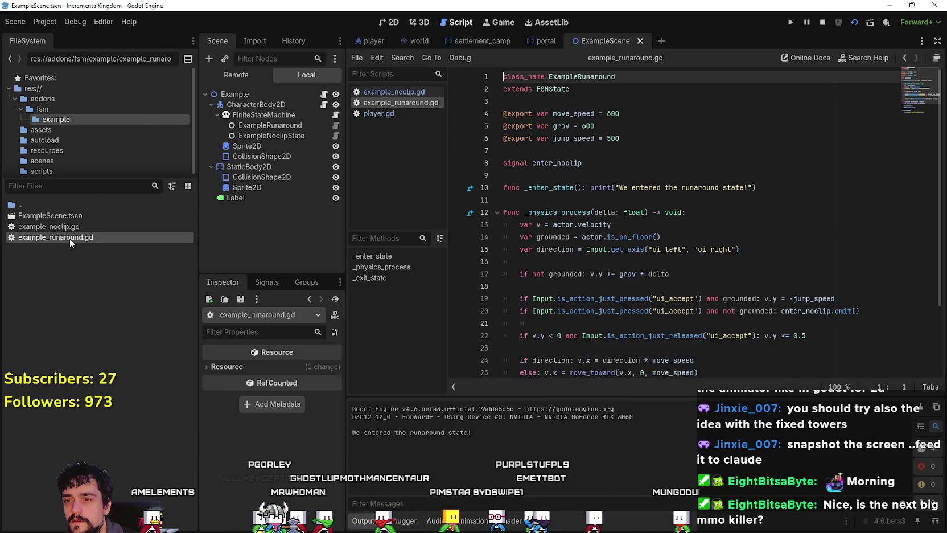
scroll(580, 296, down, 2)
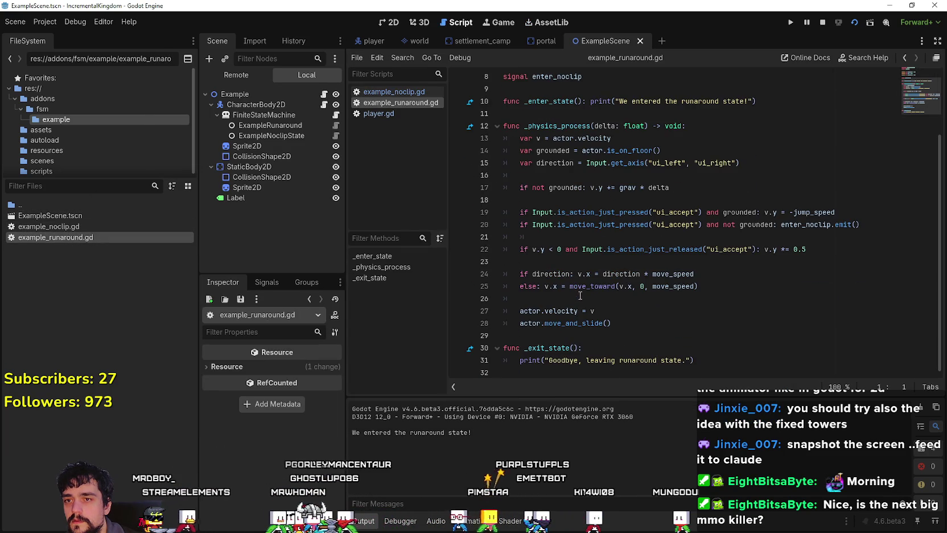
click(281, 136)
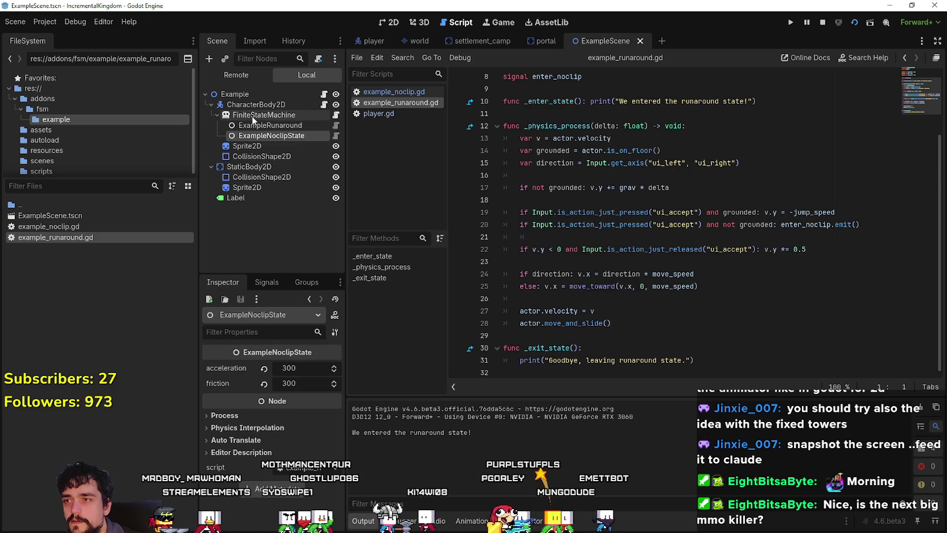
click(286, 125)
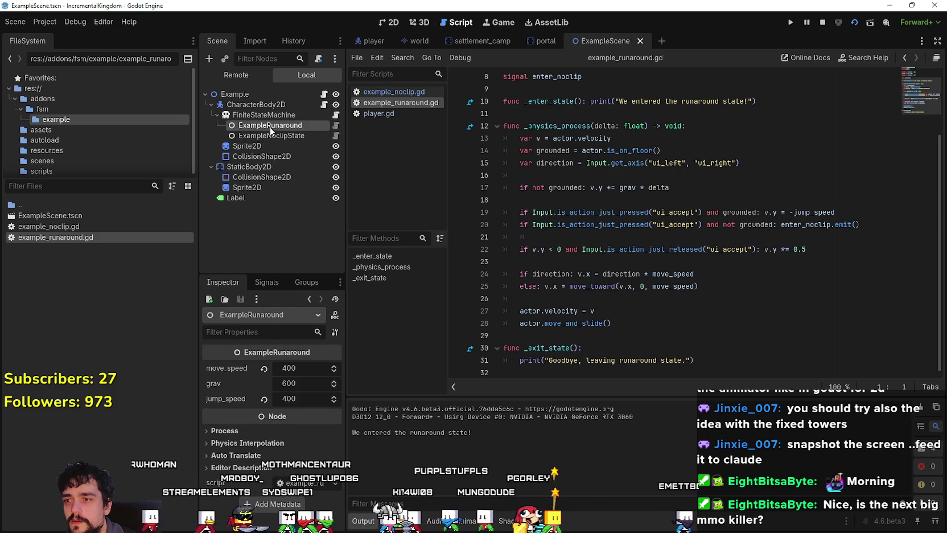
Step: Open the ExampleRunaround node's script, then switch to the example_noclip.gd script
click(336, 127)
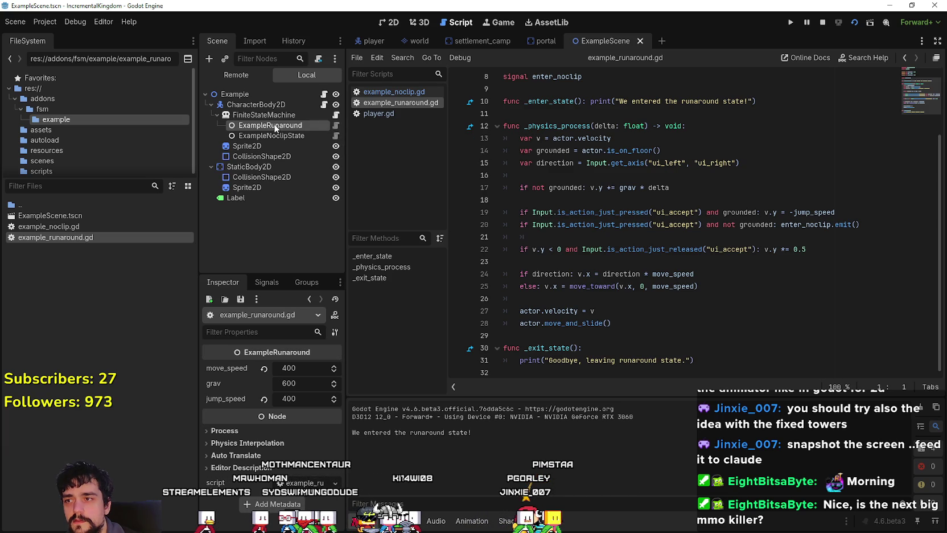
scroll(633, 180, up, 3)
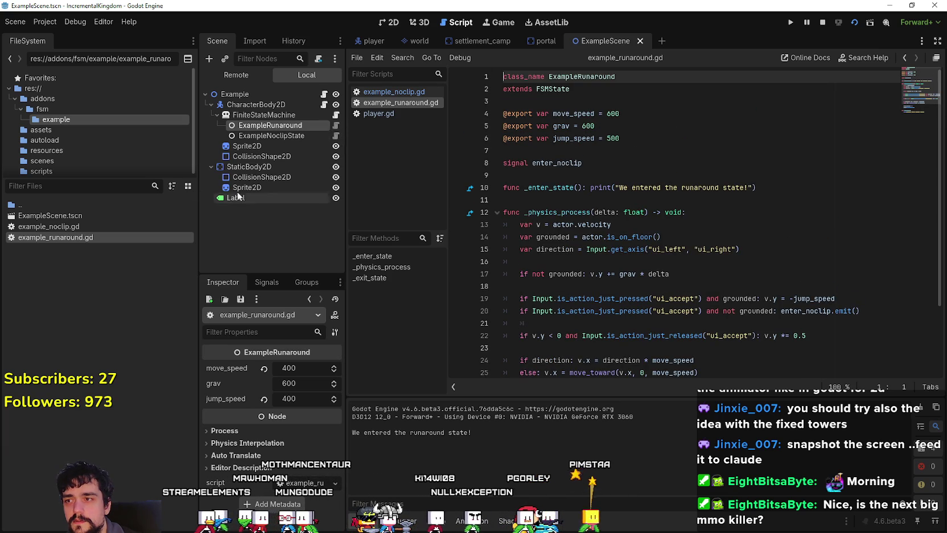
click(336, 135)
click(336, 125)
click(336, 136)
Step: Read through the example_noclip.gd code between lines 17 and 35
click(550, 136)
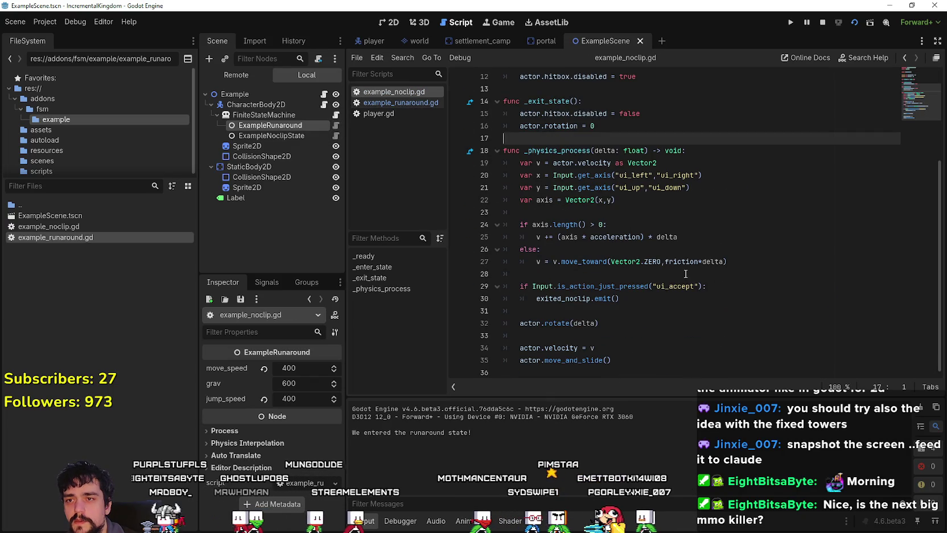
click(687, 359)
scroll(687, 360, up, 1)
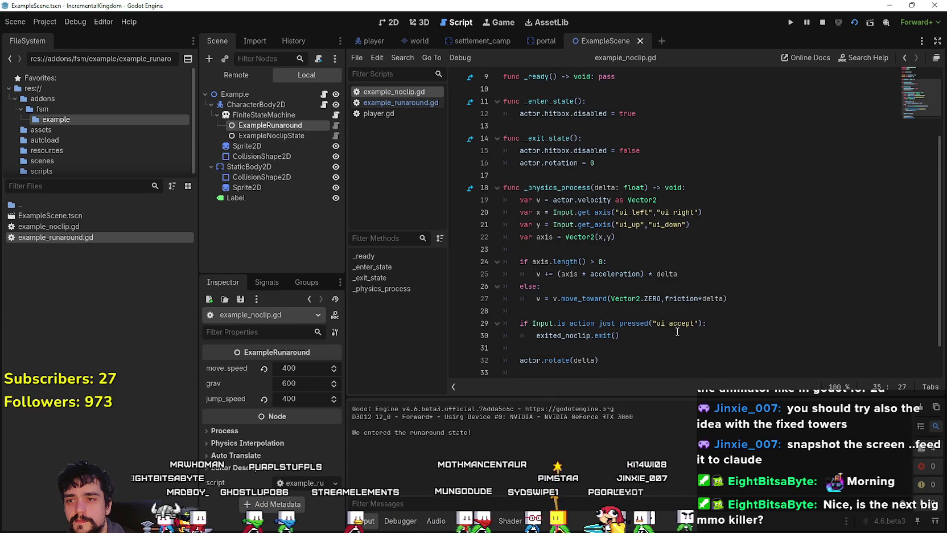
scroll(678, 331, up, 2)
click(590, 249)
scroll(590, 249, up, 1)
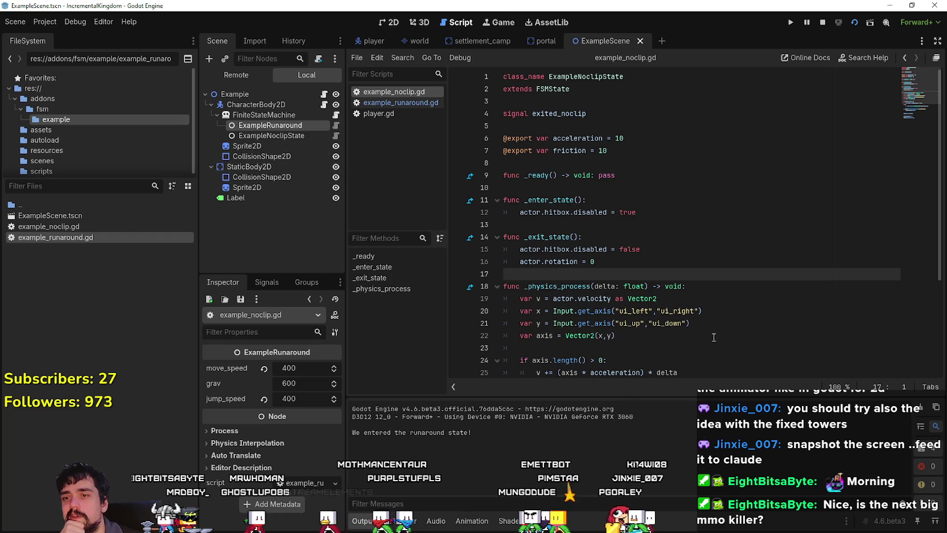
scroll(711, 338, down, 4)
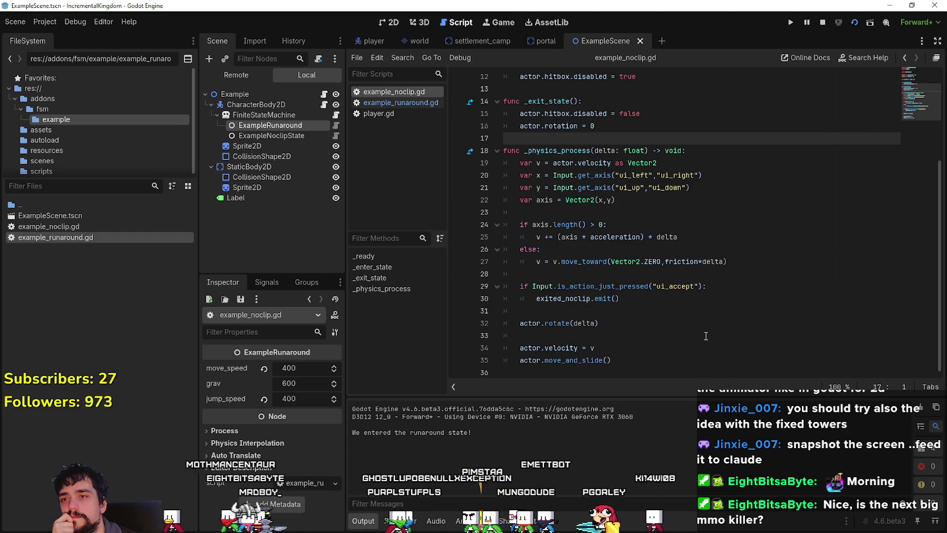
scroll(707, 337, up, 2)
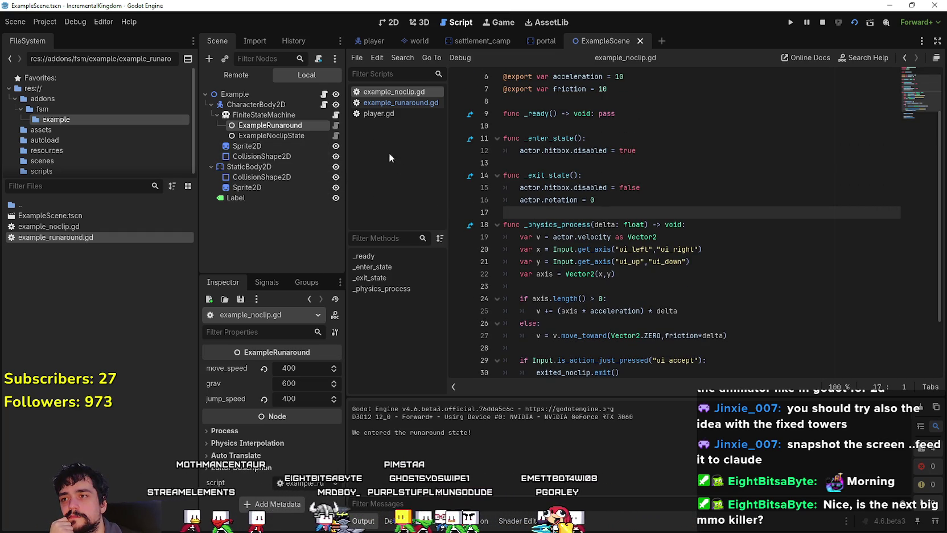
Step: Review example_runaround.gd around lines 17–18, then open FiniteStateMachine.gd from its node
click(336, 126)
scroll(563, 254, down, 2)
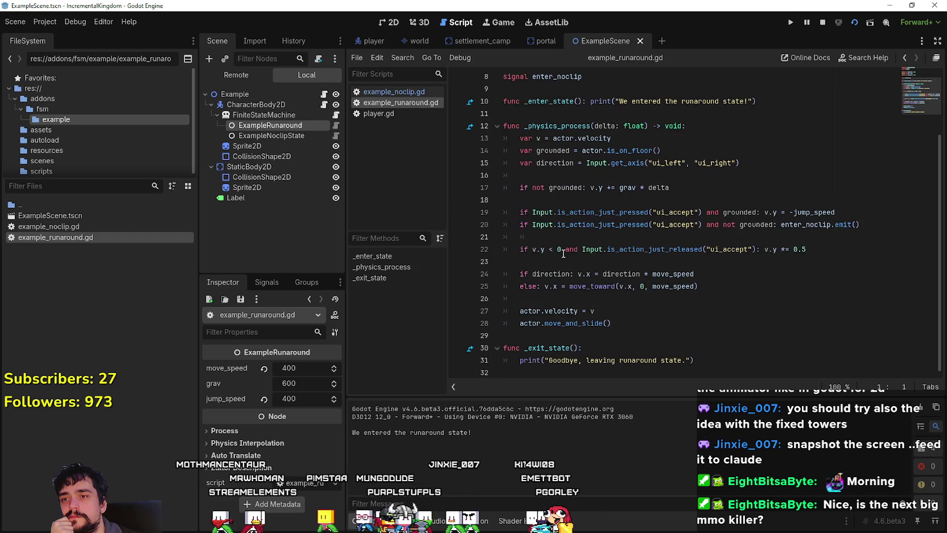
click(550, 193)
click(560, 199)
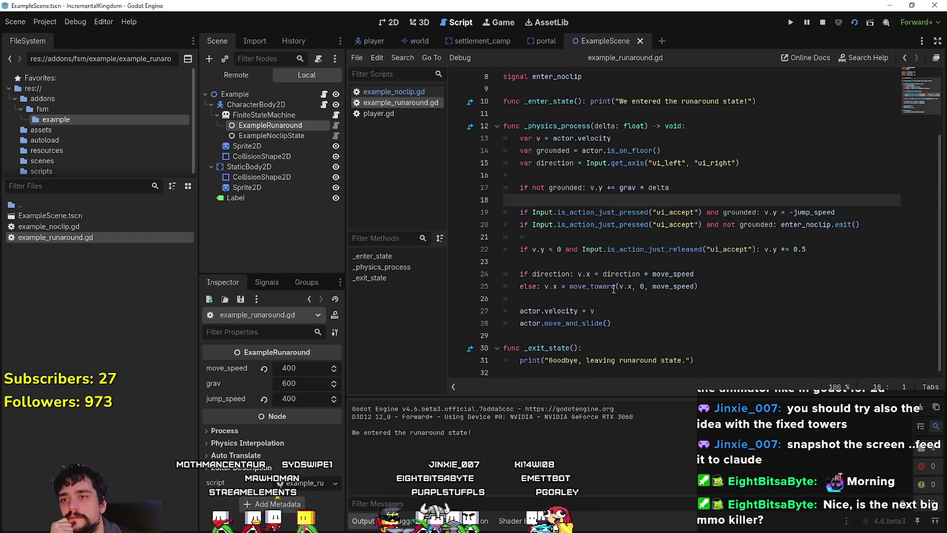
mouse_move(602, 268)
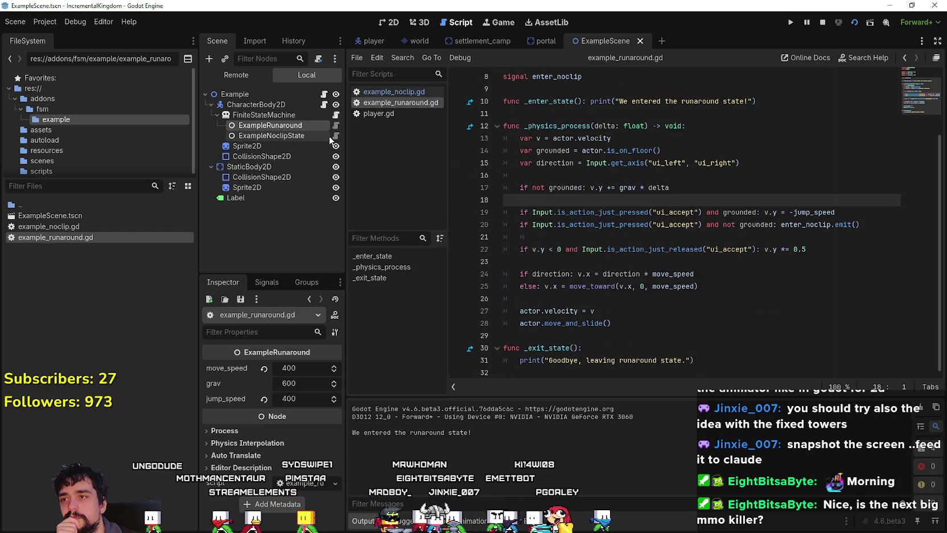
click(336, 136)
click(336, 125)
click(336, 115)
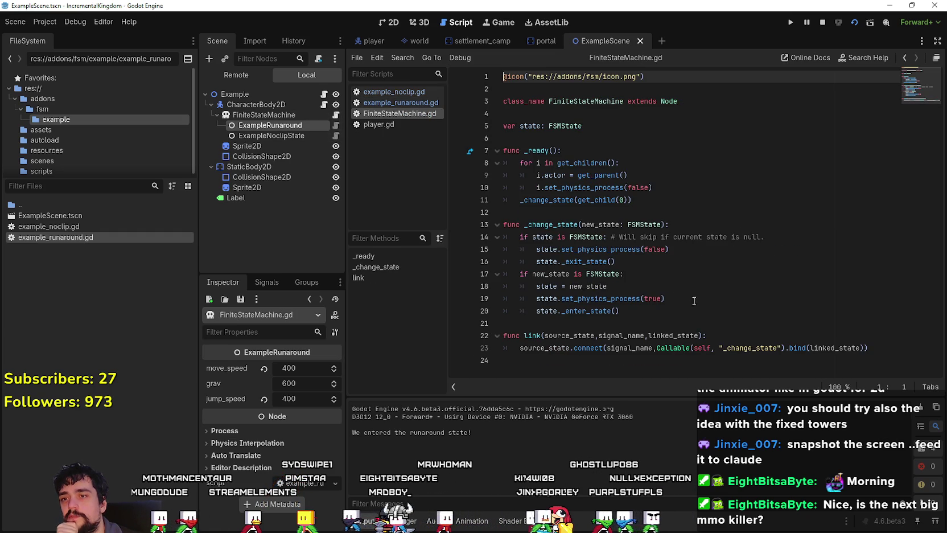
Step: Browse the FiniteStateMachine, ExampleNoclipState and ExampleRunaround nodes in the Scene dock
click(689, 323)
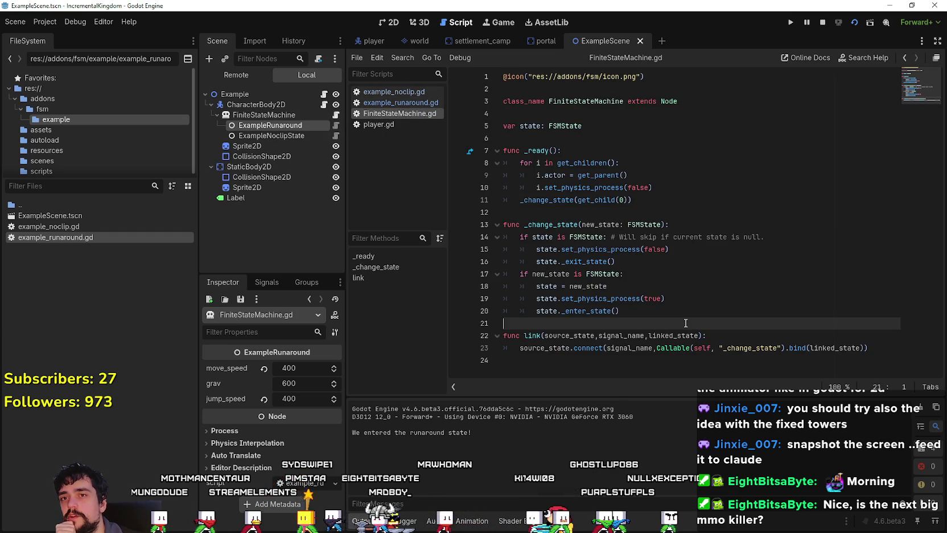
click(278, 114)
click(266, 135)
click(265, 115)
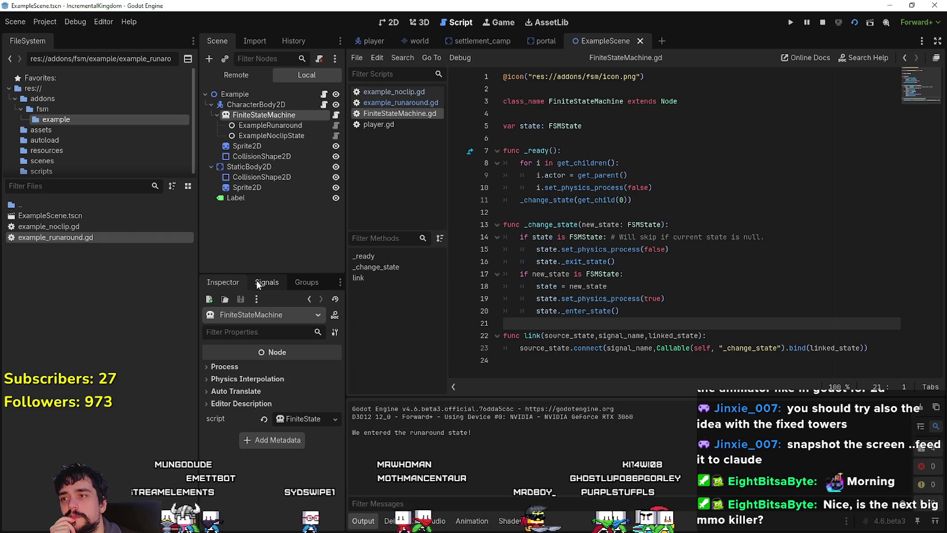
click(267, 135)
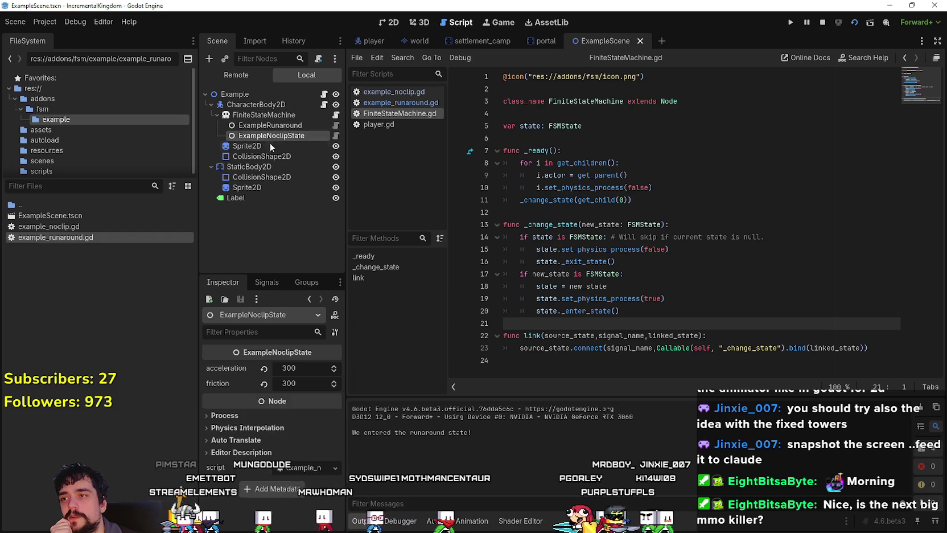
click(292, 125)
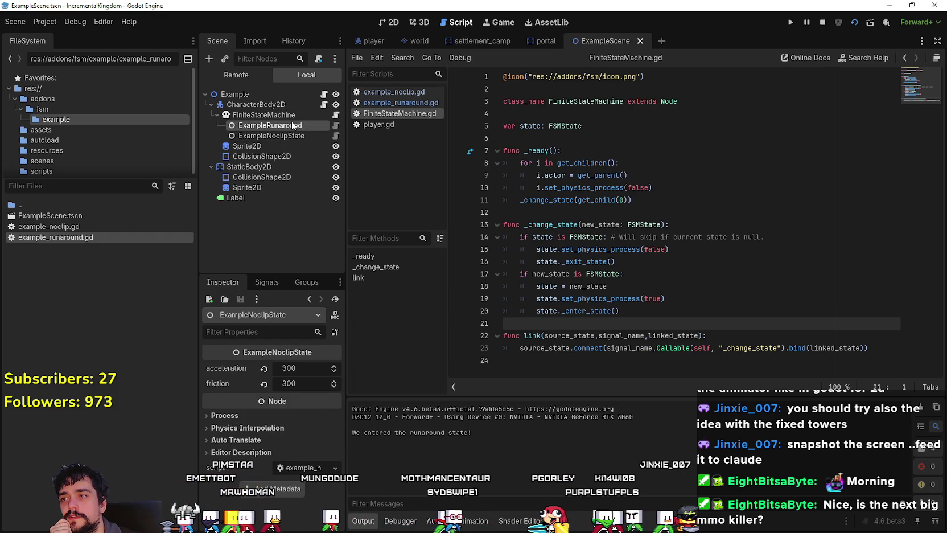
click(288, 115)
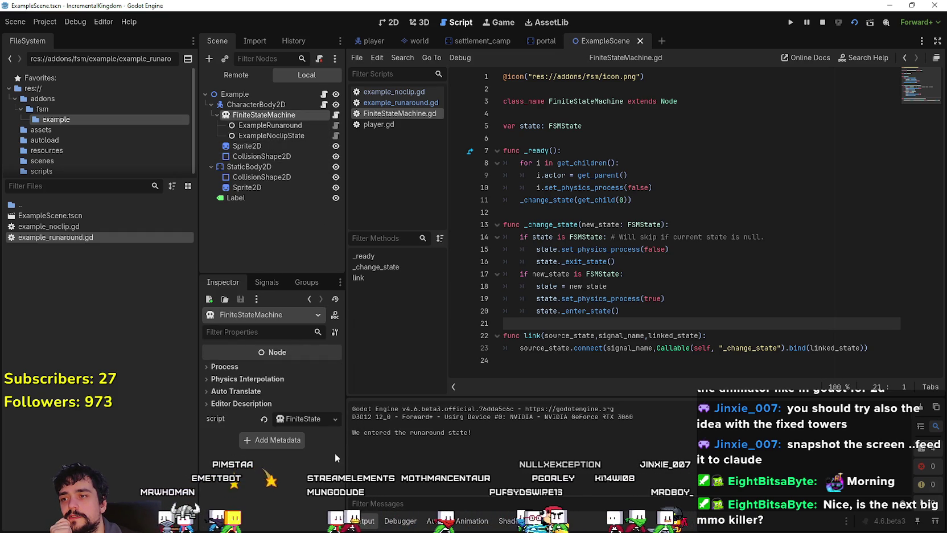
Step: Open the Player script on CharacterBody2D, then select the Example root node
click(324, 105)
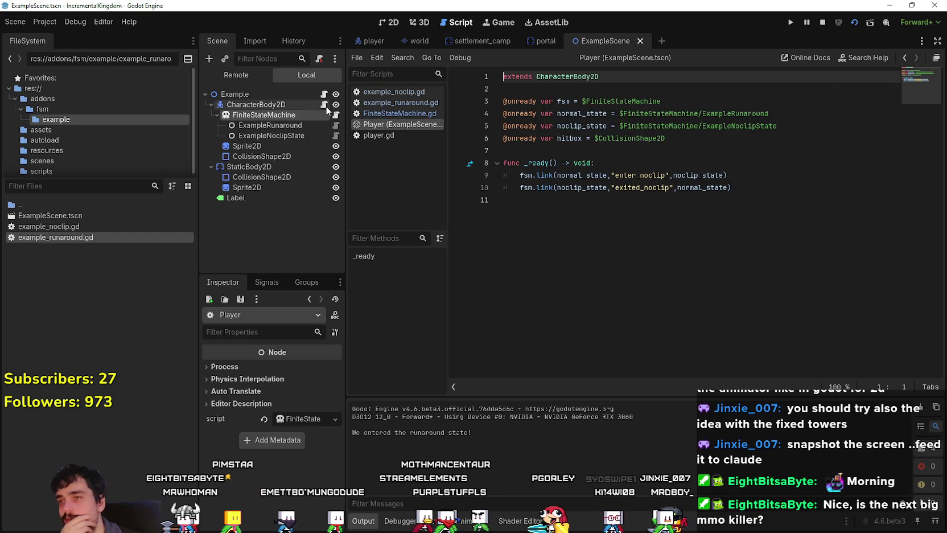
click(576, 239)
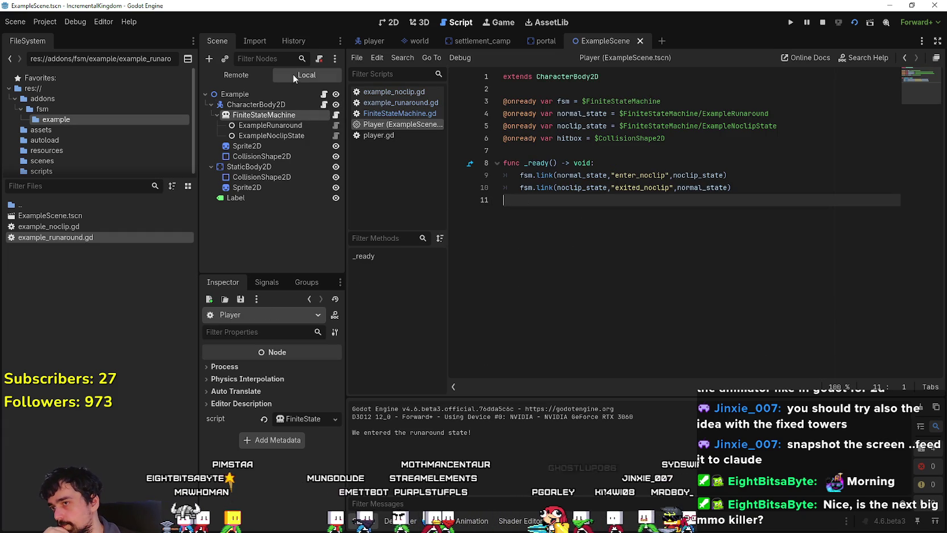
click(268, 94)
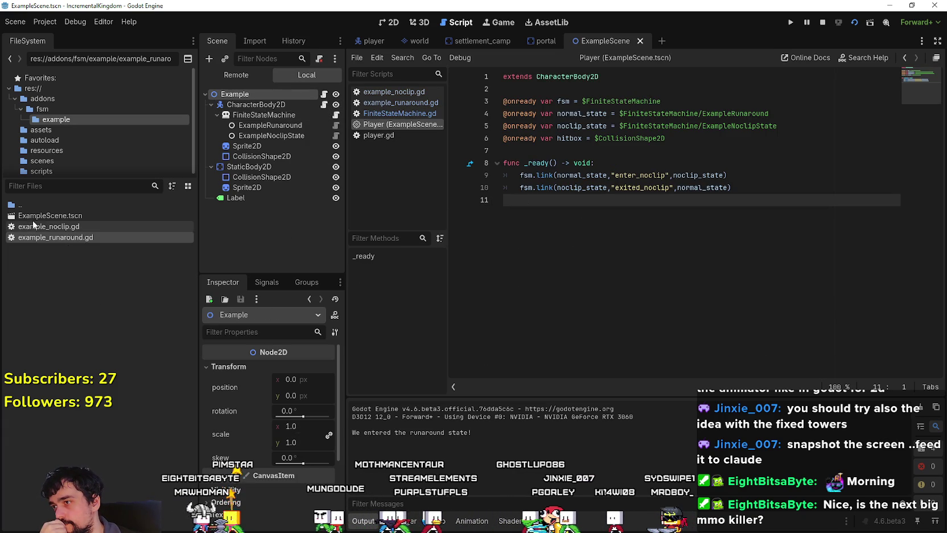
Step: Start adding a child node under Example, search 'finite', then cancel the dialog
right_click(253, 98)
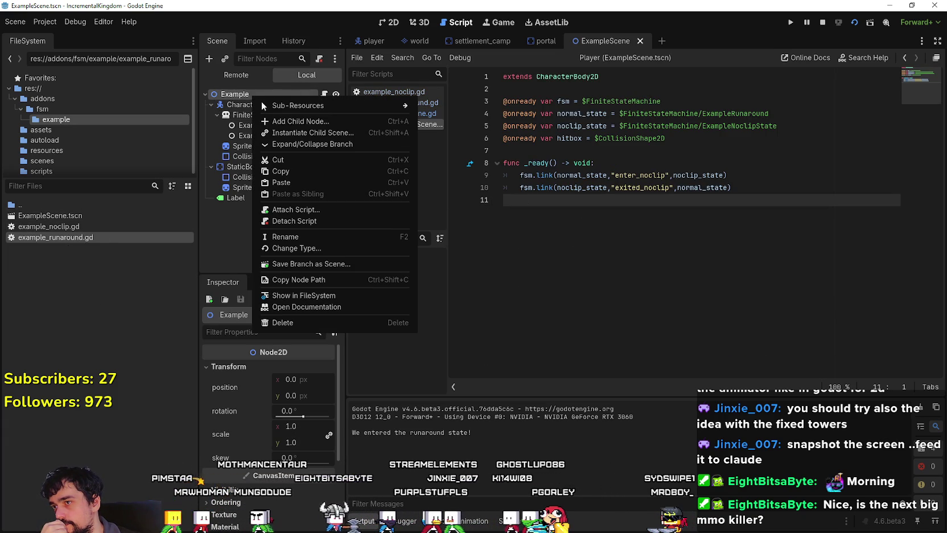
click(333, 120)
text(finite)
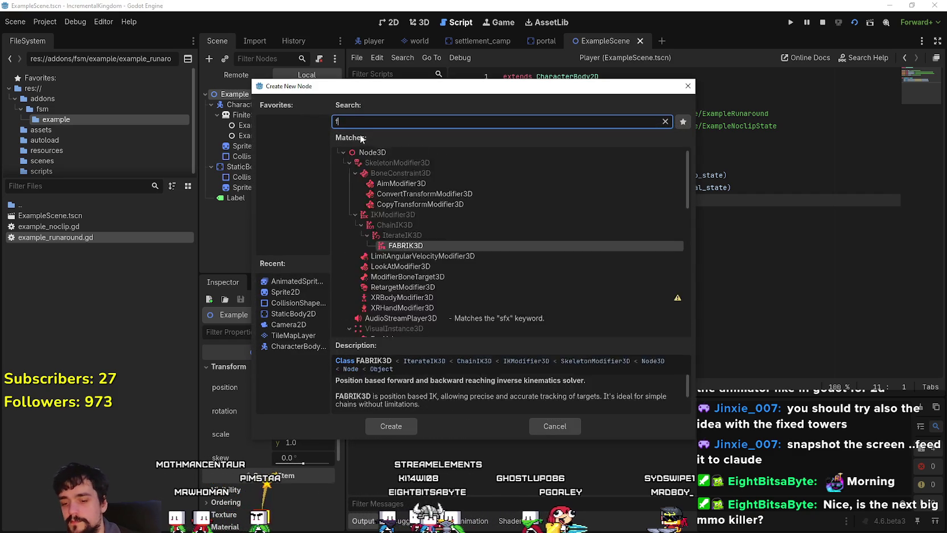
click(569, 427)
click(569, 427)
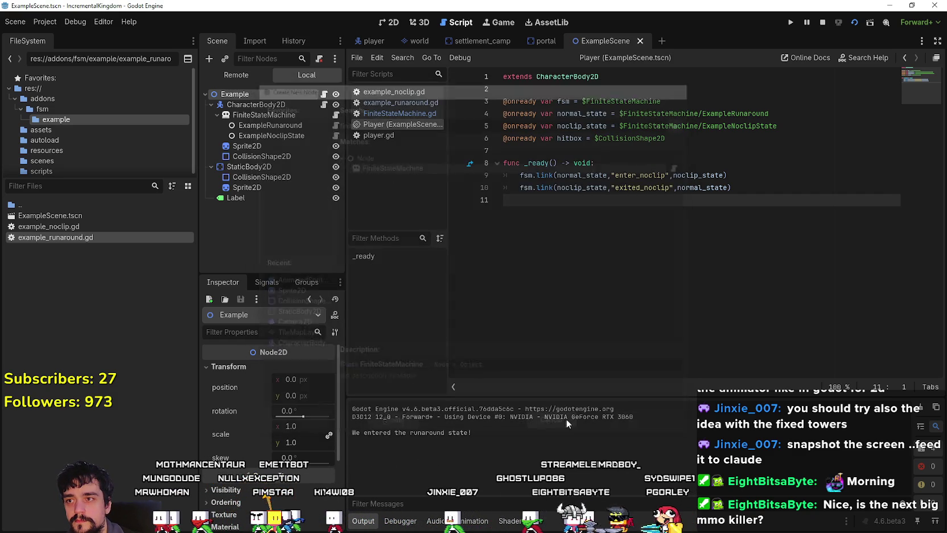
Step: Check the state nodes and FiniteStateMachine.gd, then select the two fsm.link lines in Player's _ready
click(253, 116)
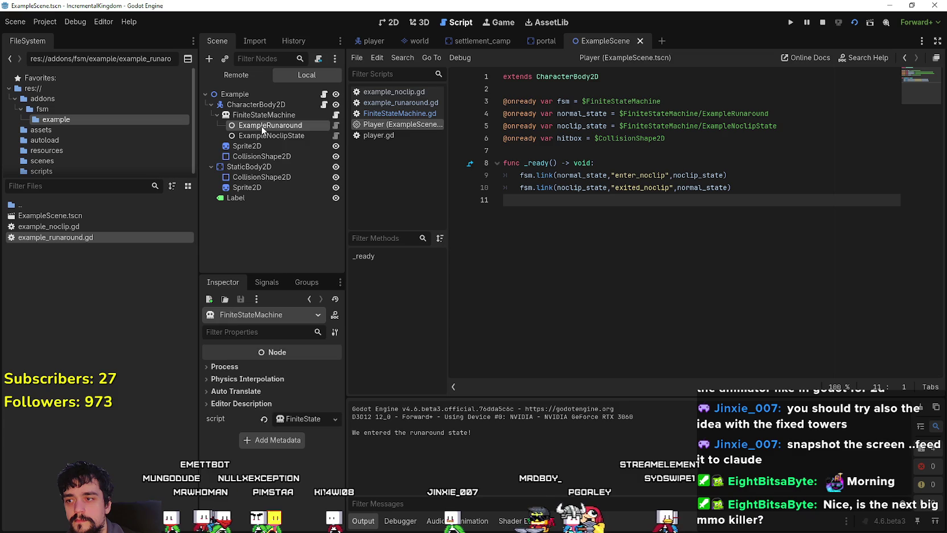
click(262, 126)
click(291, 135)
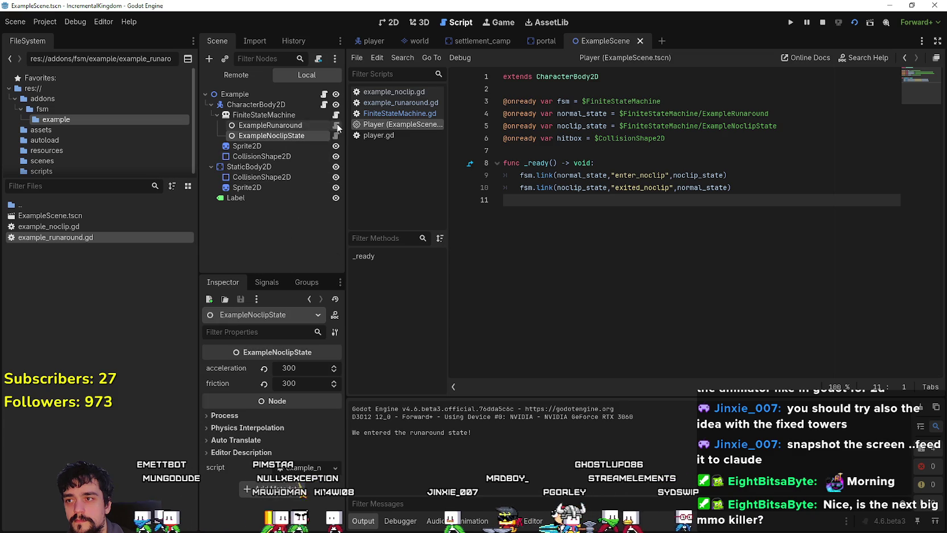
click(337, 116)
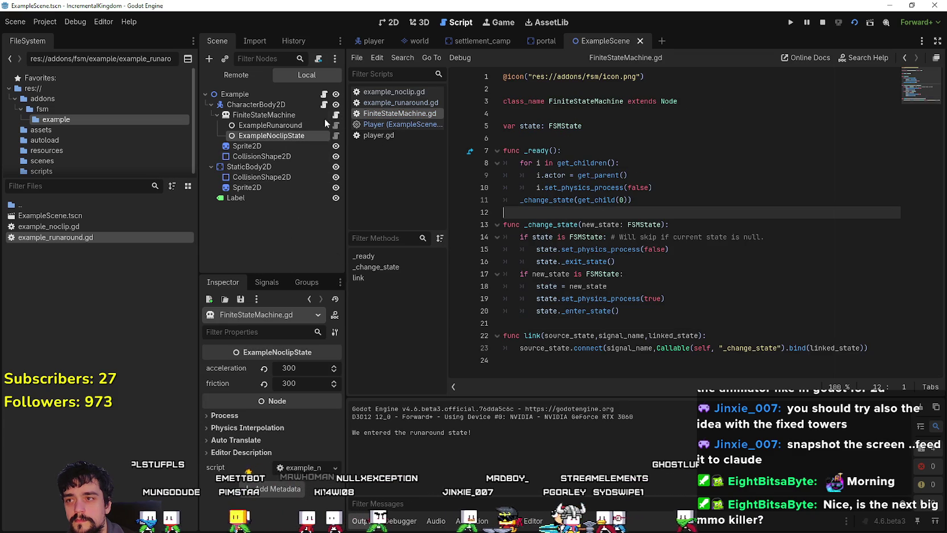
click(323, 105)
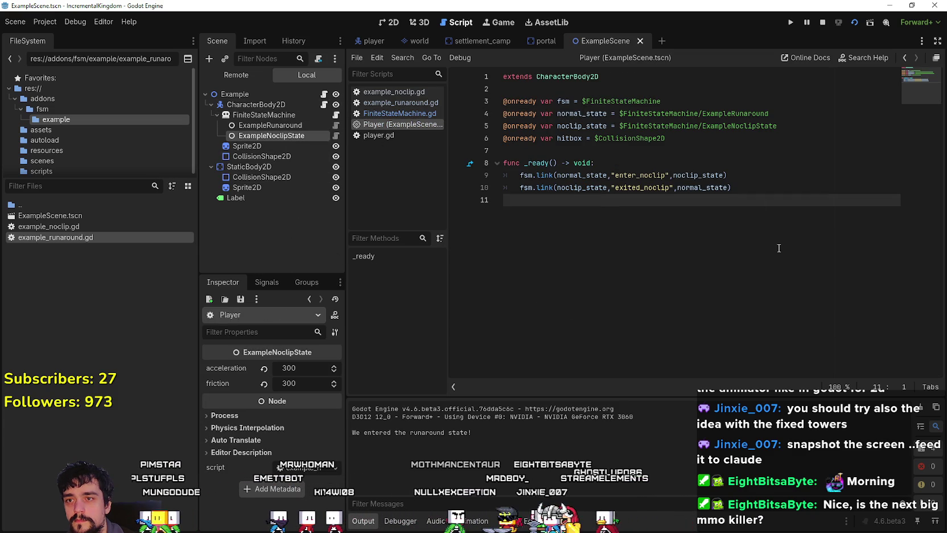
drag(775, 192, 505, 175)
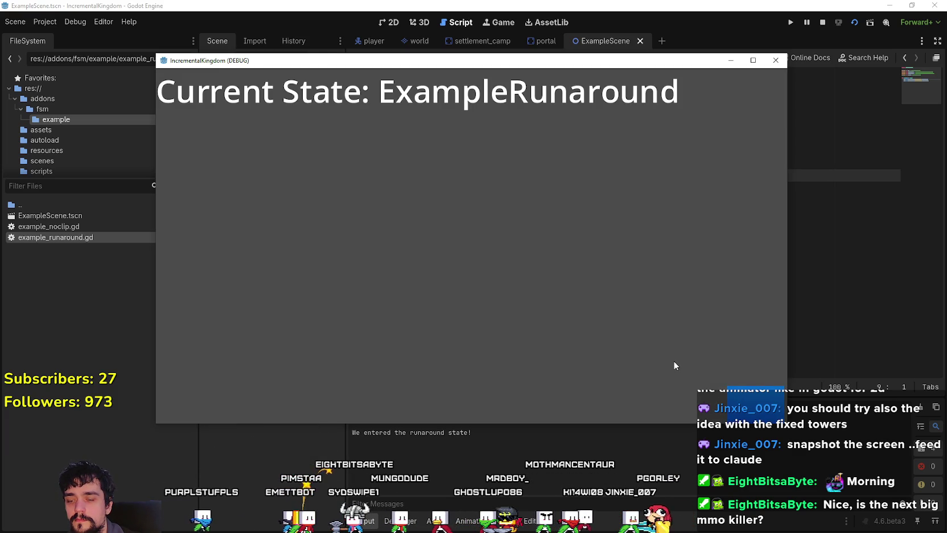
Step: Open example_runaround.gd to check its enter_noclip emit, run with F5, then stop the game
click(592, 4)
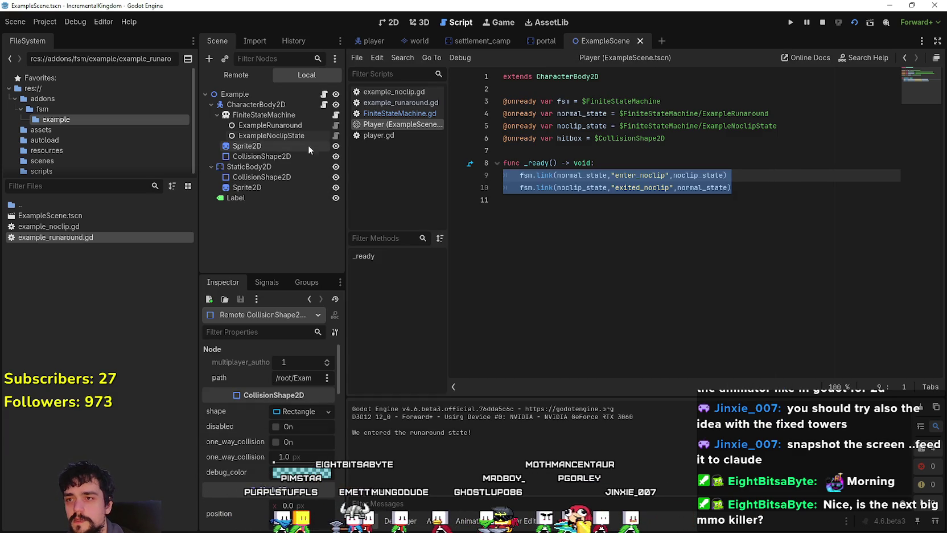
click(335, 125)
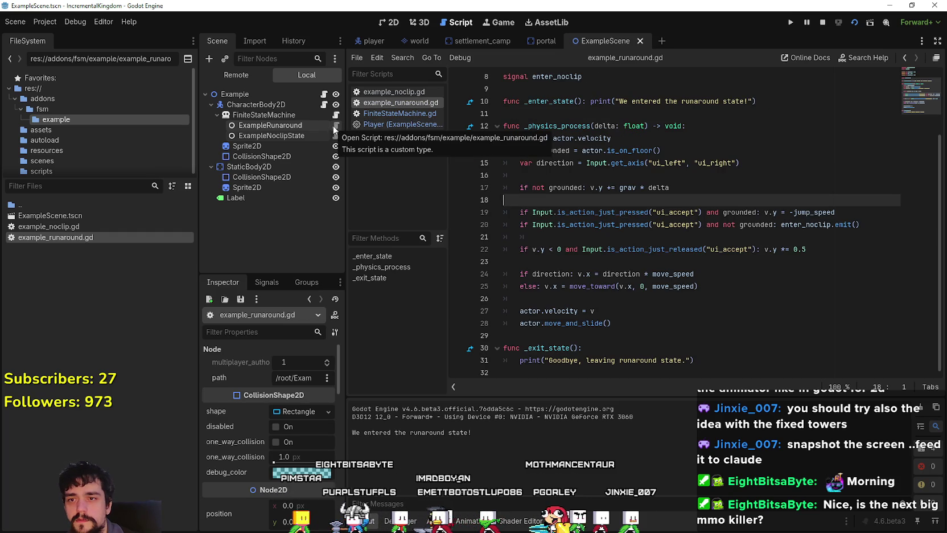
click(690, 224)
key(F5)
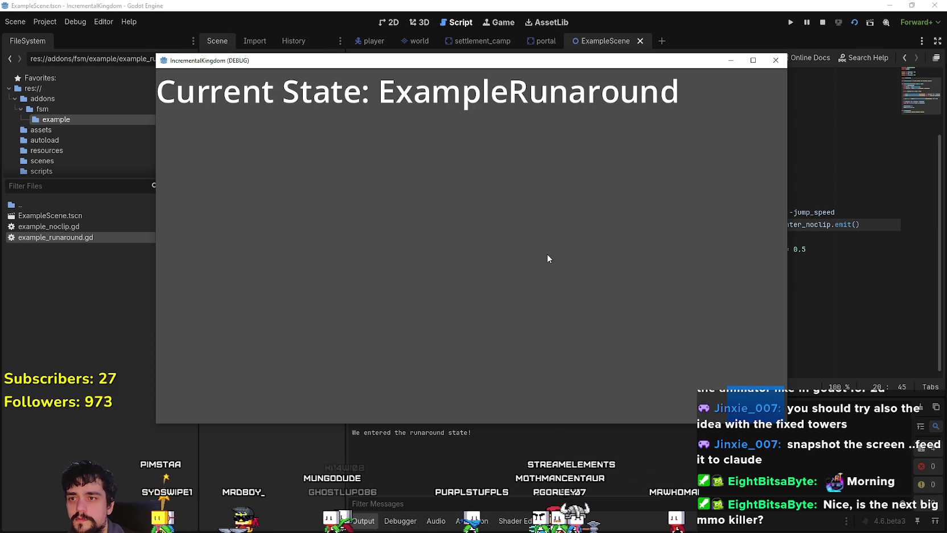
key(F8)
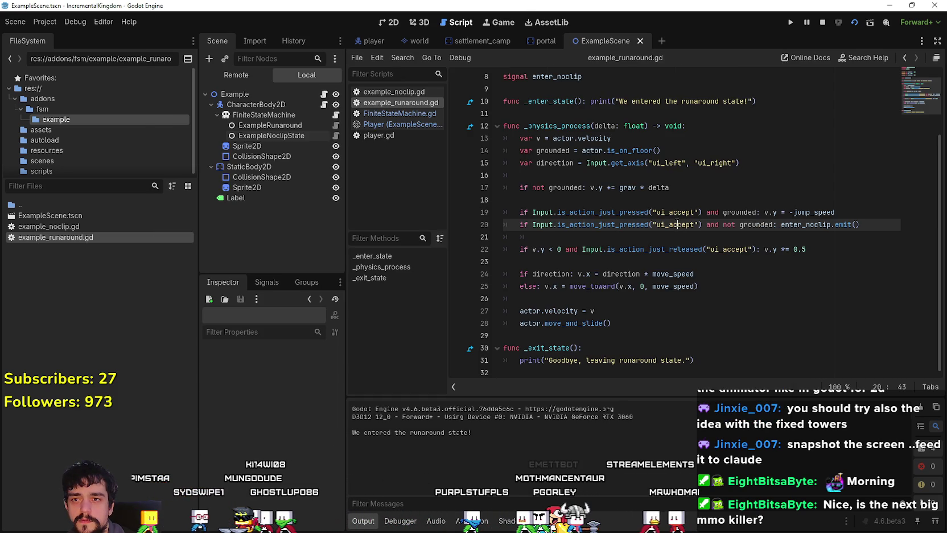
click(823, 23)
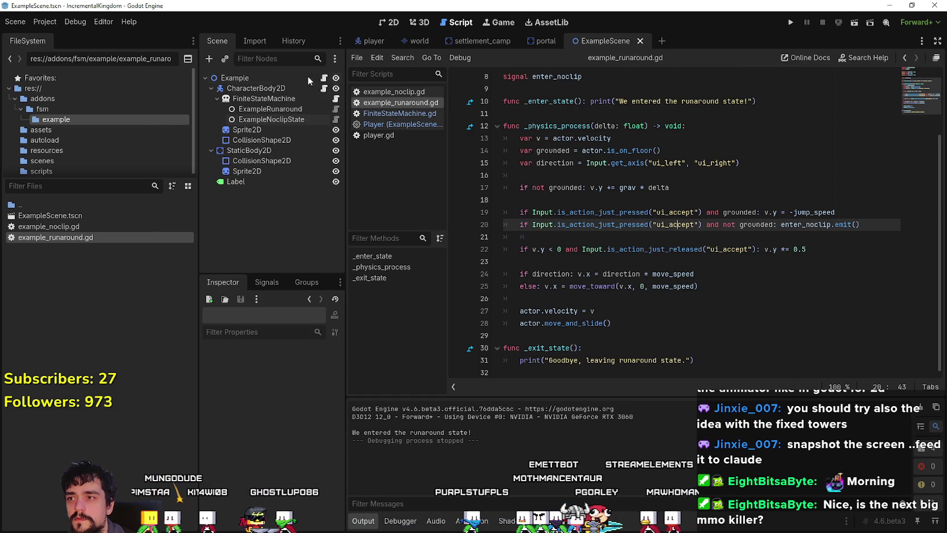
Step: Frame the Example scene on the 2D canvas by panning and zooming, then run the current scene
click(273, 78)
click(389, 23)
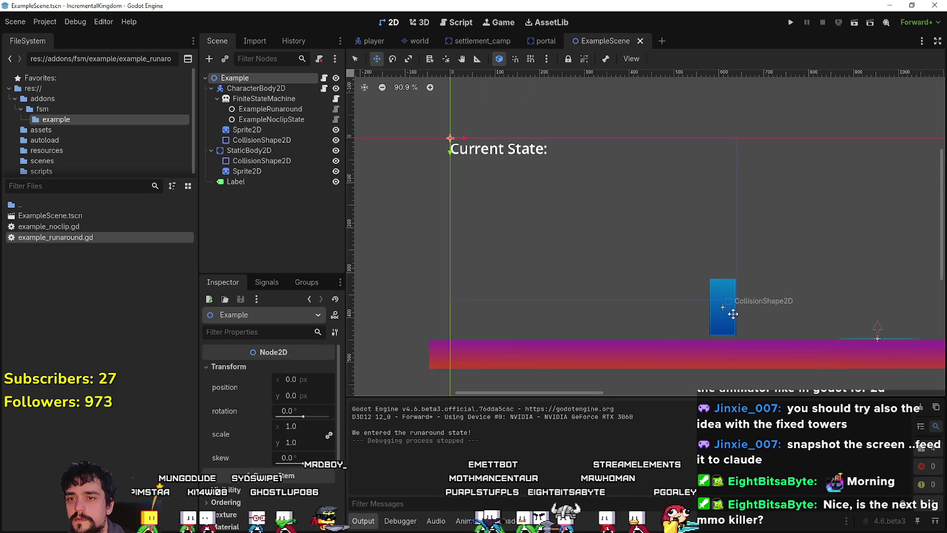
scroll(732, 313, down, 1)
mouse_move(719, 296)
mouse_down()
mouse_move(535, 270)
mouse_move(497, 249)
mouse_up()
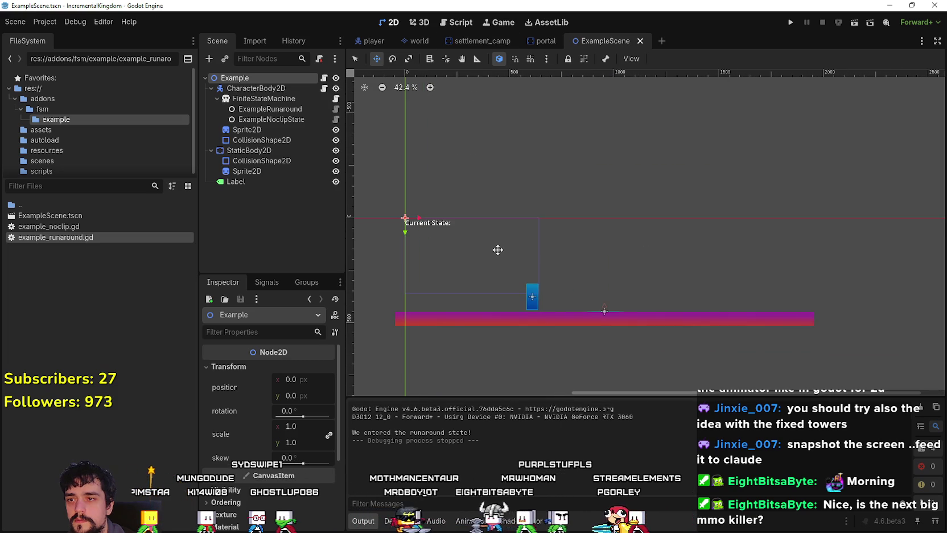
drag(610, 340, 545, 284)
scroll(529, 281, up, 1)
scroll(476, 246, down, 1)
scroll(508, 290, up, 1)
scroll(468, 220, down, 2)
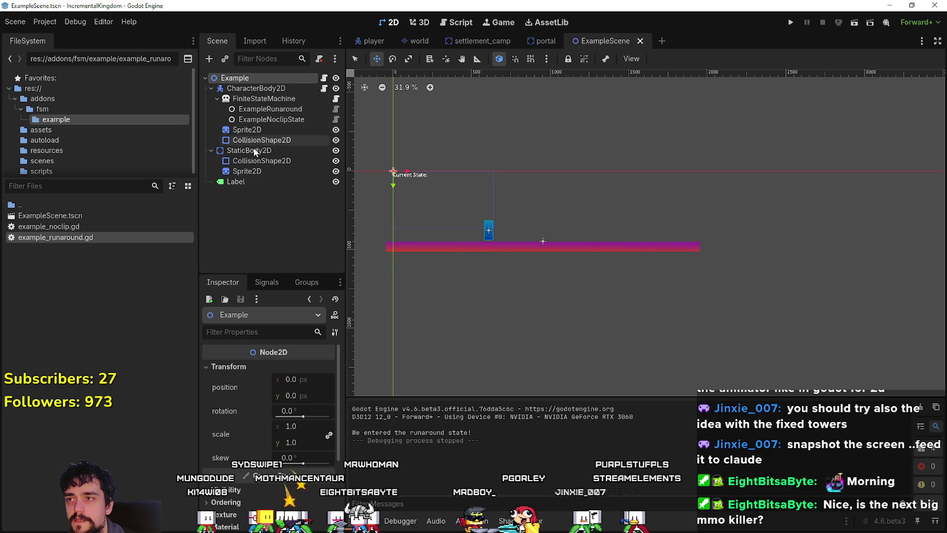
click(853, 24)
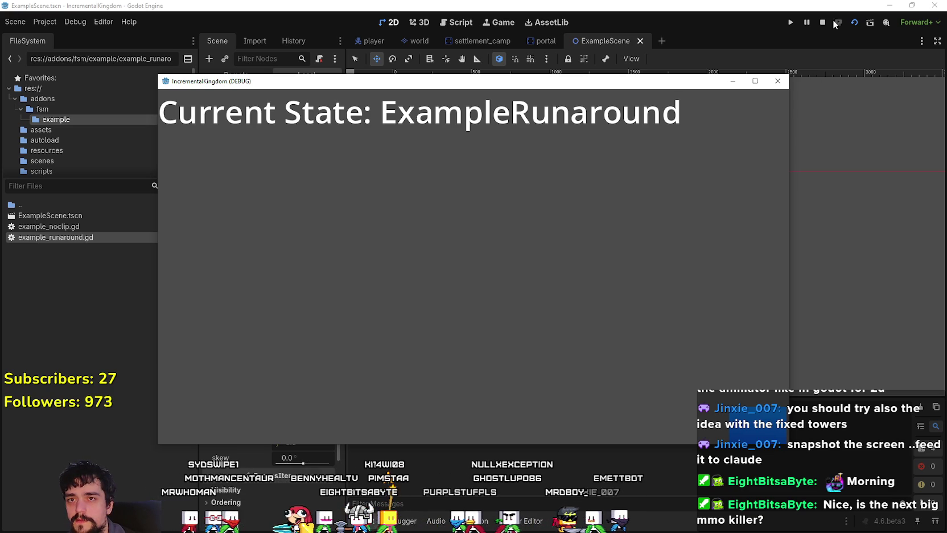
Step: Drag the IncrementalKingdom (DEBUG) game window out of the editor's way
mouse_move(673, 89)
mouse_down()
mouse_move(715, 403)
mouse_move(678, 360)
mouse_move(680, 145)
mouse_move(665, 435)
mouse_move(632, 236)
mouse_move(528, 5)
mouse_up()
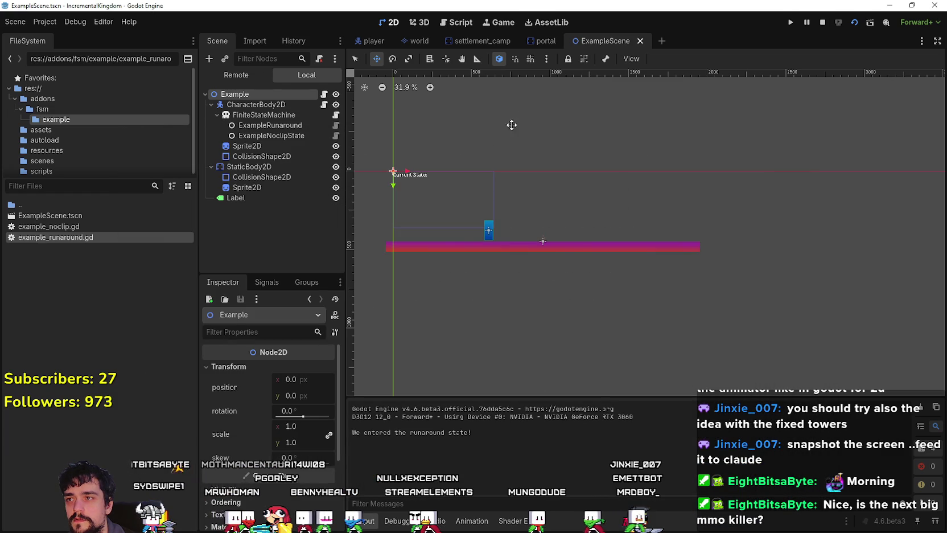
Step: Move the magenta floor sprite and the blue character's sprite and collision shape up-left
scroll(408, 184, up, 4)
scroll(545, 281, right, 3)
scroll(545, 281, down, 2)
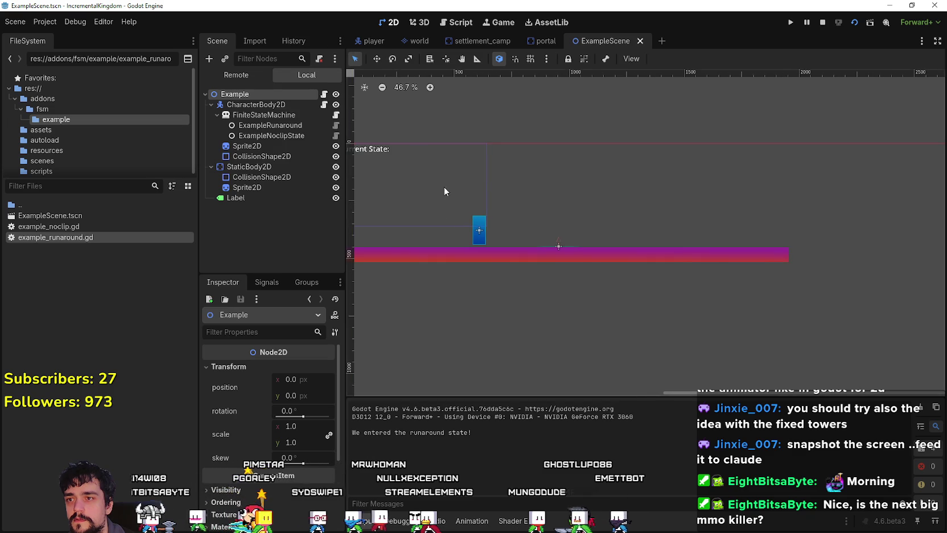
scroll(539, 278, left, 5)
scroll(539, 278, up, 1)
click(540, 276)
scroll(596, 268, up, 2)
mouse_move(592, 264)
mouse_down()
mouse_move(582, 225)
mouse_move(589, 229)
mouse_move(464, 229)
mouse_up()
drag(657, 252, 518, 201)
click(658, 256)
mouse_move(658, 256)
mouse_down()
mouse_move(595, 242)
mouse_move(528, 208)
mouse_up()
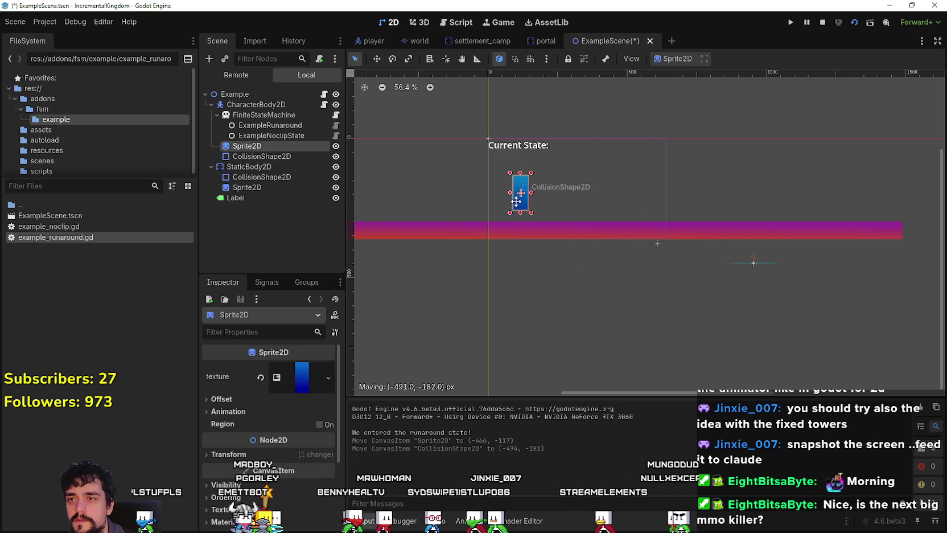
Step: Shift the floor's collision shape and StaticBody2D left, and nudge CharacterBody2D up-left
click(758, 262)
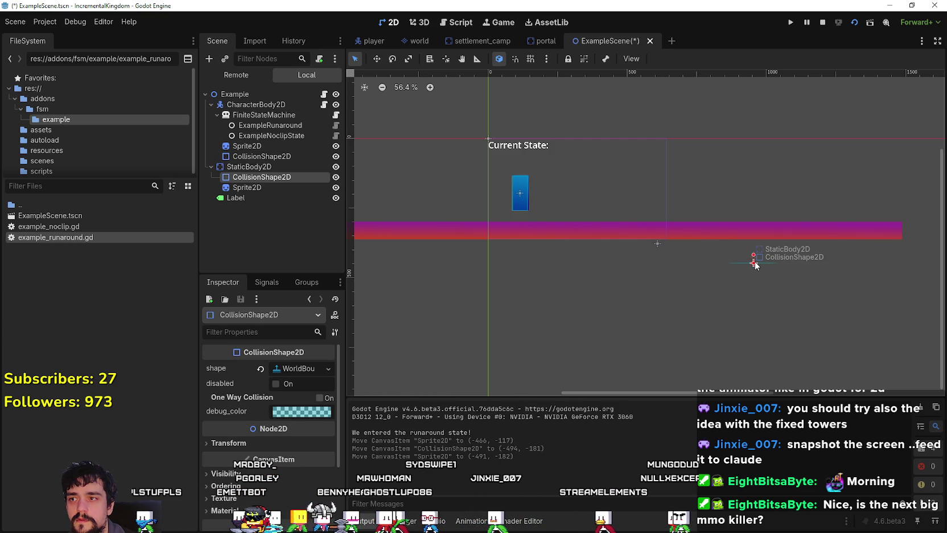
click(232, 167)
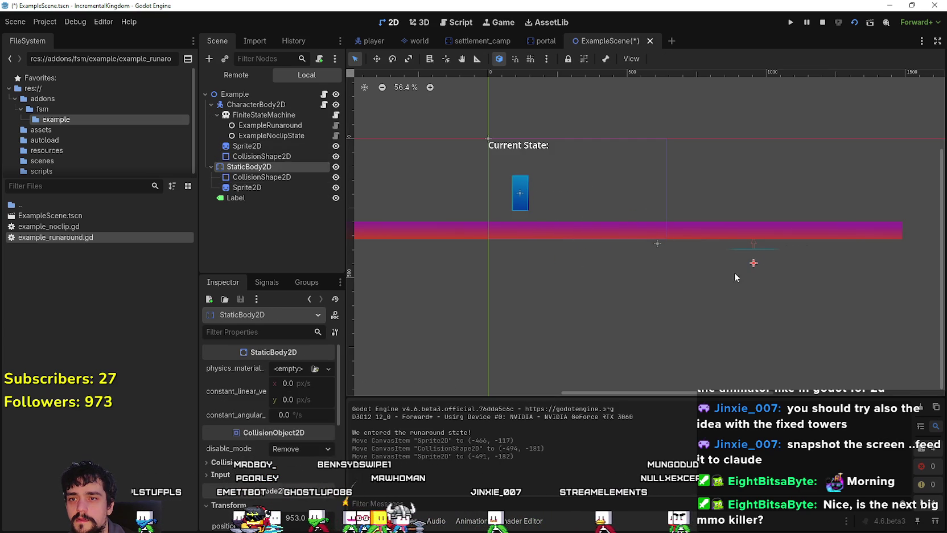
drag(741, 252, 688, 246)
drag(621, 211, 626, 220)
scroll(624, 213, up, 4)
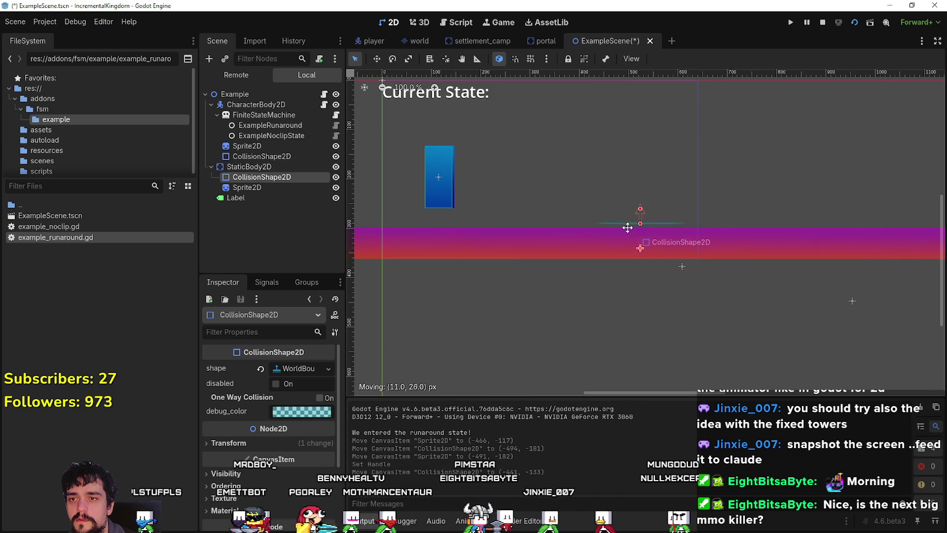
click(823, 294)
mouse_move(825, 297)
mouse_down()
mouse_move(674, 263)
mouse_move(681, 283)
mouse_move(767, 293)
mouse_up()
click(684, 266)
mouse_move(684, 265)
mouse_down()
mouse_move(597, 256)
mouse_move(660, 255)
mouse_up()
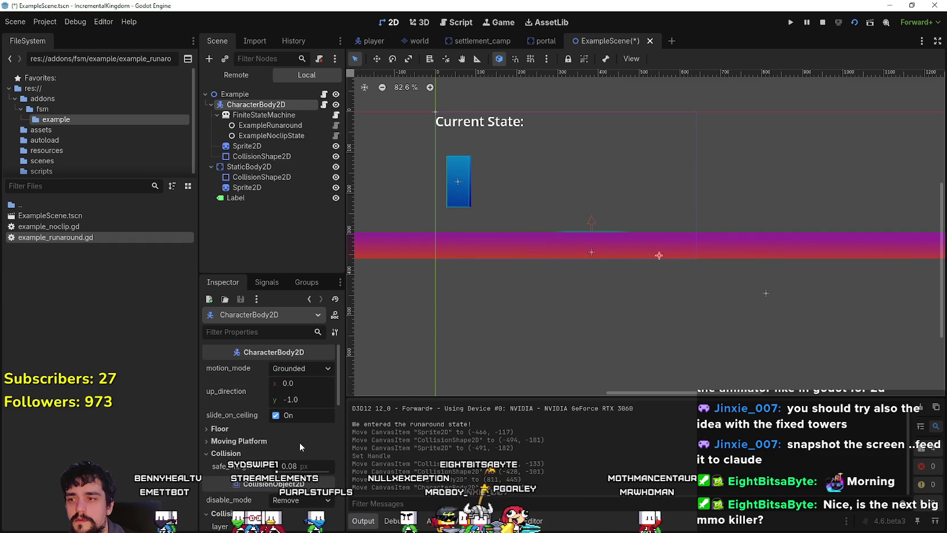
Step: Undo the trial moves, drag CharacterBody2D and StaticBody2D up-left together, then save the scene
key(ctrl+z)
key(ctrl+z)
key(ctrl+z)
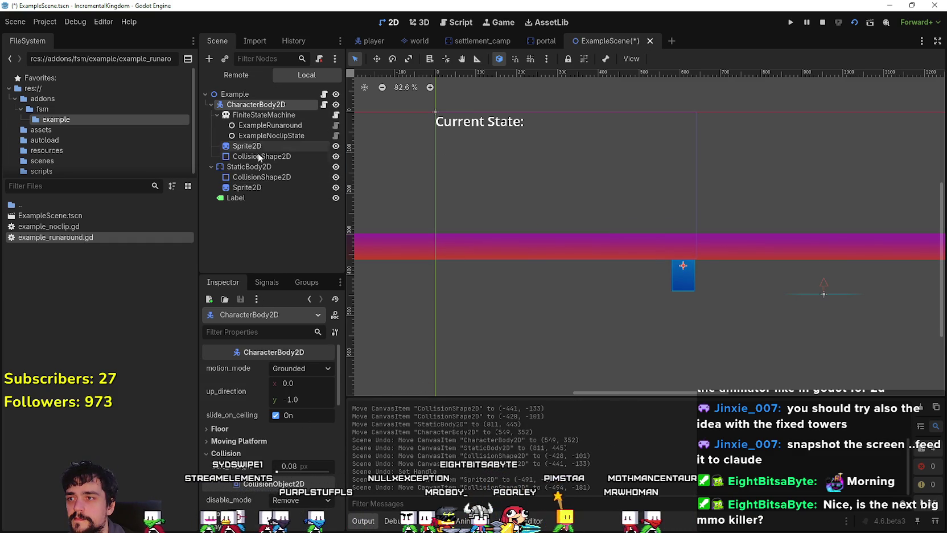
scroll(657, 237, down, 2)
key(ctrl+z)
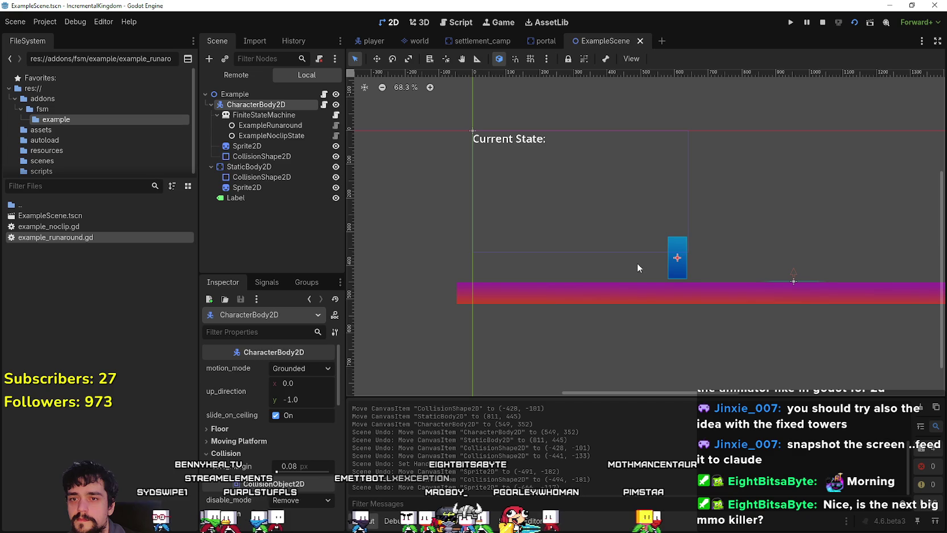
scroll(553, 240, up, 1)
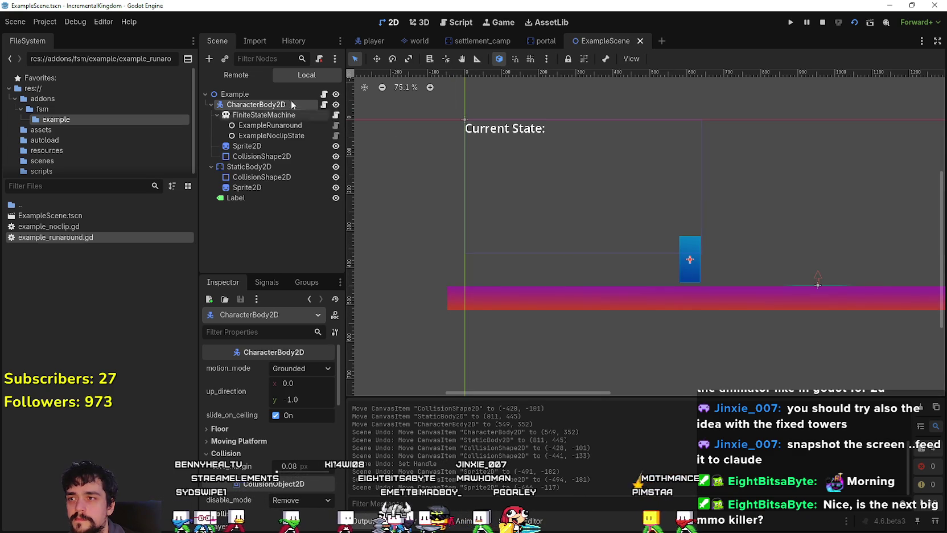
click(377, 58)
mouse_move(693, 270)
mouse_down()
mouse_move(577, 204)
mouse_move(521, 208)
mouse_up()
click(241, 167)
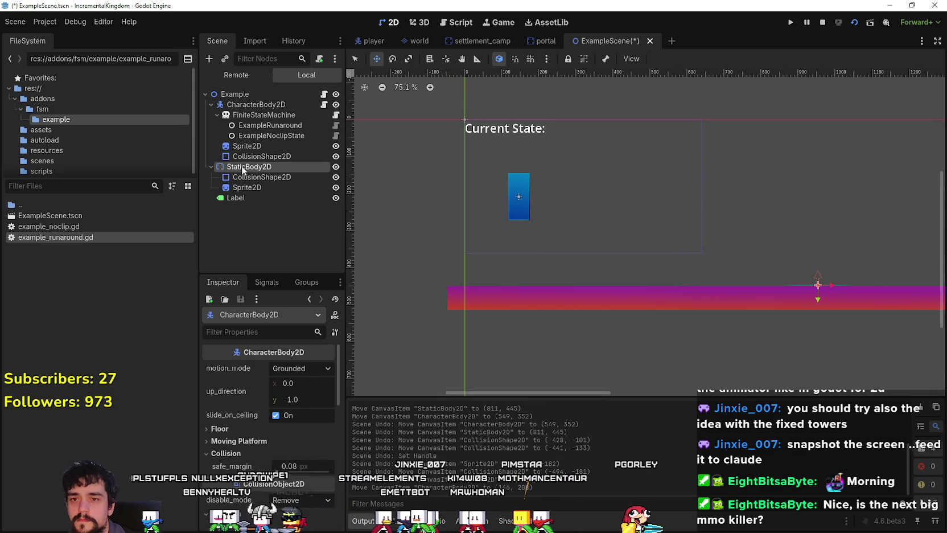
mouse_move(788, 297)
mouse_down()
mouse_move(639, 203)
mouse_move(654, 218)
mouse_move(638, 230)
mouse_up()
mouse_move(570, 238)
mouse_down()
mouse_move(566, 222)
mouse_move(560, 239)
mouse_up()
click(211, 104)
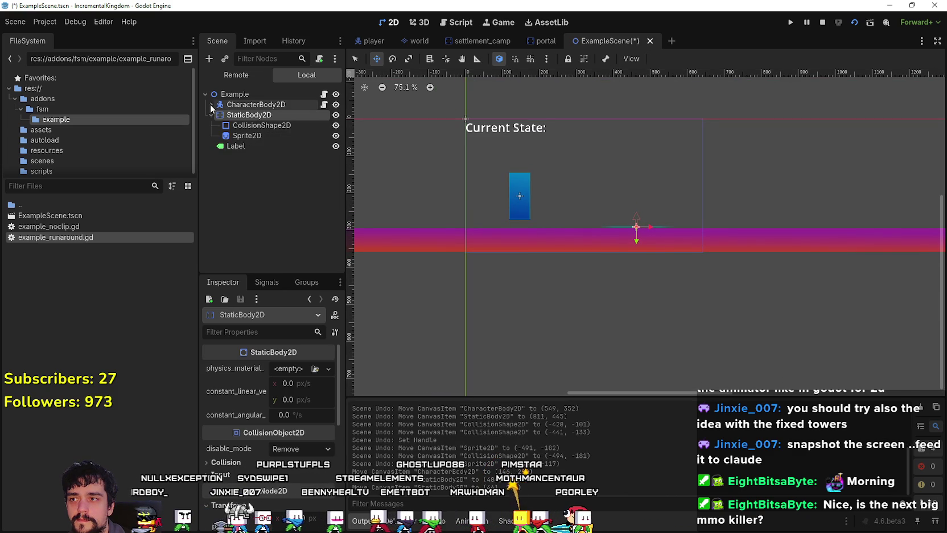
scroll(554, 240, up, 1)
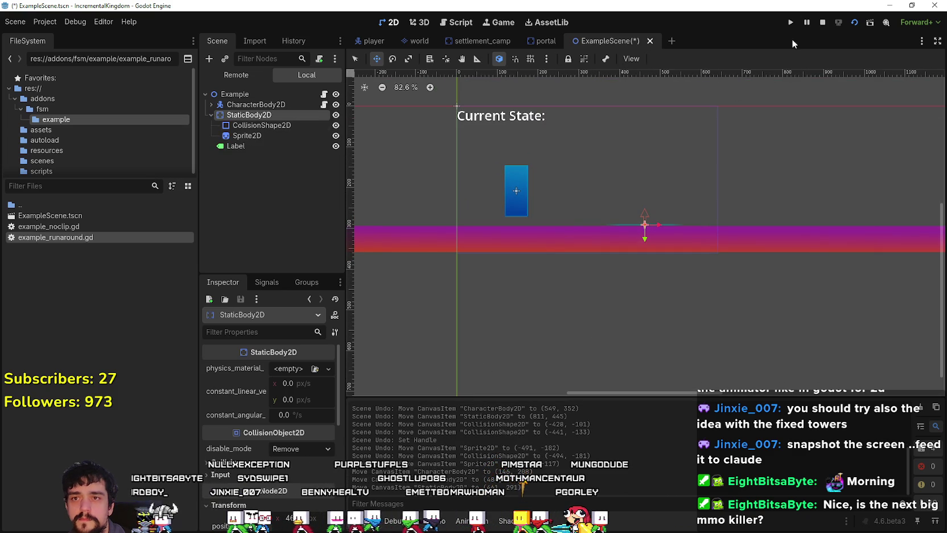
click(838, 22)
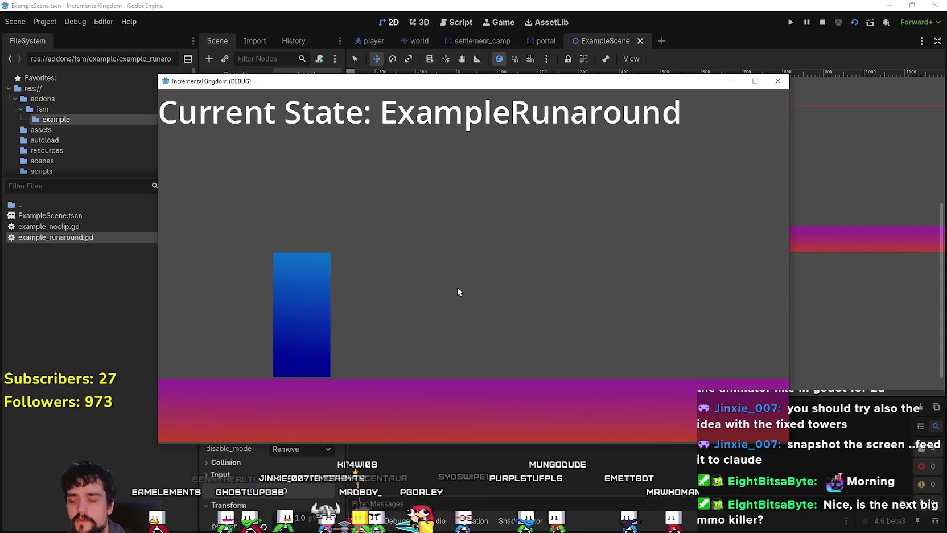
Step: Select and box-select the character and floor in the running game, then move to the Game view
click(307, 323)
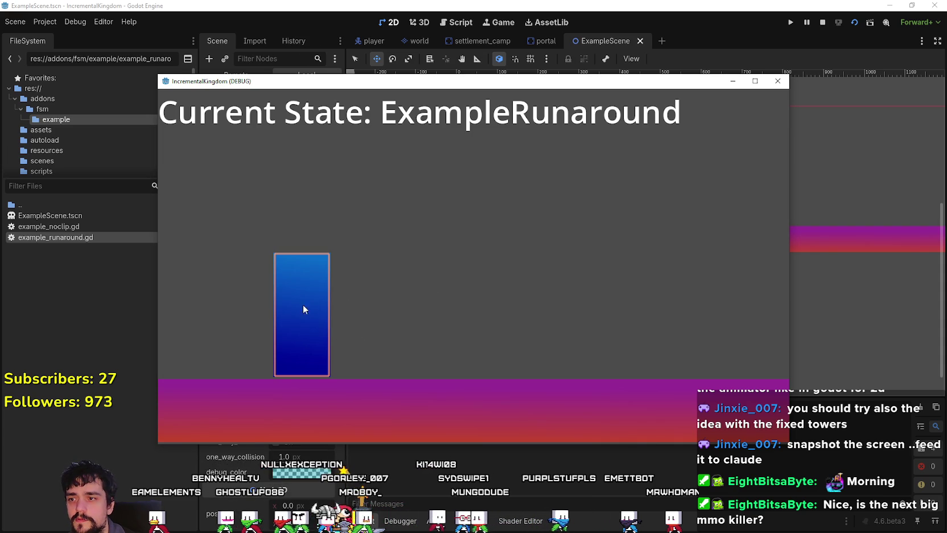
click(489, 339)
click(319, 302)
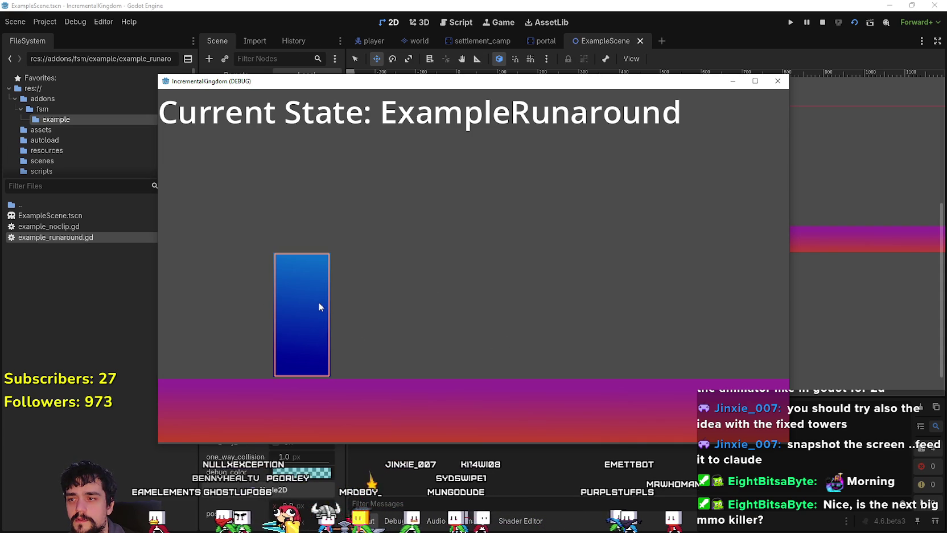
click(411, 246)
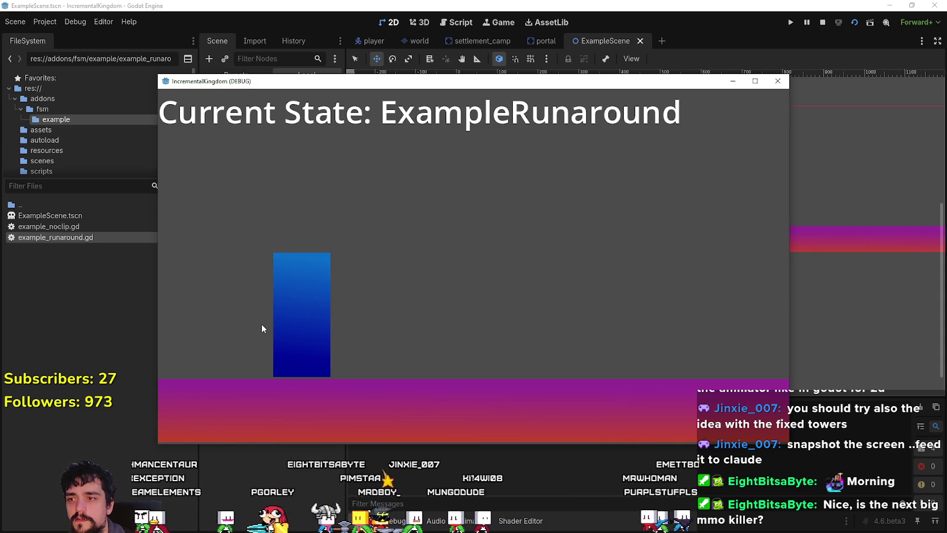
click(283, 328)
mouse_move(668, 215)
mouse_down()
mouse_move(310, 411)
mouse_move(222, 409)
mouse_up()
click(622, 362)
click(592, 283)
mouse_move(418, 77)
mouse_down()
mouse_move(500, 289)
mouse_move(946, 154)
mouse_up()
click(502, 24)
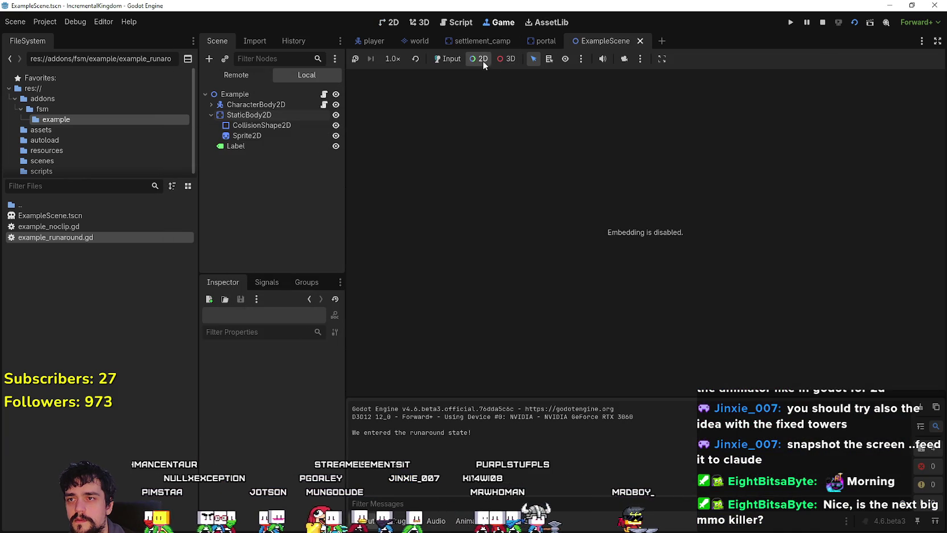
Step: Run with F5, toggle the player into ExampleNoclipState and back with space, then close the game
key(F5)
drag(319, 90, 396, 287)
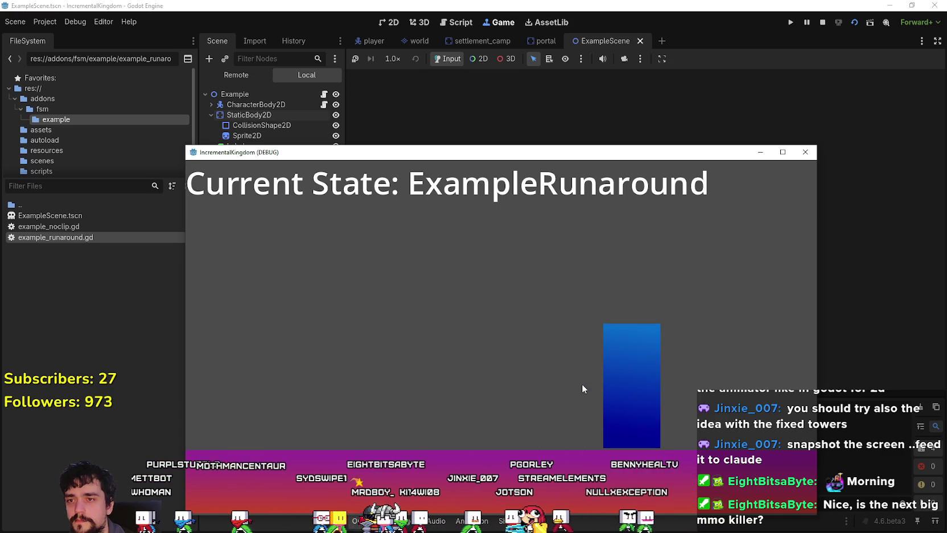
click(719, 354)
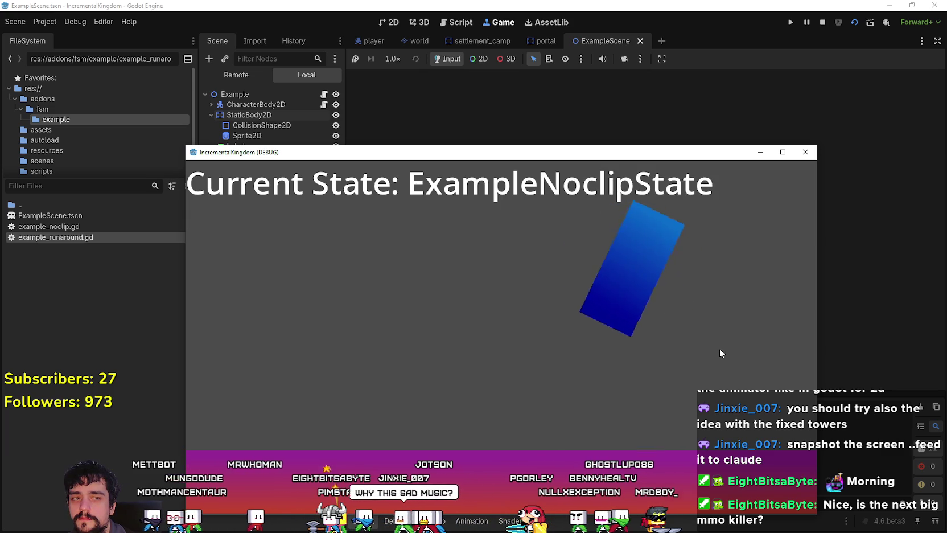
key(space)
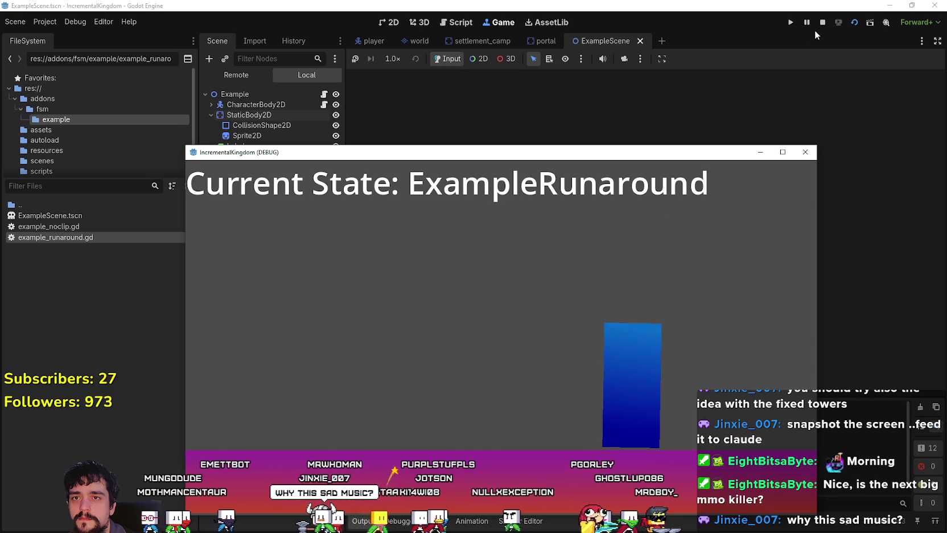
click(823, 22)
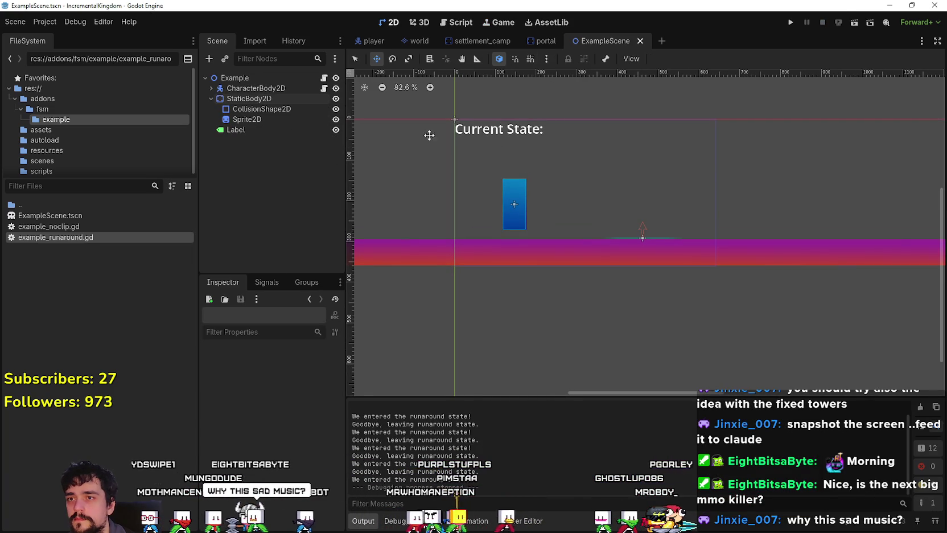
Step: Expand CharacterBody2D and read the FiniteStateMachine and ExampleRunaround state scripts
click(211, 88)
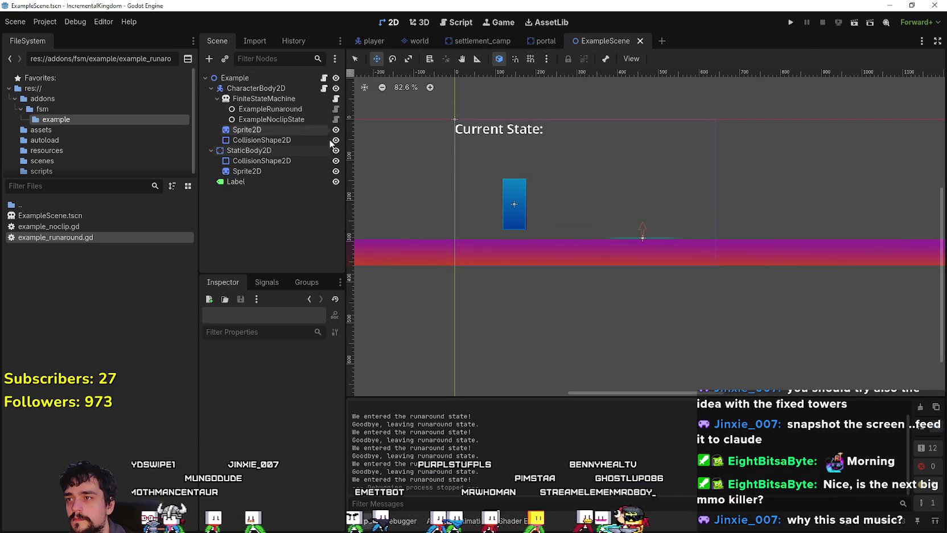
click(336, 99)
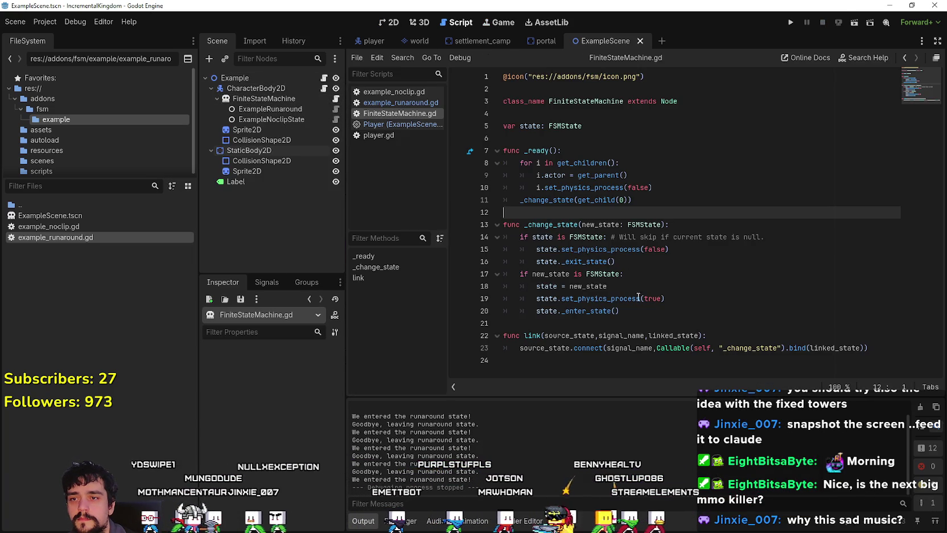
click(650, 323)
click(336, 109)
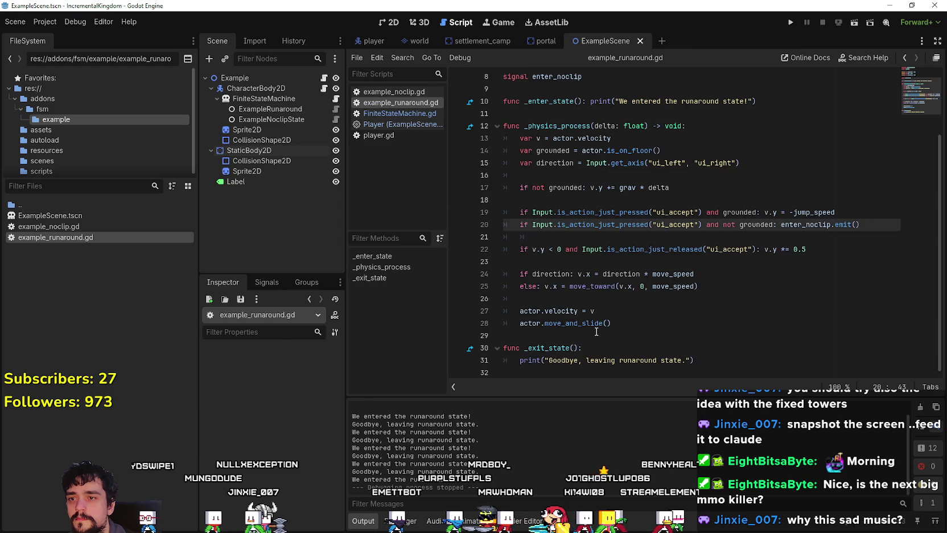
click(592, 239)
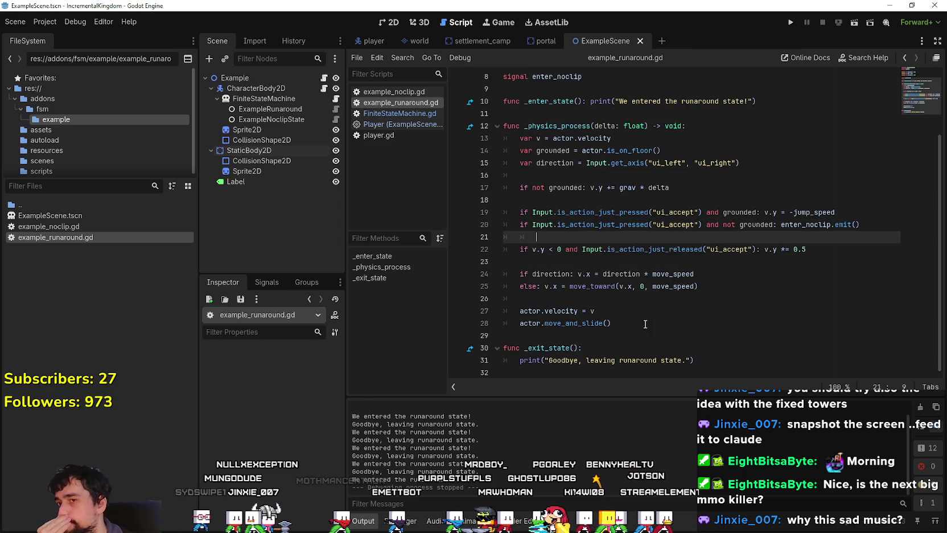
click(625, 344)
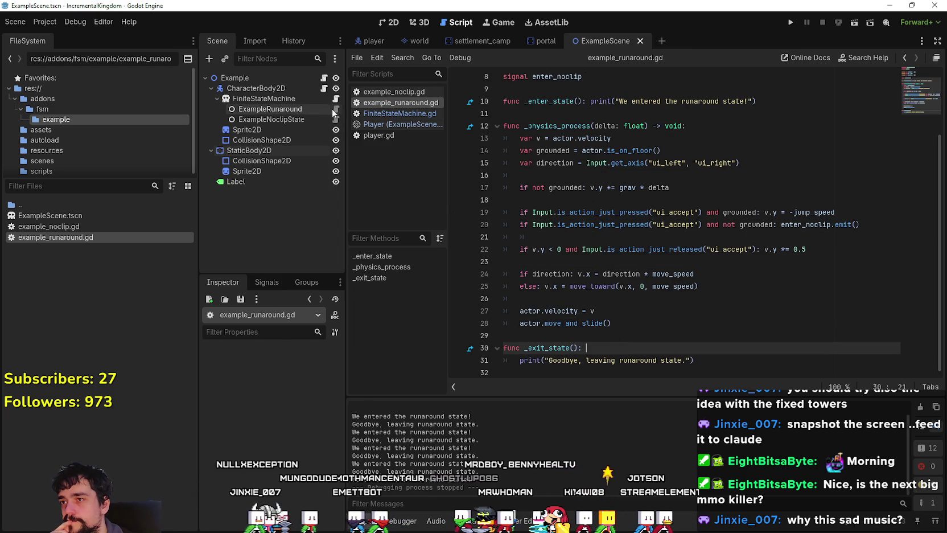
Step: Read the example_noclip.gd physics code, then switch to the music player
click(336, 119)
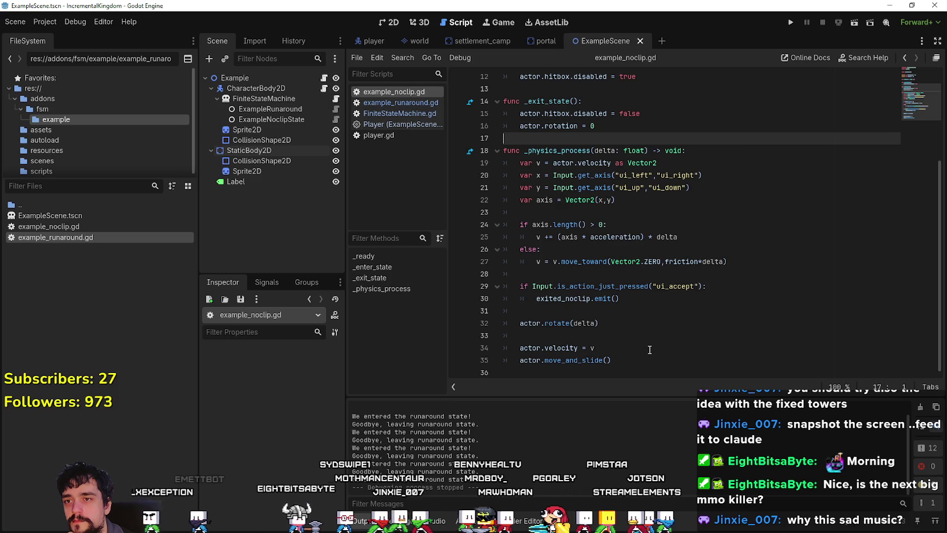
click(640, 310)
click(636, 336)
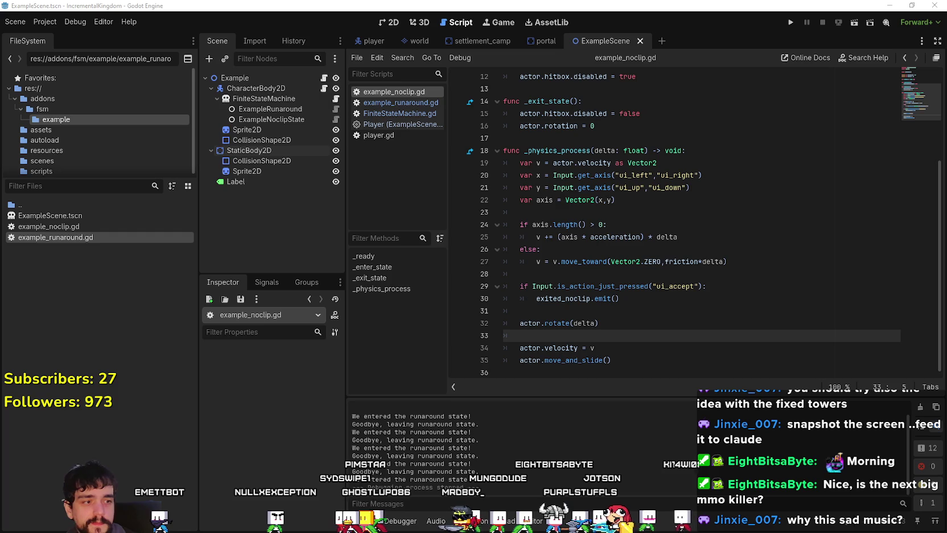
key(alt+Tab)
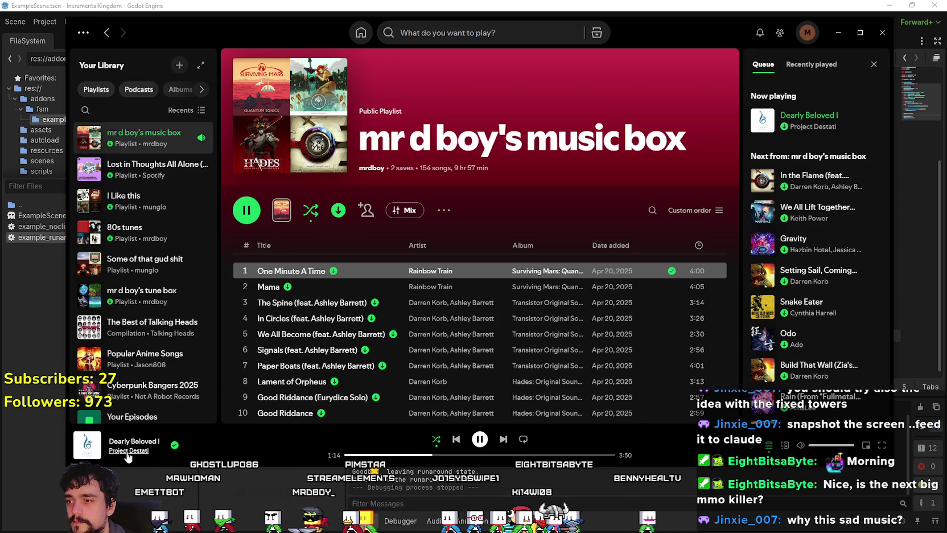
Step: Browse to the Project Destati: LIGHT album and skip ahead to 'In the Flame'
scroll(338, 359, down, 15)
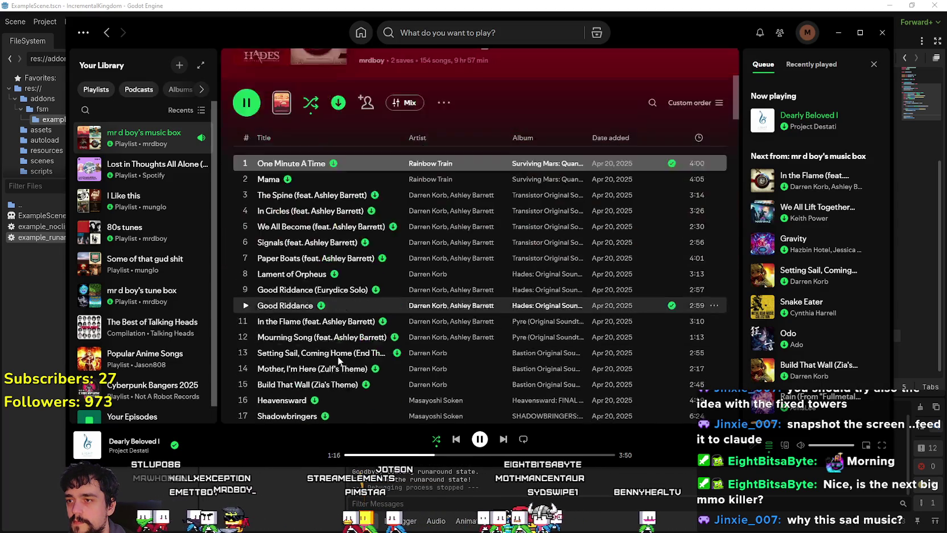
scroll(338, 360, down, 12)
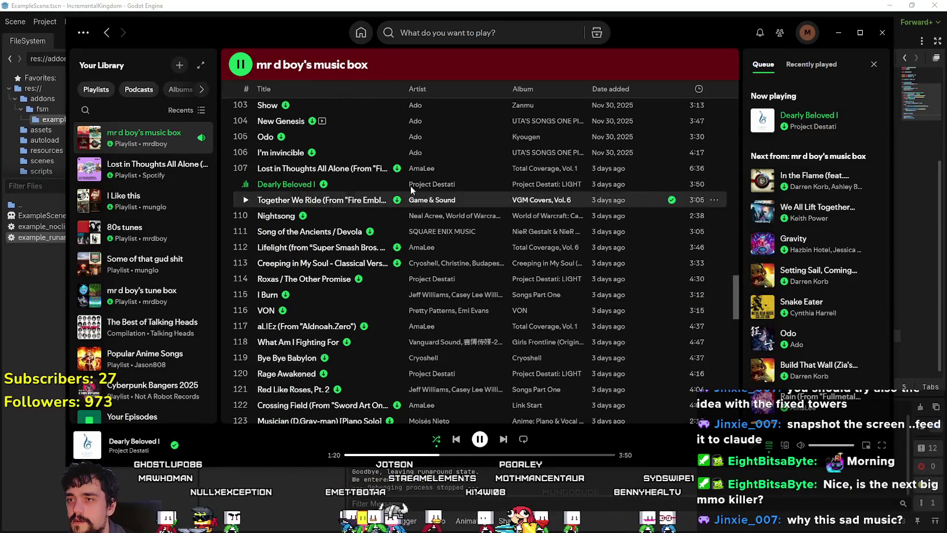
click(548, 185)
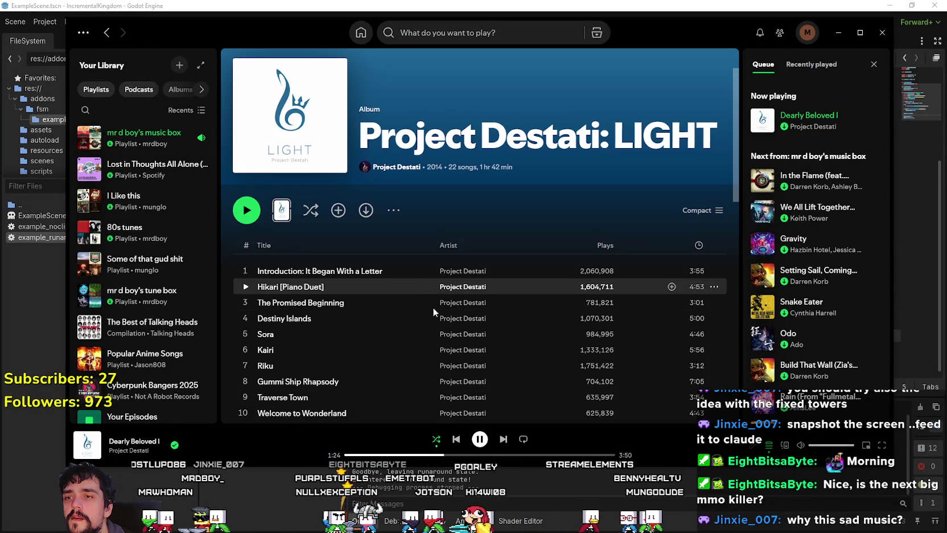
scroll(432, 310, down, 5)
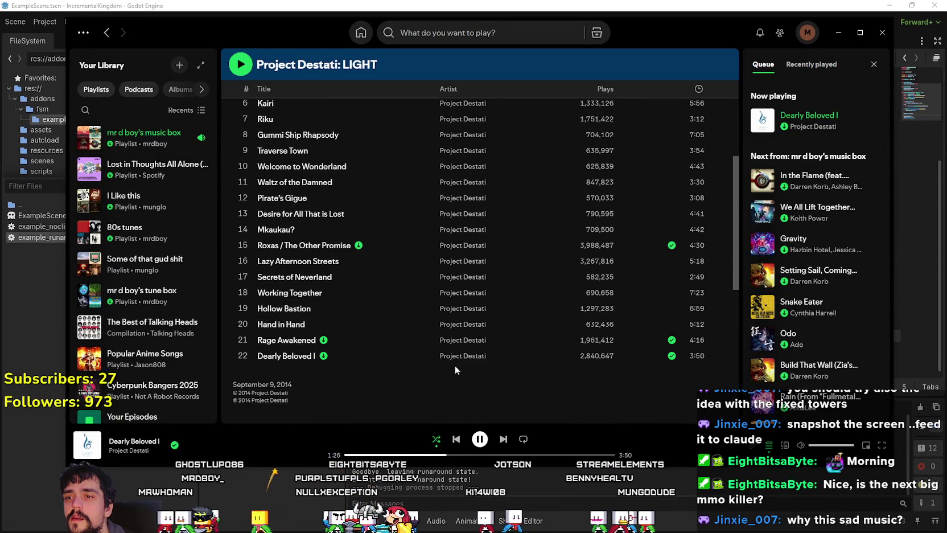
scroll(483, 114, up, 5)
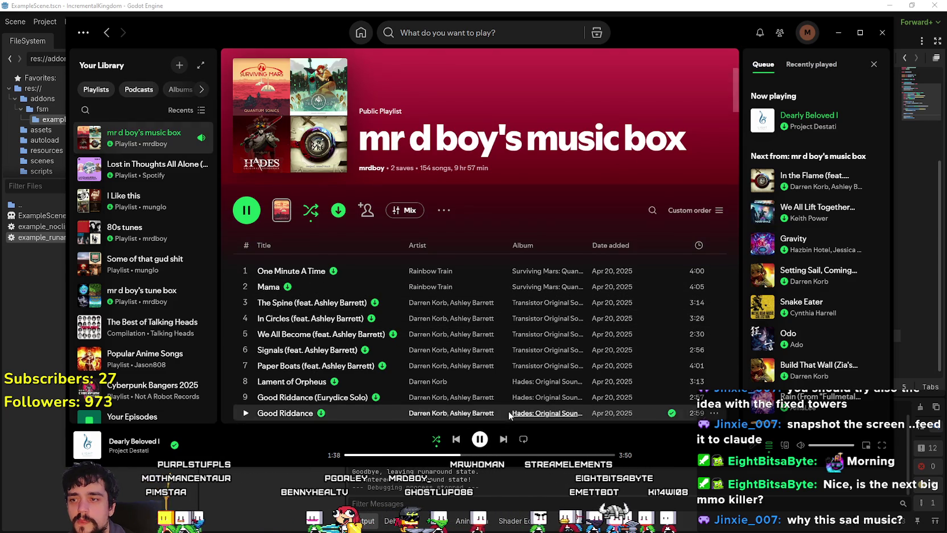
scroll(501, 413, down, 2)
click(502, 441)
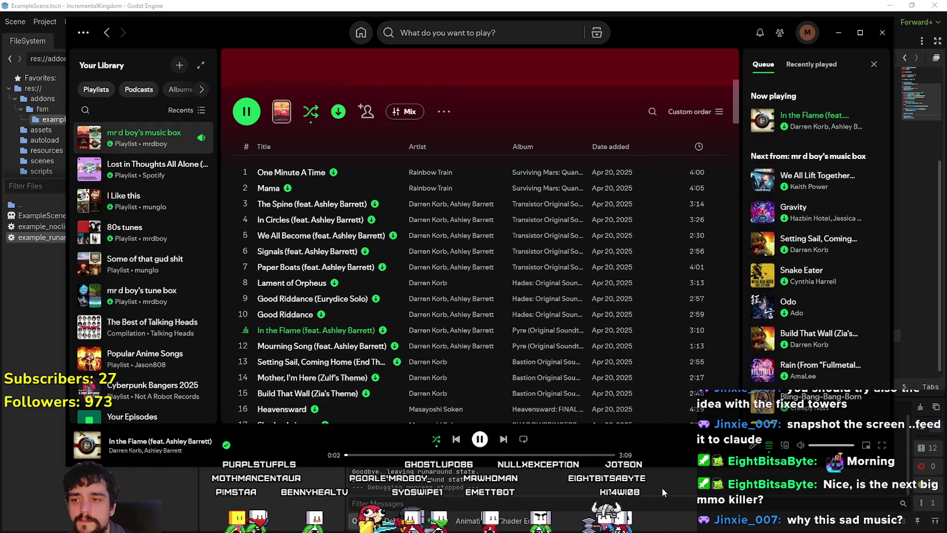
Step: Minimise Spotify and return to the exited_noclip emit line in Godot
scroll(690, 306, down, 3)
scroll(689, 304, down, 3)
scroll(820, 318, down, 10)
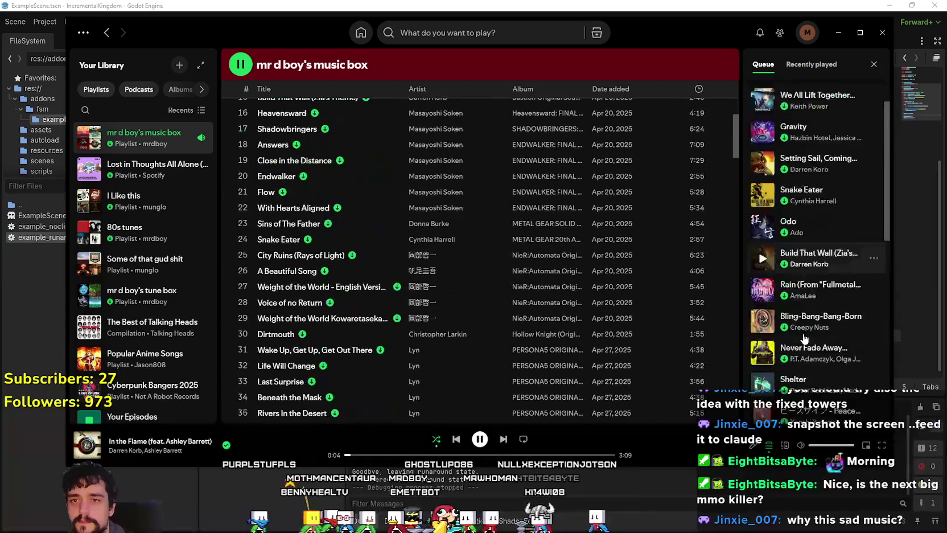
scroll(648, 344, up, 10)
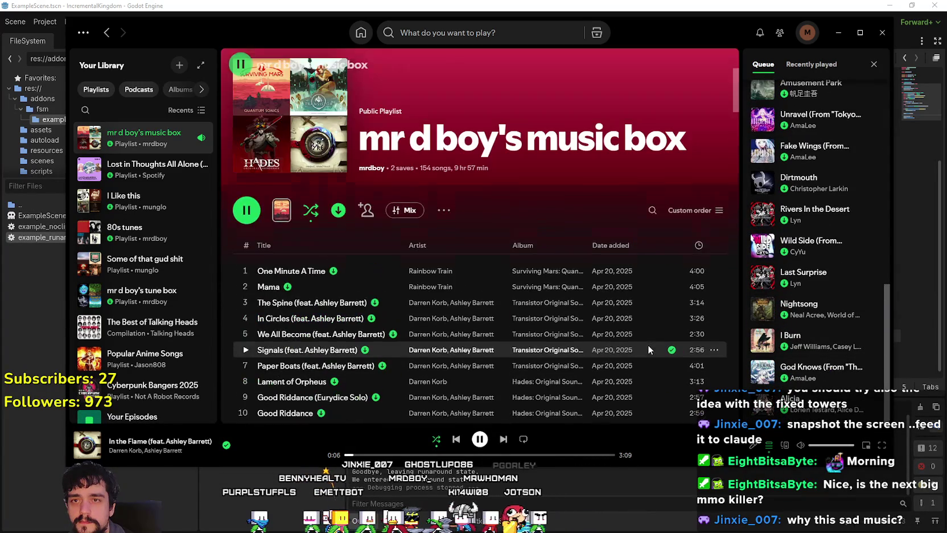
scroll(643, 336, down, 5)
scroll(638, 326, up, 5)
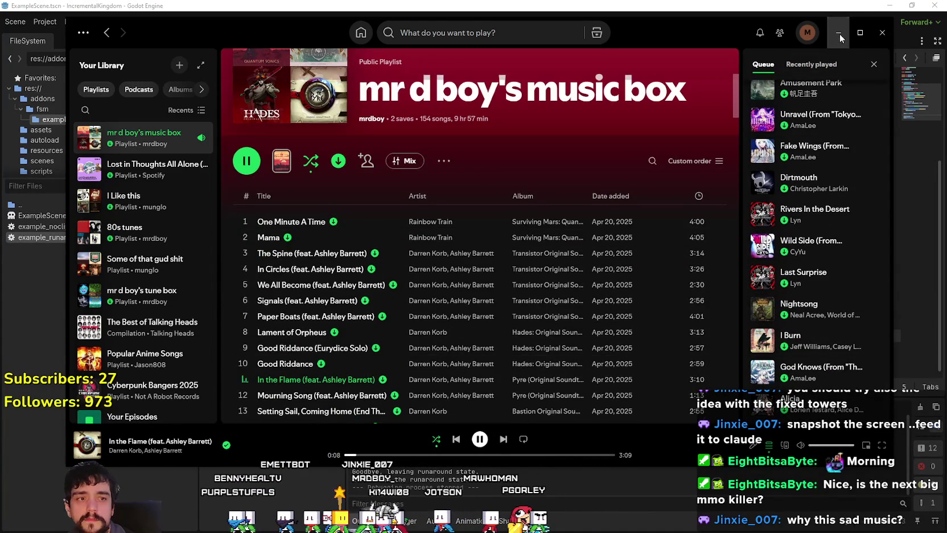
click(841, 33)
click(616, 299)
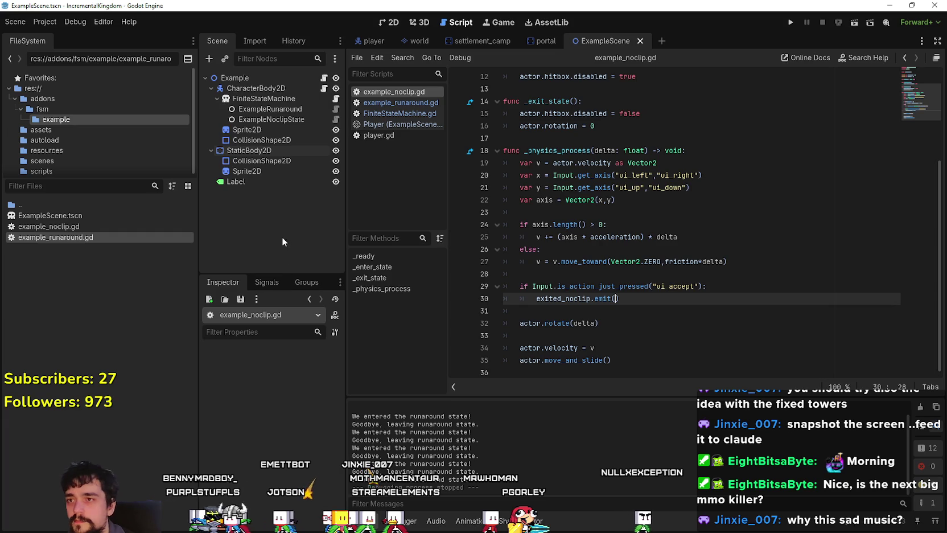
Step: Highlight the Player script's _ready state links, then open ExampleNoclipState (acceleration and friction 300)
click(324, 88)
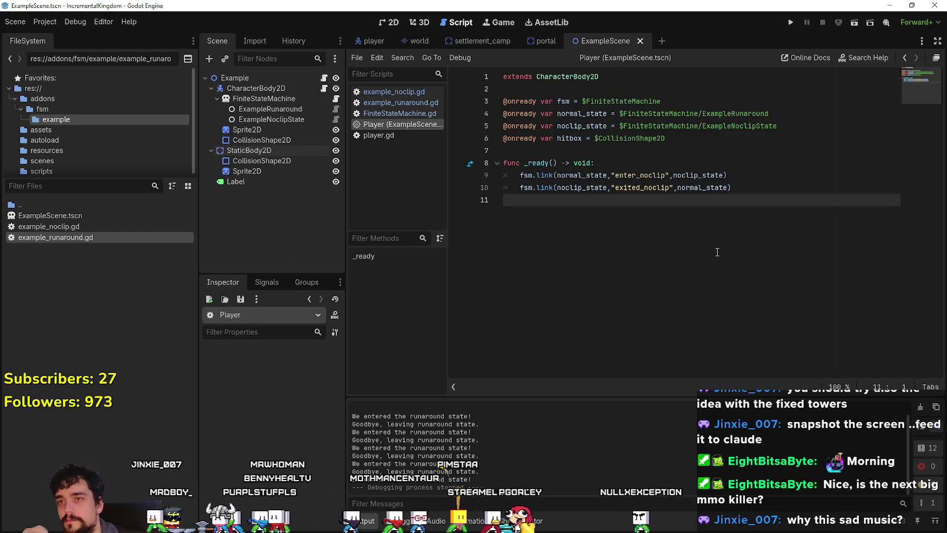
mouse_move(752, 188)
mouse_down()
mouse_move(515, 187)
mouse_move(494, 173)
mouse_up()
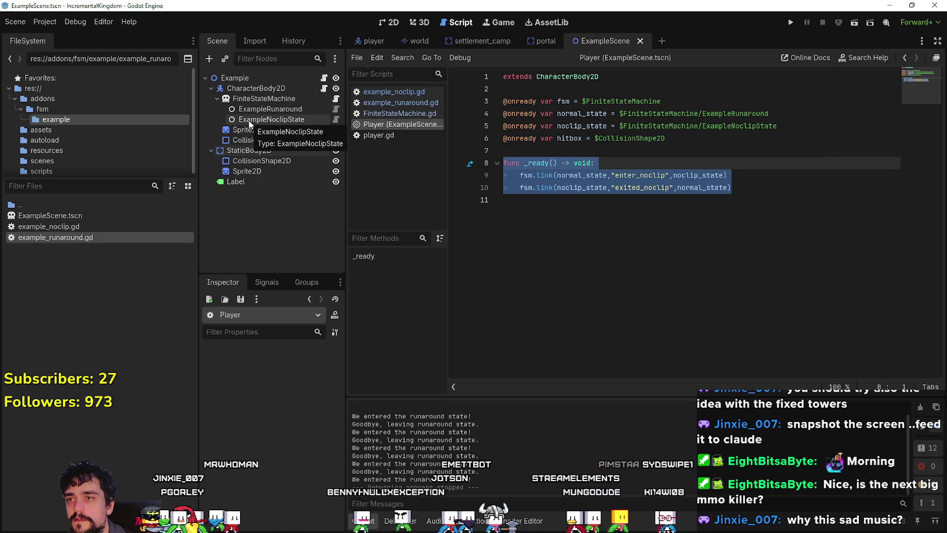
click(326, 119)
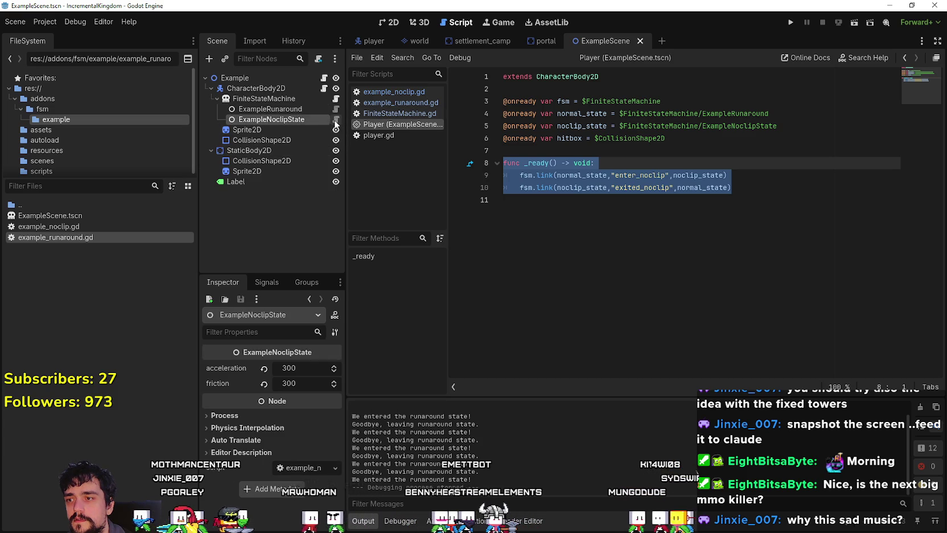
click(335, 122)
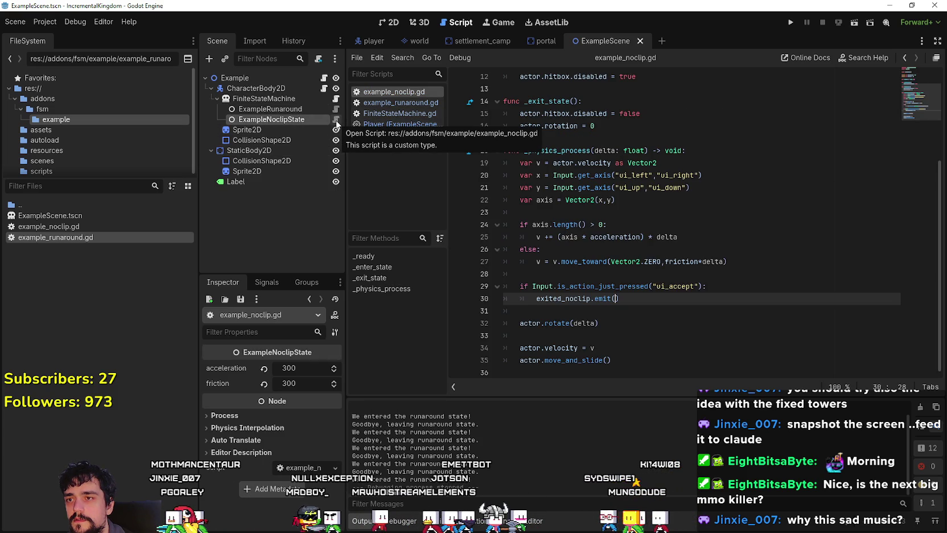
Step: Scroll up and down through the example_noclip.gd state script
scroll(670, 218, up, 4)
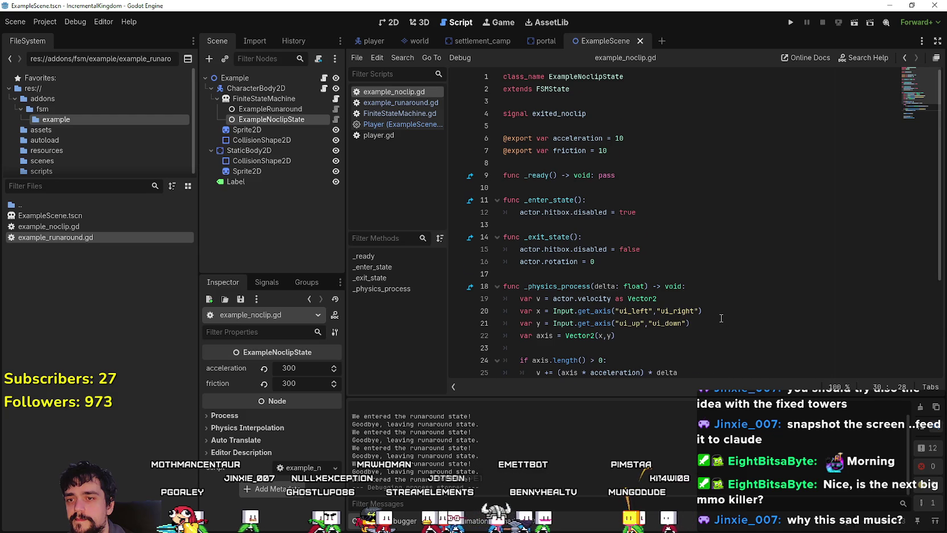
scroll(721, 318, down, 2)
scroll(719, 315, up, 2)
scroll(719, 313, down, 2)
scroll(719, 310, up, 2)
scroll(719, 311, down, 4)
scroll(718, 307, up, 4)
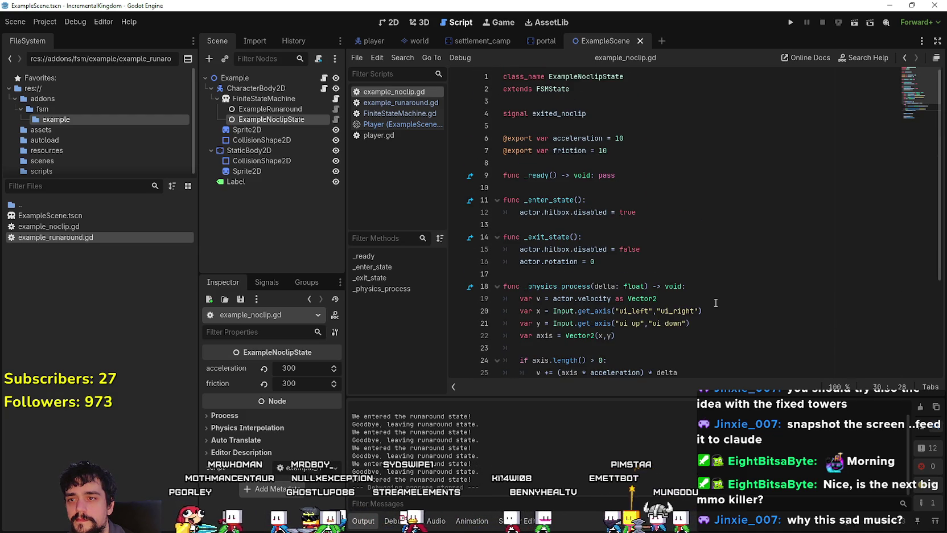
scroll(715, 302, down, 4)
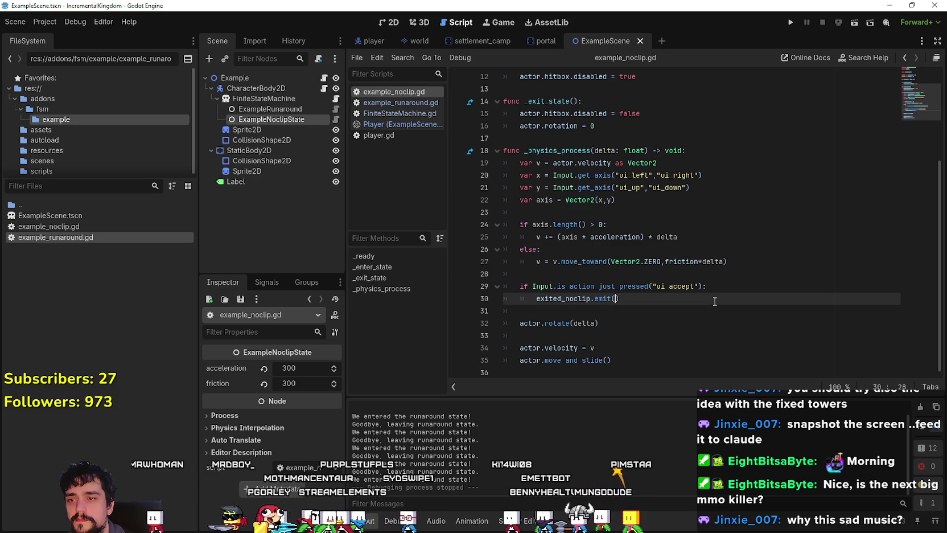
Step: Highlight the noclip physics block, then open example_runaround.gd (move_speed 400, grav 600, jump_speed 400)
drag(668, 370, 688, 142)
click(709, 308)
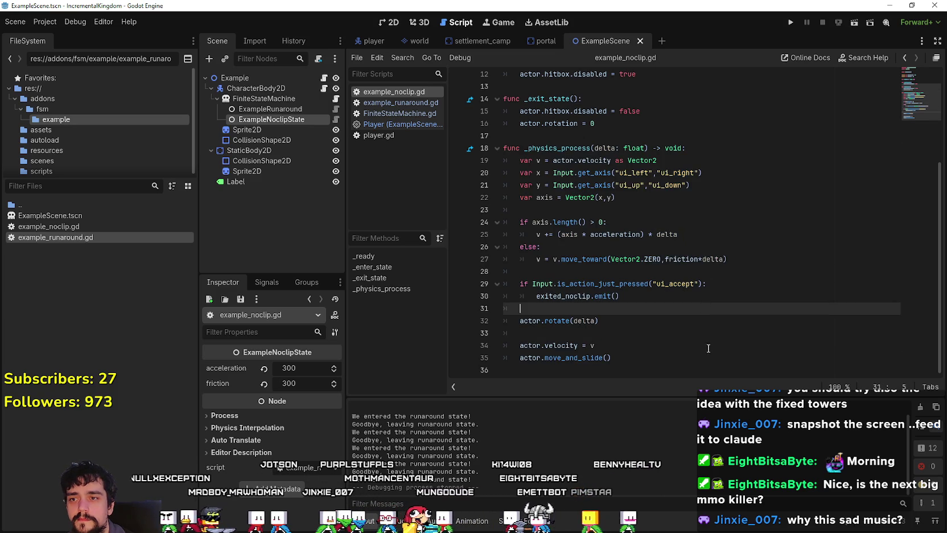
scroll(704, 336, up, 4)
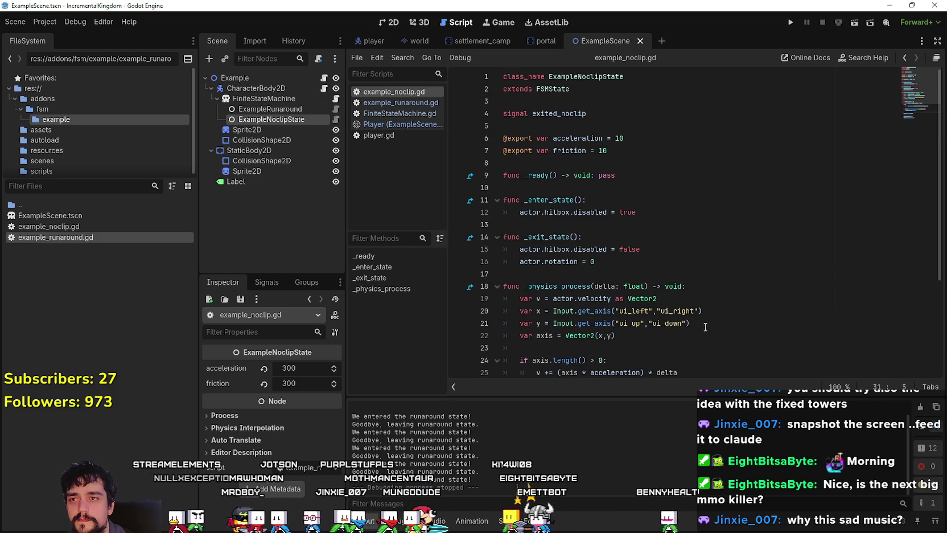
click(292, 108)
click(335, 110)
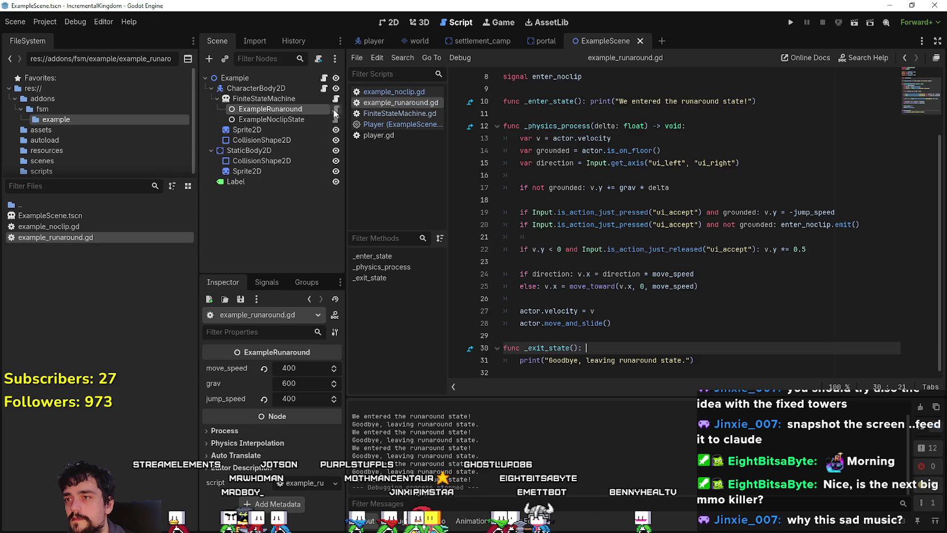
Step: Look through the runaround, Player and root Example node scripts
click(567, 235)
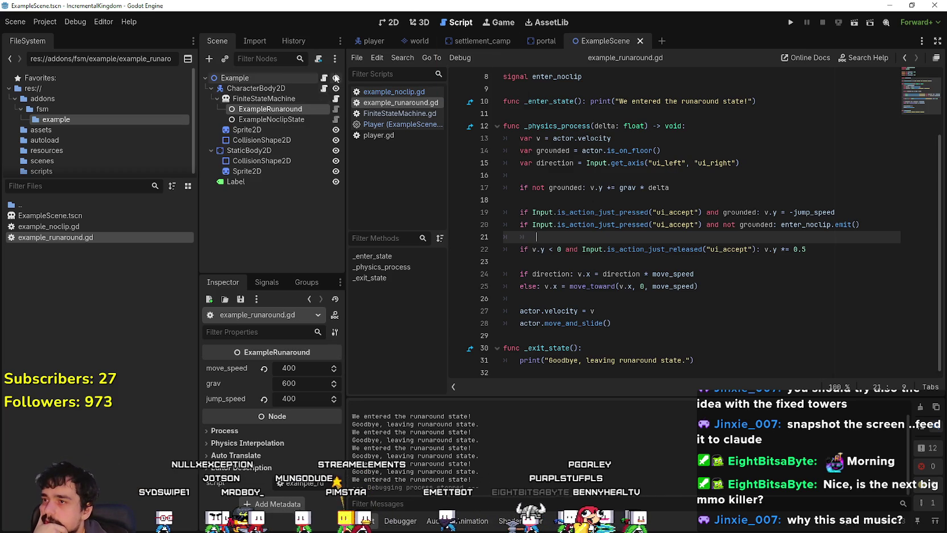
click(325, 89)
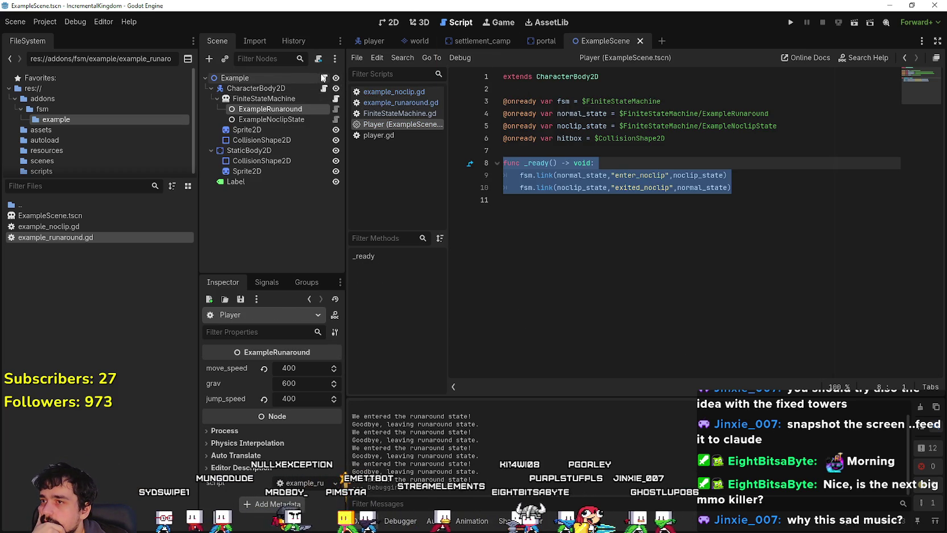
click(325, 78)
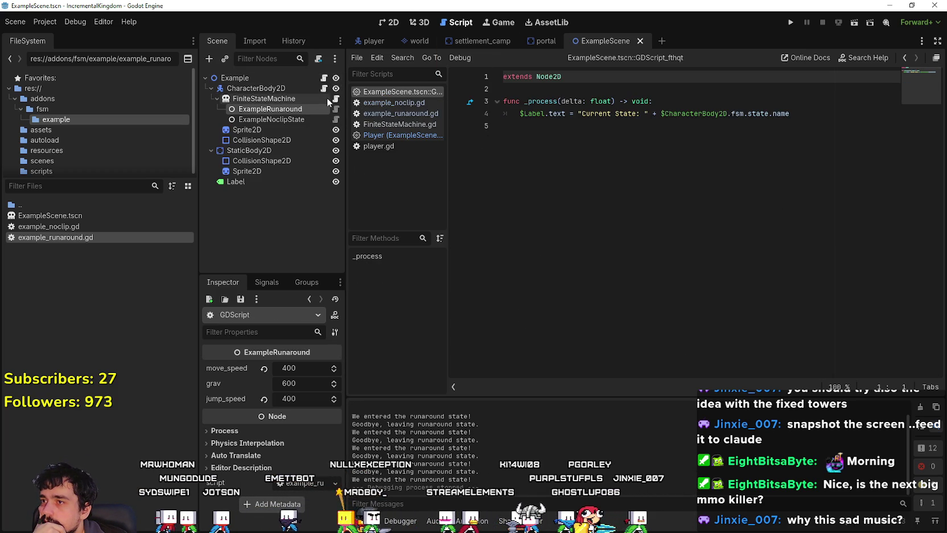
click(336, 99)
Step: Reopen example_runaround.gd and highlight its velocity and grounded lines 13–14
click(336, 110)
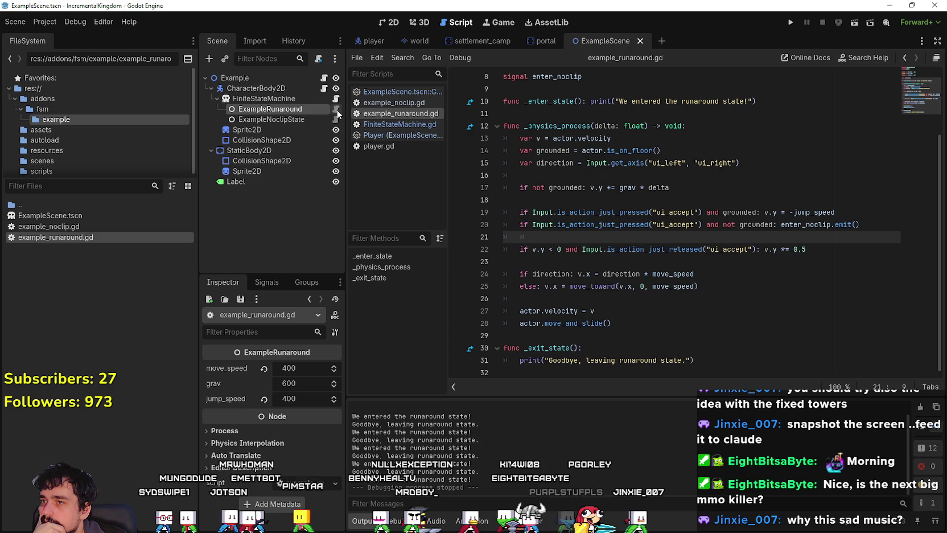
click(579, 202)
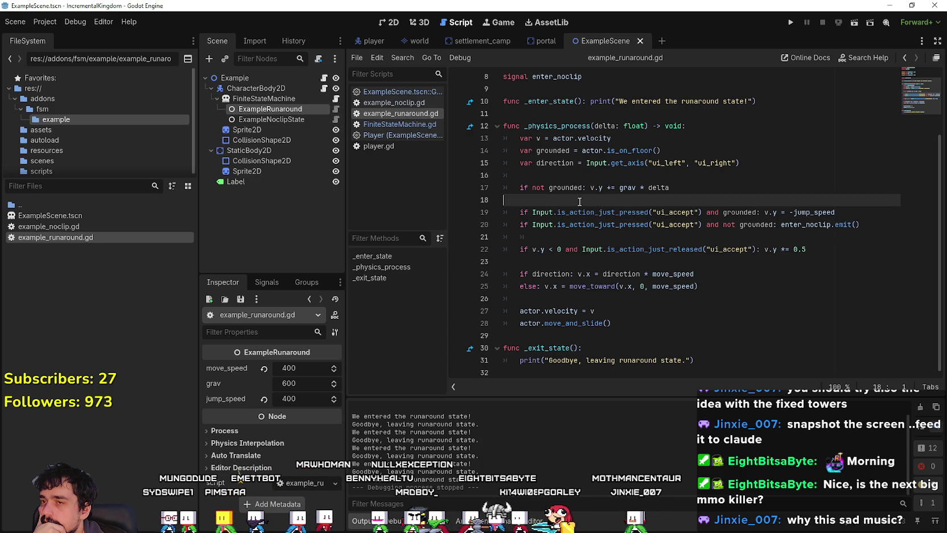
scroll(675, 254, up, 1)
click(701, 278)
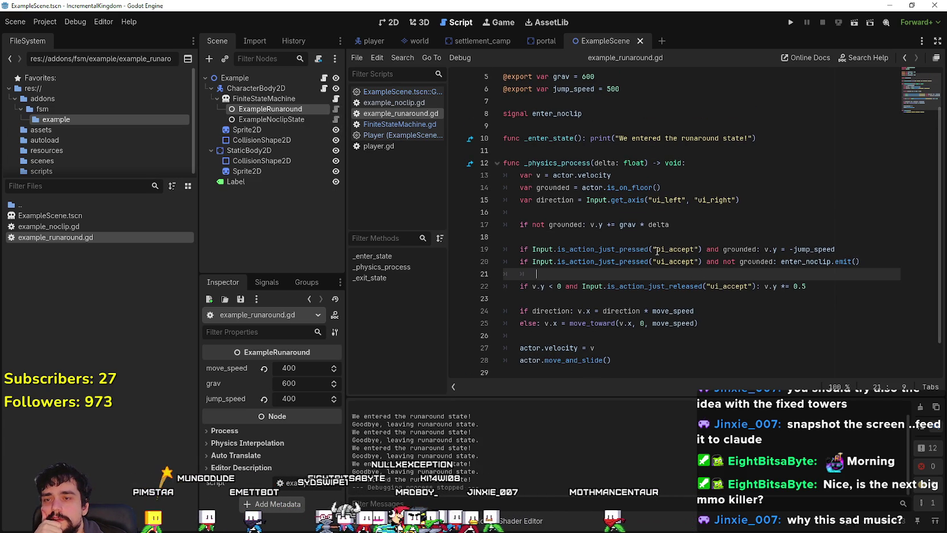
drag(665, 190, 501, 176)
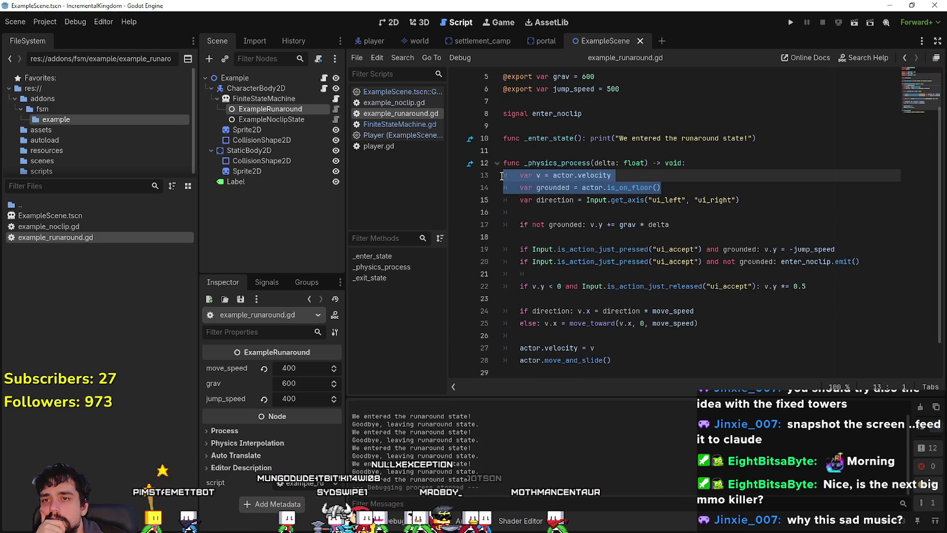
scroll(501, 176, up, 2)
click(654, 274)
click(644, 262)
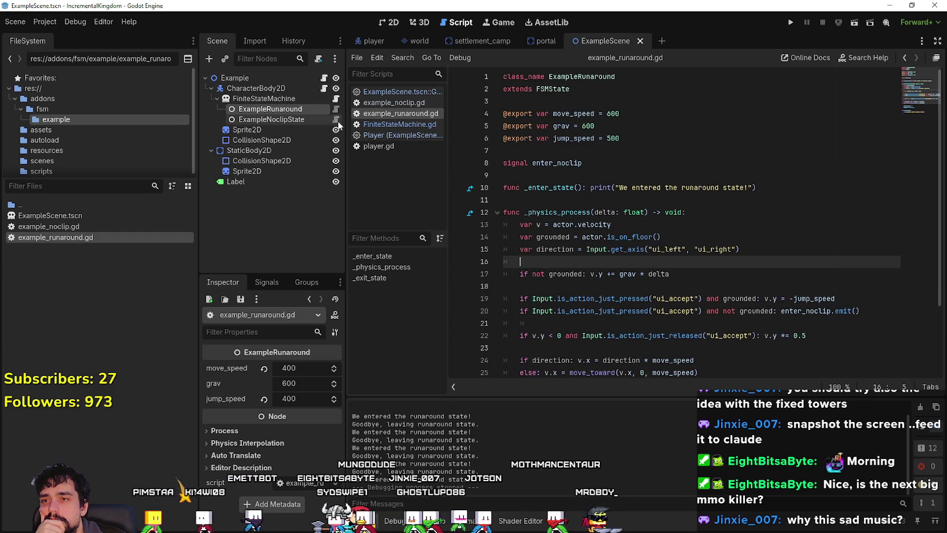
Step: Scroll through example_noclip.gd, then open FiniteStateMachine.gd
click(336, 120)
scroll(581, 256, down, 3)
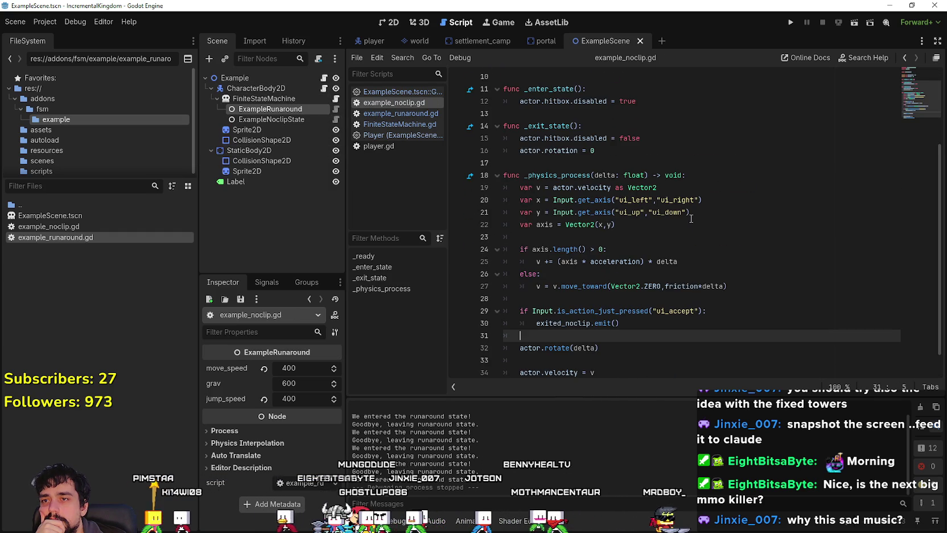
scroll(616, 122, down, 1)
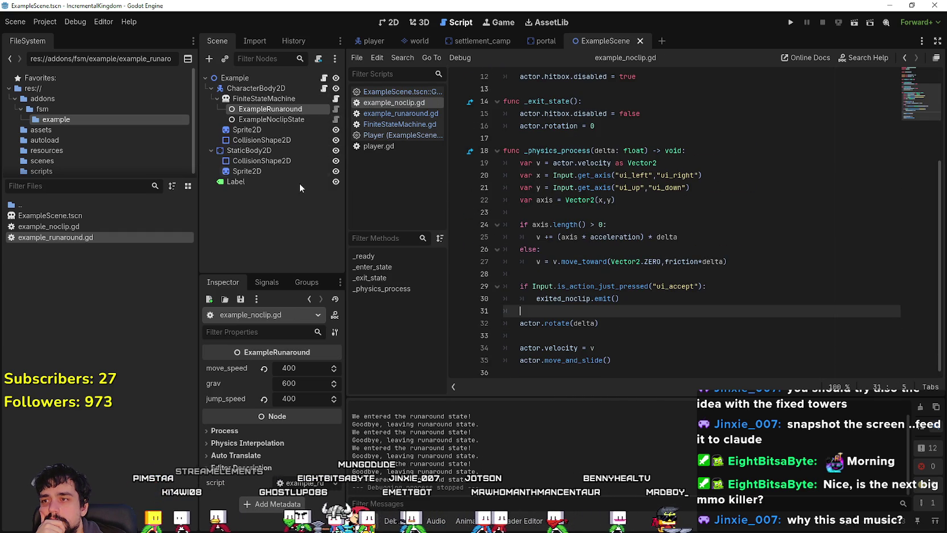
click(336, 100)
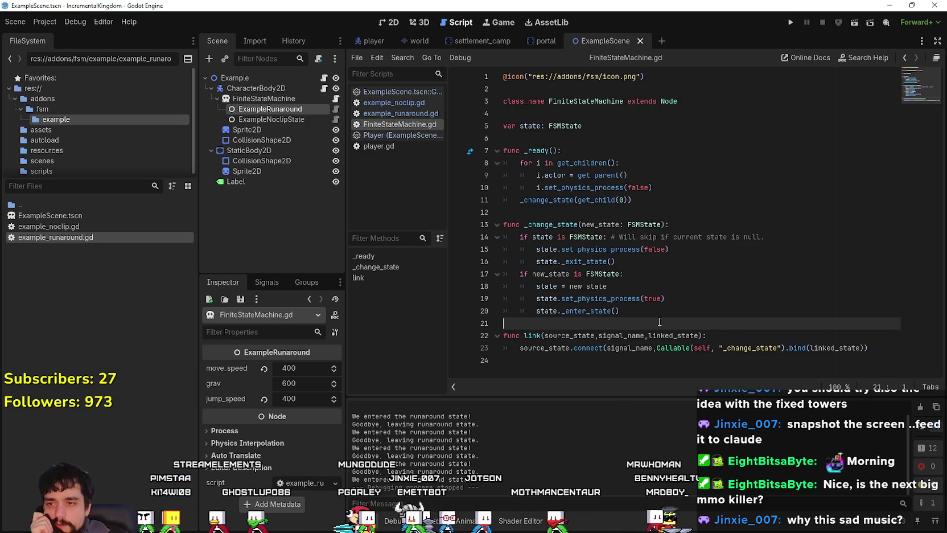
Step: Highlight FiniteStateMachine.gd's ready loop on lines 8–10, then go back to example_noclip.gd
click(780, 348)
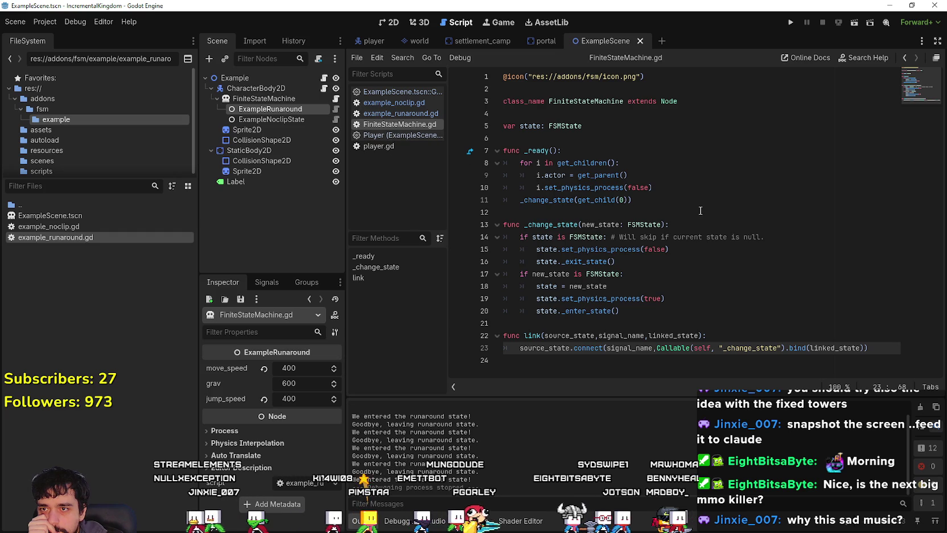
mouse_move(688, 188)
mouse_down()
mouse_move(501, 163)
mouse_move(501, 187)
mouse_move(498, 161)
mouse_move(501, 187)
mouse_up()
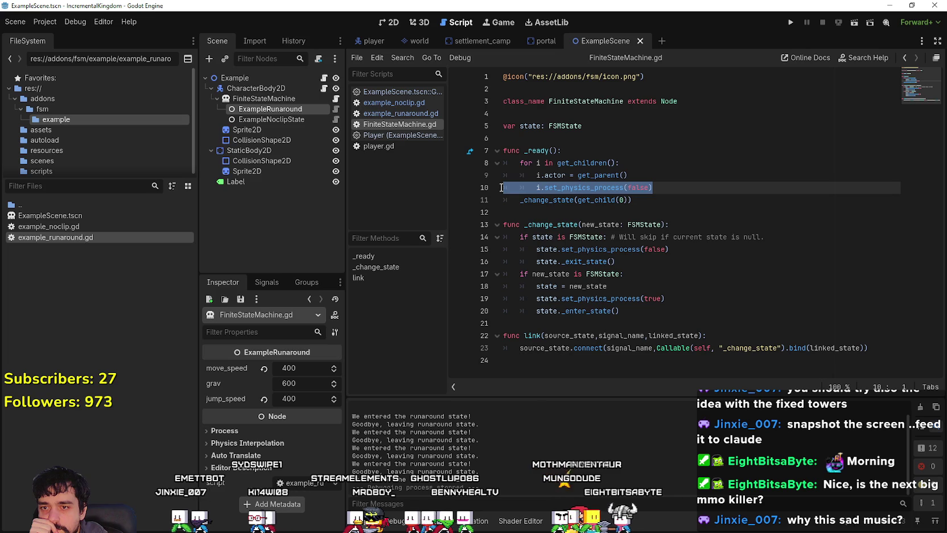
click(394, 103)
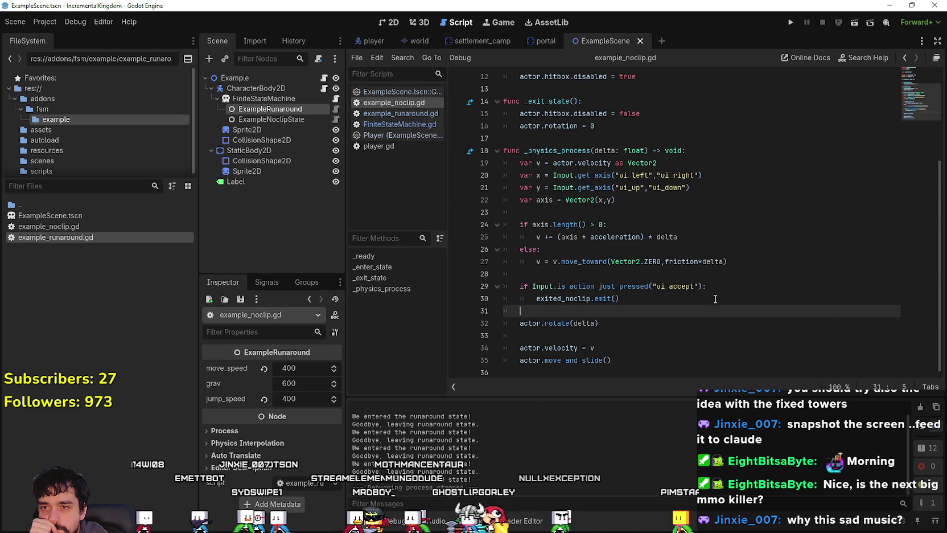
drag(520, 324, 638, 325)
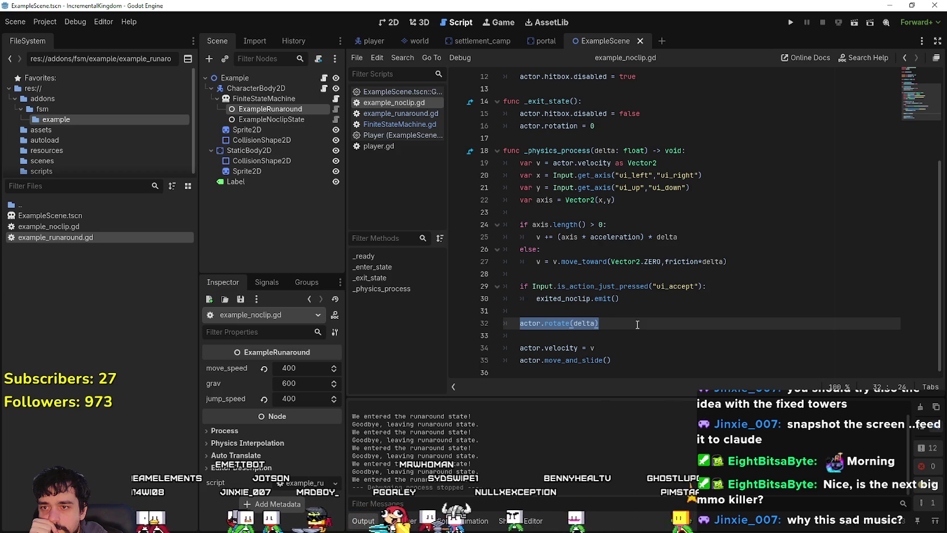
drag(645, 299, 493, 292)
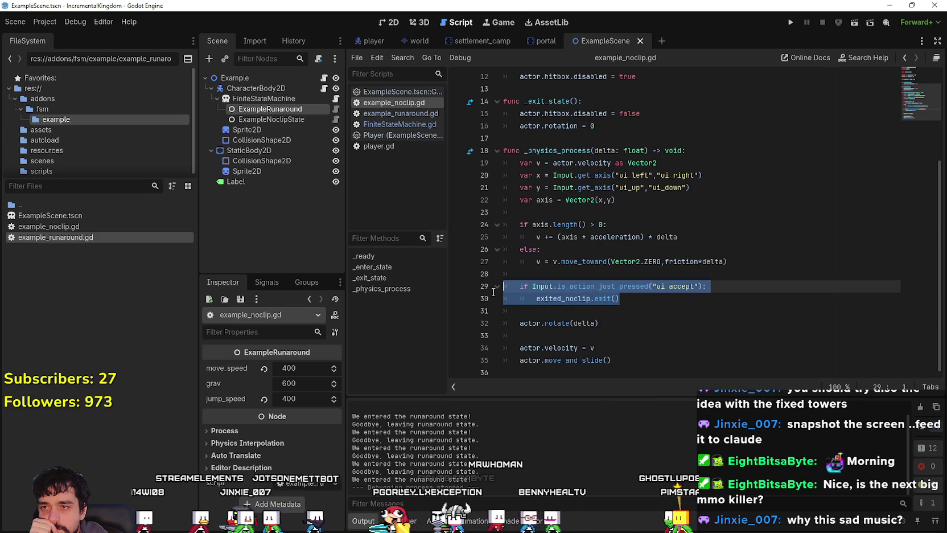
click(606, 347)
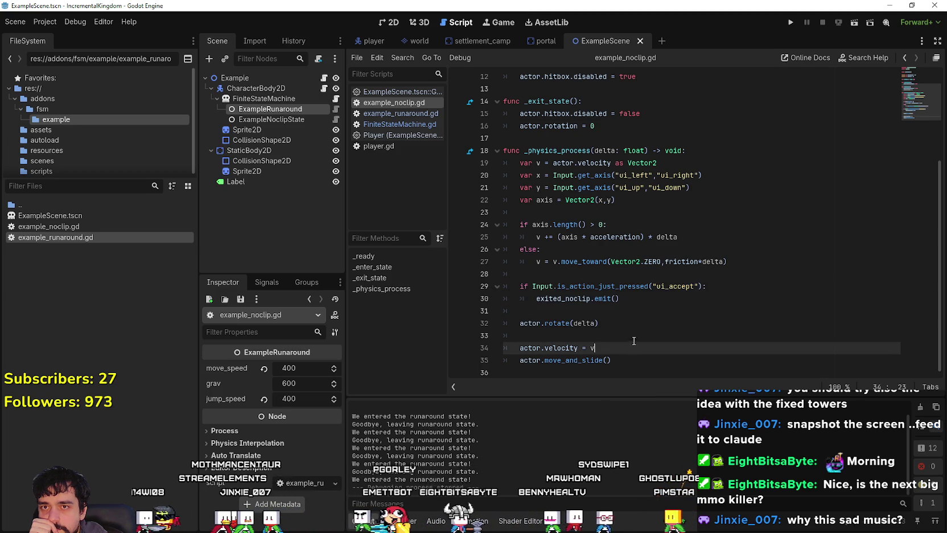
click(619, 361)
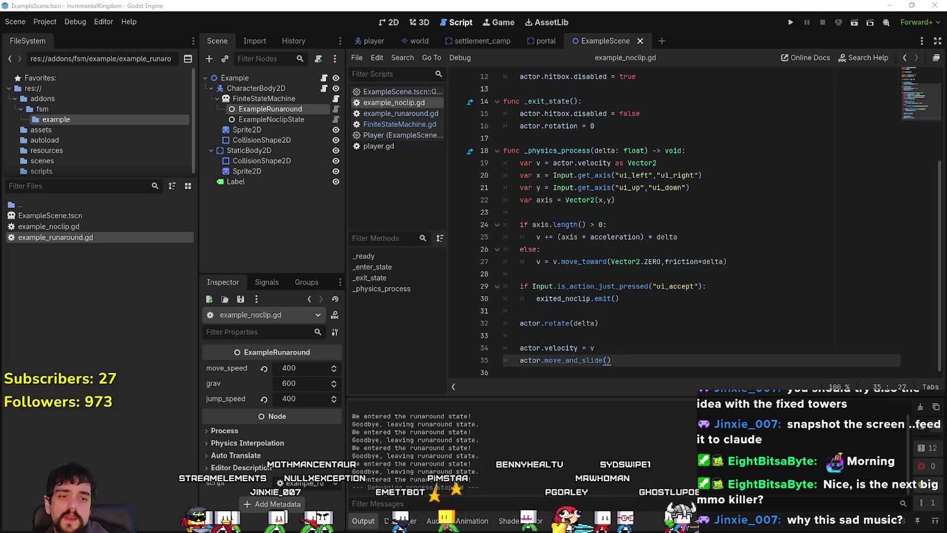
click(643, 298)
click(630, 310)
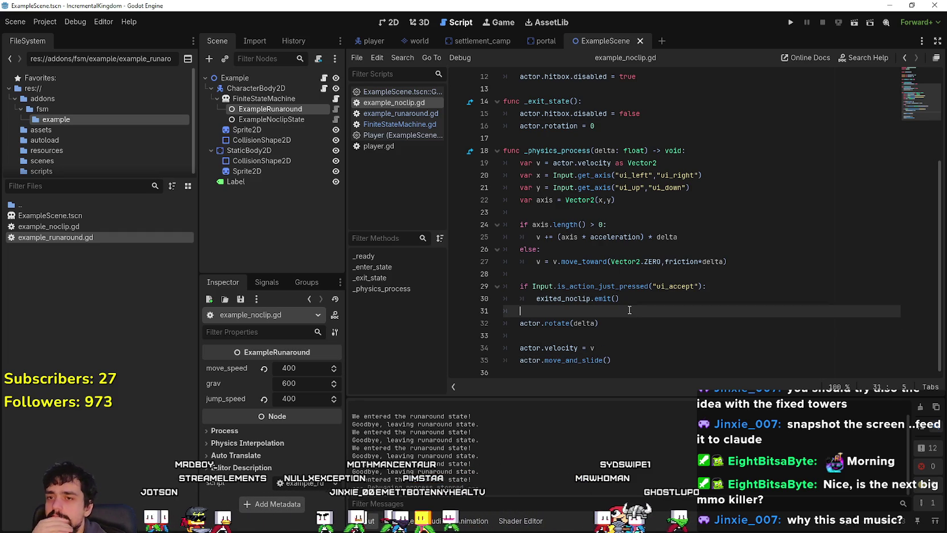
click(540, 22)
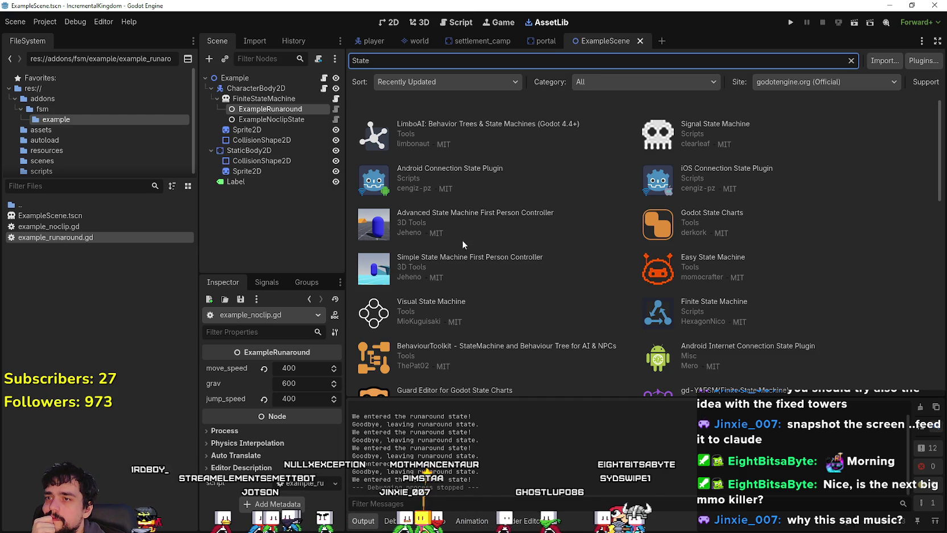
Step: Open Indie Blueprint State Machine from the State results and view its files on GitHub
scroll(569, 341, down, 5)
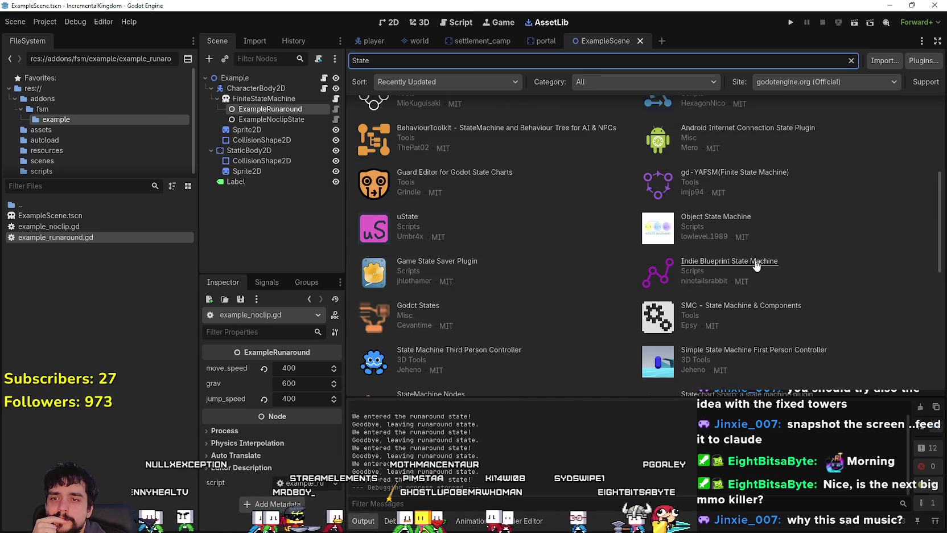
click(729, 262)
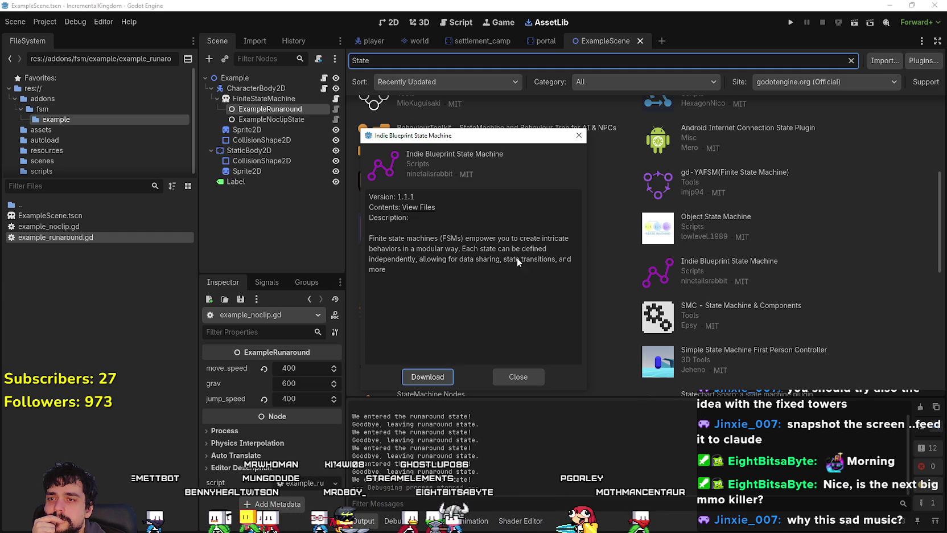
click(415, 209)
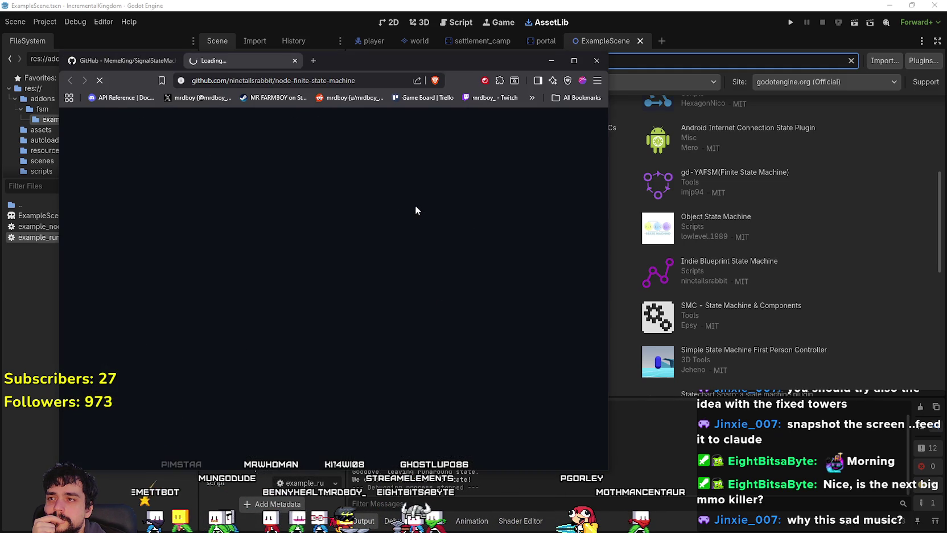
Step: Scroll through the machina README, highlighting the words on each frame
scroll(276, 337, down, 10)
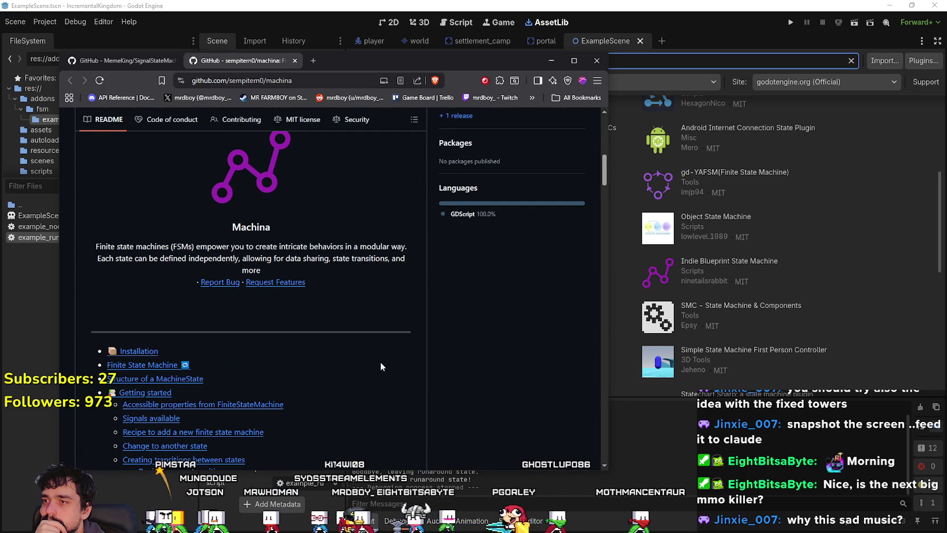
scroll(381, 362, down, 3)
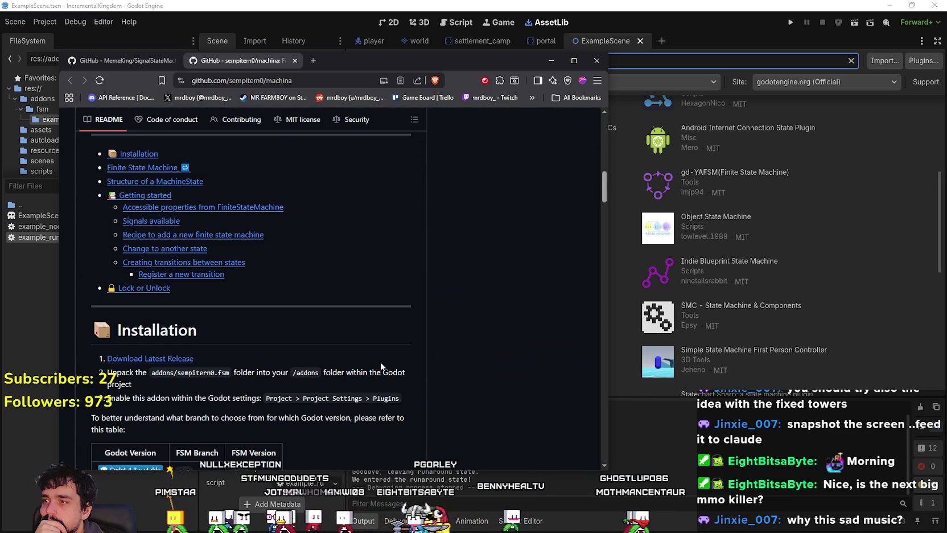
scroll(381, 364, down, 2)
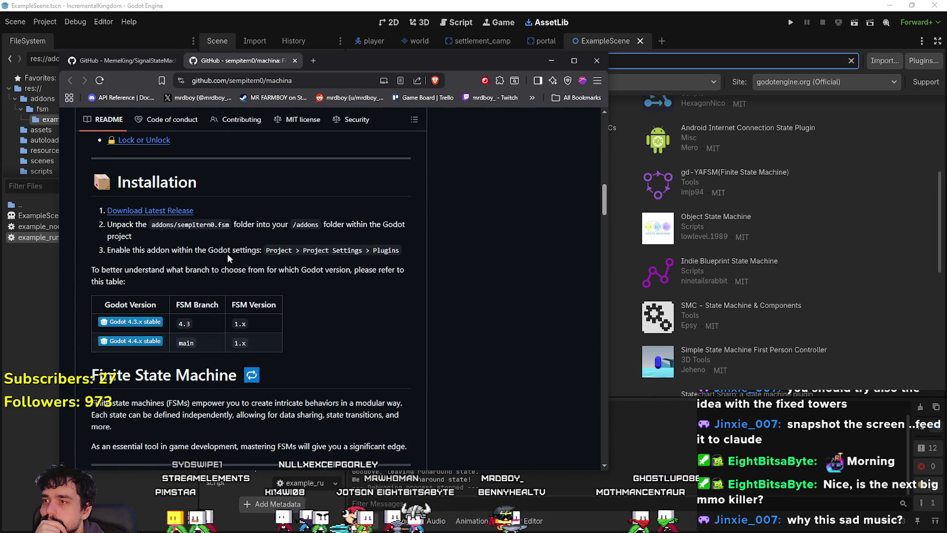
scroll(302, 265, down, 3)
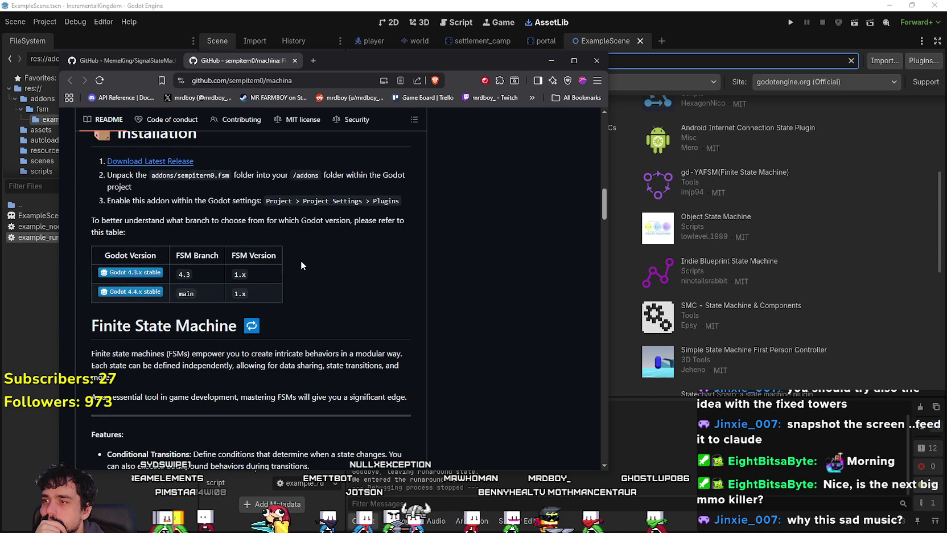
scroll(301, 277, down, 1)
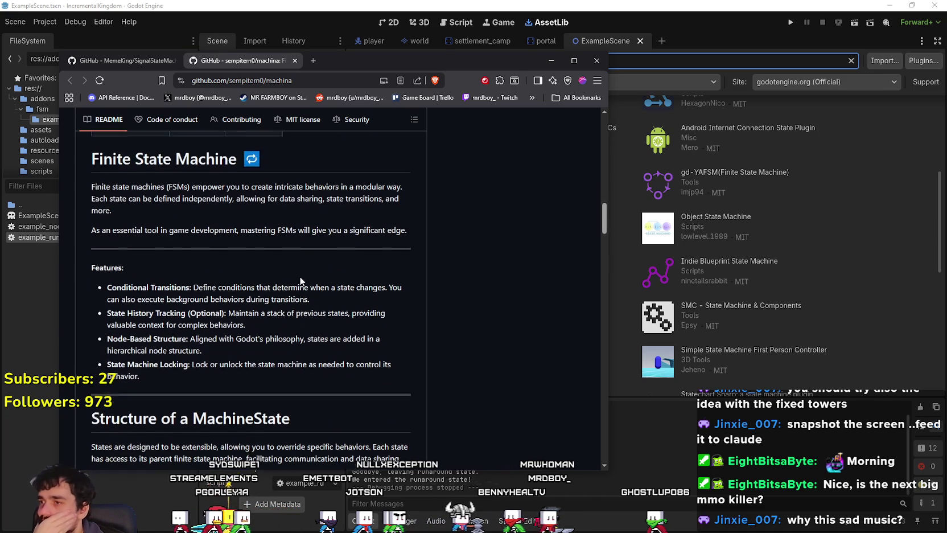
scroll(302, 278, down, 2)
scroll(301, 277, down, 2)
scroll(345, 323, down, 1)
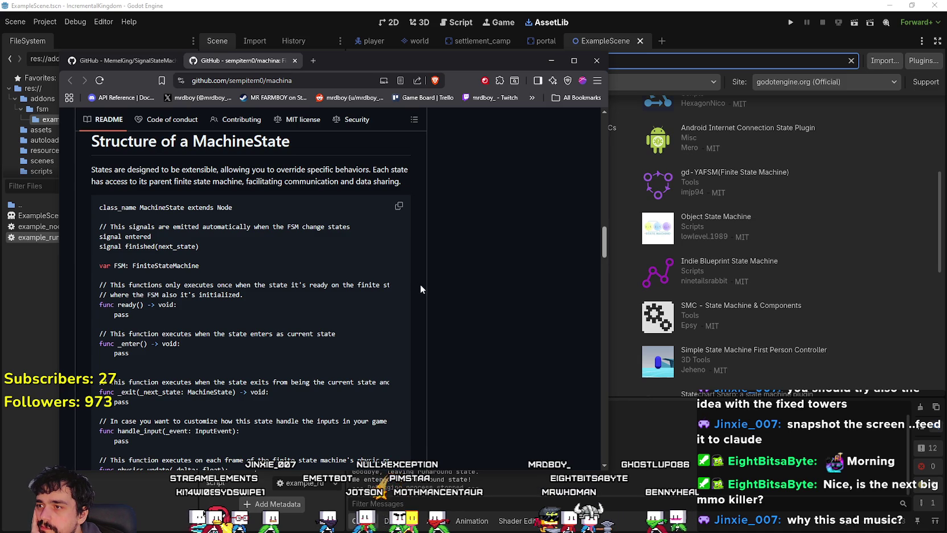
scroll(307, 382, down, 3)
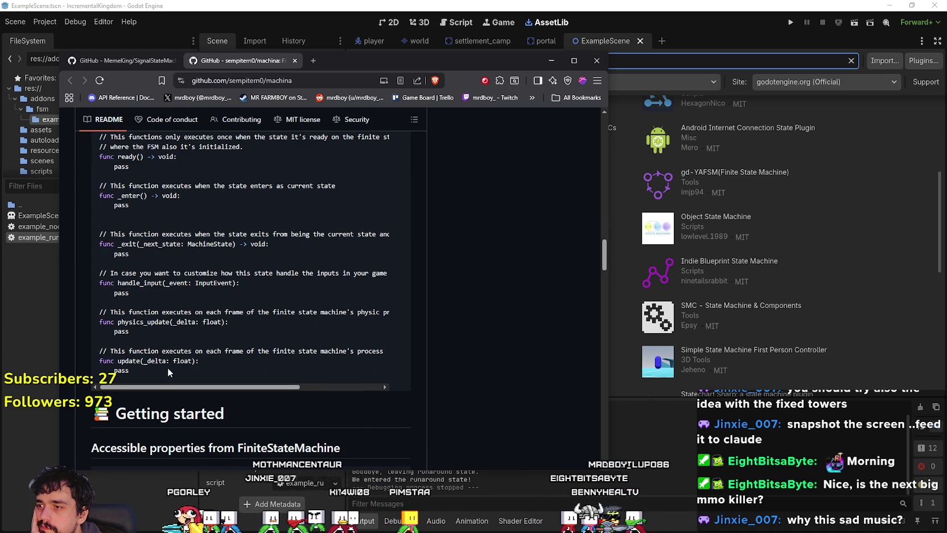
drag(244, 352, 197, 352)
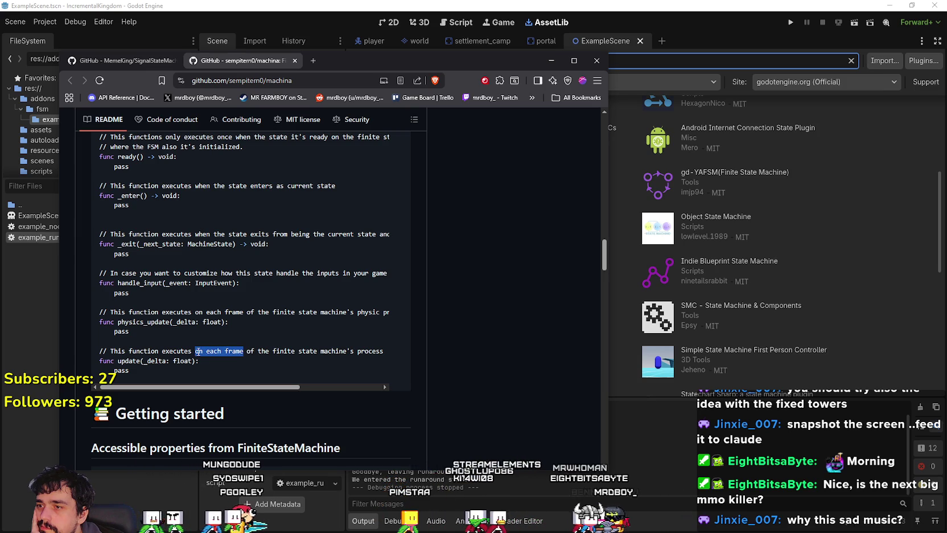
Step: Read further down the README and select the paragraph about locking the machine
scroll(253, 340, down, 3)
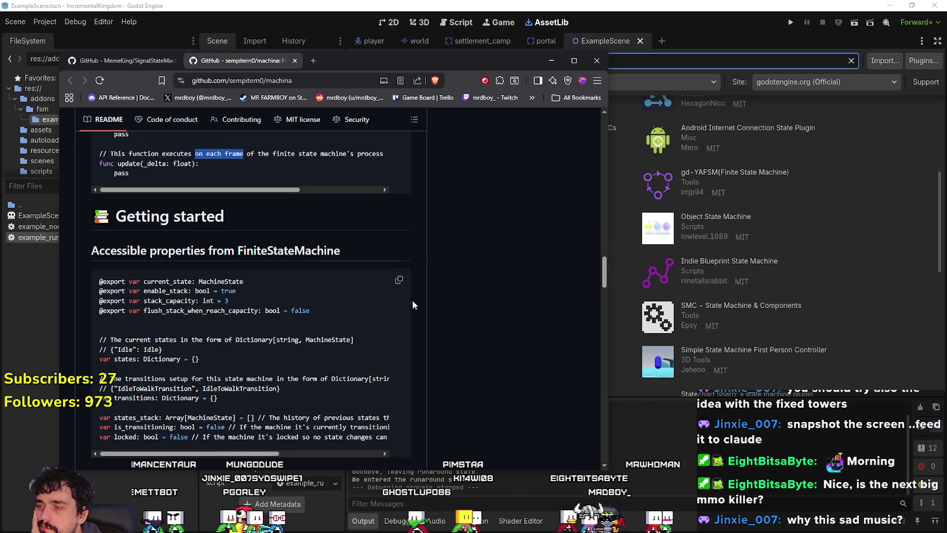
scroll(377, 307, down, 1)
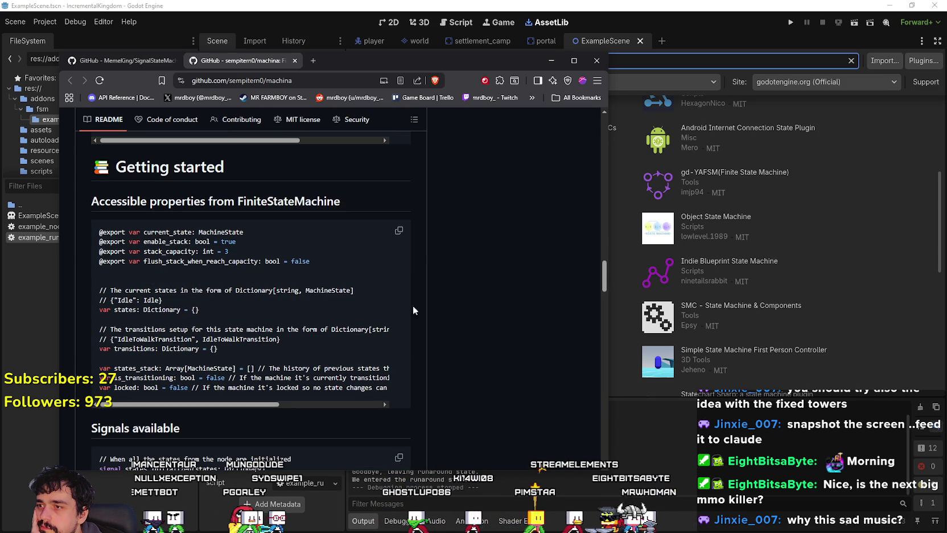
scroll(430, 320, down, 3)
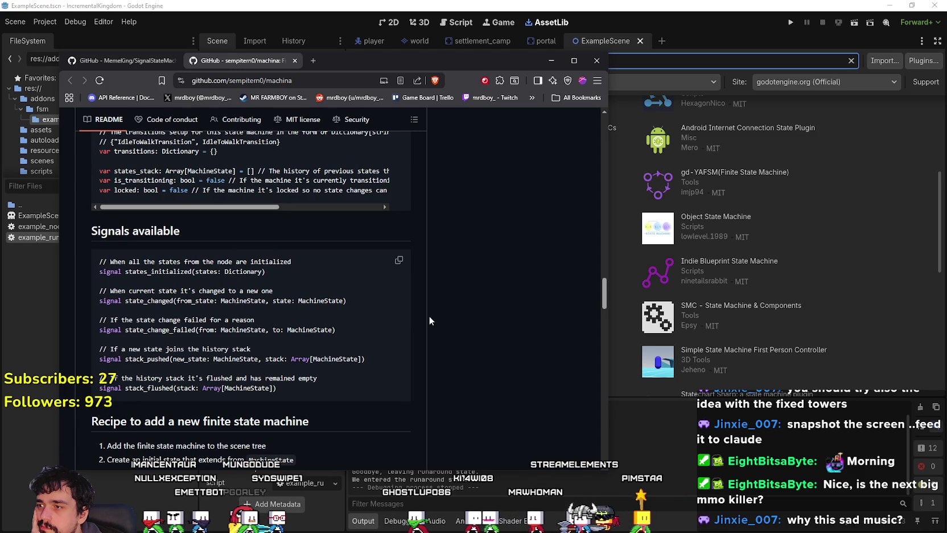
scroll(429, 321, down, 3)
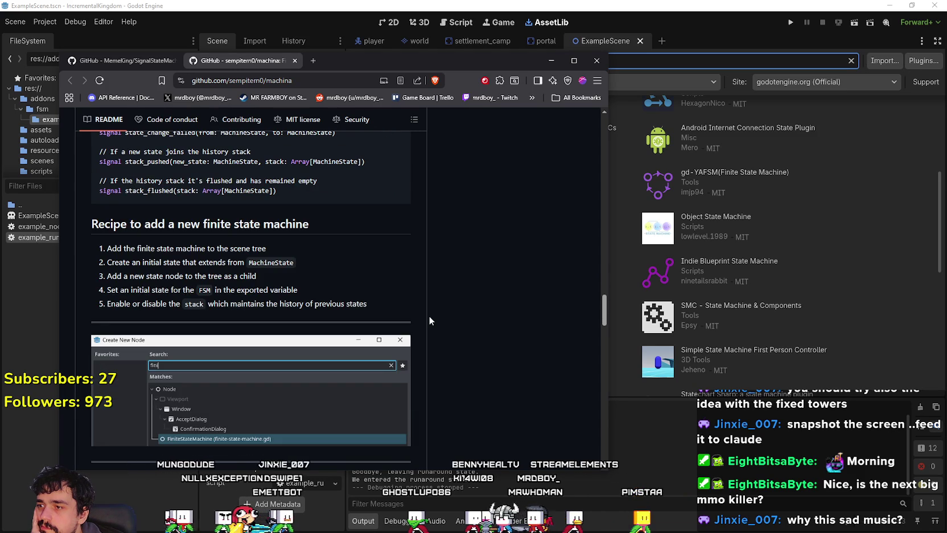
scroll(430, 320, down, 3)
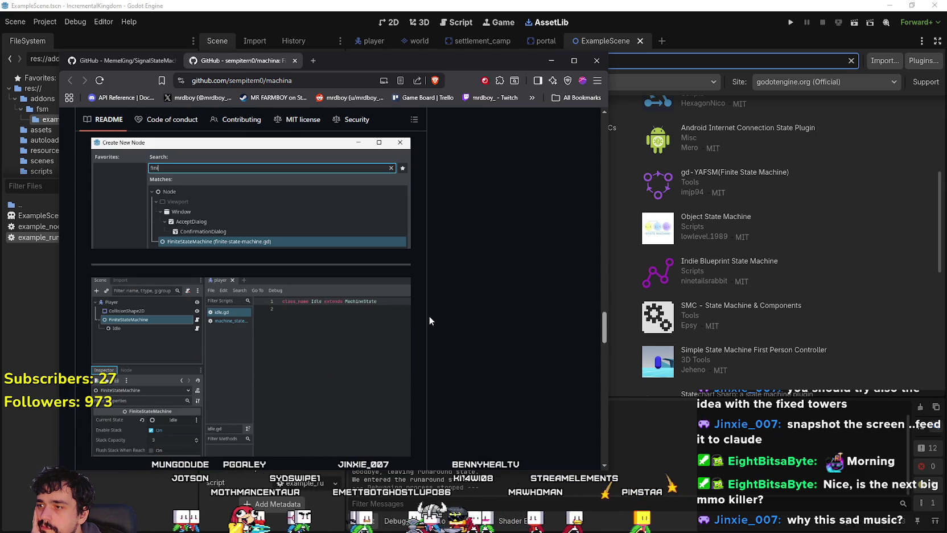
scroll(429, 321, down, 3)
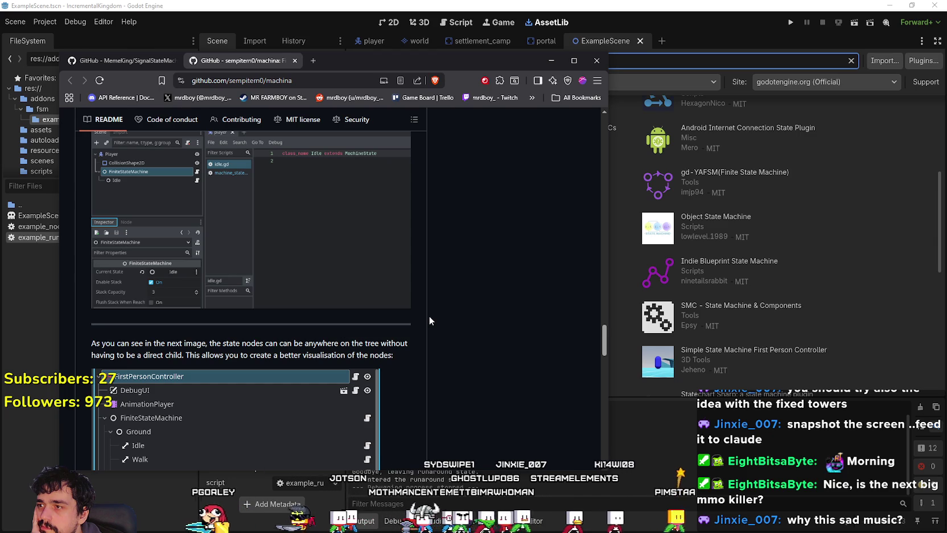
scroll(430, 321, down, 3)
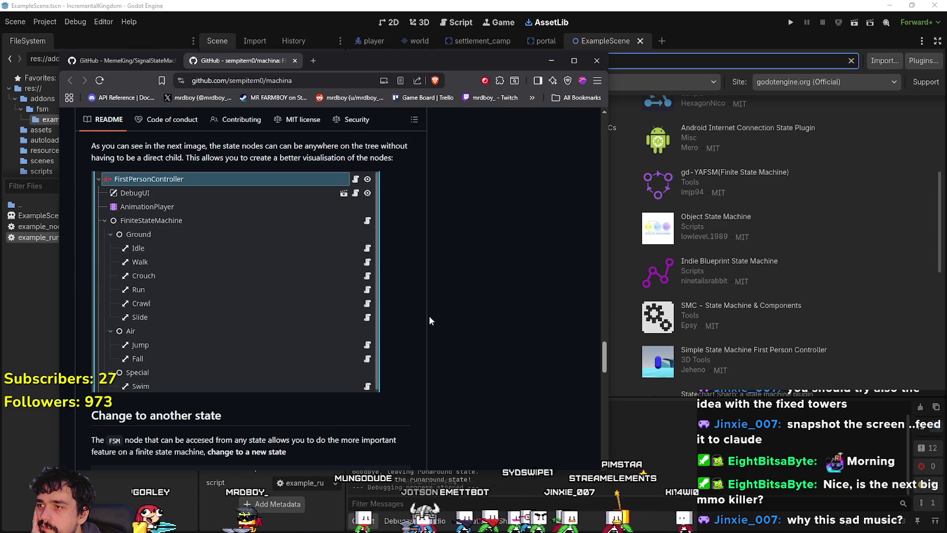
scroll(430, 320, down, 3)
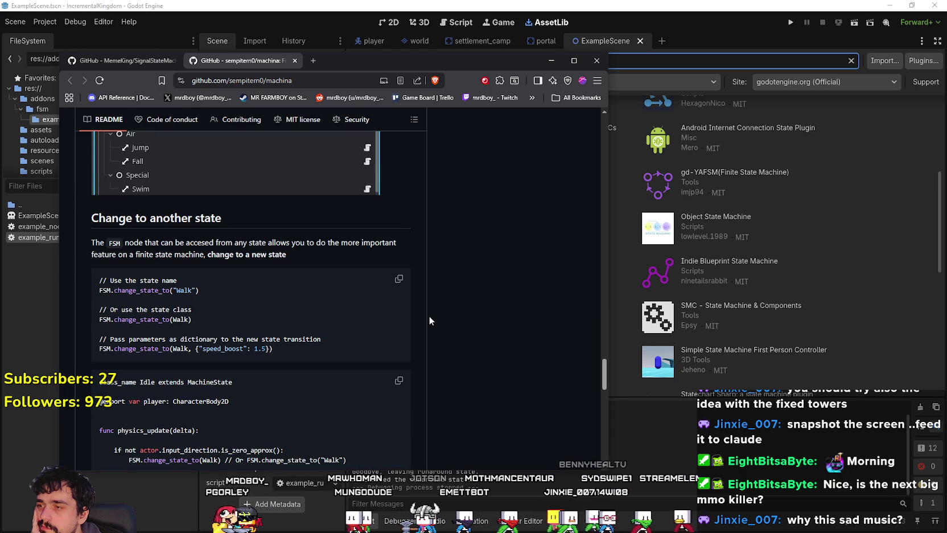
scroll(430, 320, down, 3)
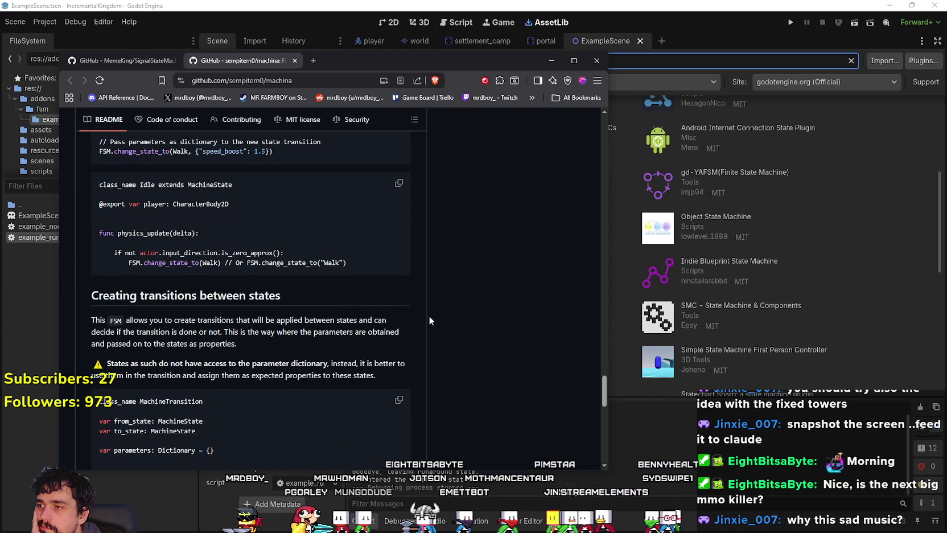
scroll(430, 320, down, 2)
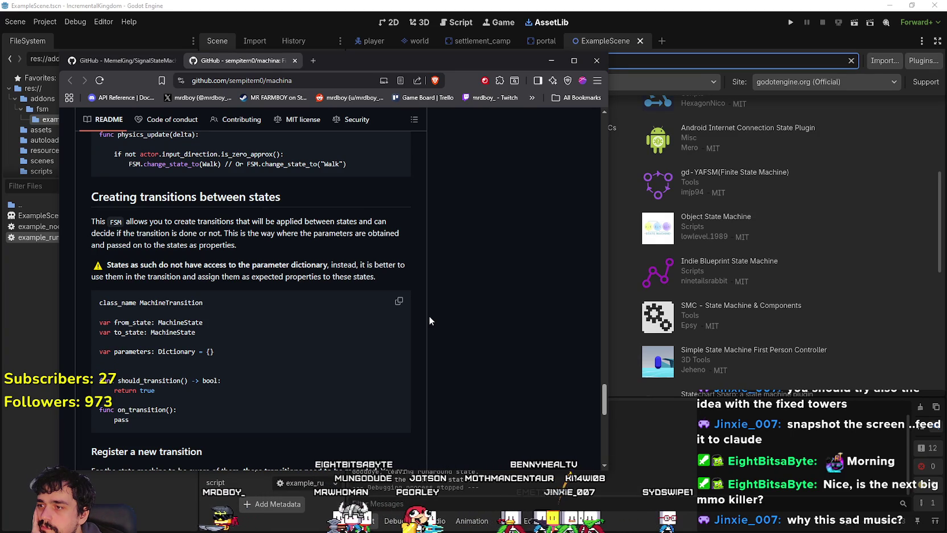
scroll(429, 315, down, 3)
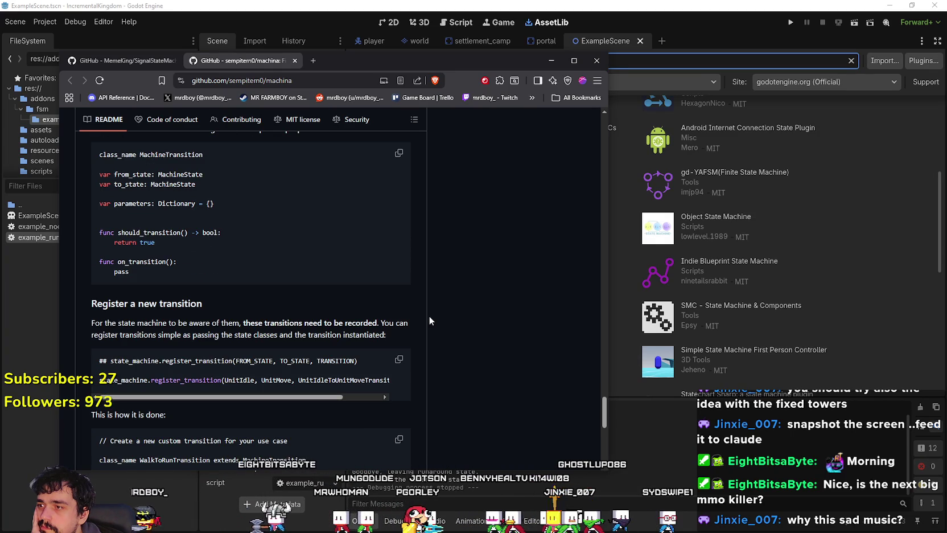
scroll(430, 320, down, 4)
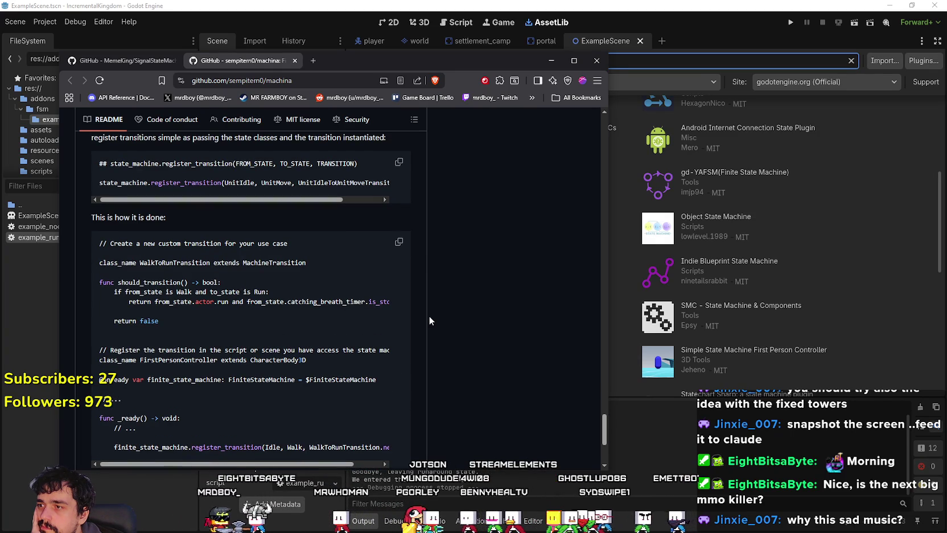
scroll(430, 320, down, 4)
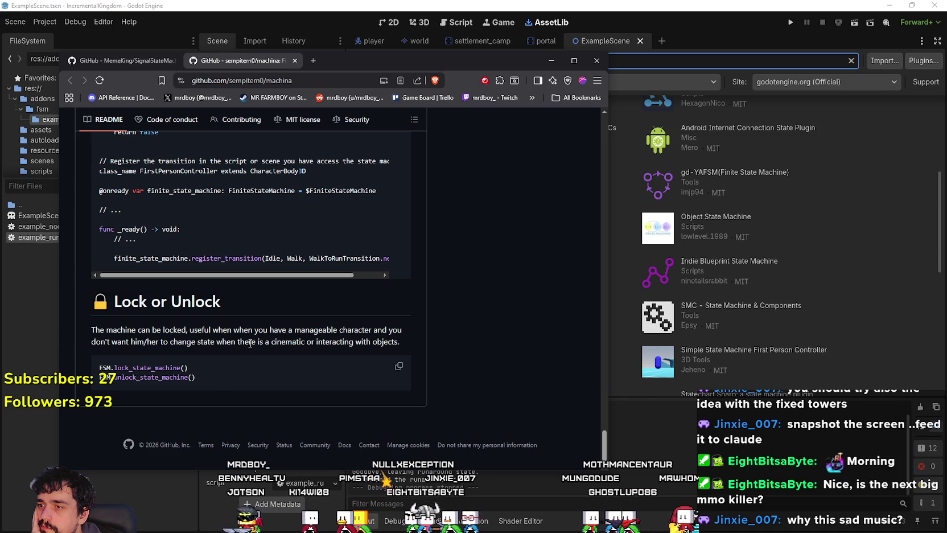
triple_click(389, 342)
Step: View the 16-commit history, newest 'updated the example to register transitions', then return to Godot
scroll(399, 346, up, 15)
scroll(433, 373, up, 15)
scroll(430, 380, up, 15)
scroll(429, 380, up, 15)
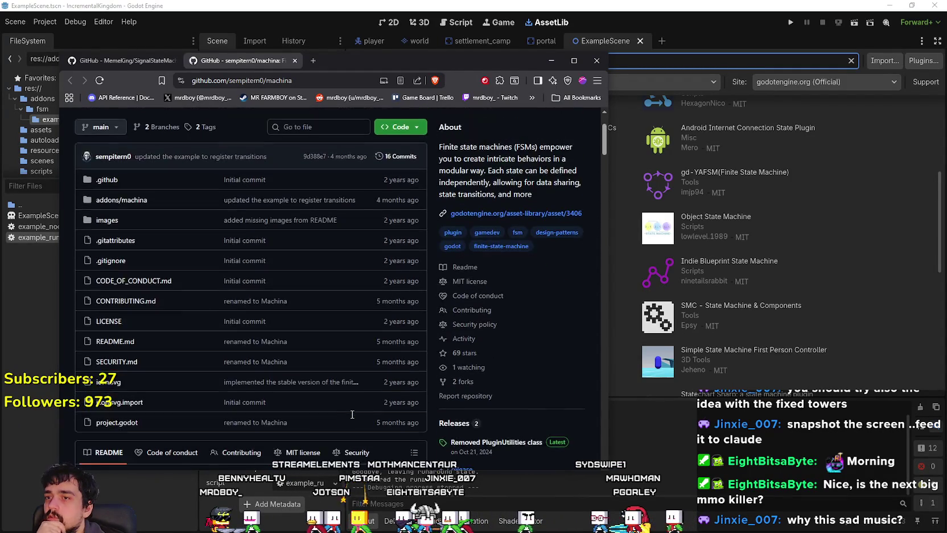
scroll(353, 414, up, 3)
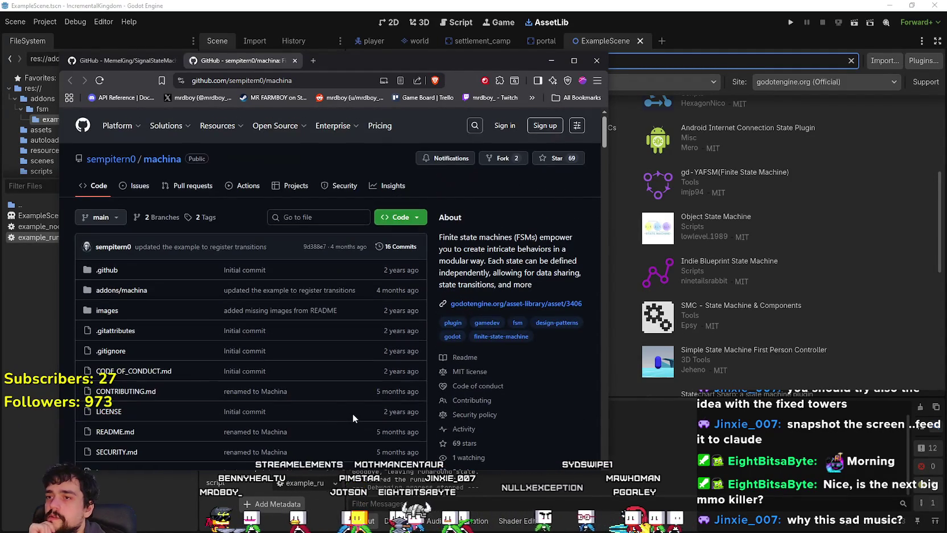
click(399, 248)
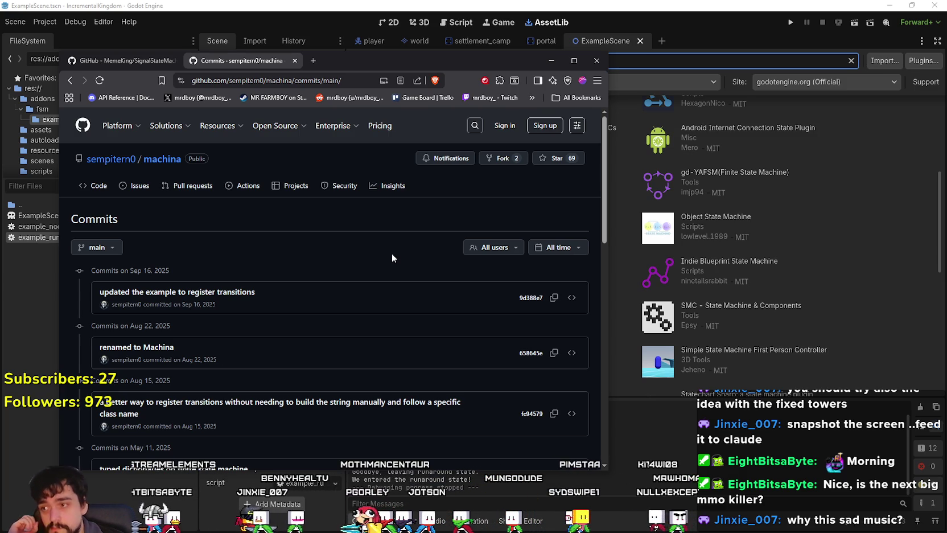
scroll(535, 301, down, 3)
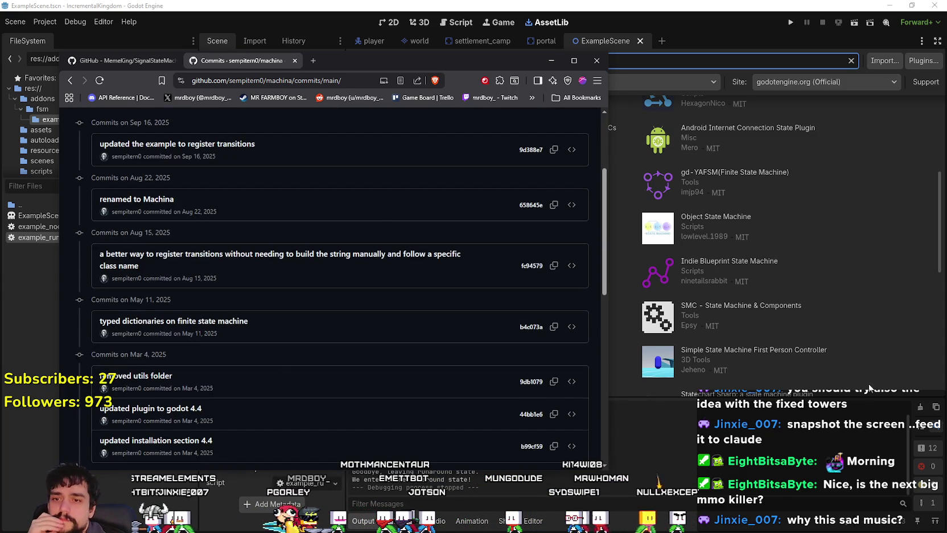
click(842, 360)
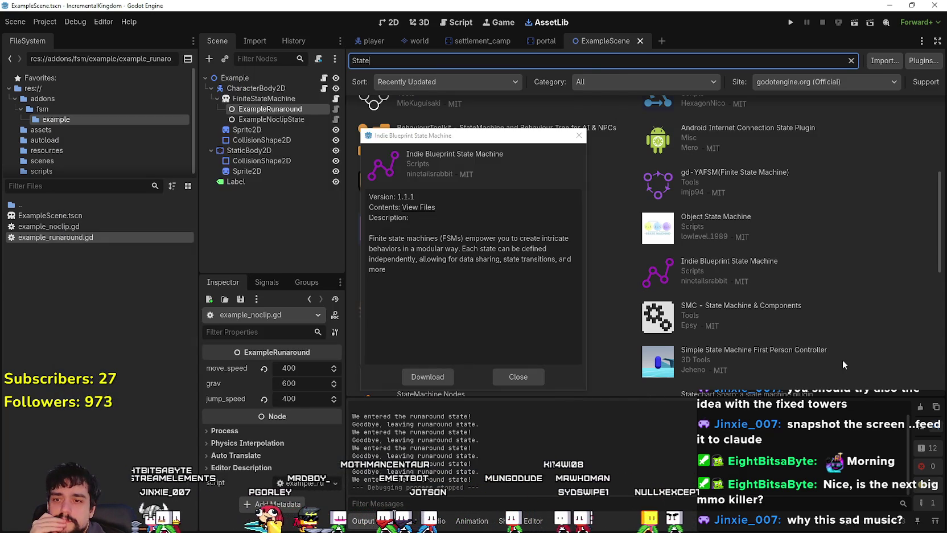
Step: Close the Indie Blueprint details, open StateSync and flip through its preview screenshots
click(523, 377)
scroll(639, 338, down, 5)
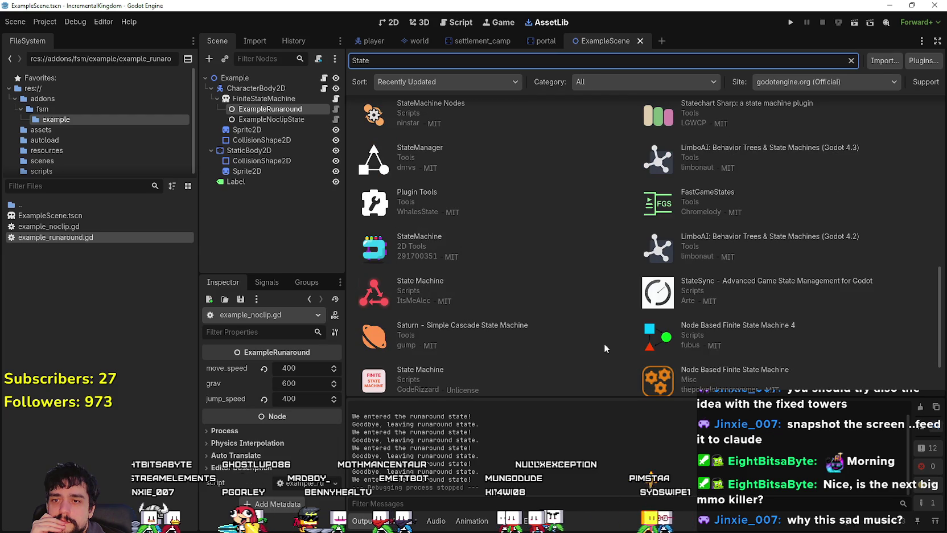
click(767, 288)
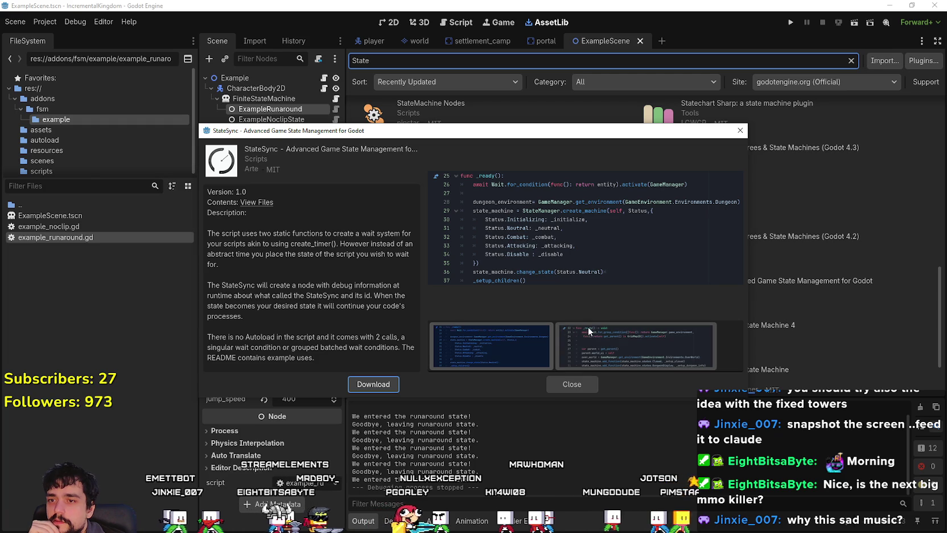
click(596, 339)
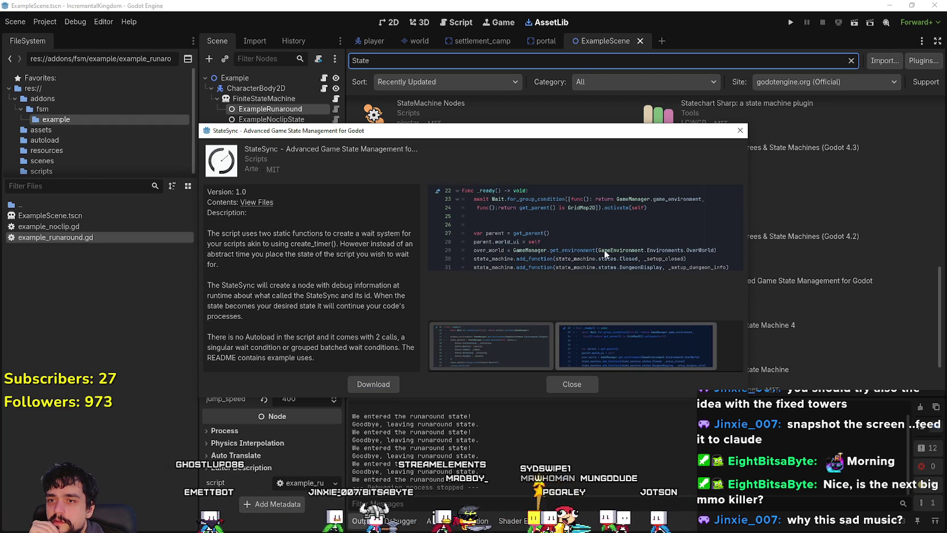
click(459, 332)
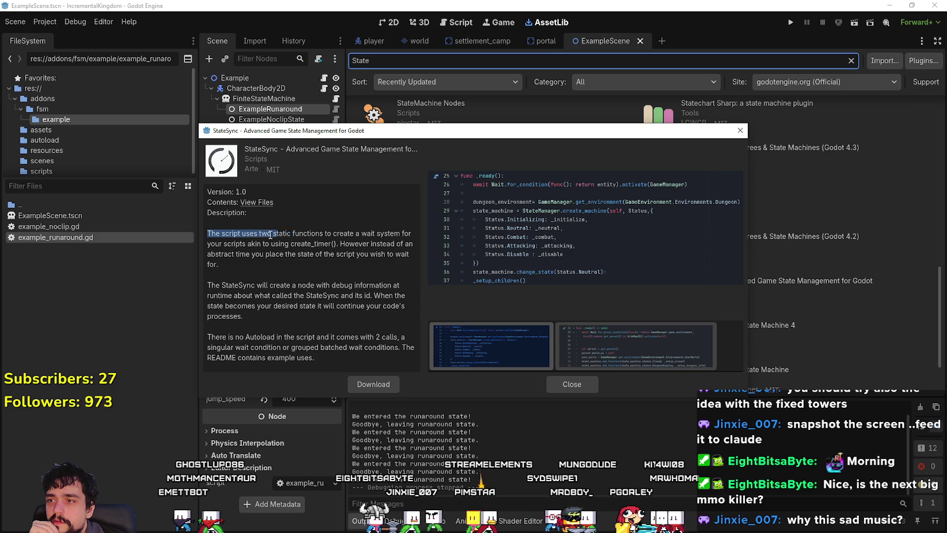
Step: Read StateSync's description, highlighting the debug node sentence, and move the window up-left
mouse_move(409, 235)
mouse_down()
mouse_move(411, 244)
mouse_move(321, 248)
mouse_up()
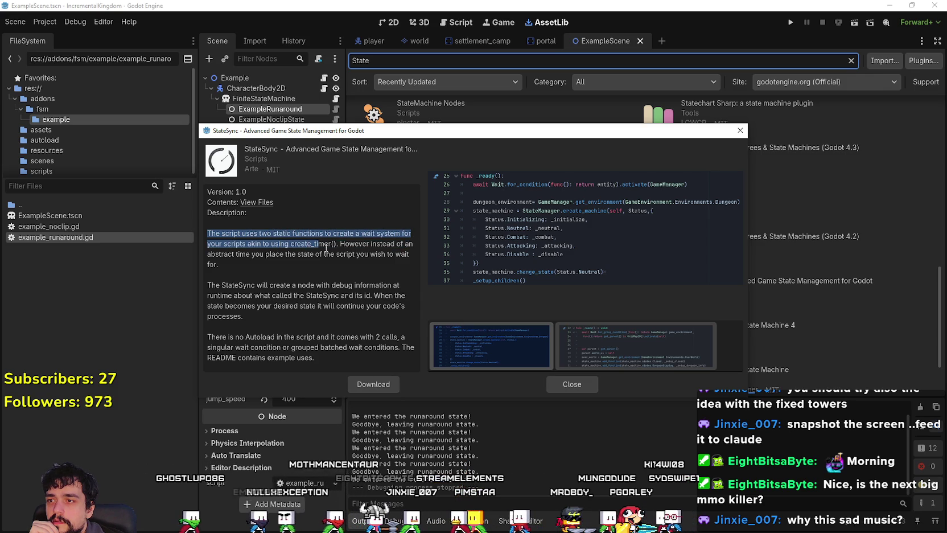
mouse_move(415, 245)
mouse_down()
mouse_move(342, 263)
mouse_move(399, 246)
mouse_move(256, 262)
mouse_move(272, 286)
mouse_move(299, 296)
mouse_up()
click(300, 293)
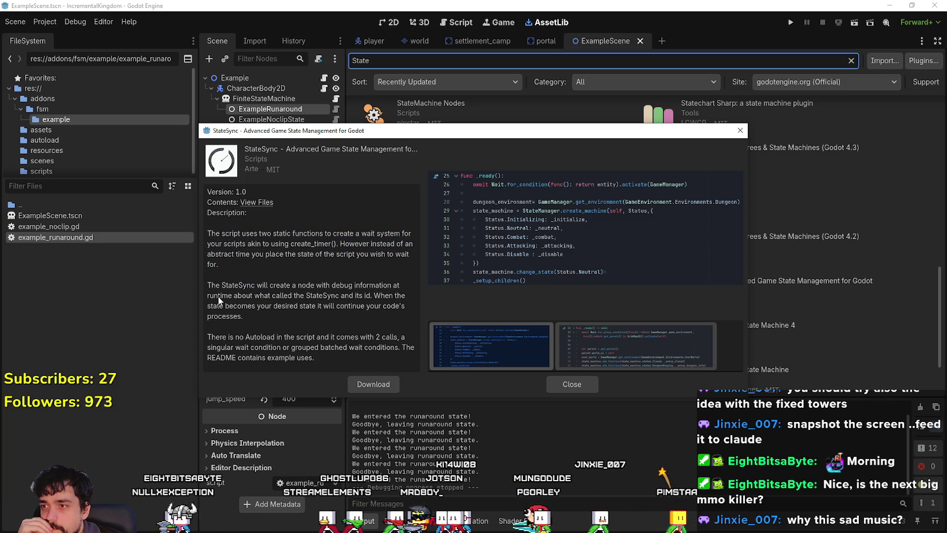
drag(315, 302, 408, 301)
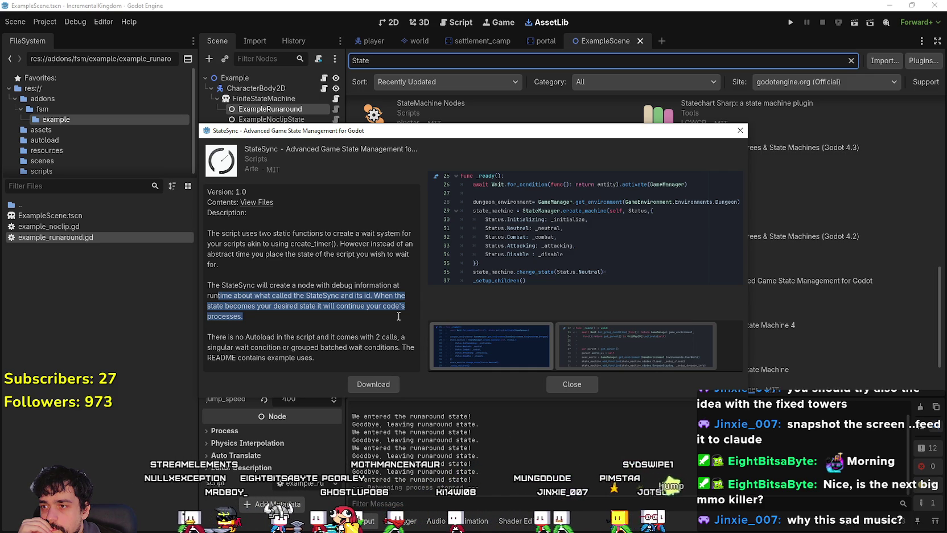
click(262, 333)
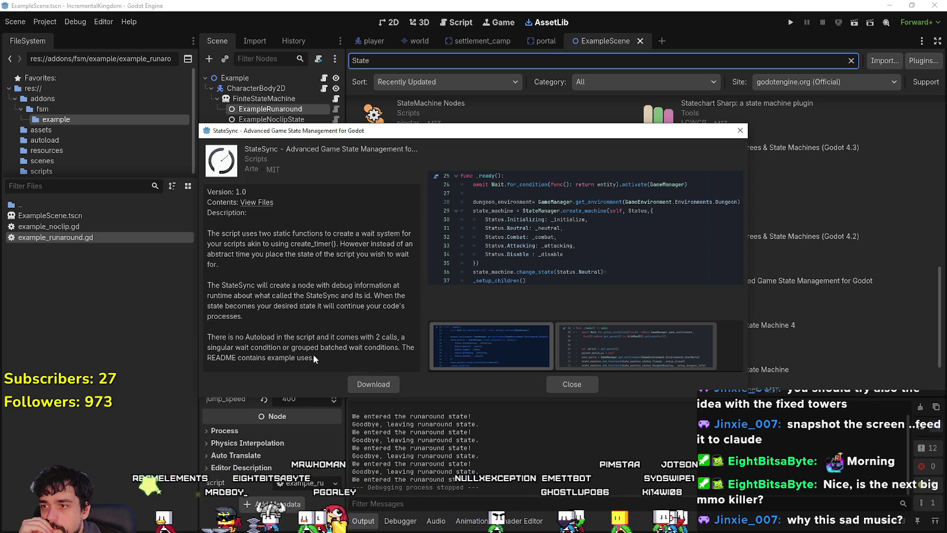
drag(710, 132, 630, 29)
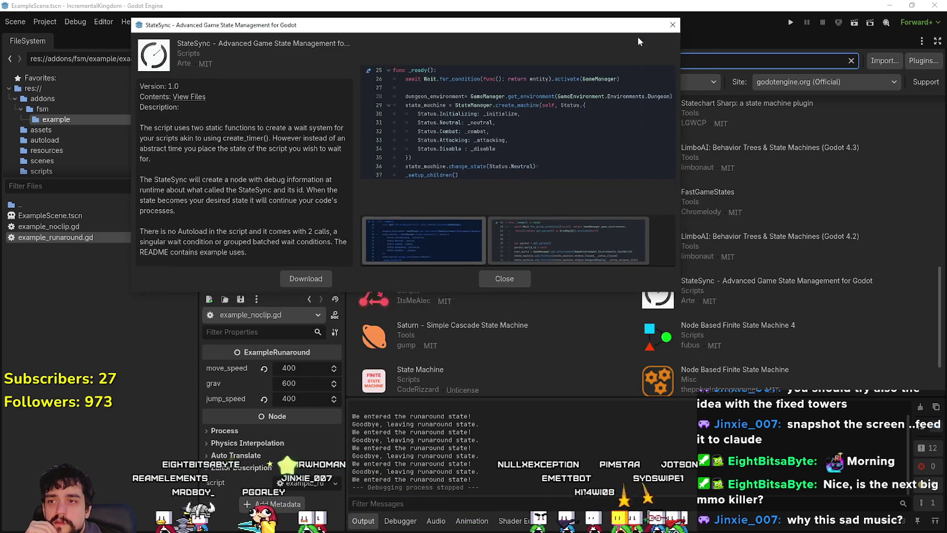
Step: Enlarge the StateSync details window, view the second code screenshot, and open its GitHub files
mouse_move(682, 292)
mouse_down()
mouse_move(871, 520)
mouse_move(595, 437)
mouse_move(882, 523)
mouse_up()
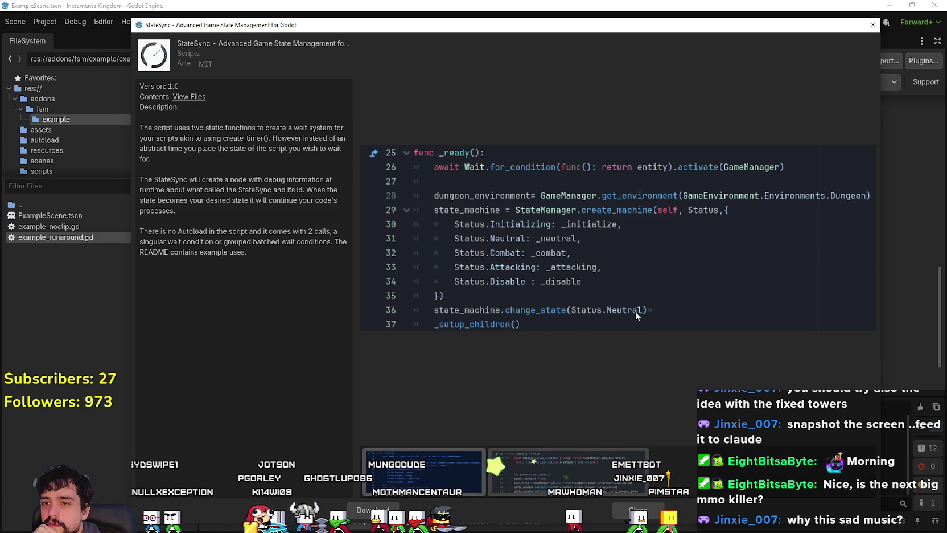
click(526, 480)
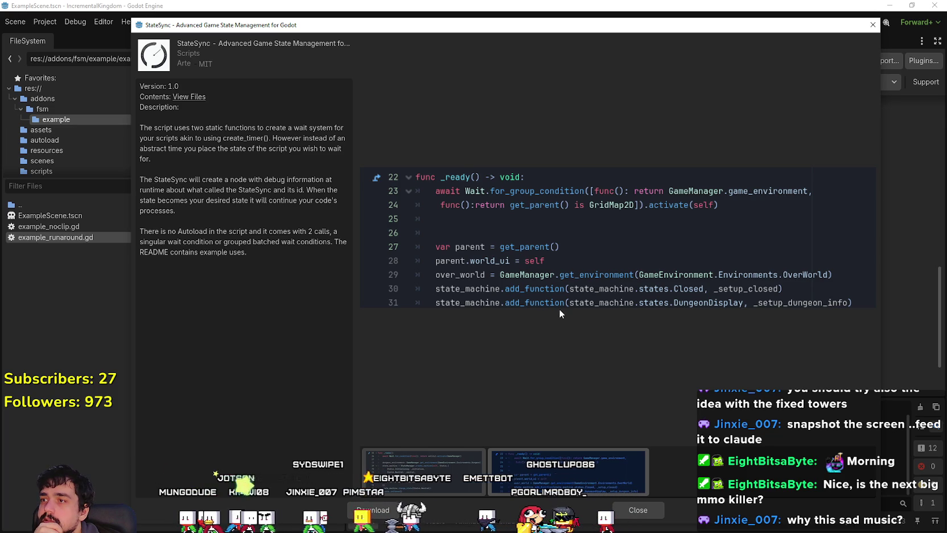
click(189, 97)
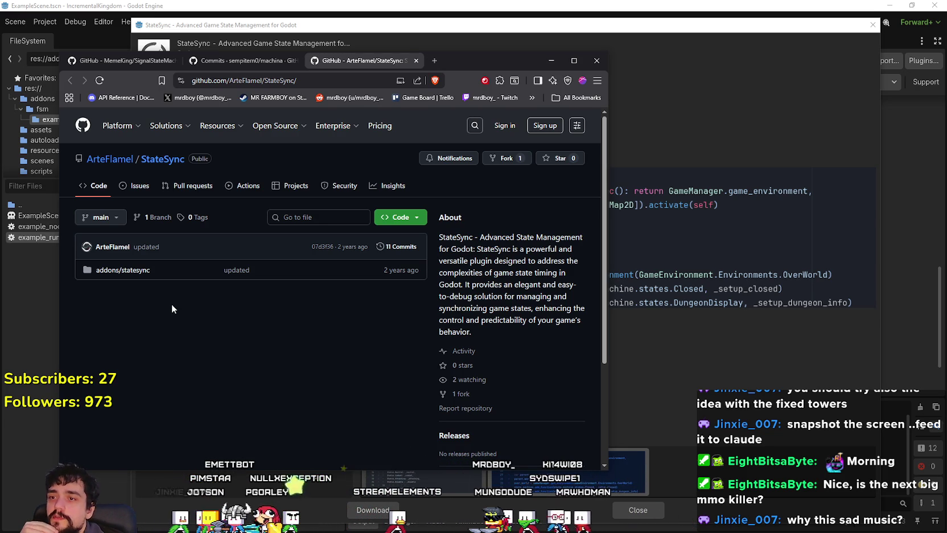
Step: Open the addons/statesync folder in the repository and scroll through its contents
scroll(174, 300, down, 2)
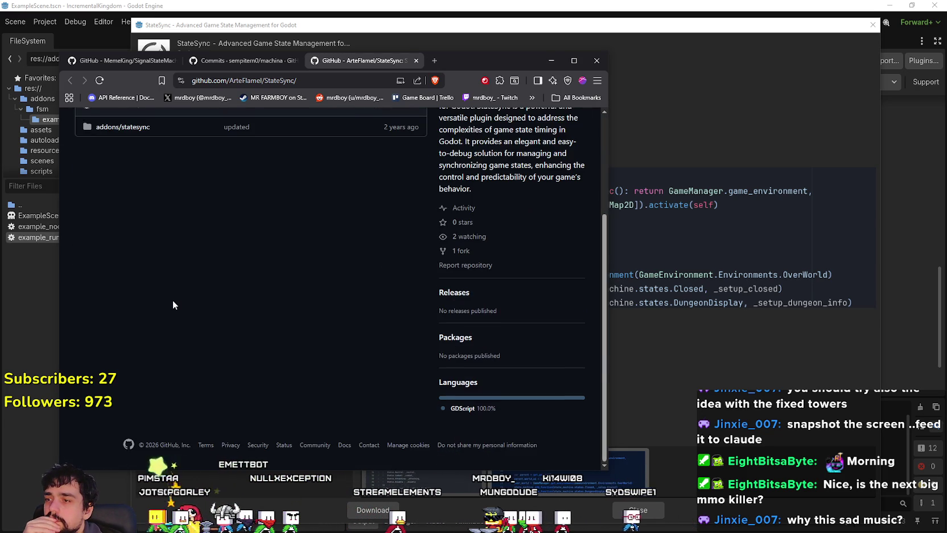
scroll(173, 299, up, 2)
click(123, 270)
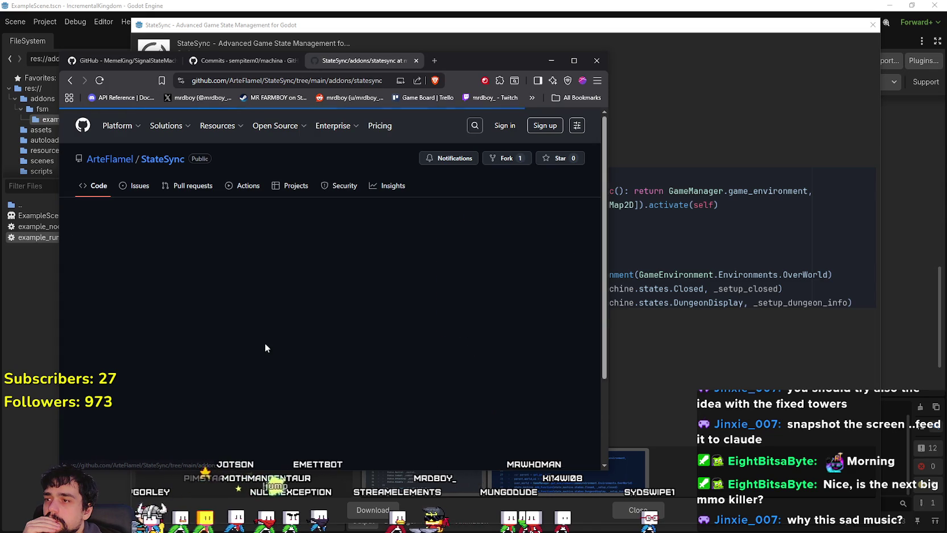
scroll(226, 317, down, 4)
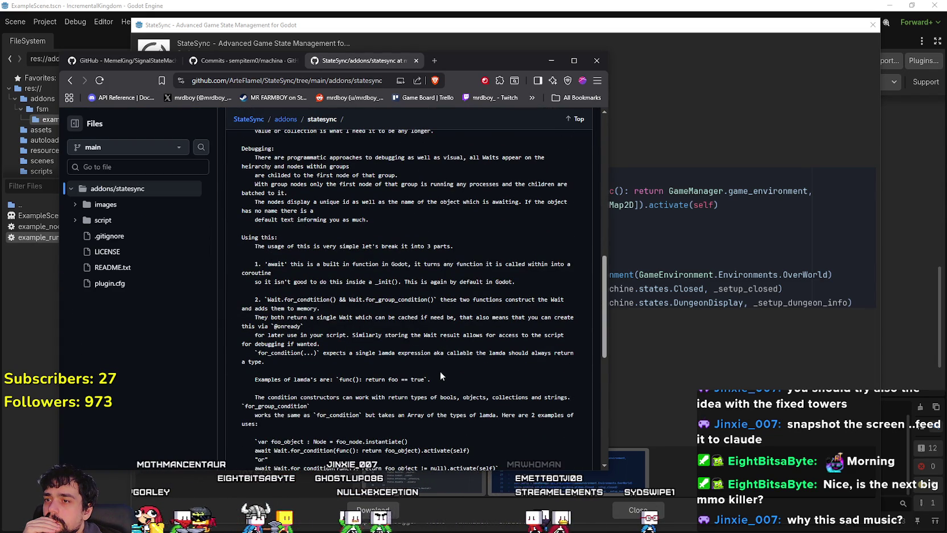
scroll(440, 372, down, 2)
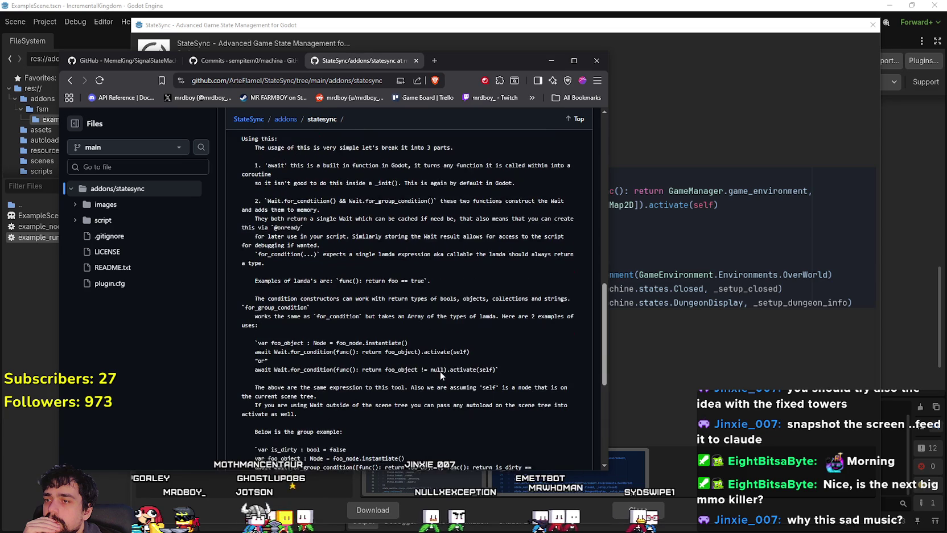
scroll(441, 372, down, 2)
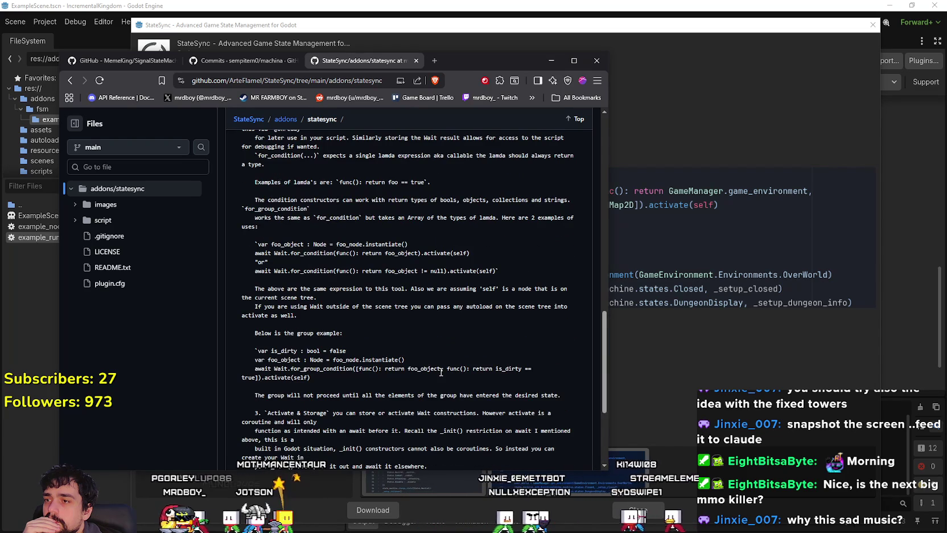
scroll(441, 372, down, 3)
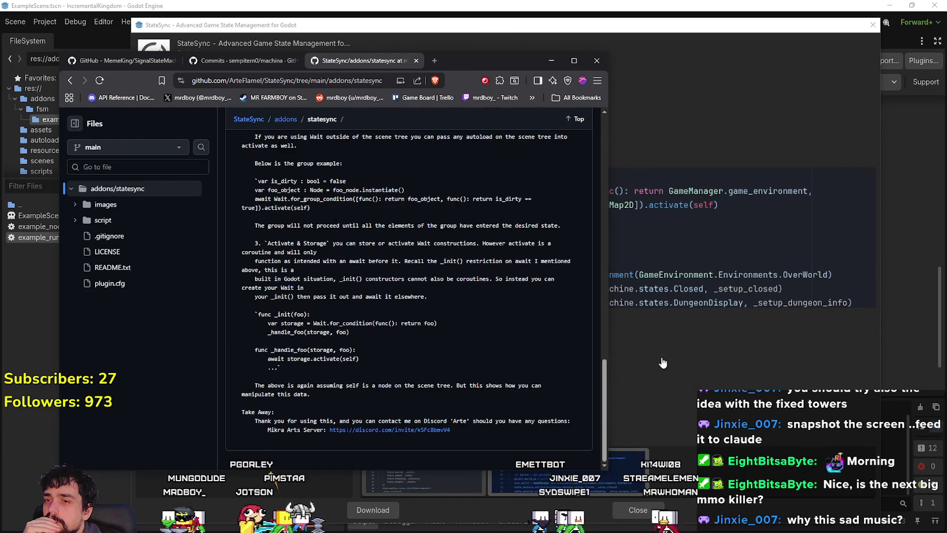
Step: Return to the StateSync asset details in Godot and view its two preview screenshots
click(684, 358)
click(399, 474)
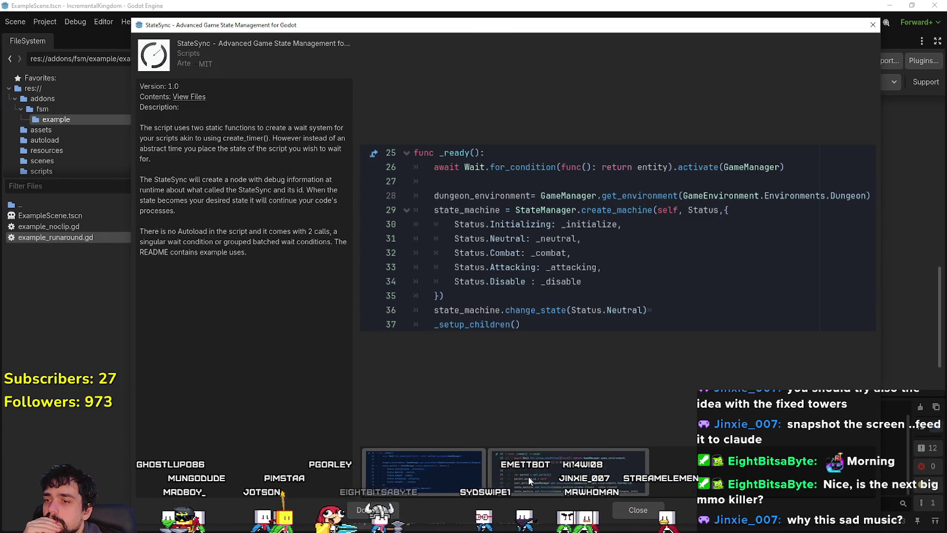
click(547, 484)
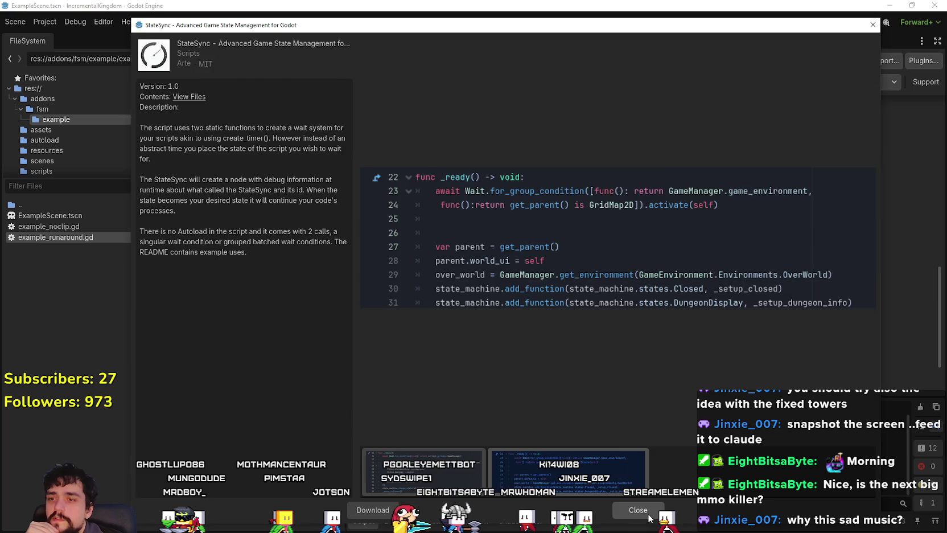
Step: Close StateSync and open the ItsMeAlec State Machine 1.0.5 repository on GitHub via View Files
click(639, 509)
scroll(655, 370, down, 2)
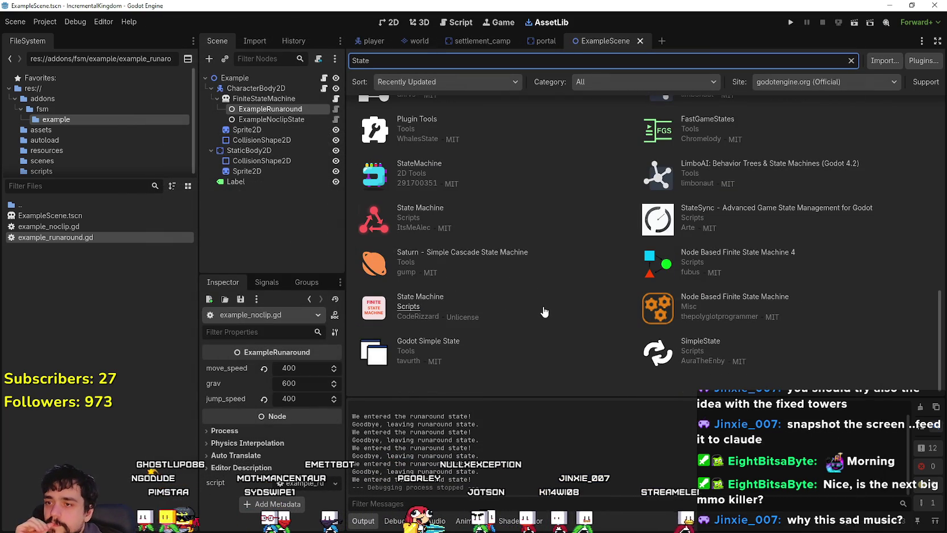
click(420, 208)
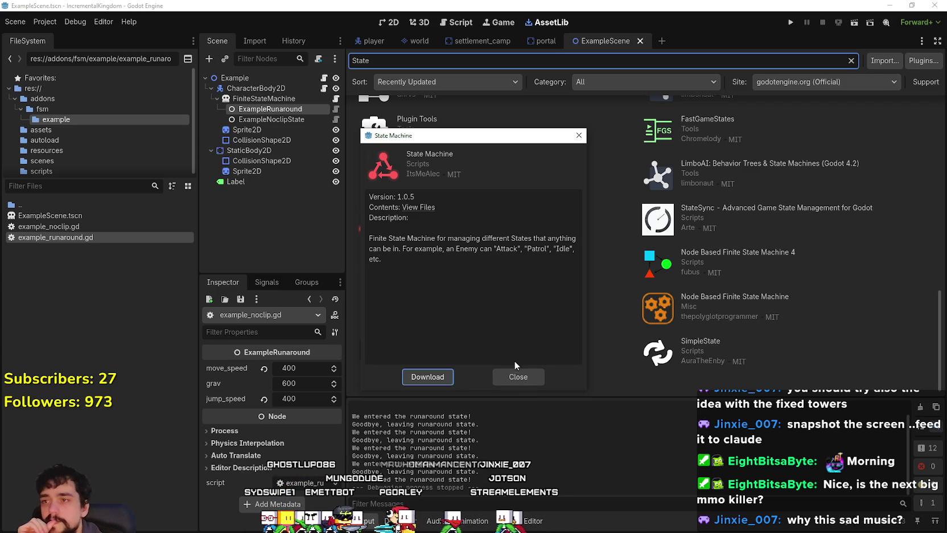
click(420, 209)
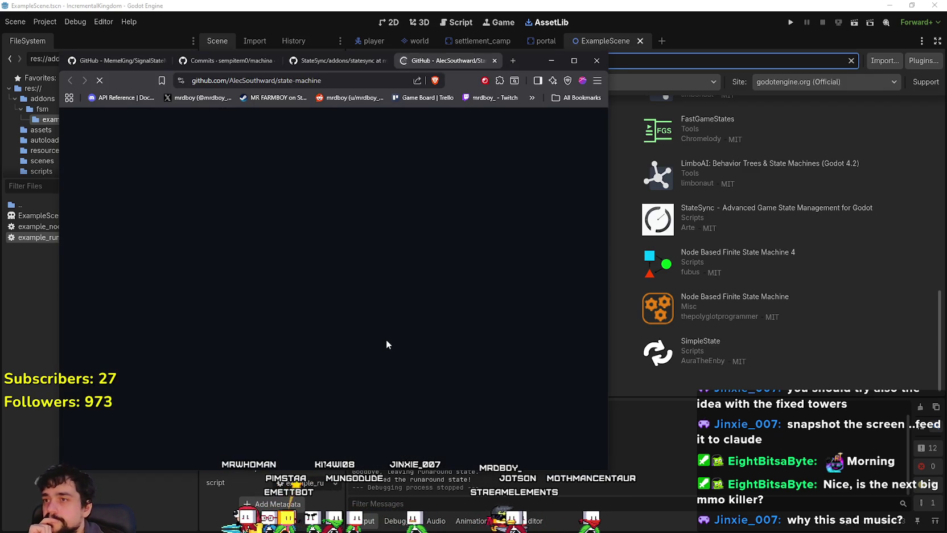
Step: Scroll through the AlecSouthward/state-machine README, then minimize the browser back to Godot
scroll(388, 327, down, 10)
scroll(389, 328, down, 10)
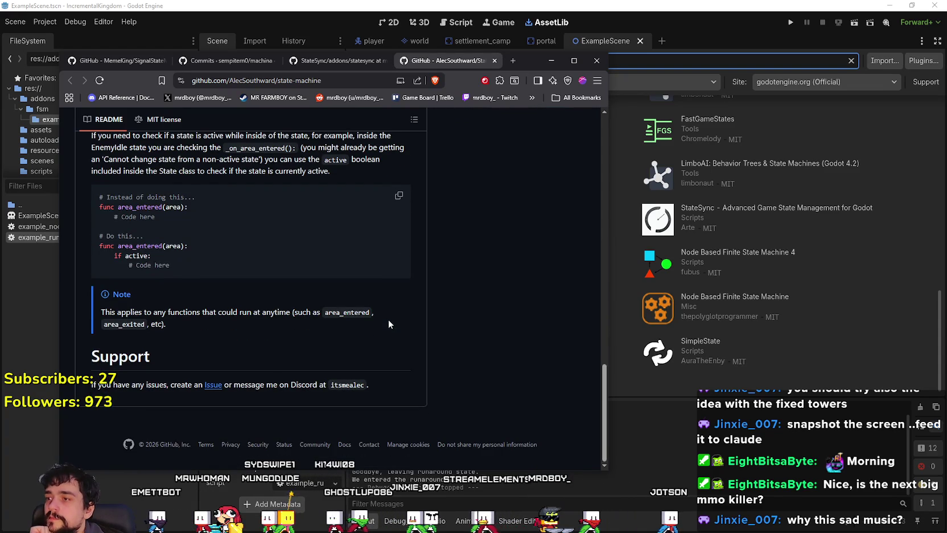
scroll(389, 326, up, 4)
scroll(388, 322, up, 4)
scroll(388, 322, up, 2)
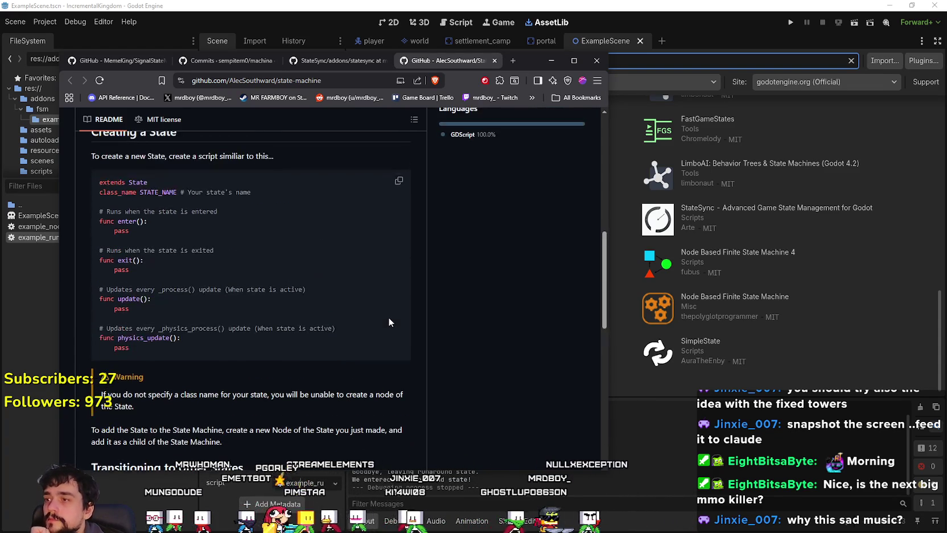
scroll(389, 322, up, 2)
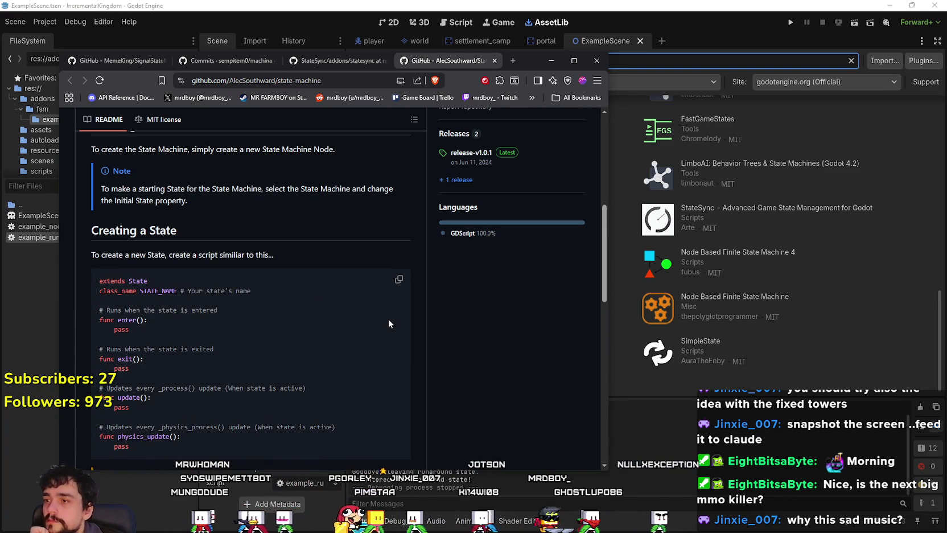
scroll(389, 322, down, 4)
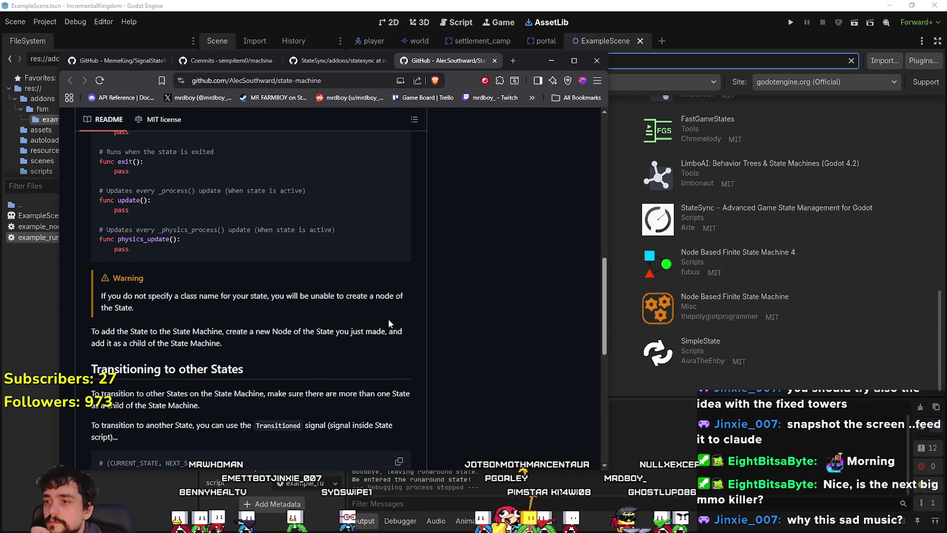
scroll(389, 323, up, 10)
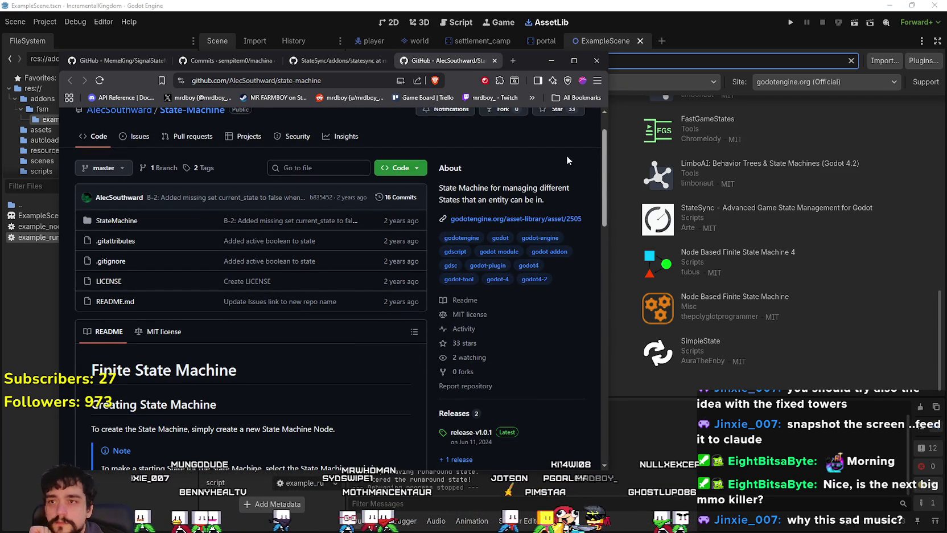
click(495, 62)
click(609, 6)
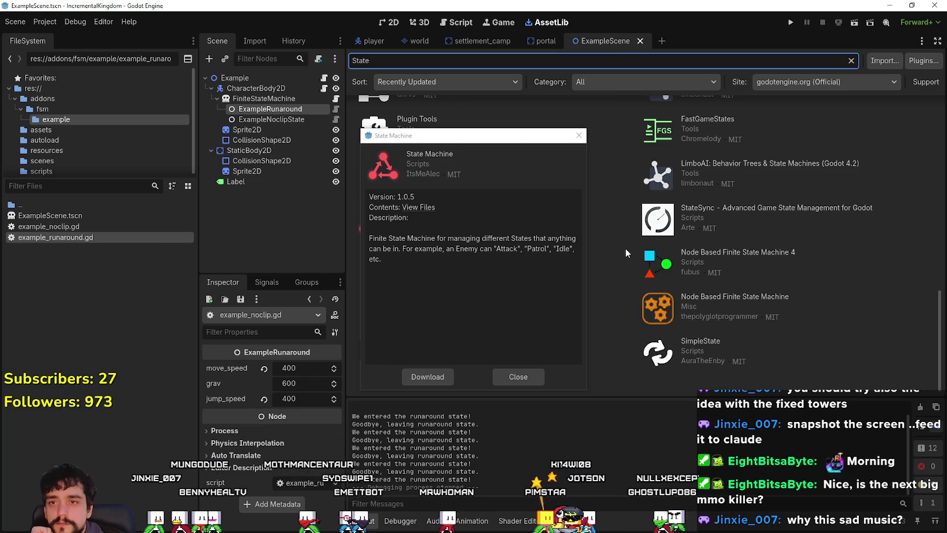
Step: Close the State Machine details and briefly review the Android Connection State Plugin
click(501, 370)
scroll(549, 326, up, 15)
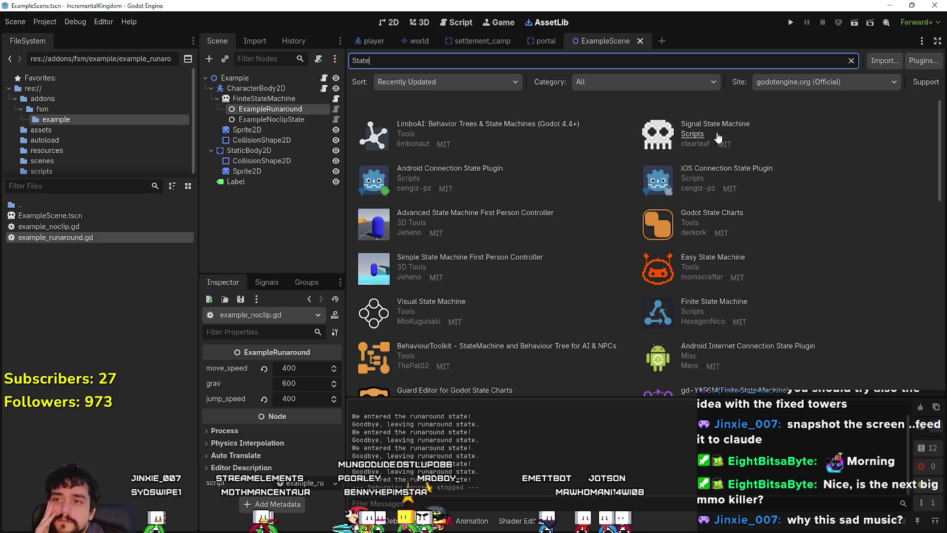
click(516, 172)
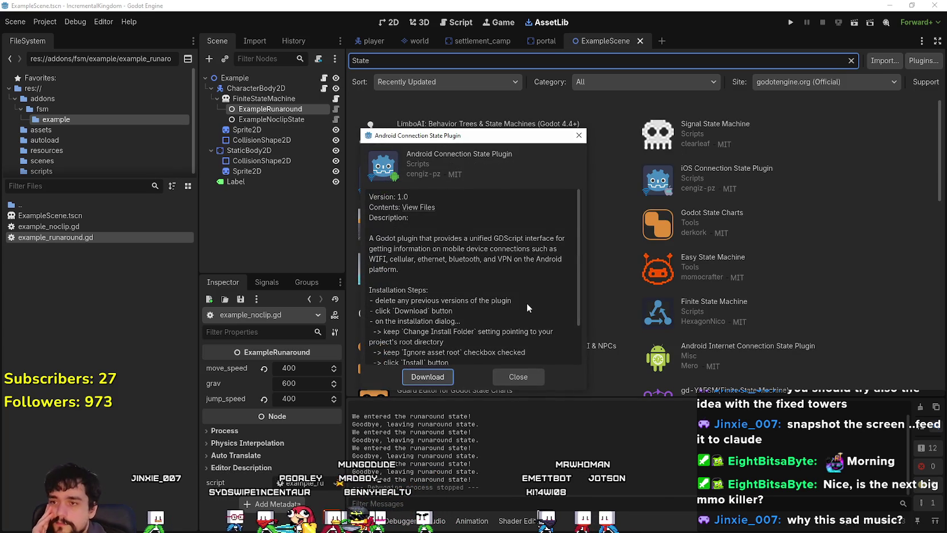
scroll(526, 300, down, 3)
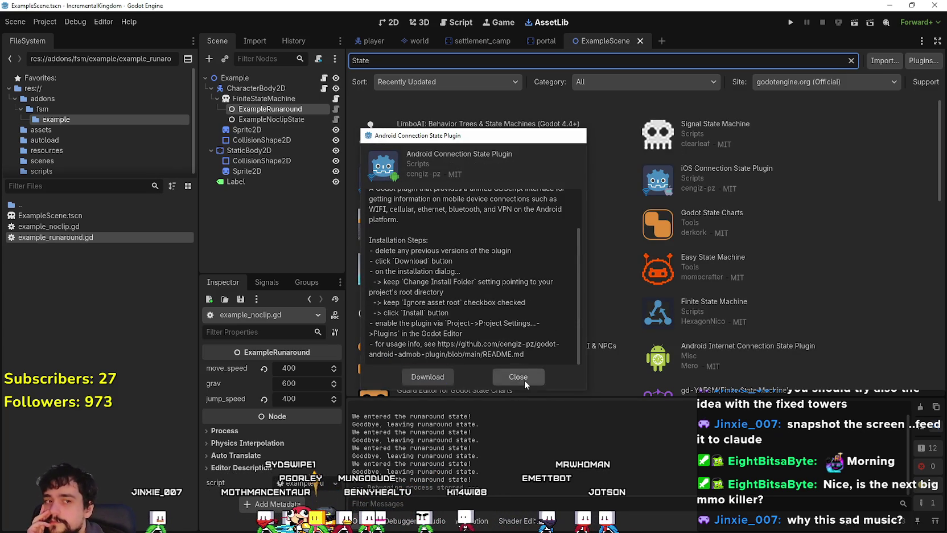
click(523, 378)
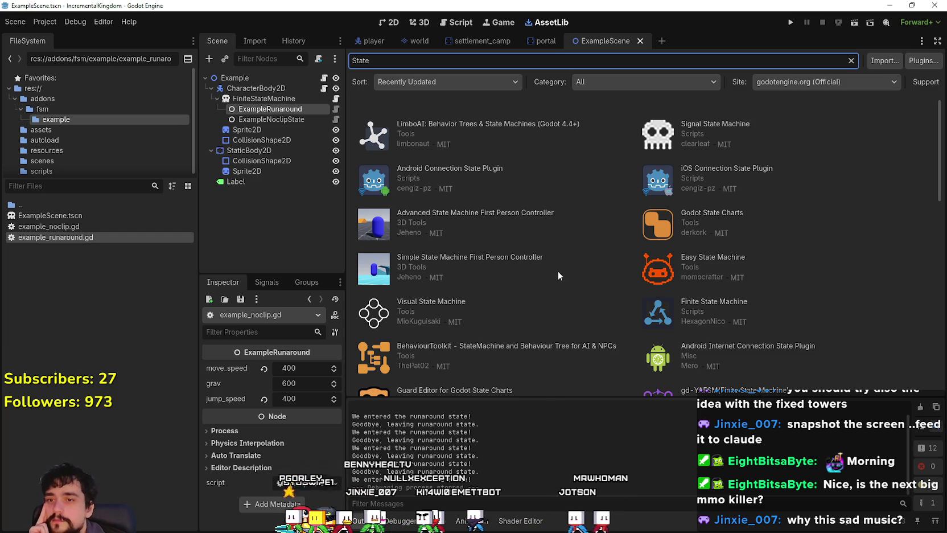
Step: Browse the Easy State Machine 1.0 screenshots and open its GitHub repository
click(738, 262)
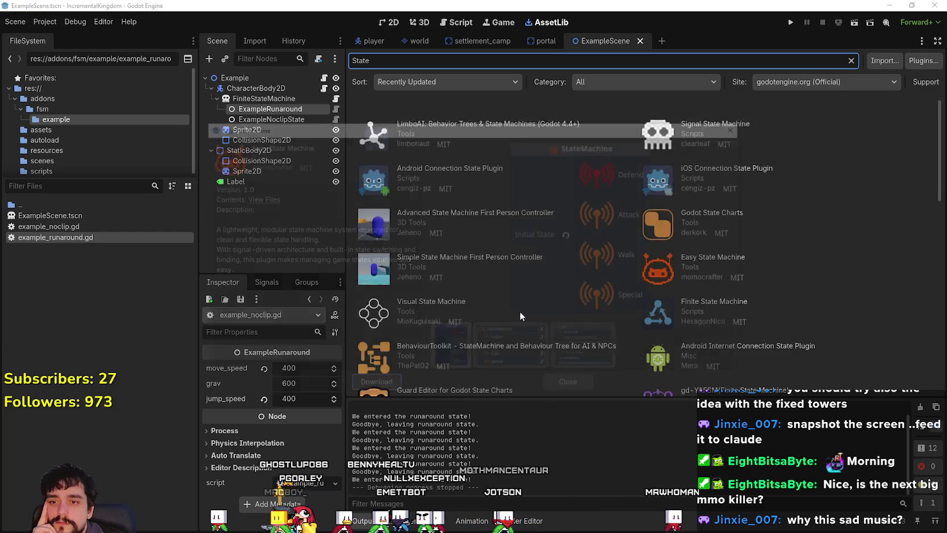
click(529, 351)
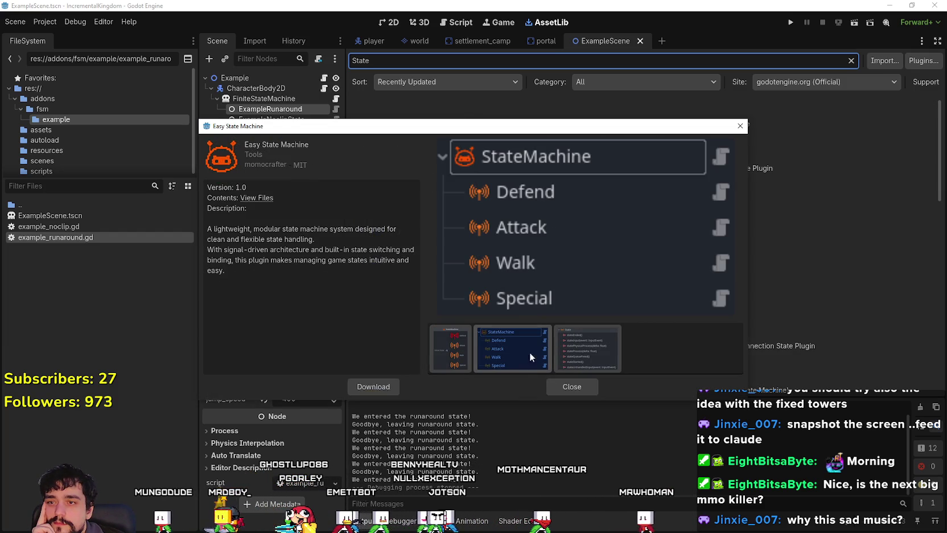
click(583, 344)
click(447, 360)
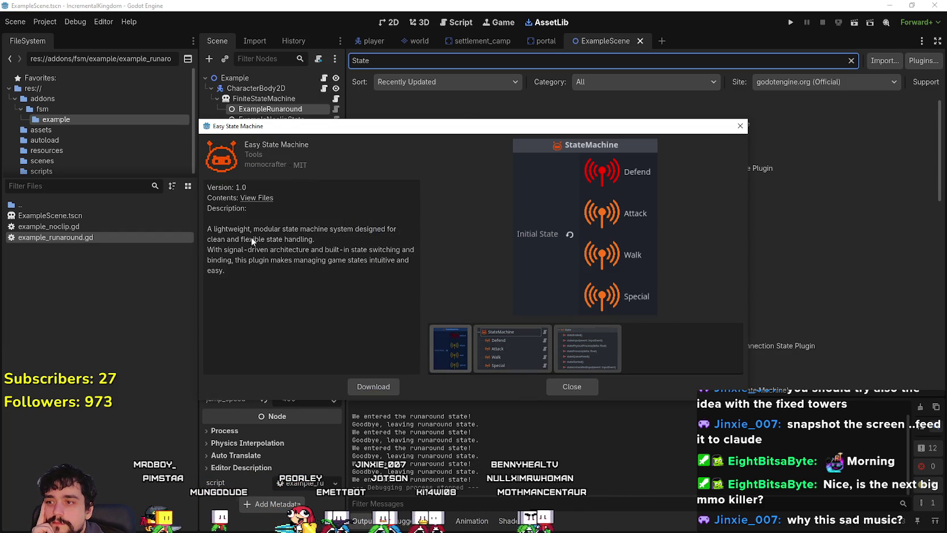
click(258, 198)
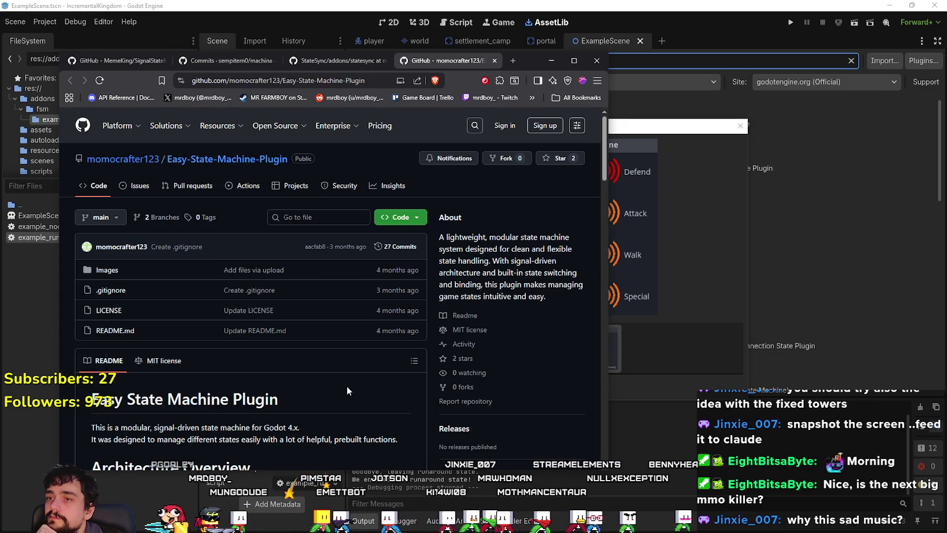
scroll(347, 385, down, 5)
scroll(287, 335, up, 1)
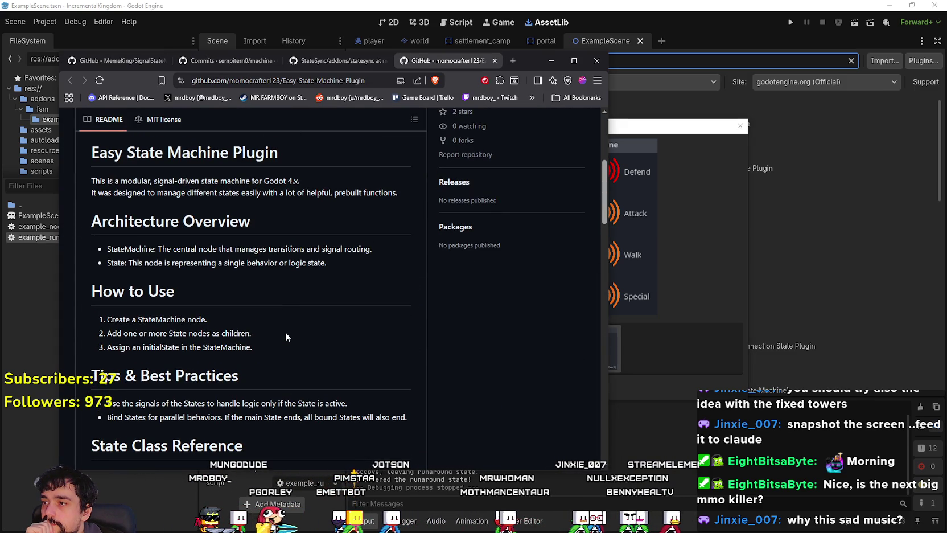
scroll(286, 337, down, 1)
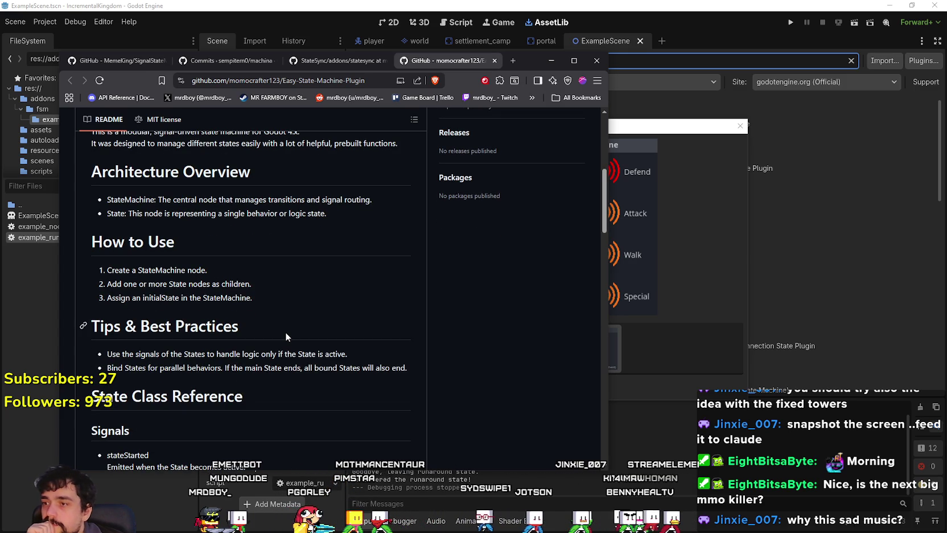
scroll(285, 336, down, 4)
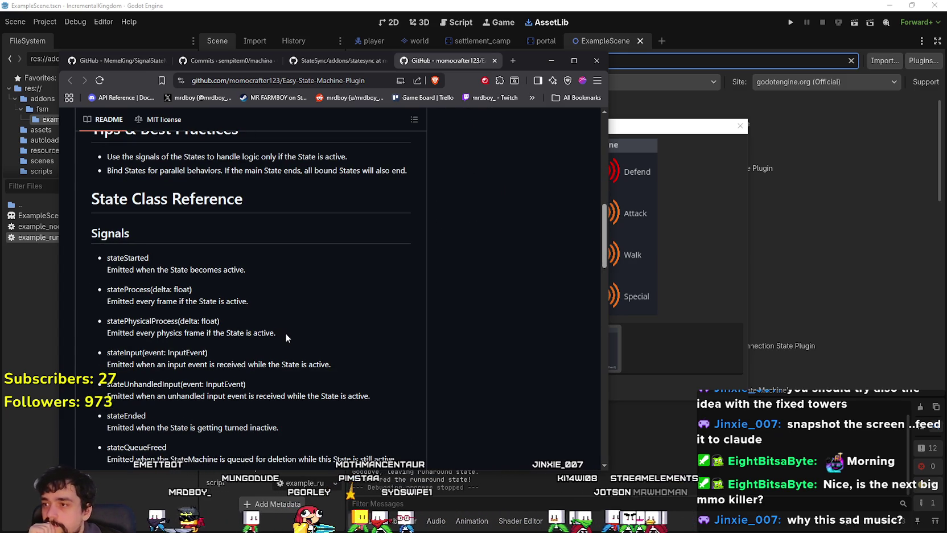
scroll(287, 336, down, 3)
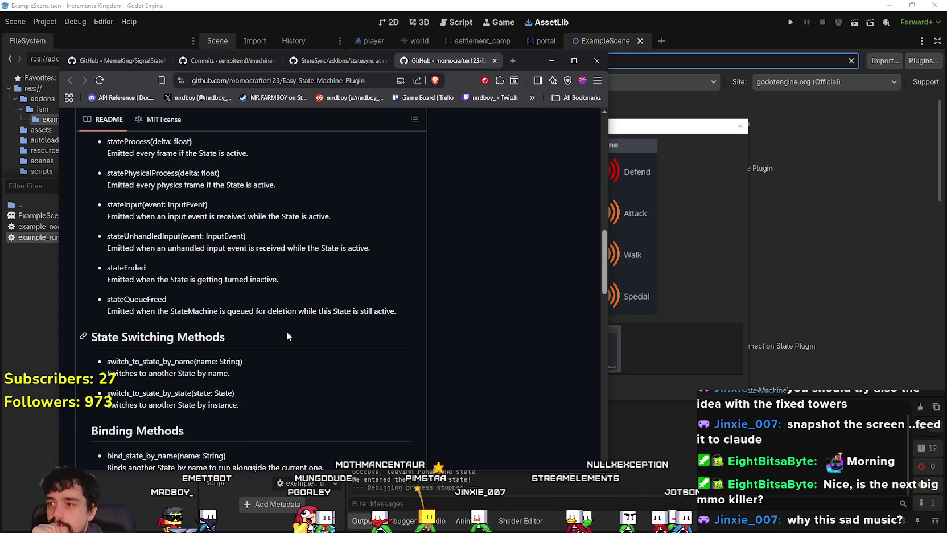
scroll(287, 335, down, 4)
scroll(287, 333, down, 3)
scroll(285, 332, down, 2)
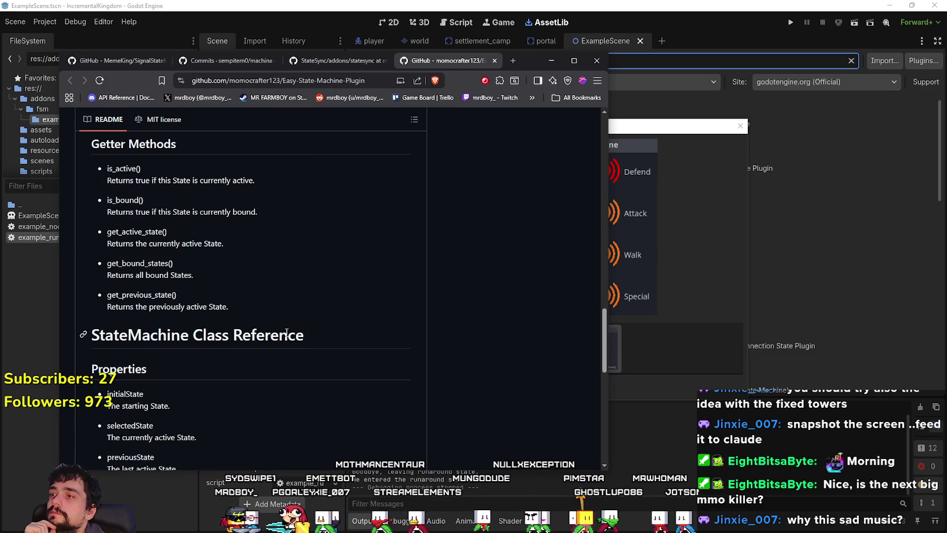
scroll(286, 333, down, 2)
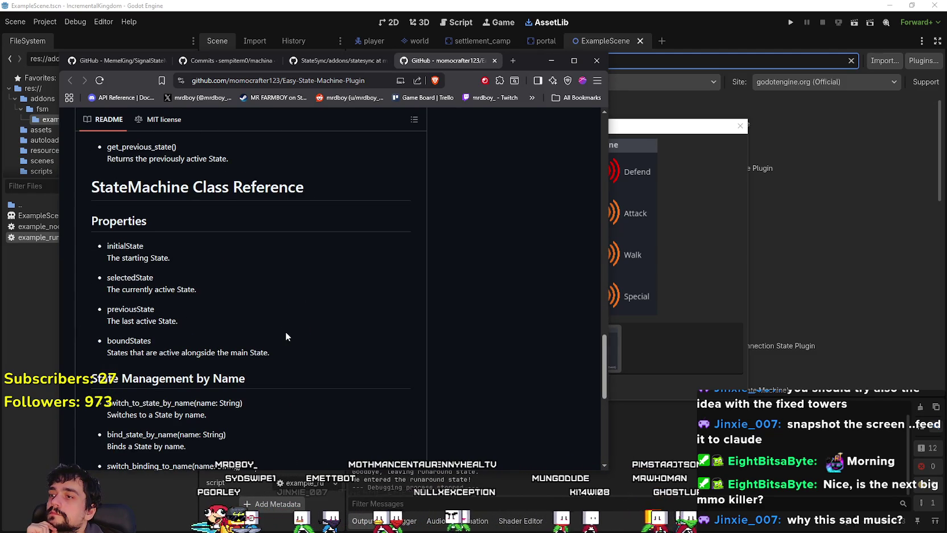
scroll(286, 336, down, 3)
scroll(286, 336, down, 2)
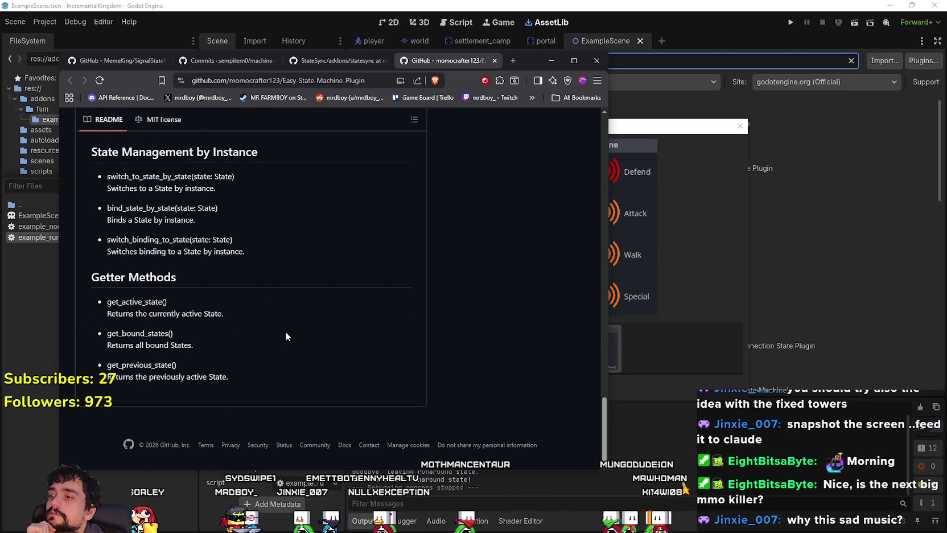
scroll(285, 332, up, 10)
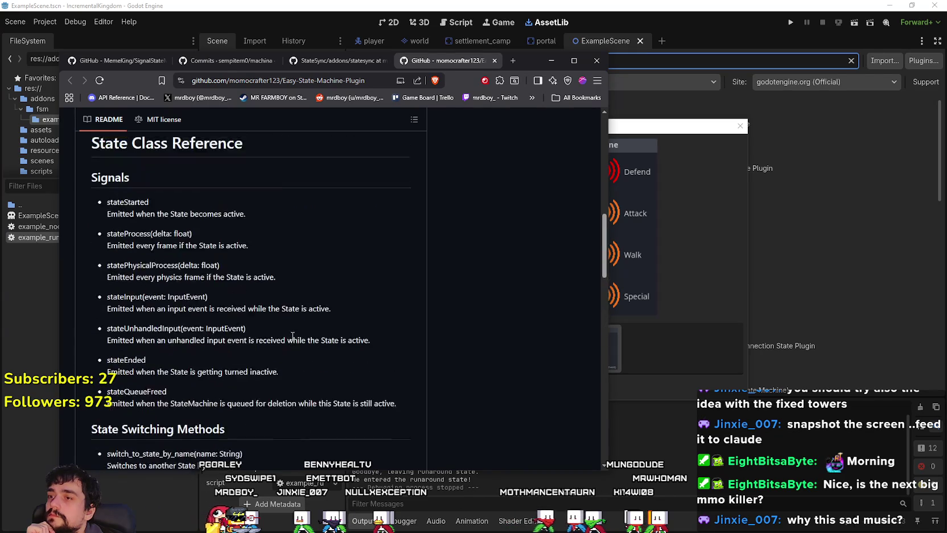
scroll(292, 337, up, 10)
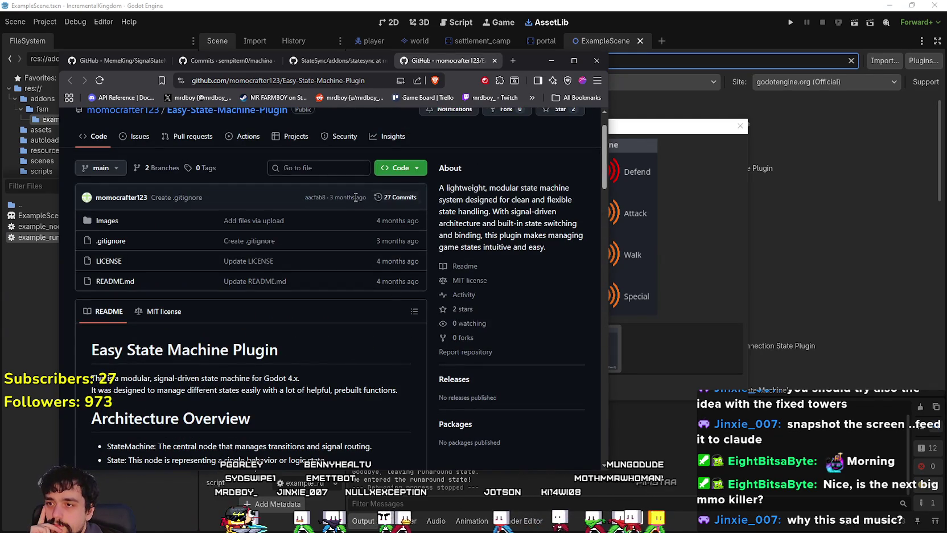
click(396, 197)
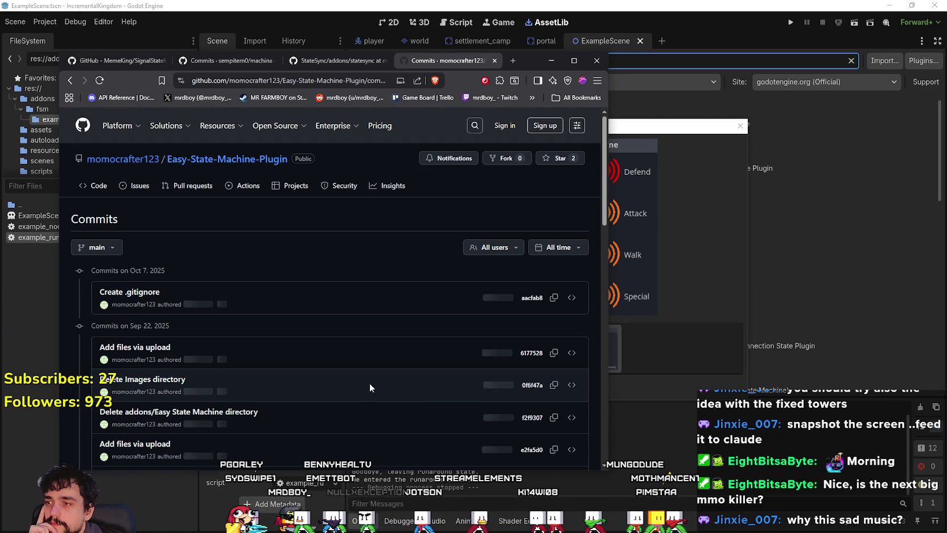
Step: Scroll down the Easy-State-Machine-Plugin commit list, then close its asset details in Godot
scroll(341, 371, down, 1)
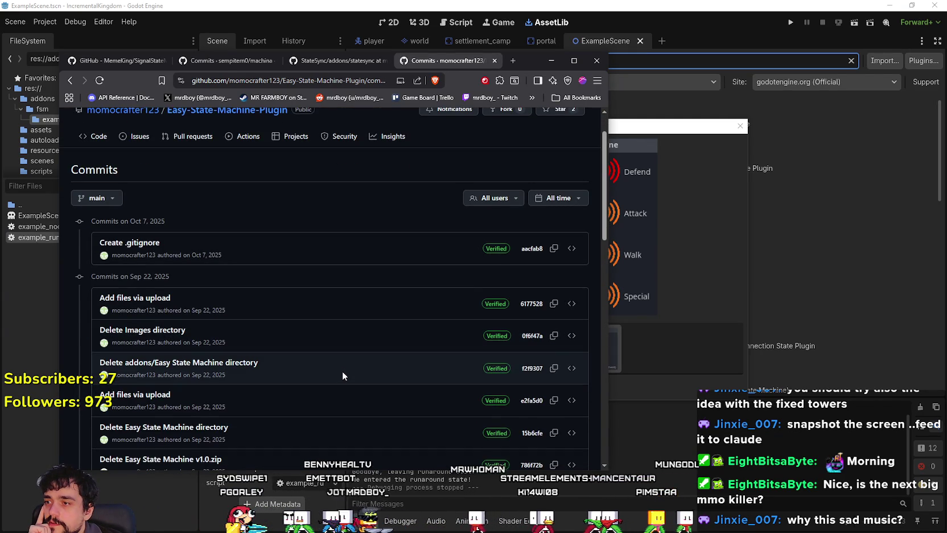
scroll(311, 304, down, 2)
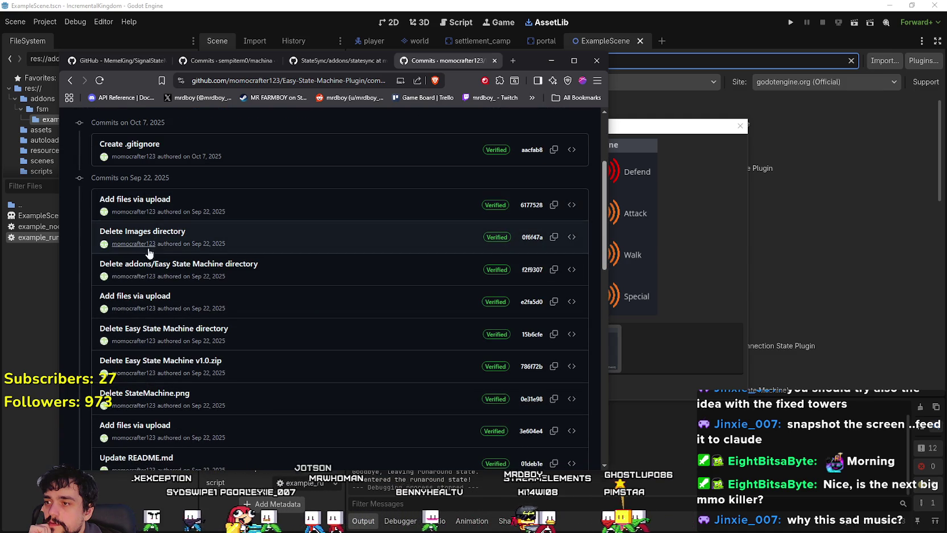
scroll(287, 356, down, 10)
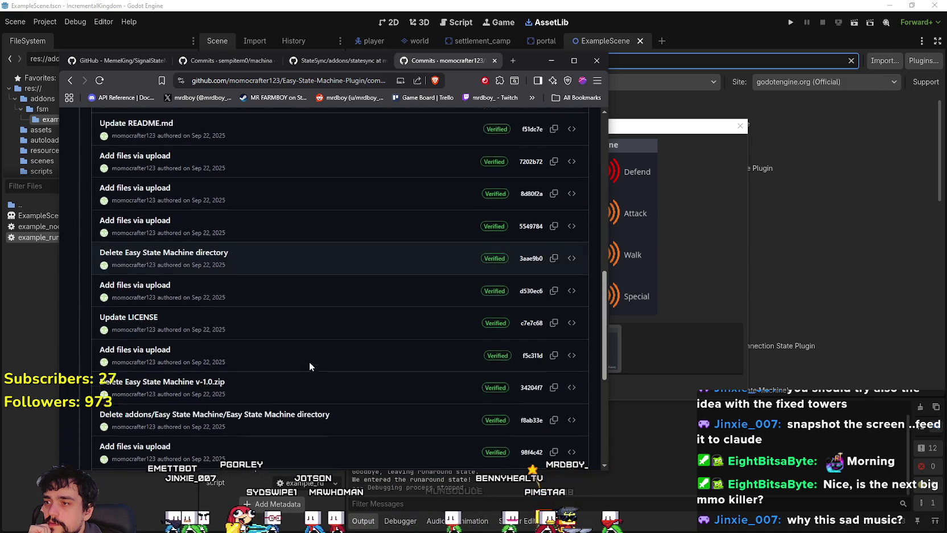
click(699, 306)
click(580, 388)
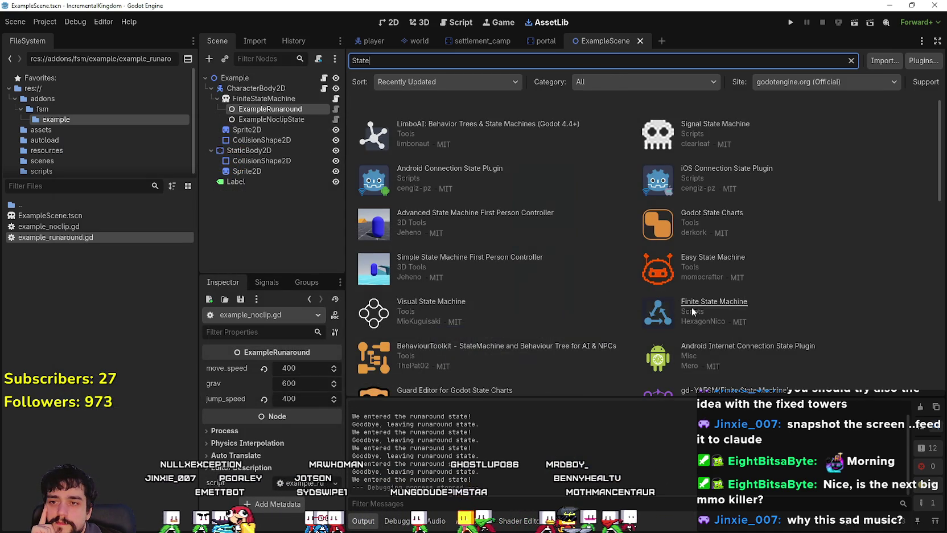
Step: Check the Sort and Category dropdowns, keeping the 'State' results sorted by Recently Updated
scroll(769, 376, down, 2)
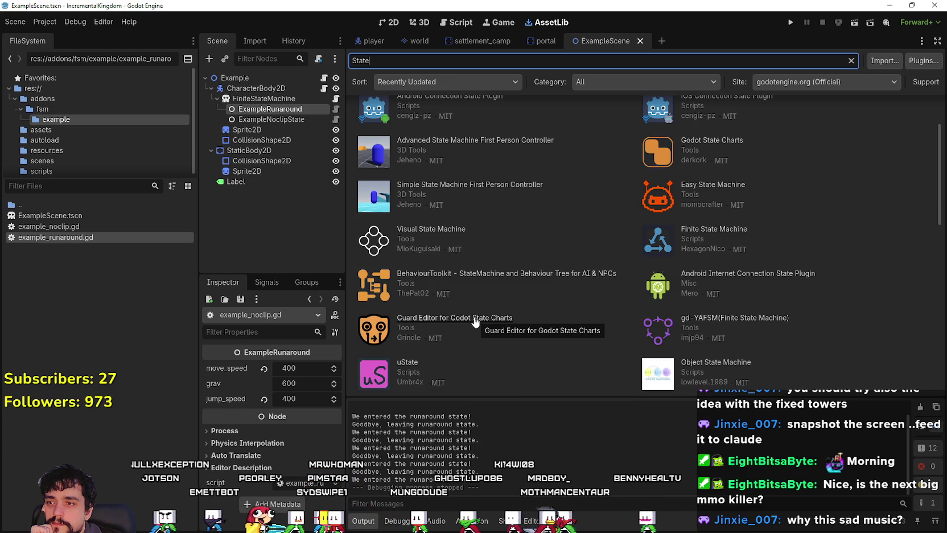
scroll(476, 322, up, 1)
scroll(534, 322, up, 1)
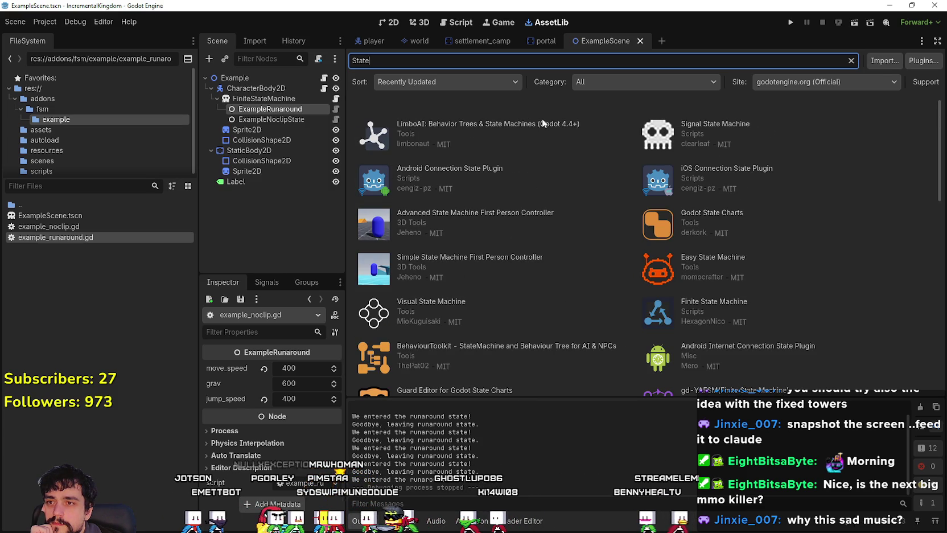
click(476, 80)
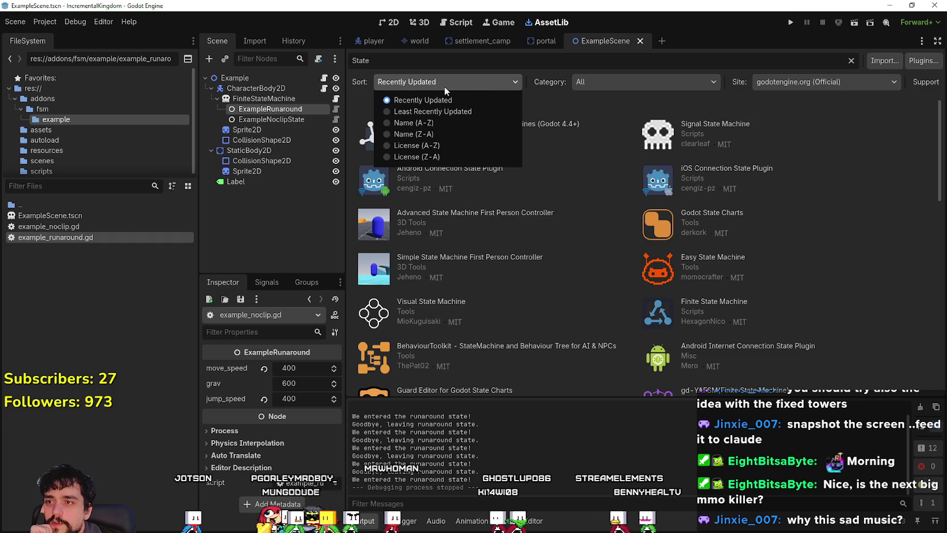
click(444, 86)
click(764, 84)
click(681, 80)
click(681, 80)
click(681, 79)
click(467, 86)
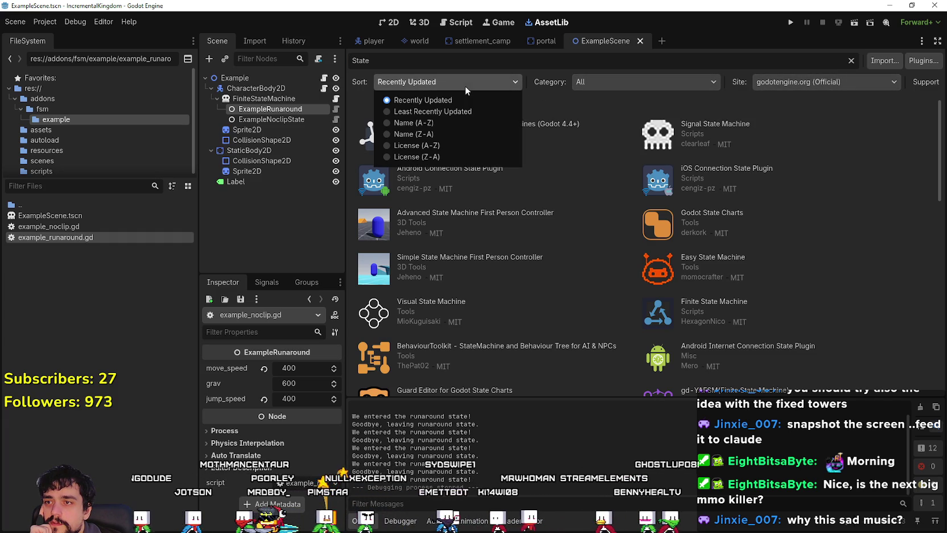
click(424, 102)
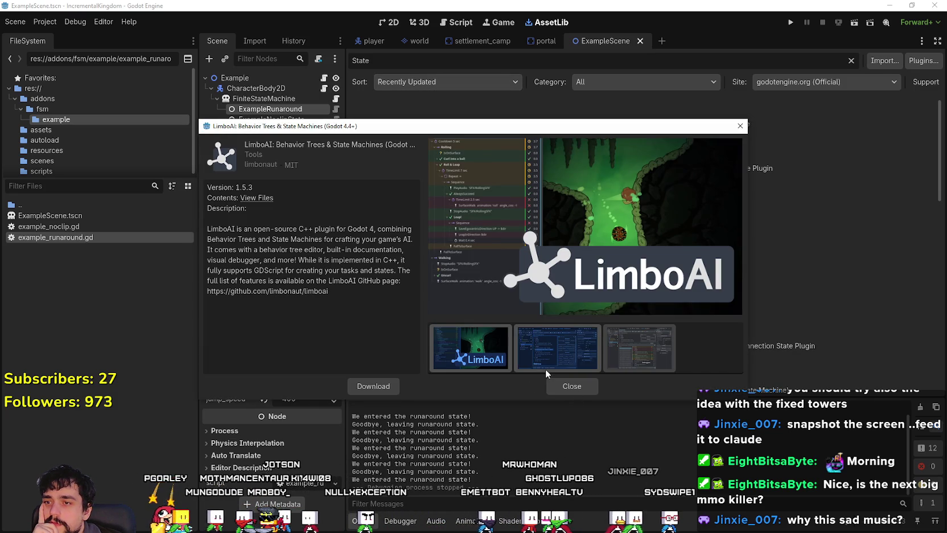
Step: Enlarge the LimboAI details window, view its editor, logo and debugger screenshots, then close it
click(545, 368)
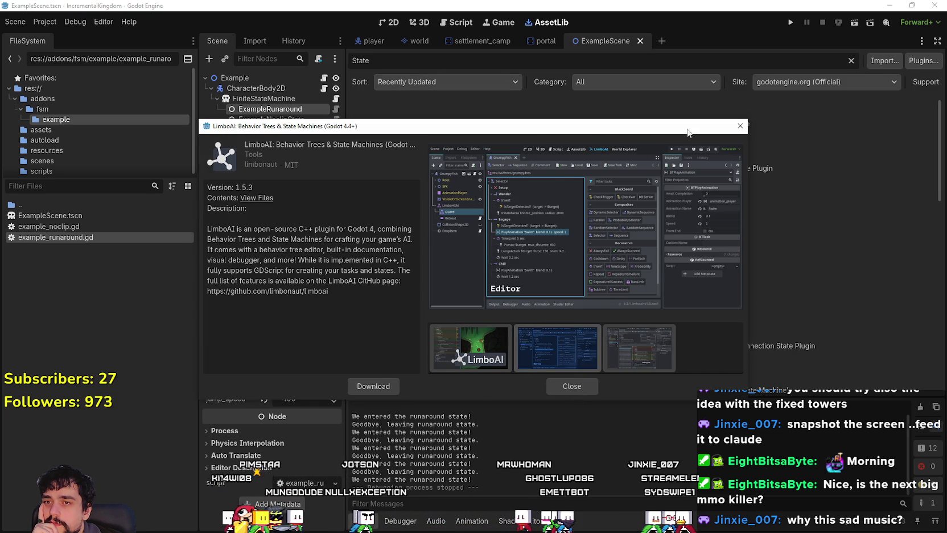
drag(570, 126, 520, 39)
mouse_move(697, 306)
mouse_down()
mouse_move(846, 528)
mouse_move(881, 474)
mouse_up()
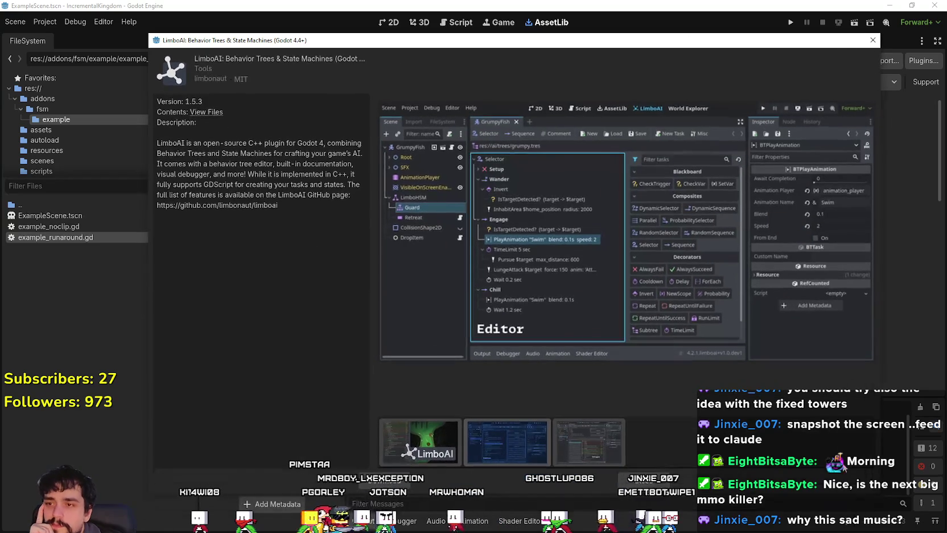
click(448, 456)
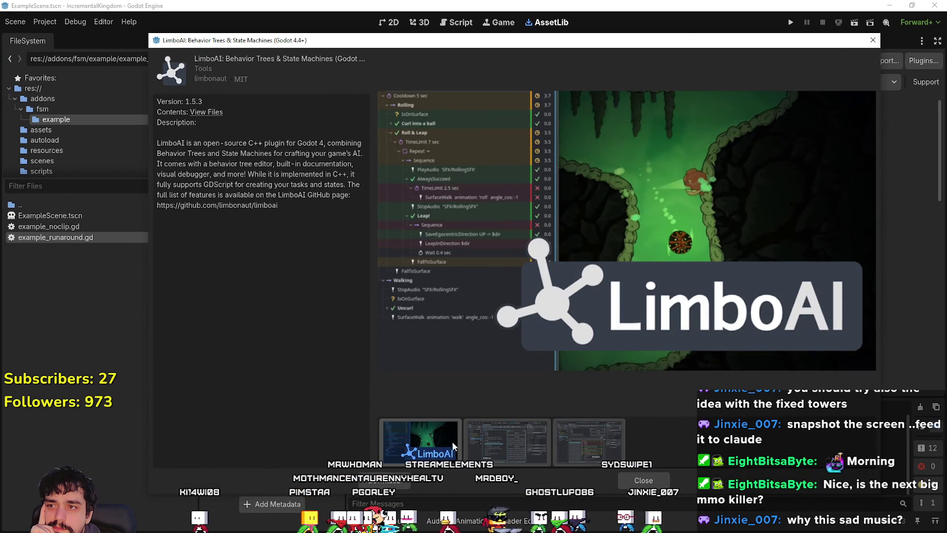
click(601, 437)
click(643, 480)
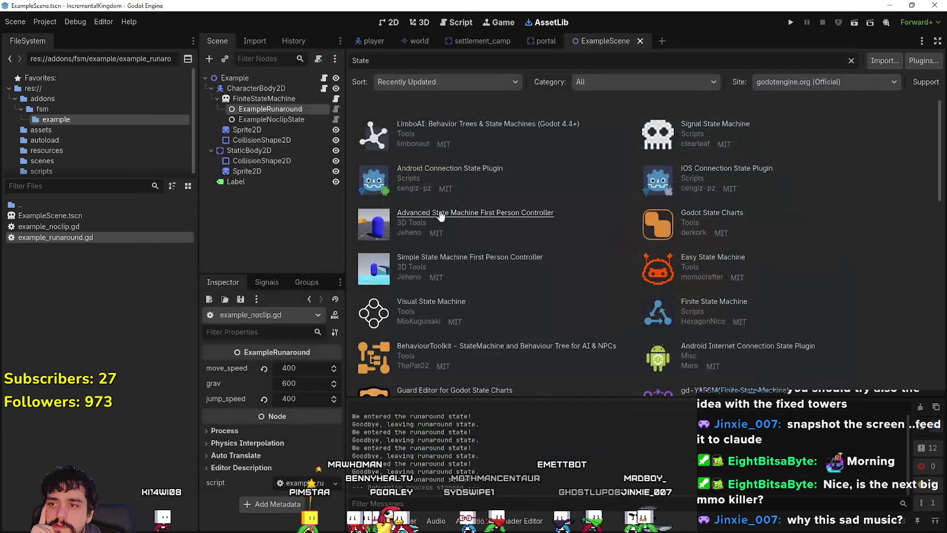
Step: Glance at BehaviourToolkit, then open HexagonNico's Finite State Machine 3.1 details
click(463, 348)
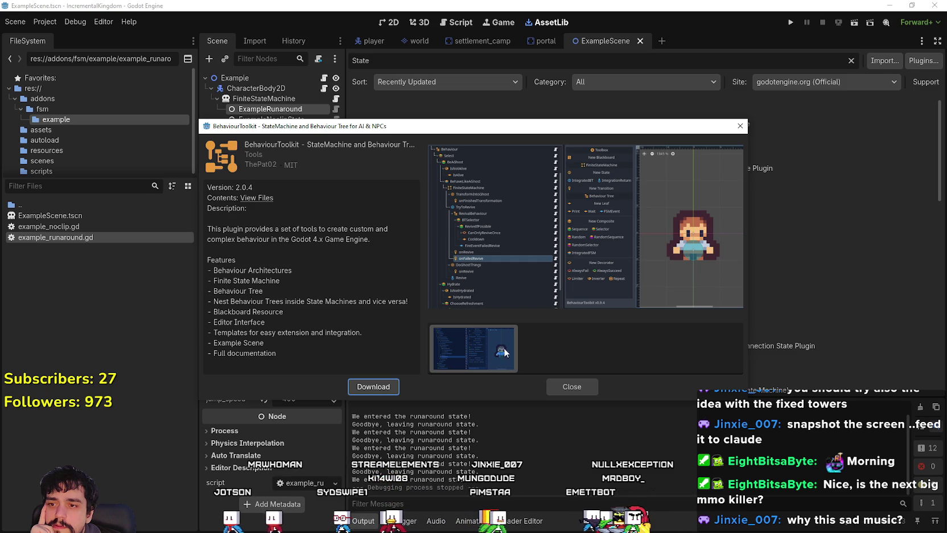
click(739, 126)
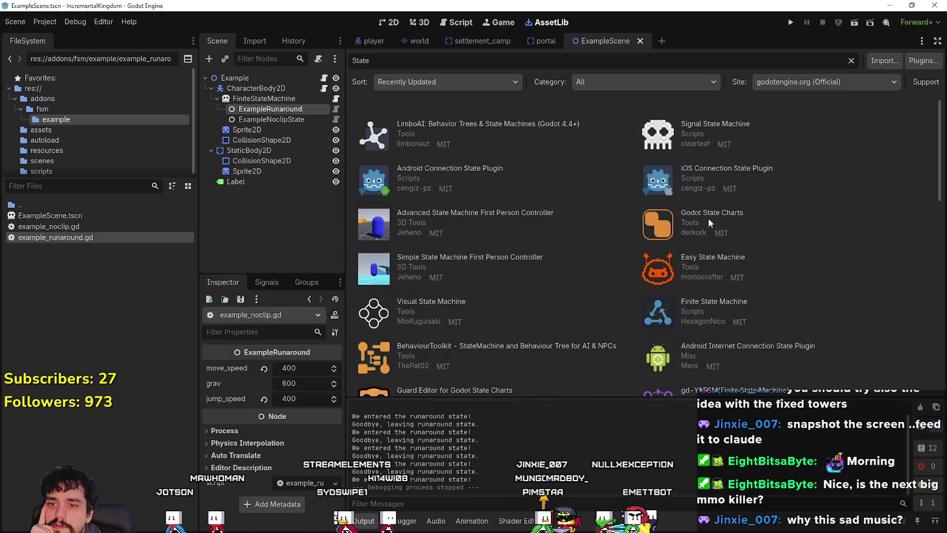
click(683, 303)
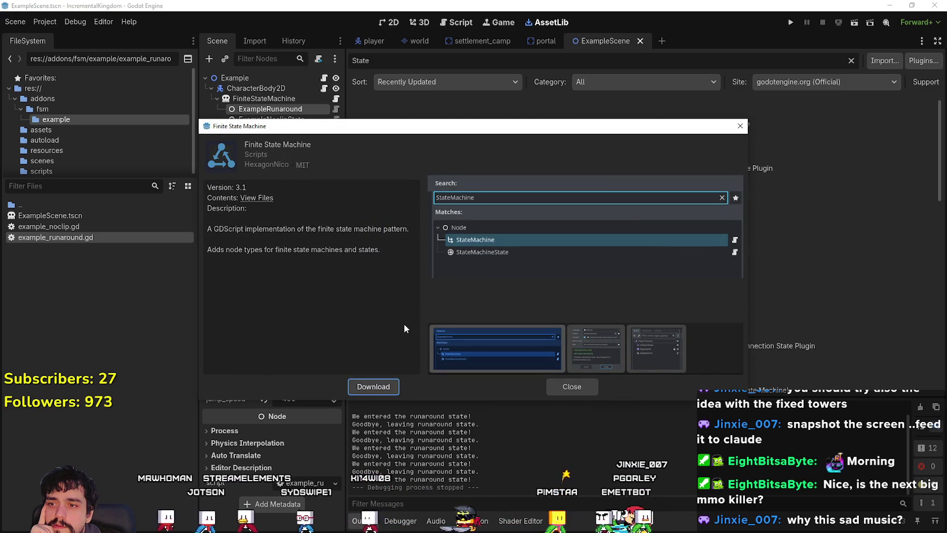
Step: View the create-script, scene tree and node search screenshots, then open the Codeberg repository
click(597, 355)
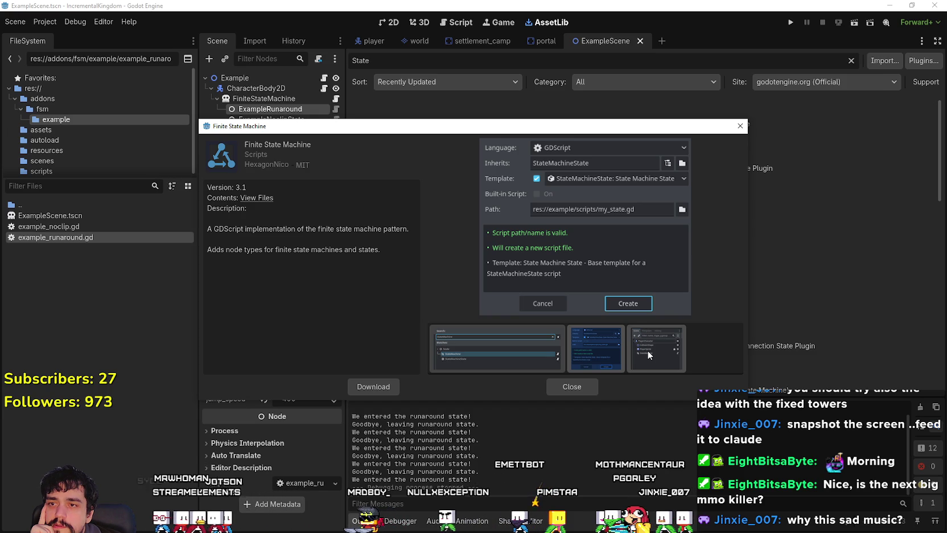
click(648, 350)
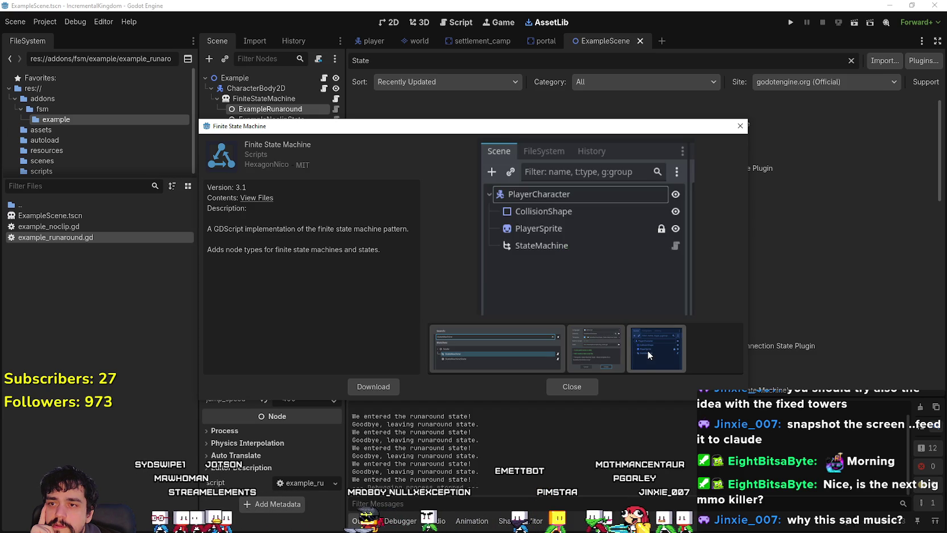
click(464, 343)
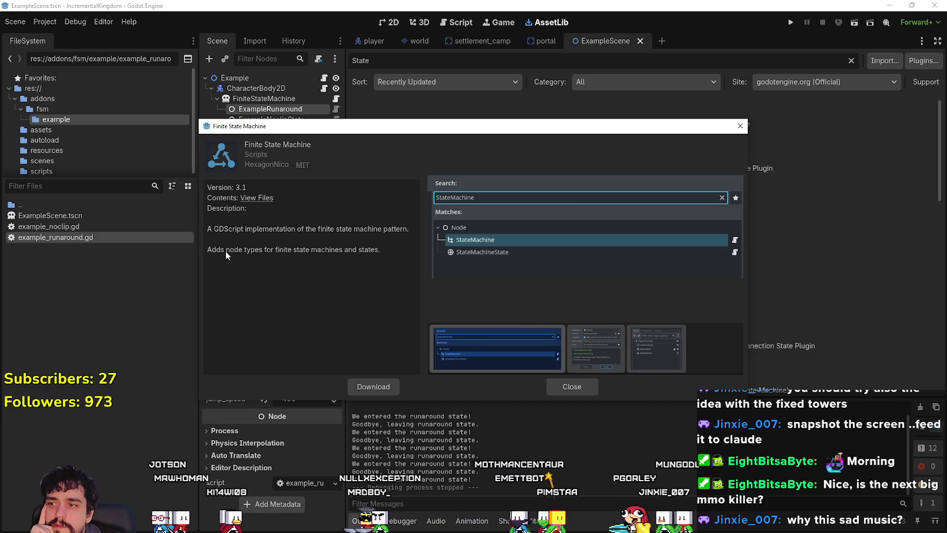
click(256, 198)
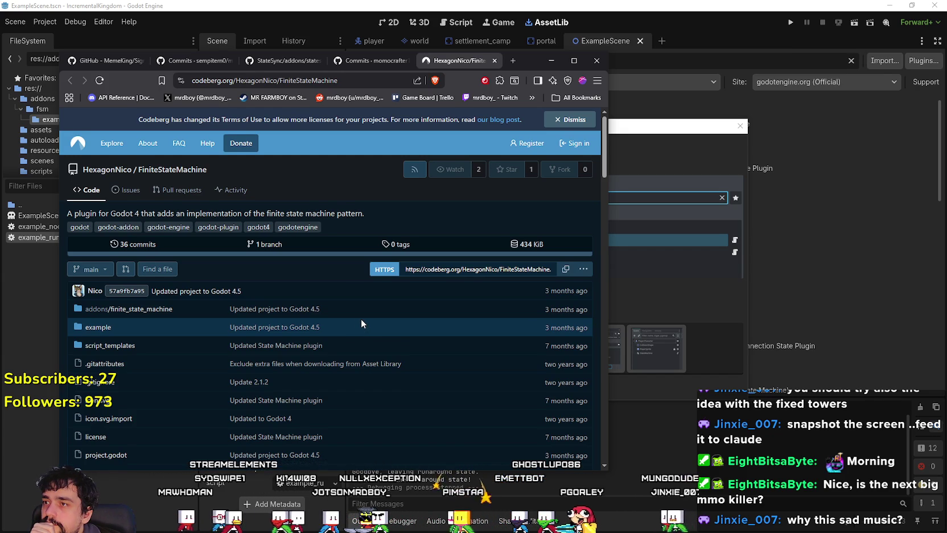
Step: Read the FiniteStateMachine README's install and usage sections on Codeberg, then return to Godot
scroll(361, 319, down, 1)
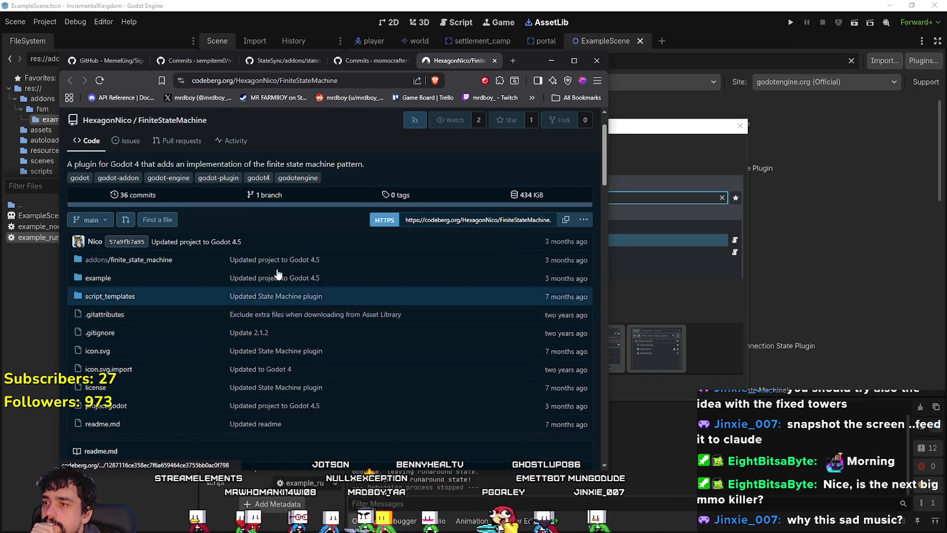
scroll(340, 302, down, 1)
scroll(445, 370, down, 6)
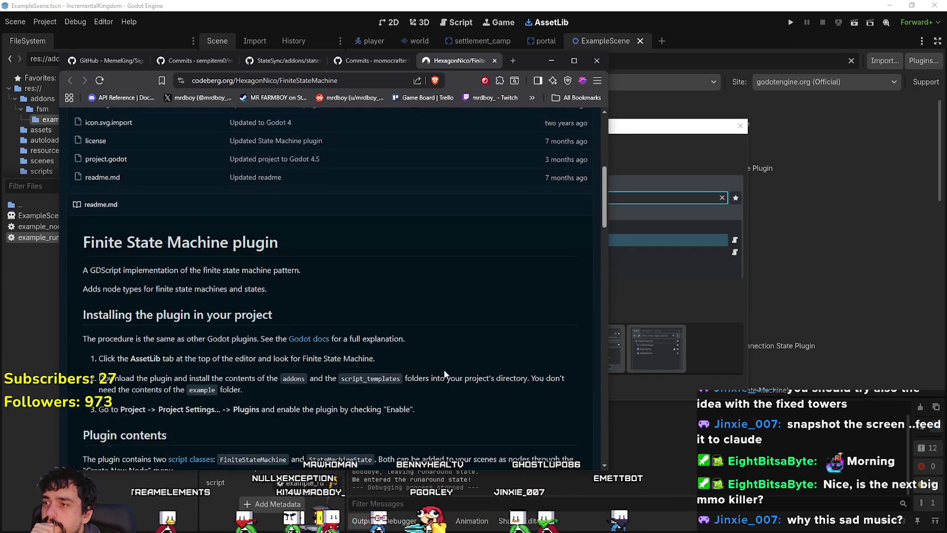
scroll(444, 371, down, 2)
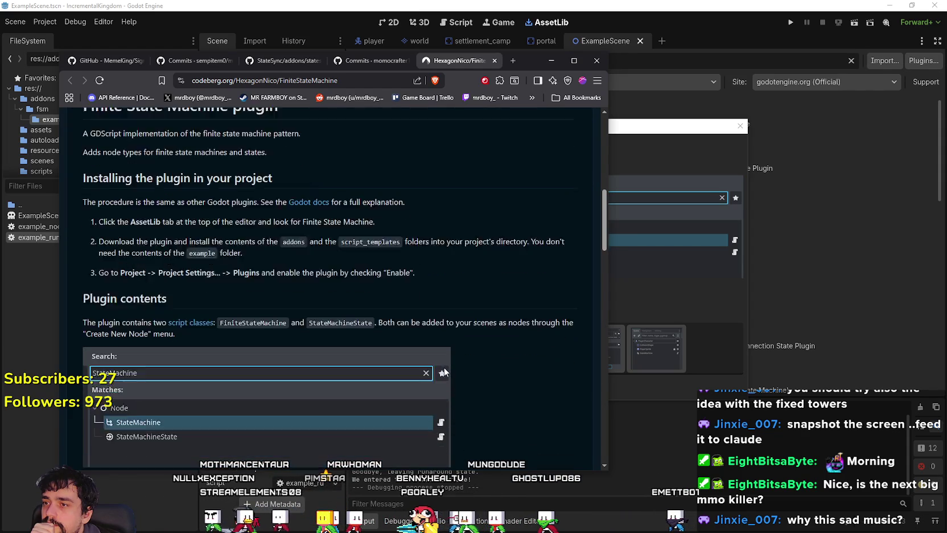
scroll(444, 365, down, 4)
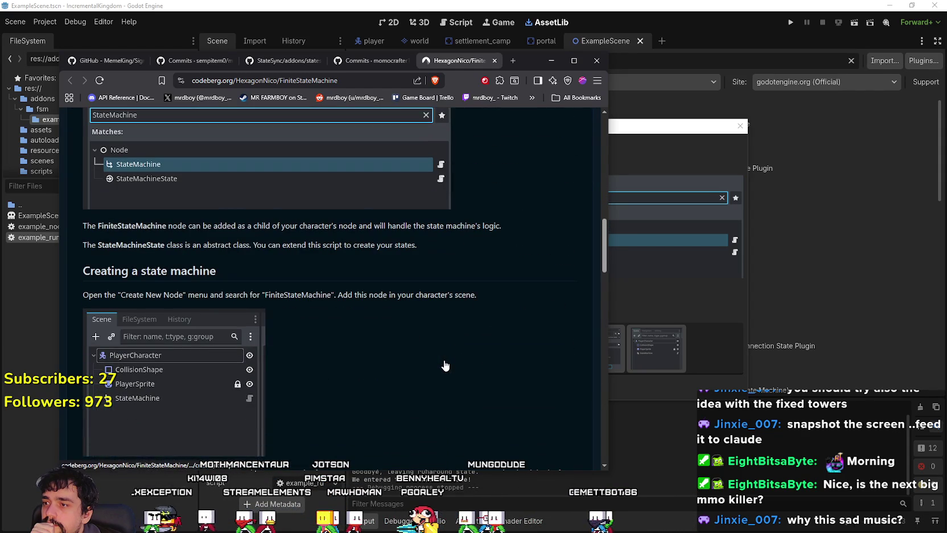
scroll(444, 364, down, 9)
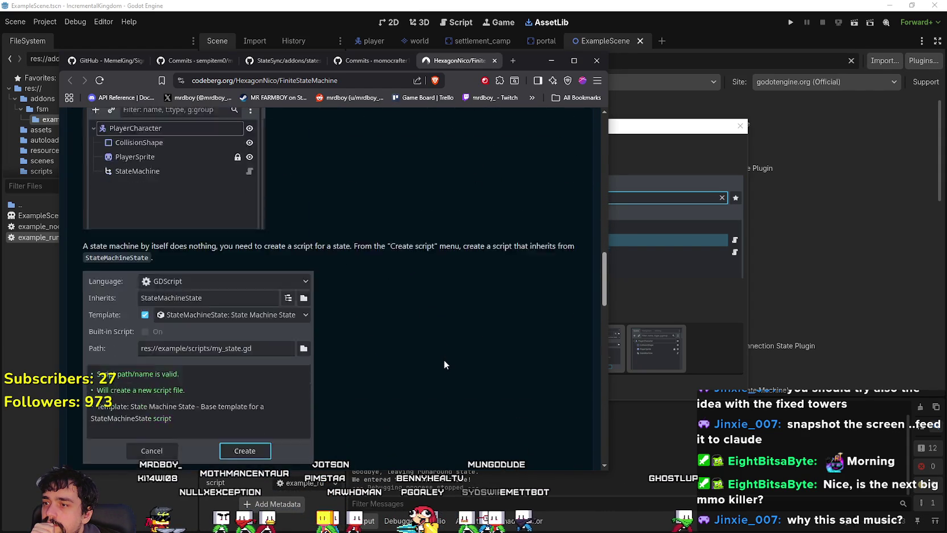
scroll(445, 364, down, 5)
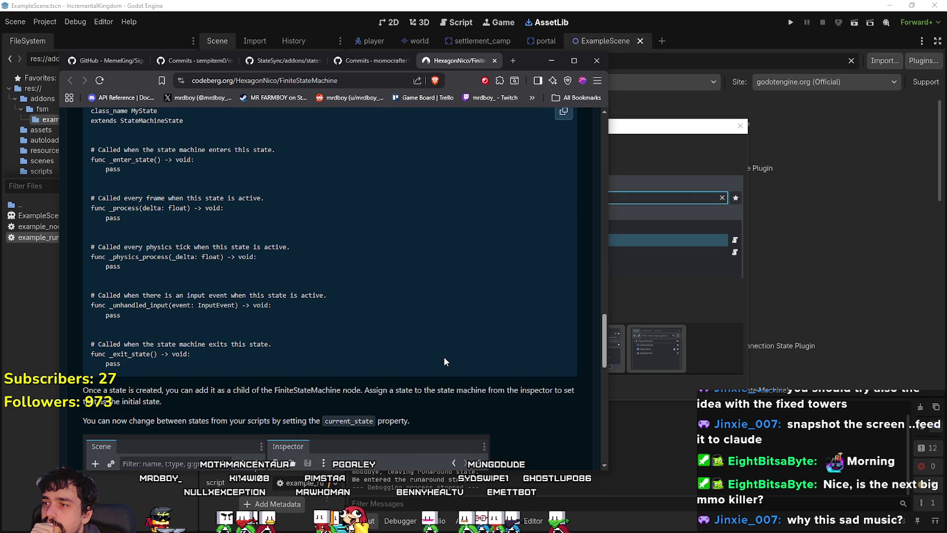
scroll(445, 362, down, 5)
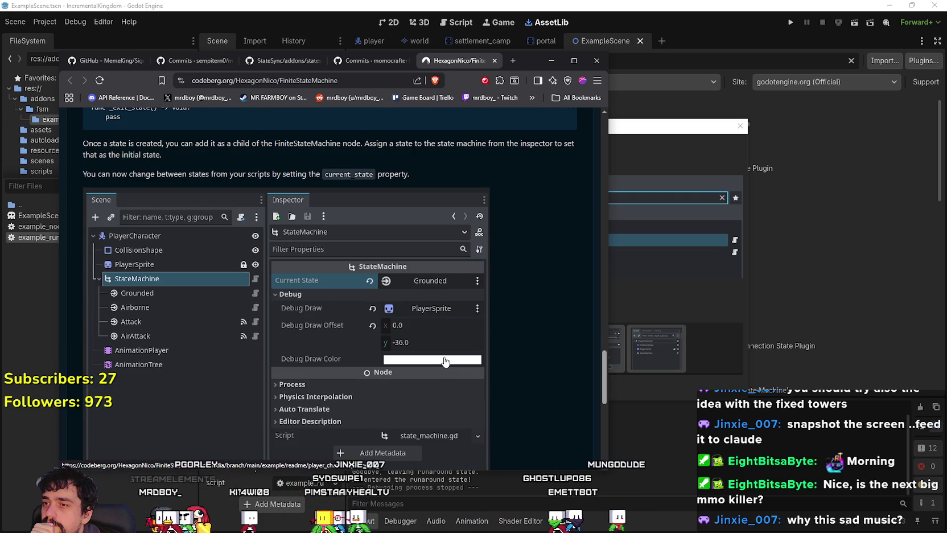
scroll(445, 360, down, 6)
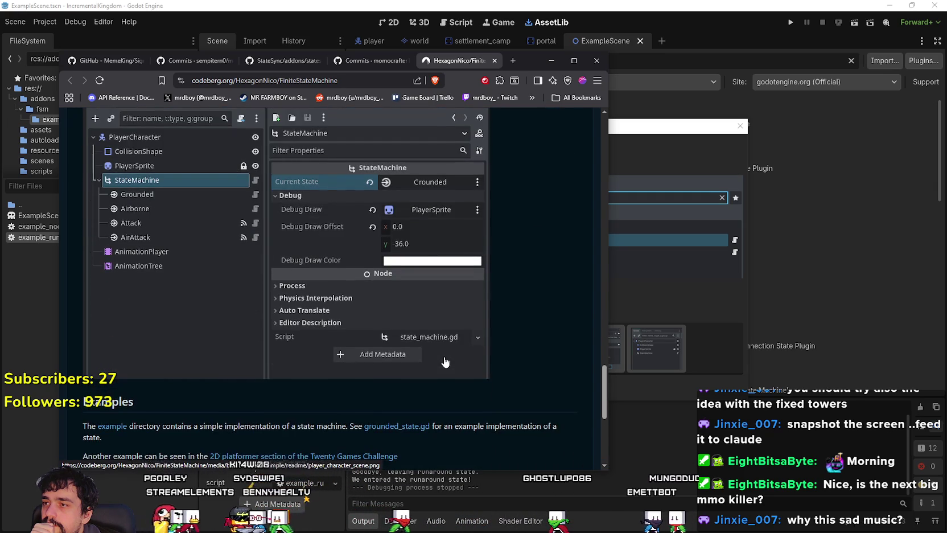
scroll(444, 356, down, 1)
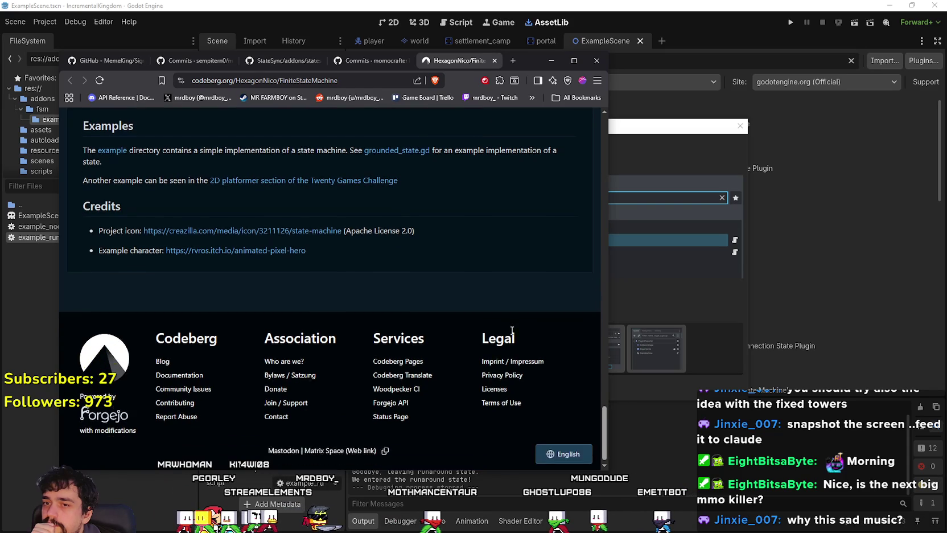
scroll(460, 317, up, 5)
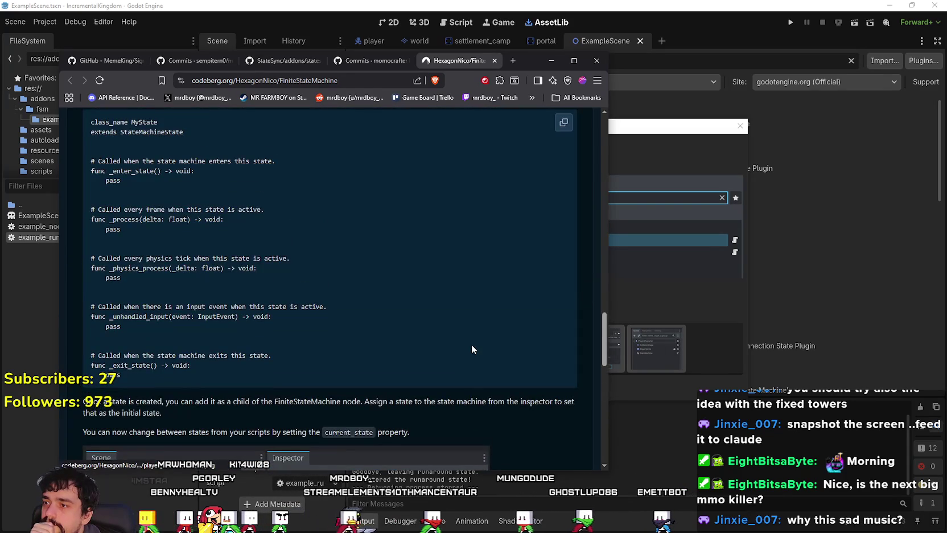
scroll(471, 344, up, 2)
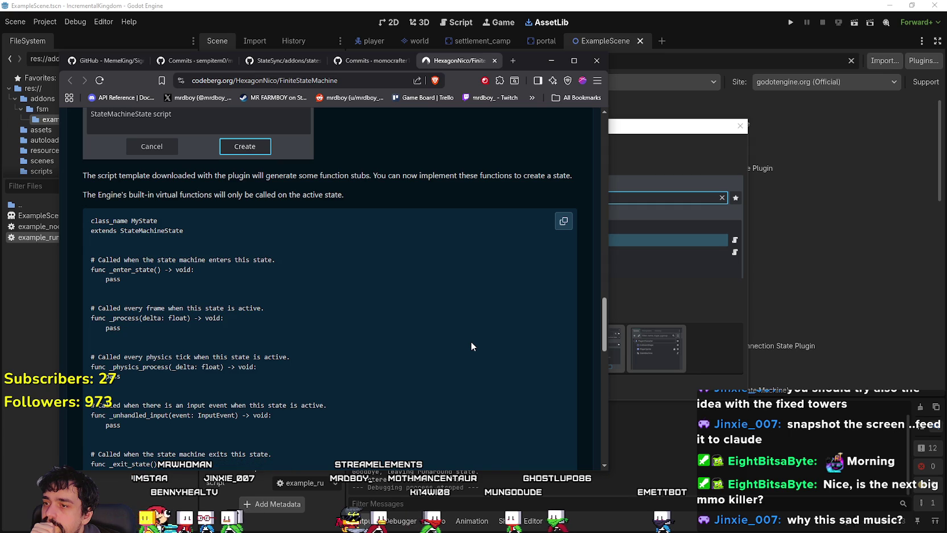
scroll(471, 340, down, 2)
scroll(470, 335, up, 3)
scroll(470, 339, up, 10)
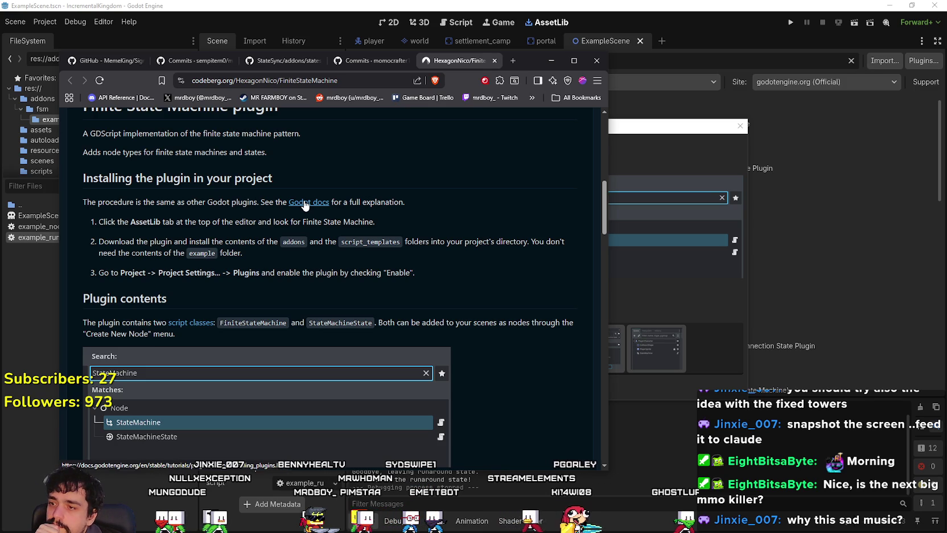
scroll(410, 308, up, 2)
scroll(409, 308, down, 10)
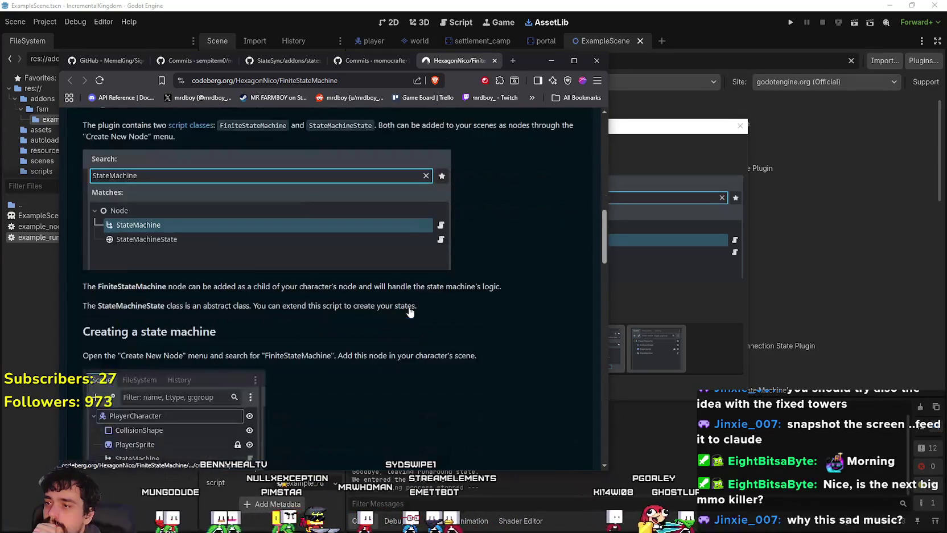
scroll(409, 308, down, 10)
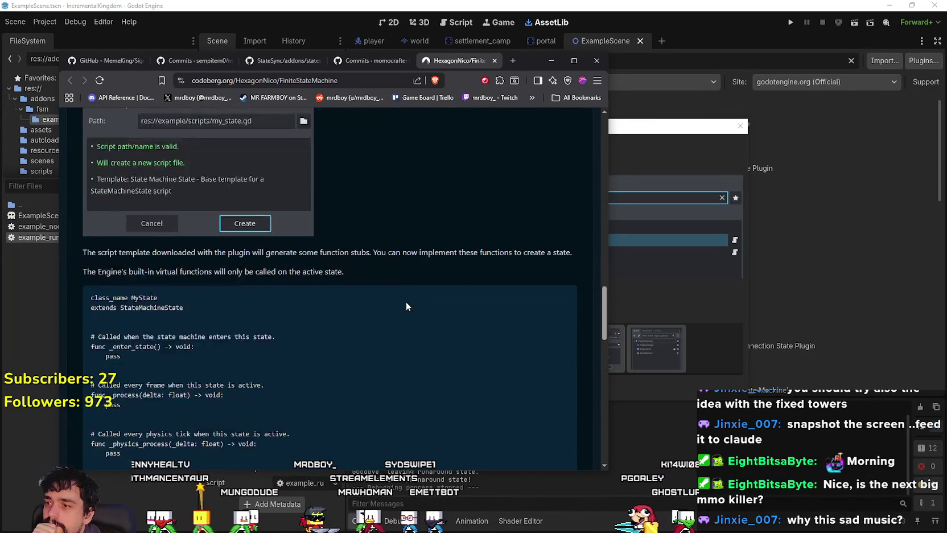
click(728, 133)
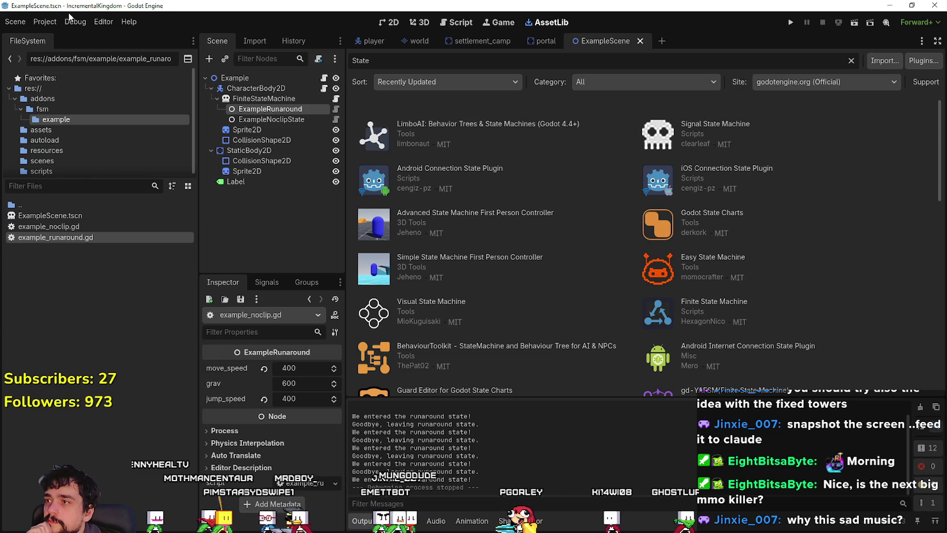
Step: Look through Project Settings' shader globals, global groups and Plugins tabs, confirming no plugins
click(45, 22)
click(56, 40)
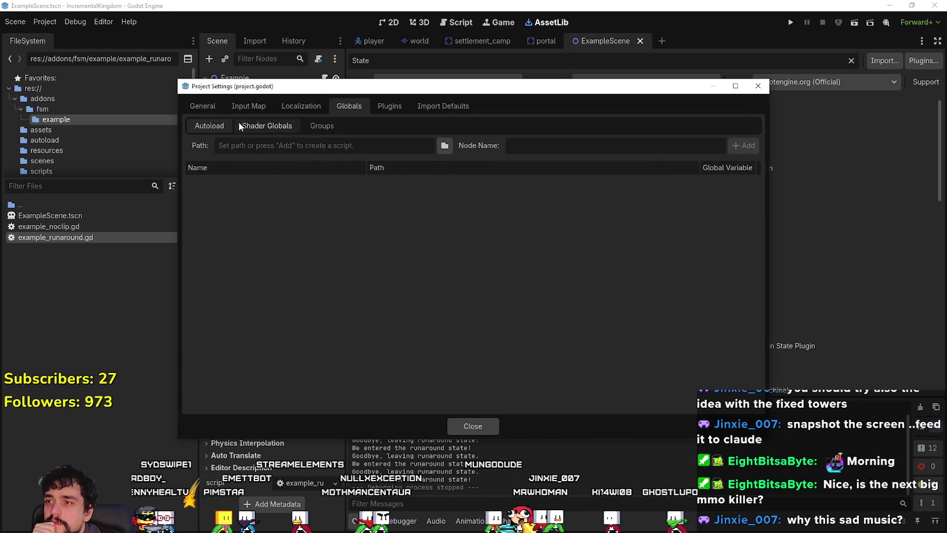
click(239, 124)
click(313, 125)
click(270, 124)
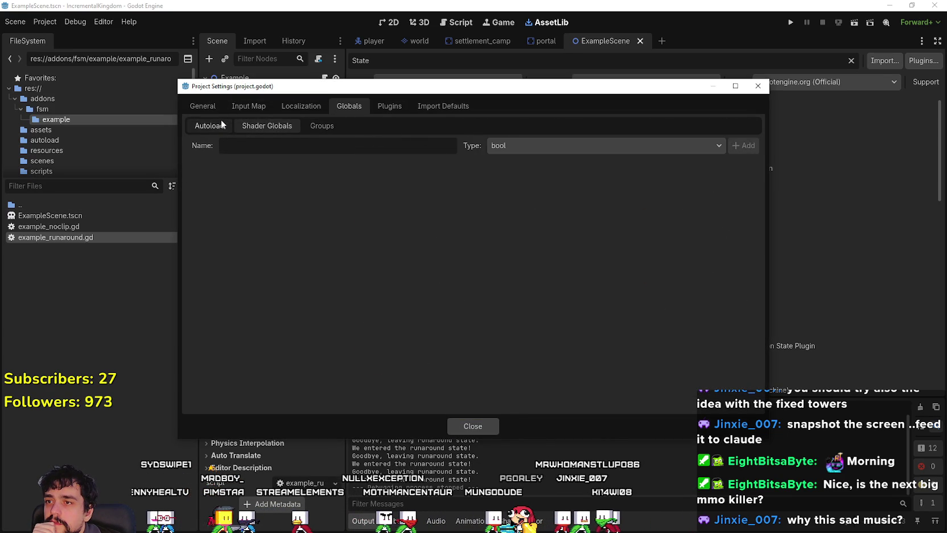
click(390, 106)
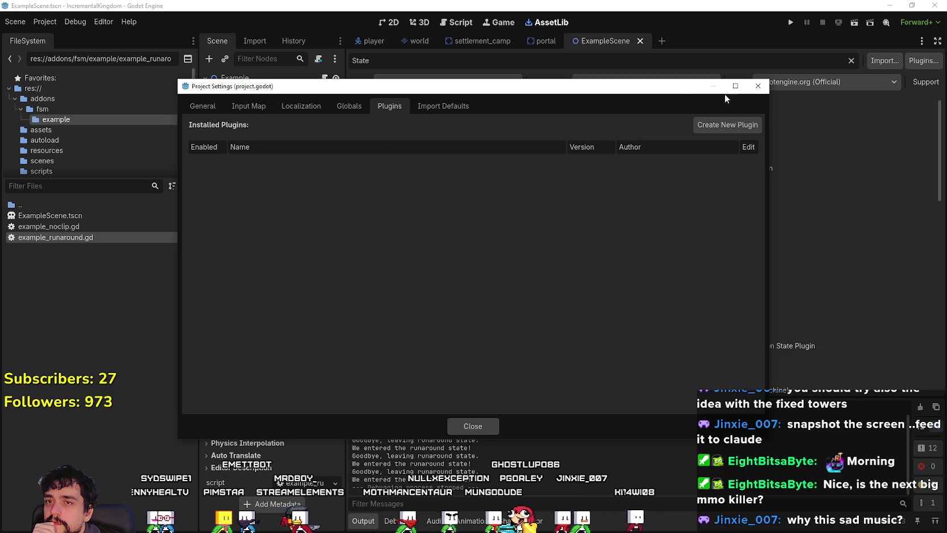
key(Escape)
Step: Reload the current project, recheck the empty Plugins list, and show the addons folder contents
click(45, 24)
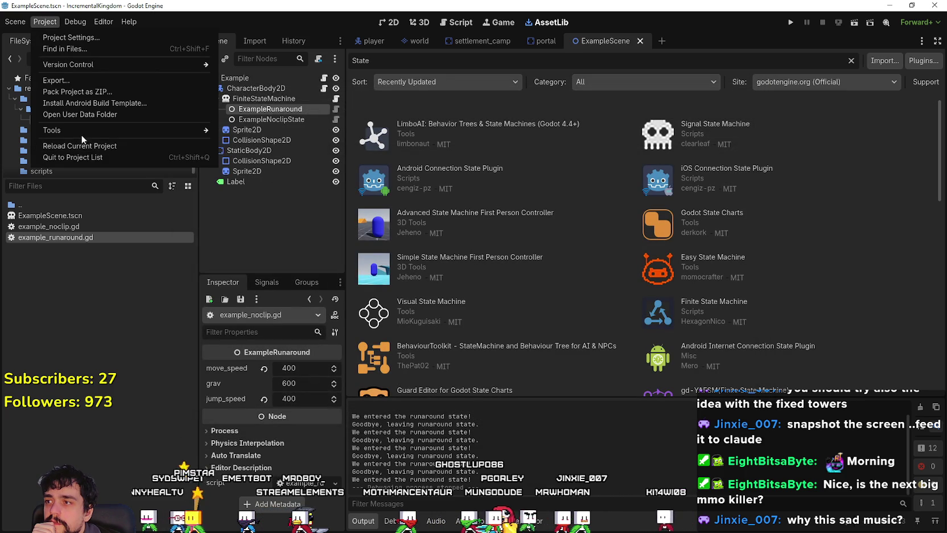
click(91, 145)
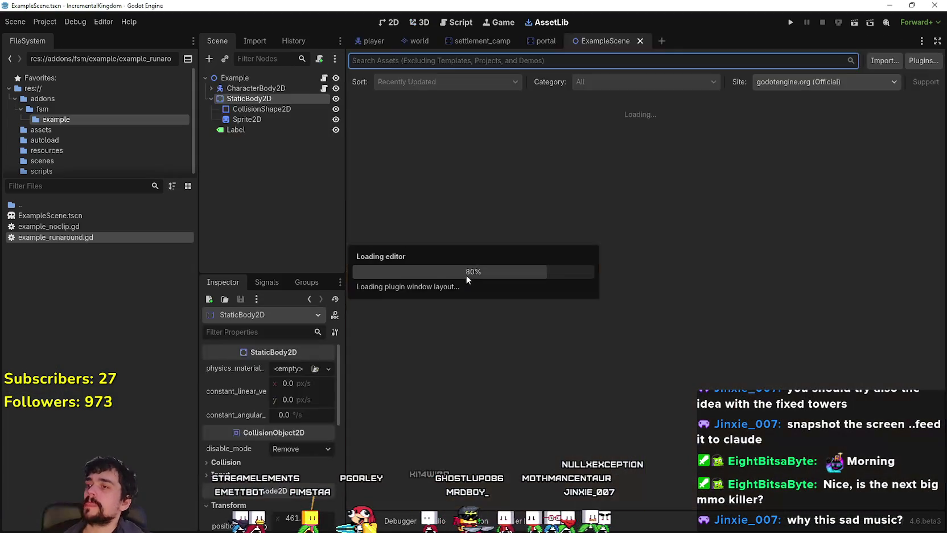
click(45, 22)
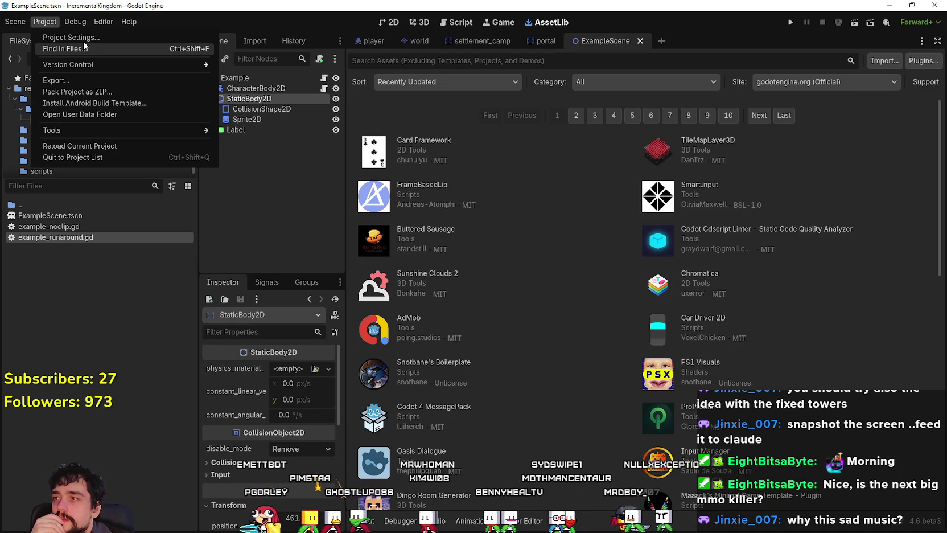
click(114, 37)
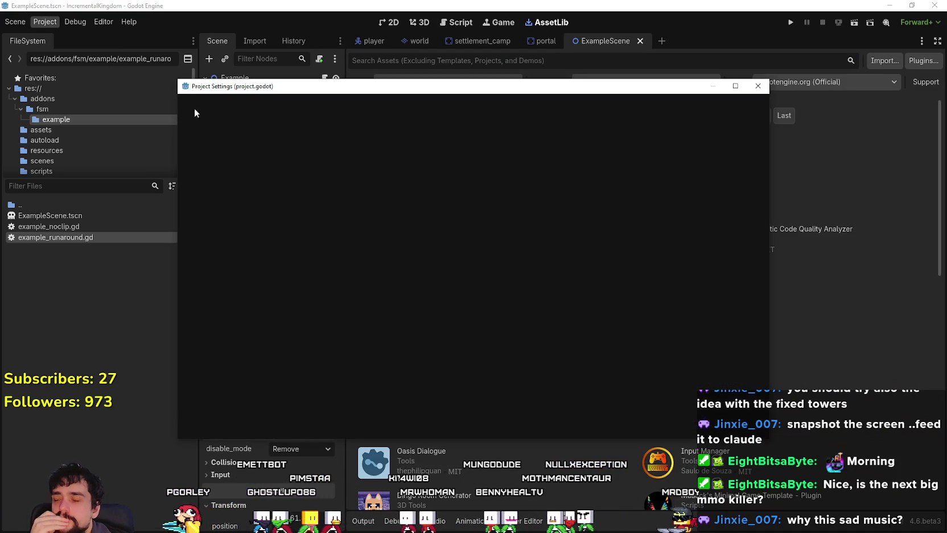
click(389, 106)
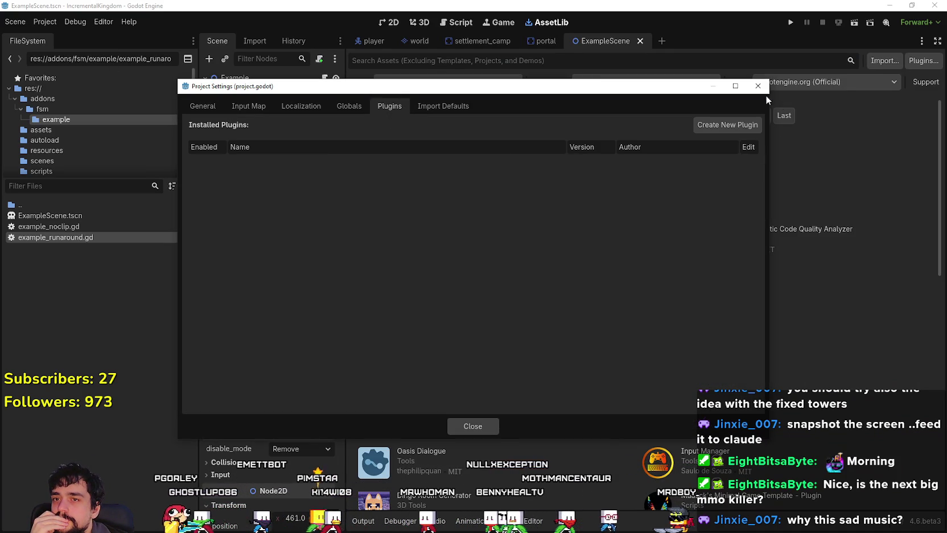
click(757, 86)
click(40, 99)
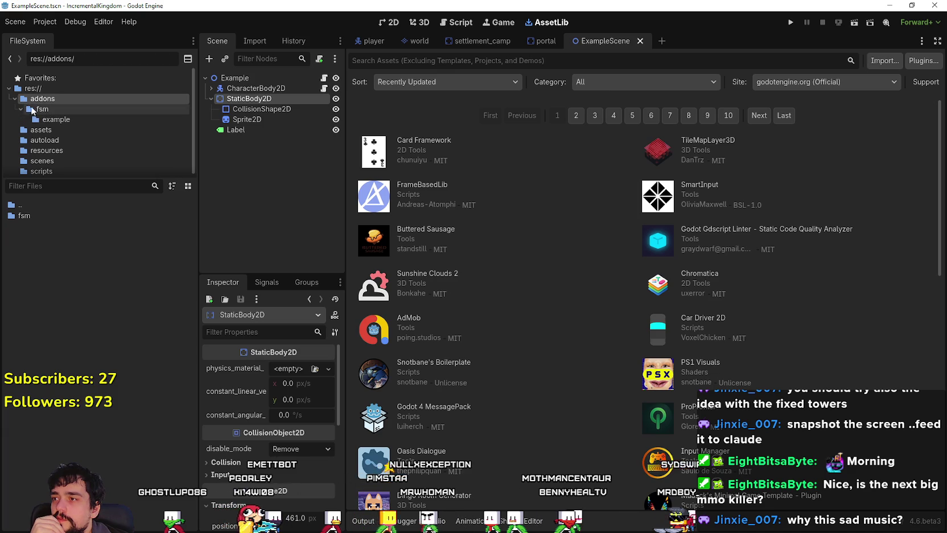
Step: Delete the addons/fsm folder and close ExampleScene without saving
right_click(25, 215)
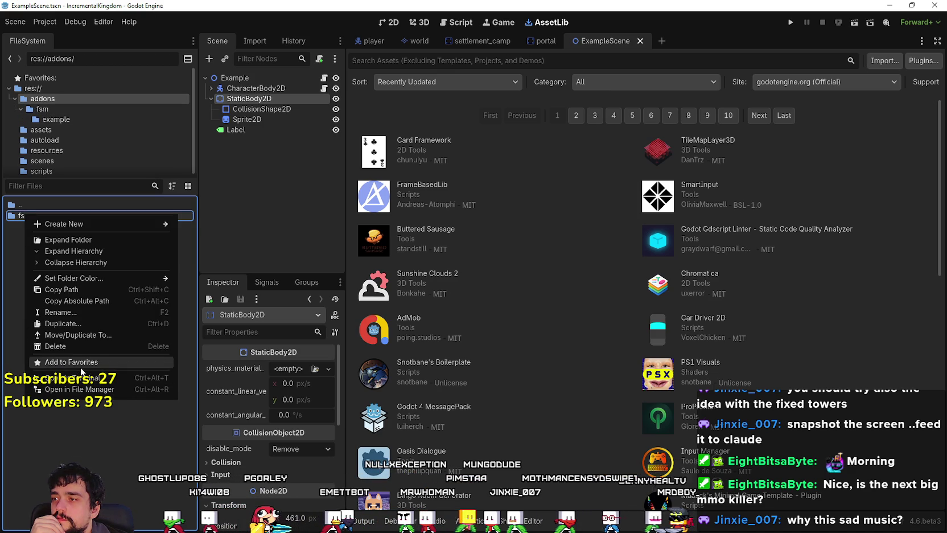
click(57, 346)
click(394, 315)
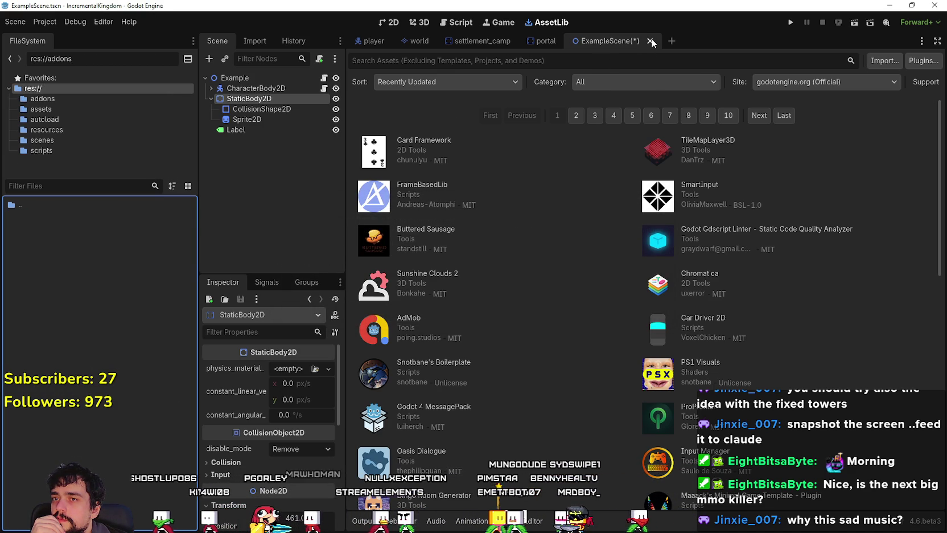
click(650, 41)
click(553, 294)
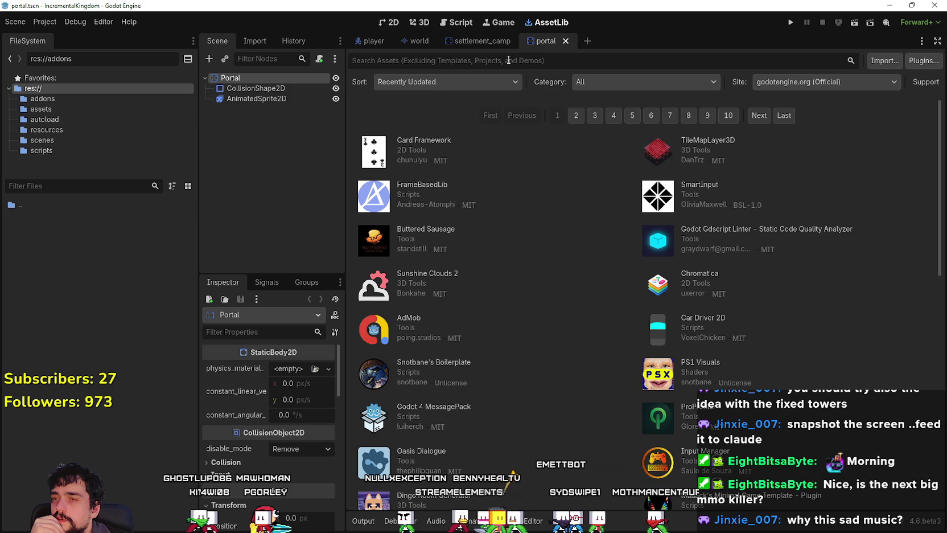
Step: Search for a 'state machine' child node under Portal, then cancel the Create New Node dialog
right_click(244, 81)
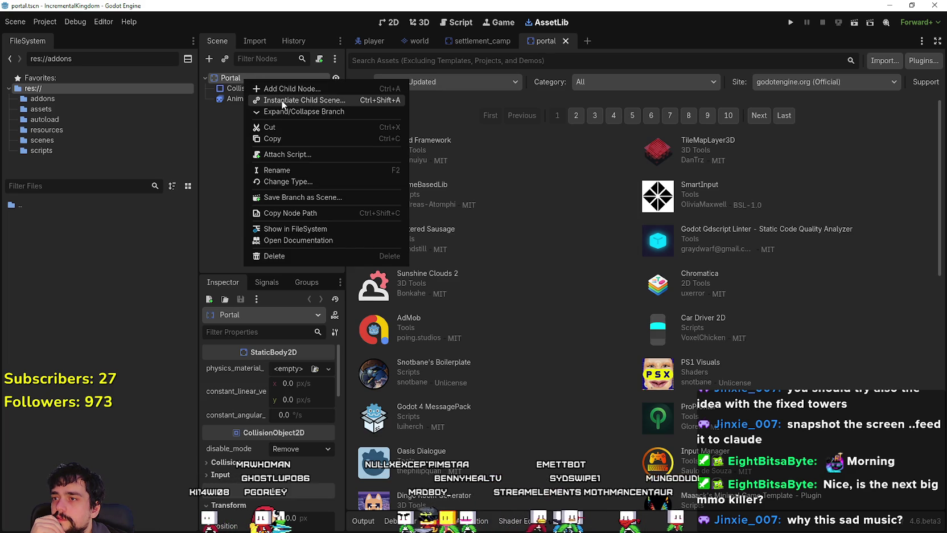
click(287, 89)
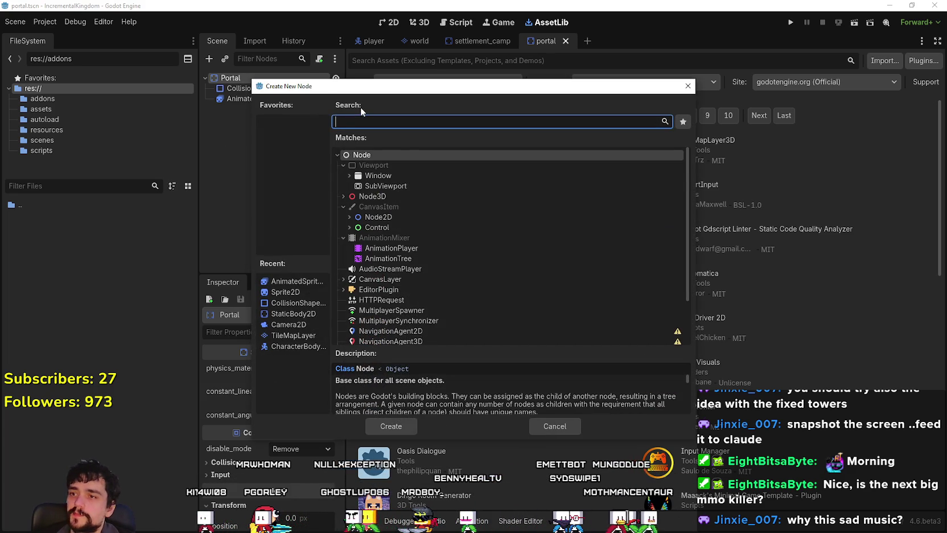
text(state)
key(BackSpace)
key(BackSpace)
key(BackSpace)
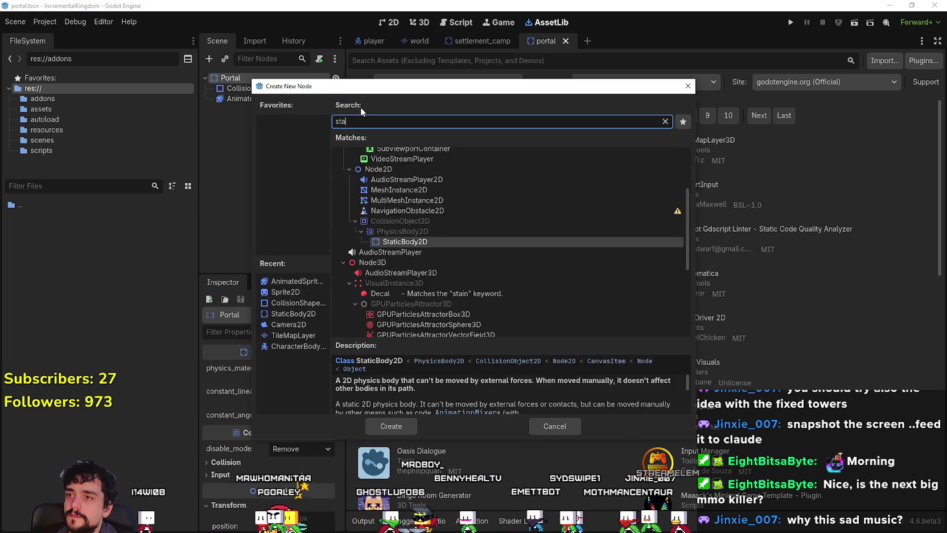
text(machine)
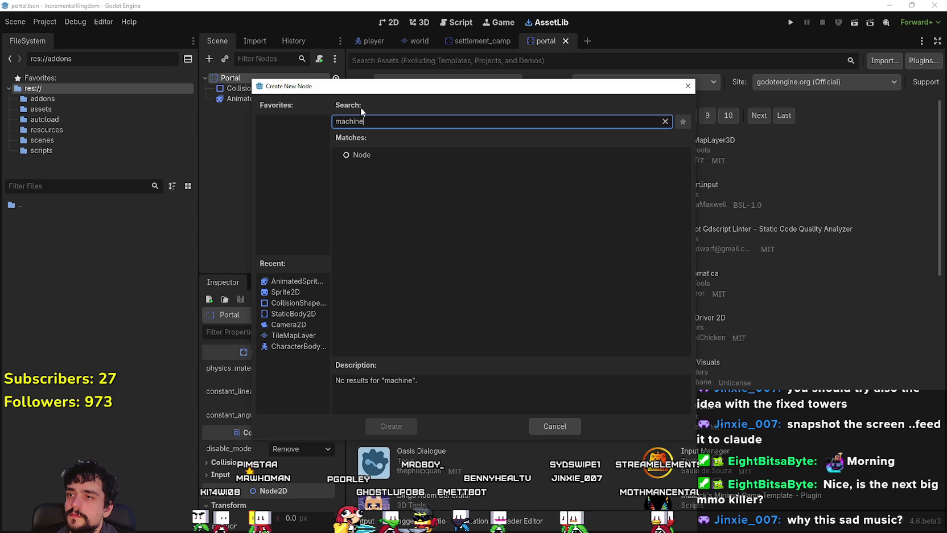
click(689, 90)
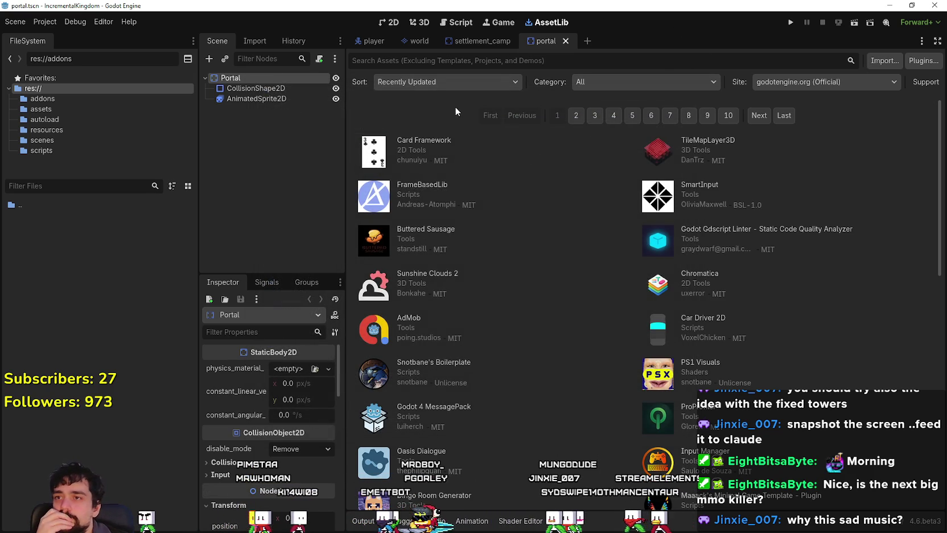
Step: Find the Finite State Machine asset in AssetLib with the search 'state', download it and install it
text(state)
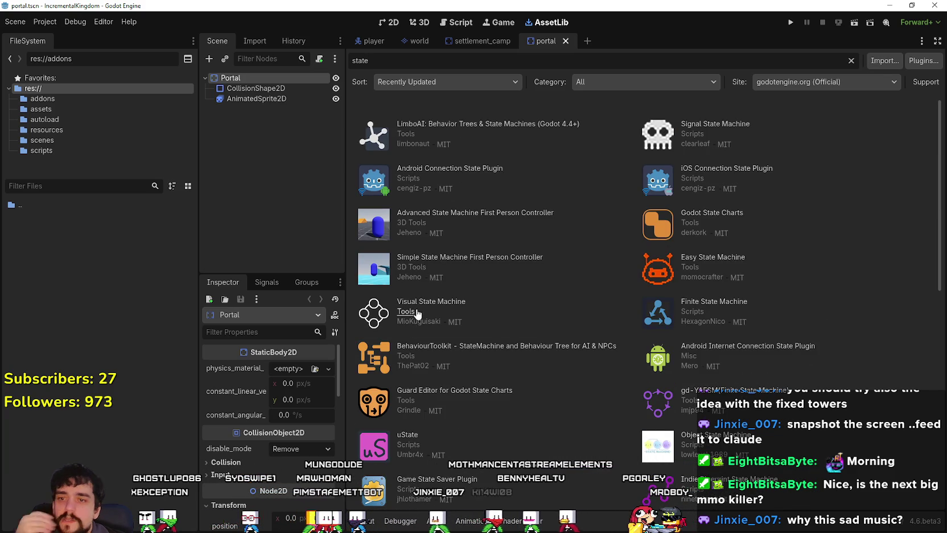
key(alt+Tab)
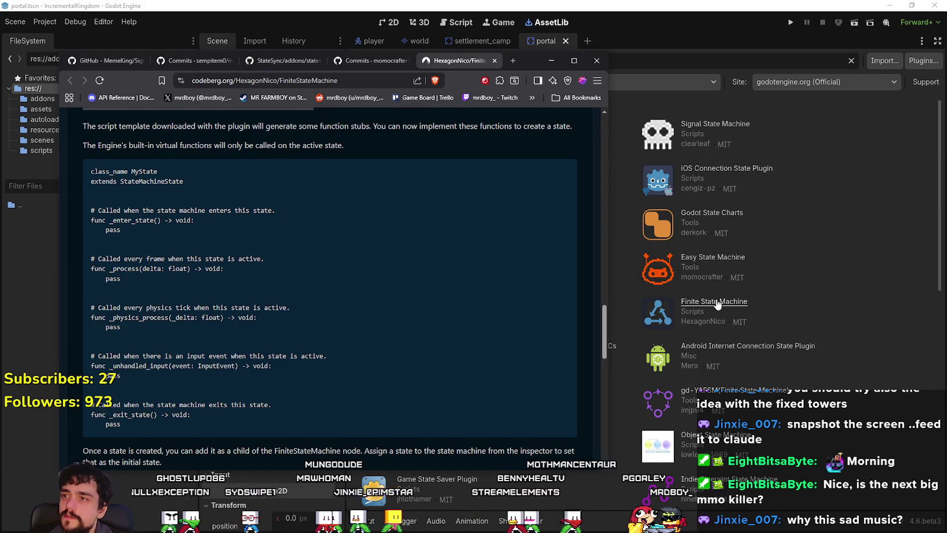
click(717, 305)
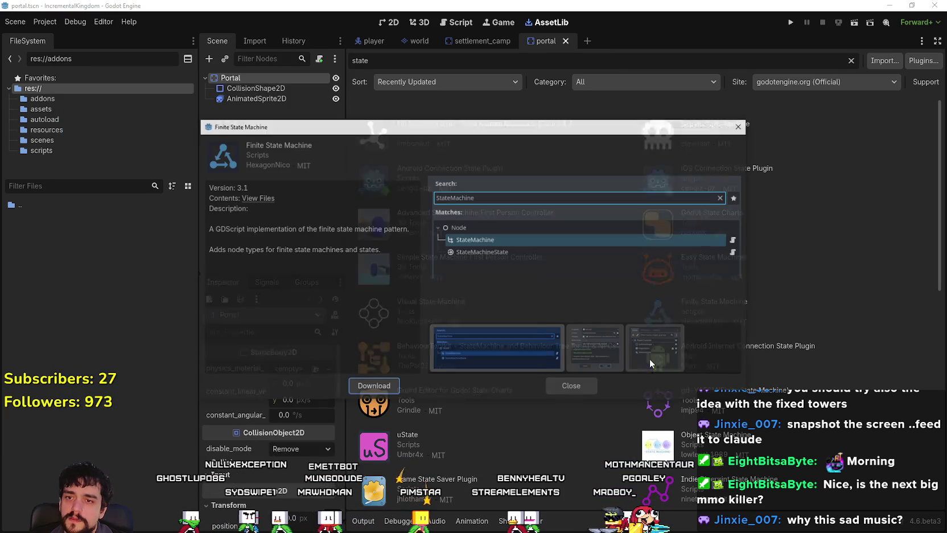
click(376, 385)
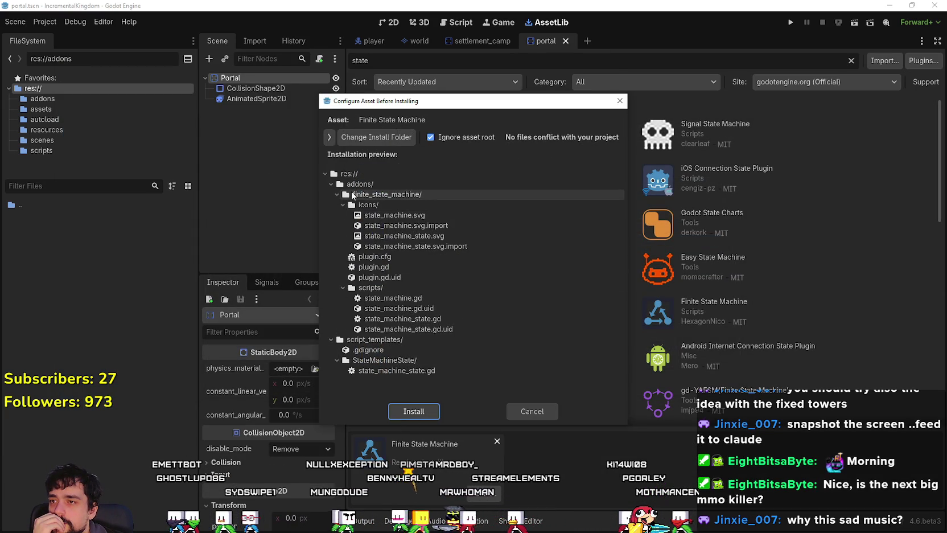
click(337, 194)
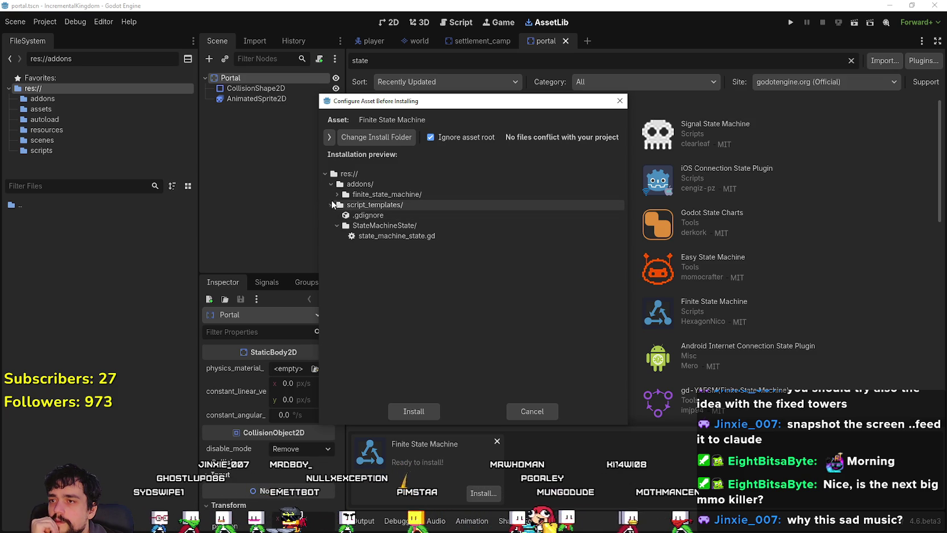
click(426, 412)
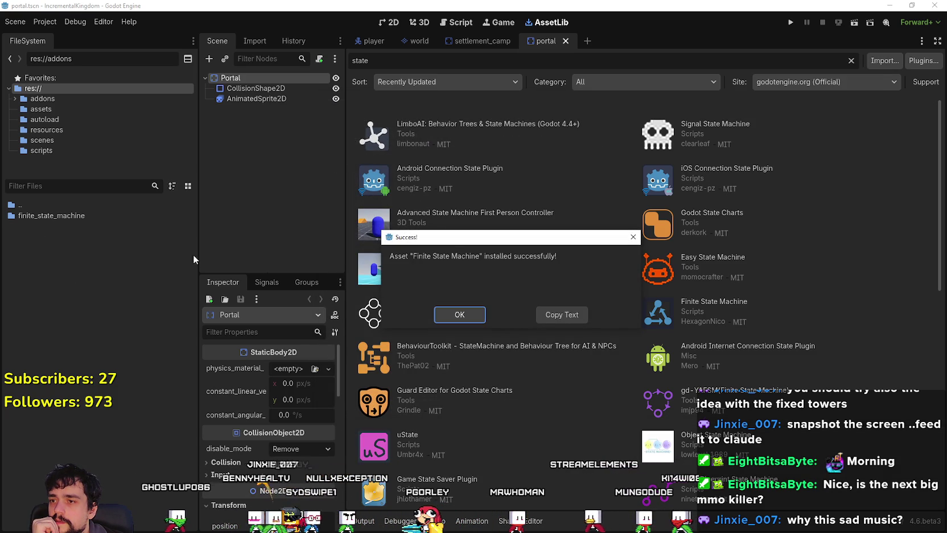
click(461, 315)
Step: Enable the Finite State Machine plugin in Project Settings > Plugins
click(45, 22)
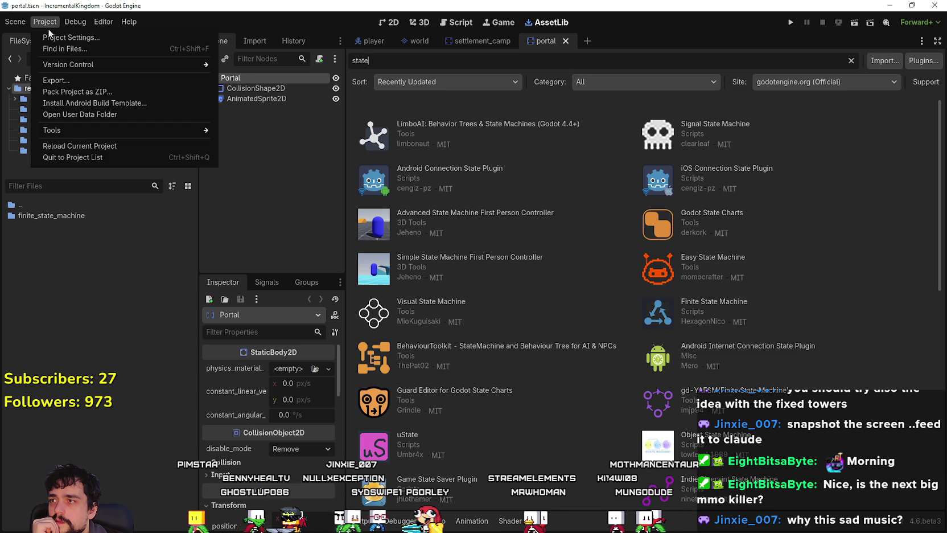
click(51, 36)
click(198, 160)
click(473, 426)
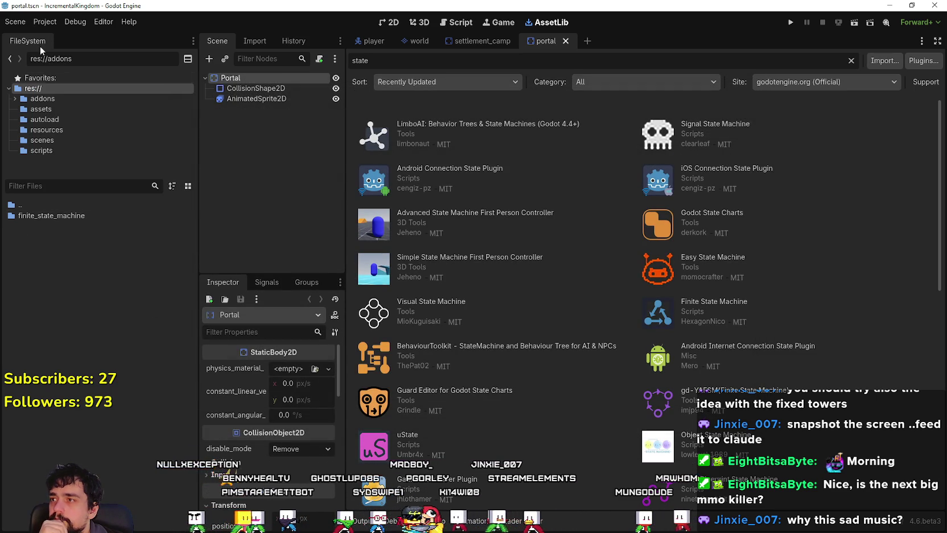
Step: Reload the current project, discarding the unsaved scripts
click(45, 21)
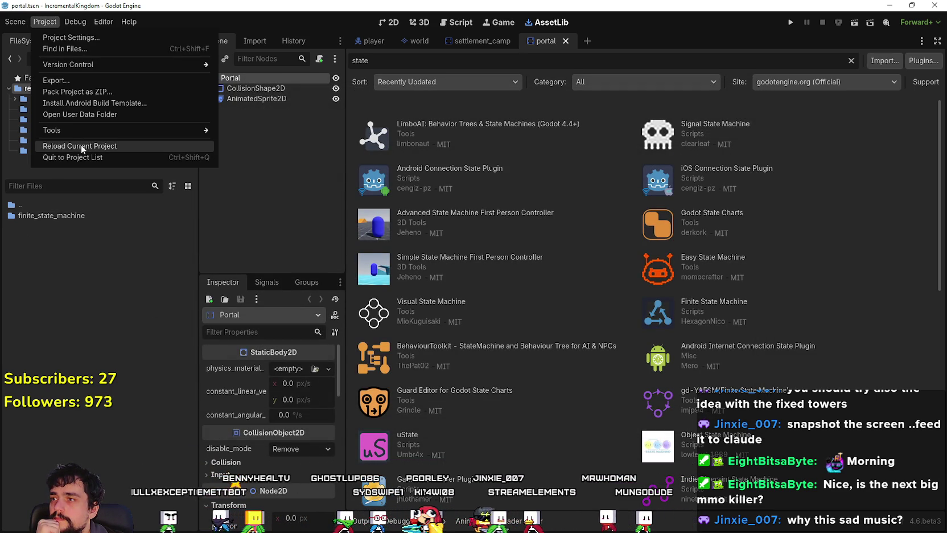
click(85, 148)
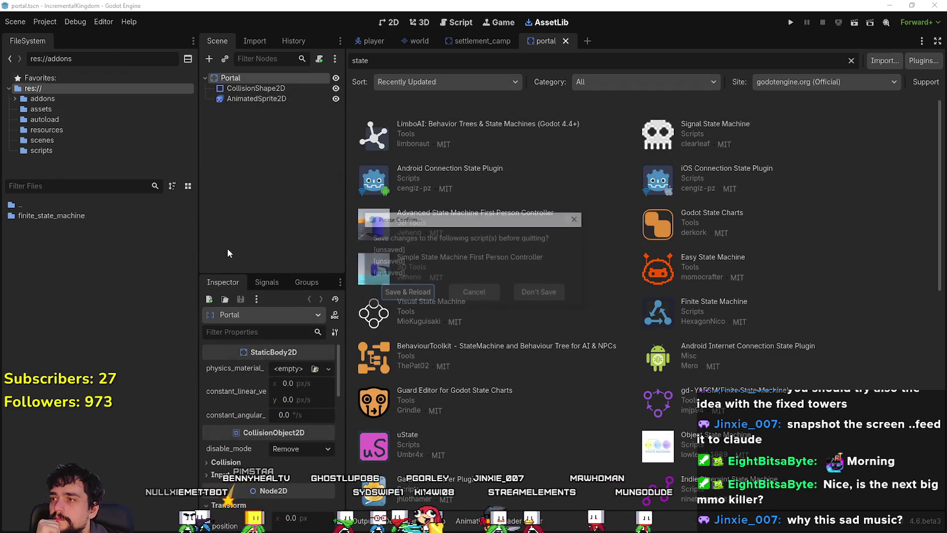
click(538, 294)
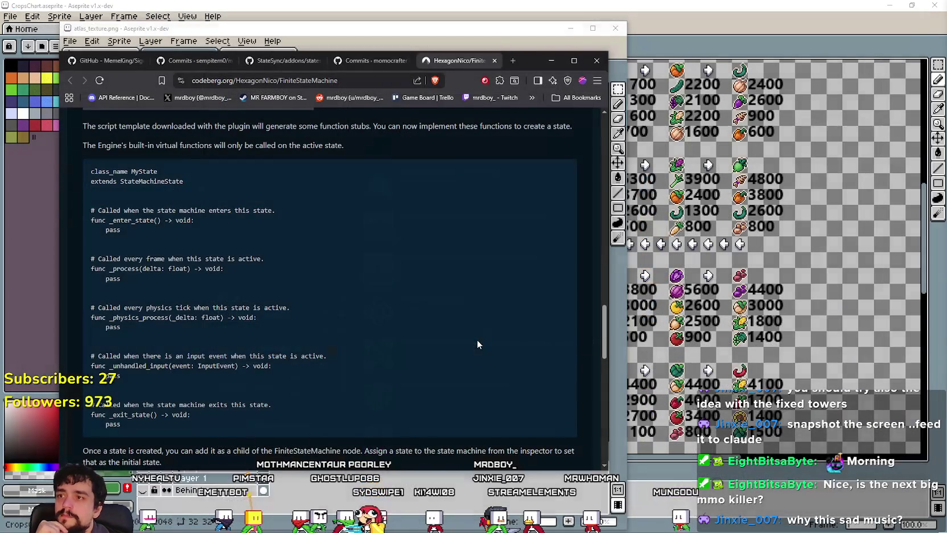